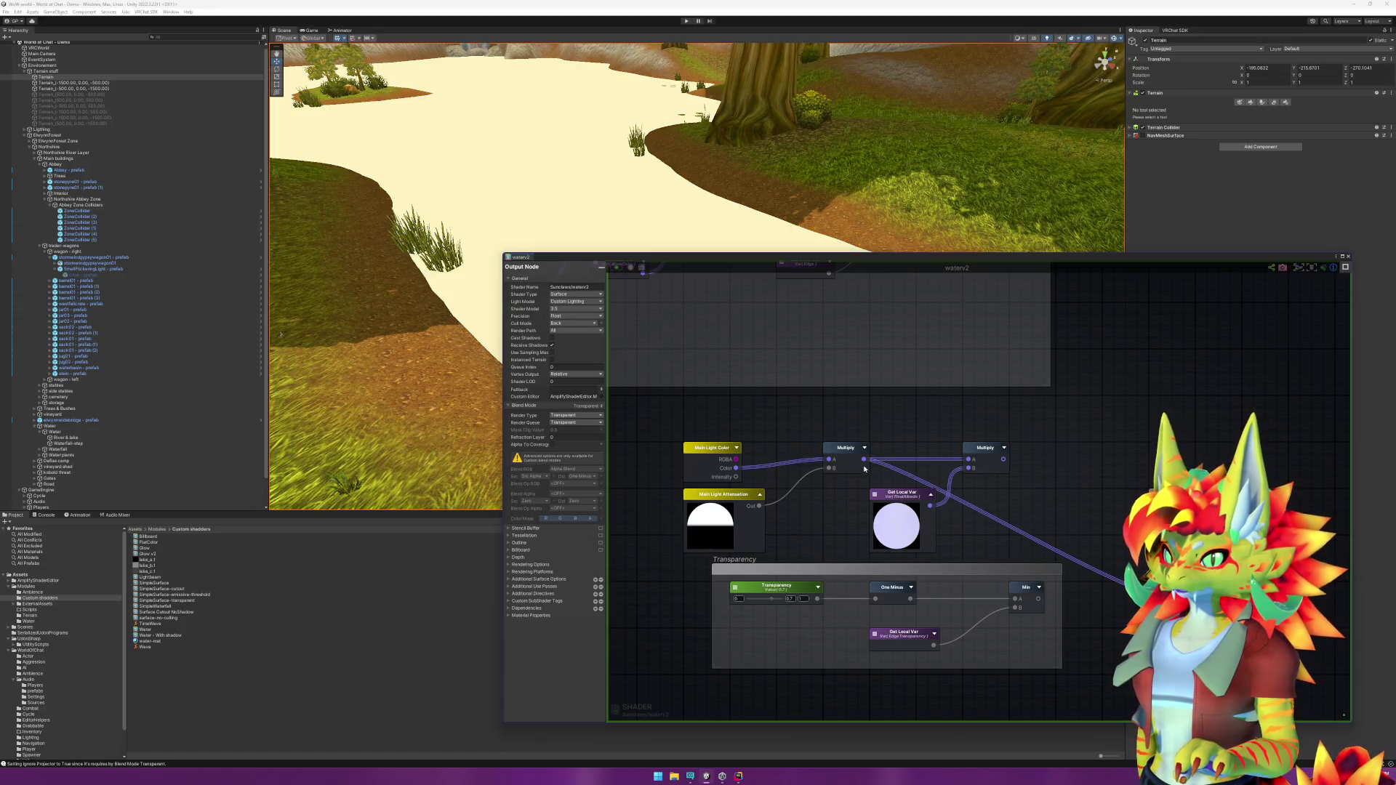
Step: Wire the first Multiply result into the output, remove the extra wire, and save
{"action": "left_click_drag", "start_coordinate": [863, 459], "coordinate": [1266, 553]}
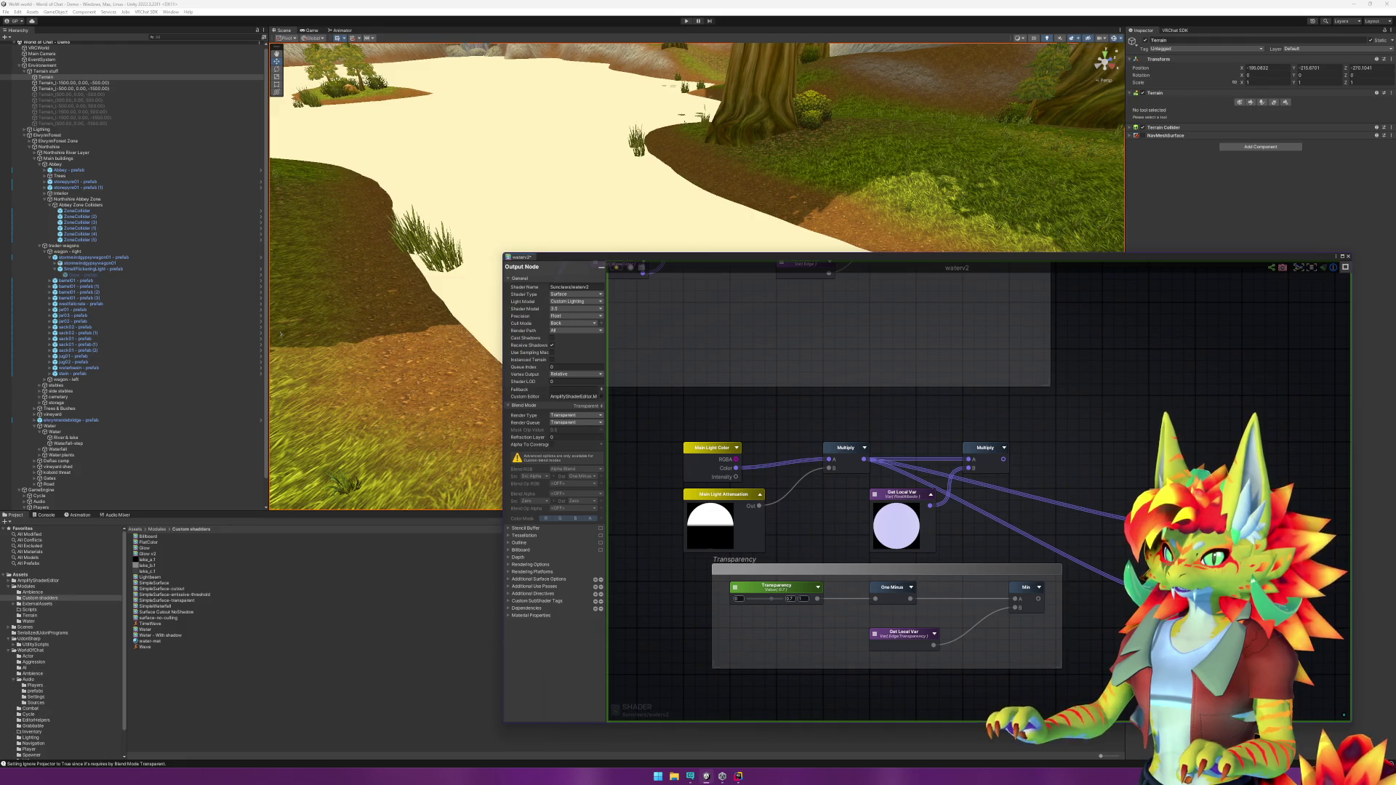
{"action": "left_click", "coordinate": [1111, 565], "text": "alt"}
{"action": "key", "text": "ctrl+s"}
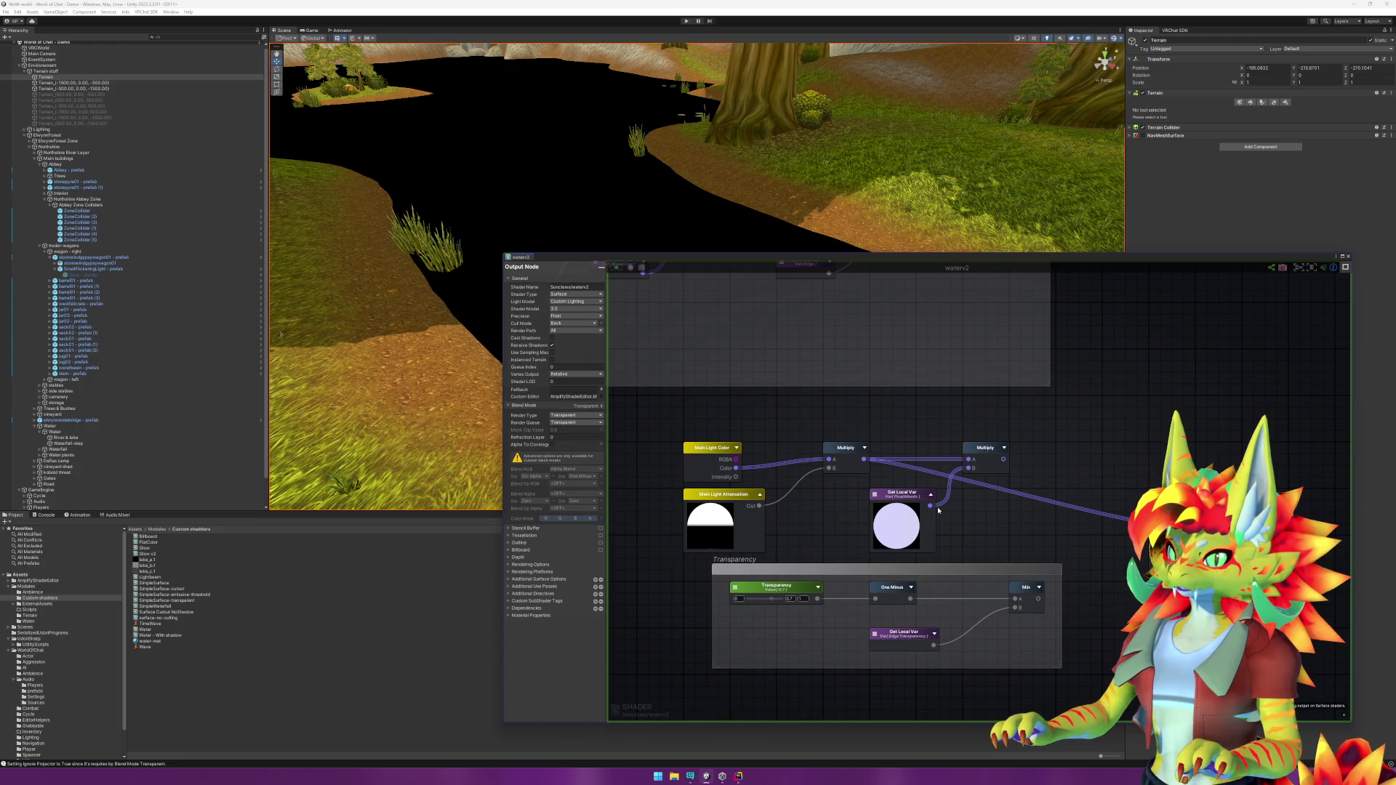
Step: Test FinalAlbedo on the output, then wire the final Multiply back in and start play mode
{"action": "mouse_move", "coordinate": [930, 505]}
{"action": "left_mouse_down"}
{"action": "mouse_move", "coordinate": [1029, 538]}
{"action": "mouse_move", "coordinate": [1265, 574]}
{"action": "left_mouse_up"}
{"action": "left_click", "coordinate": [1082, 510], "text": "alt"}
{"action": "key", "text": "ctrl+s"}
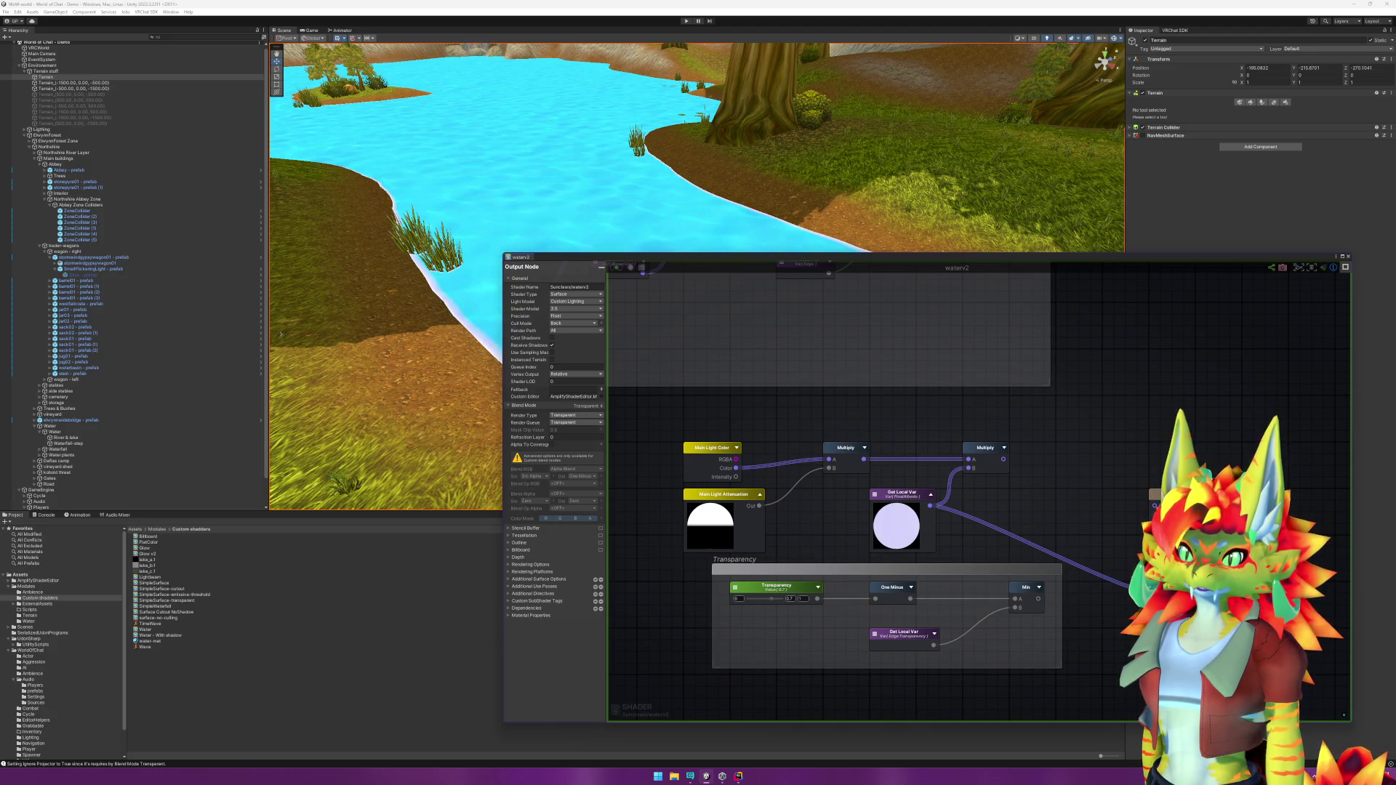
{"action": "mouse_move", "coordinate": [1004, 460]}
{"action": "left_mouse_down"}
{"action": "mouse_move", "coordinate": [1082, 552]}
{"action": "mouse_move", "coordinate": [1131, 581]}
{"action": "left_mouse_up"}
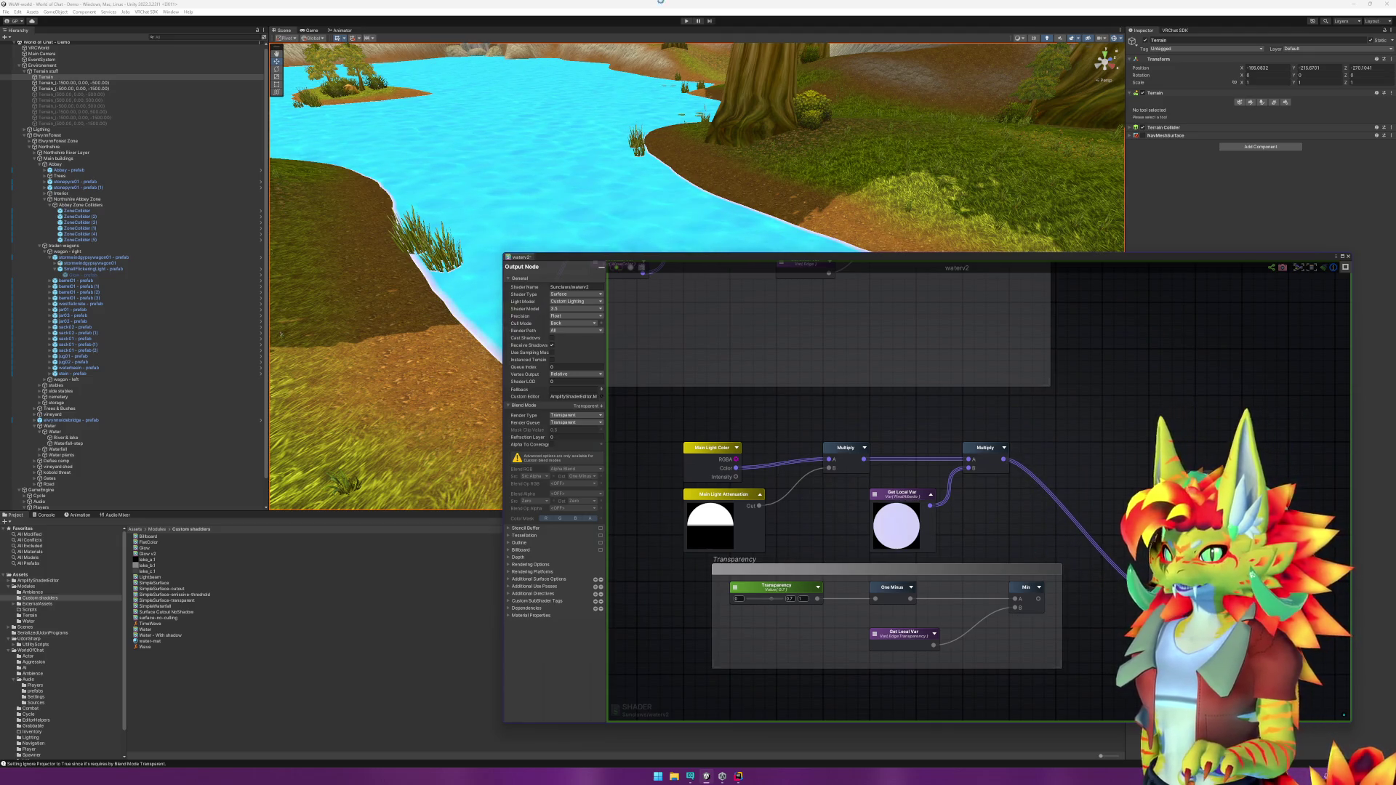
{"action": "key", "text": "ctrl+p"}
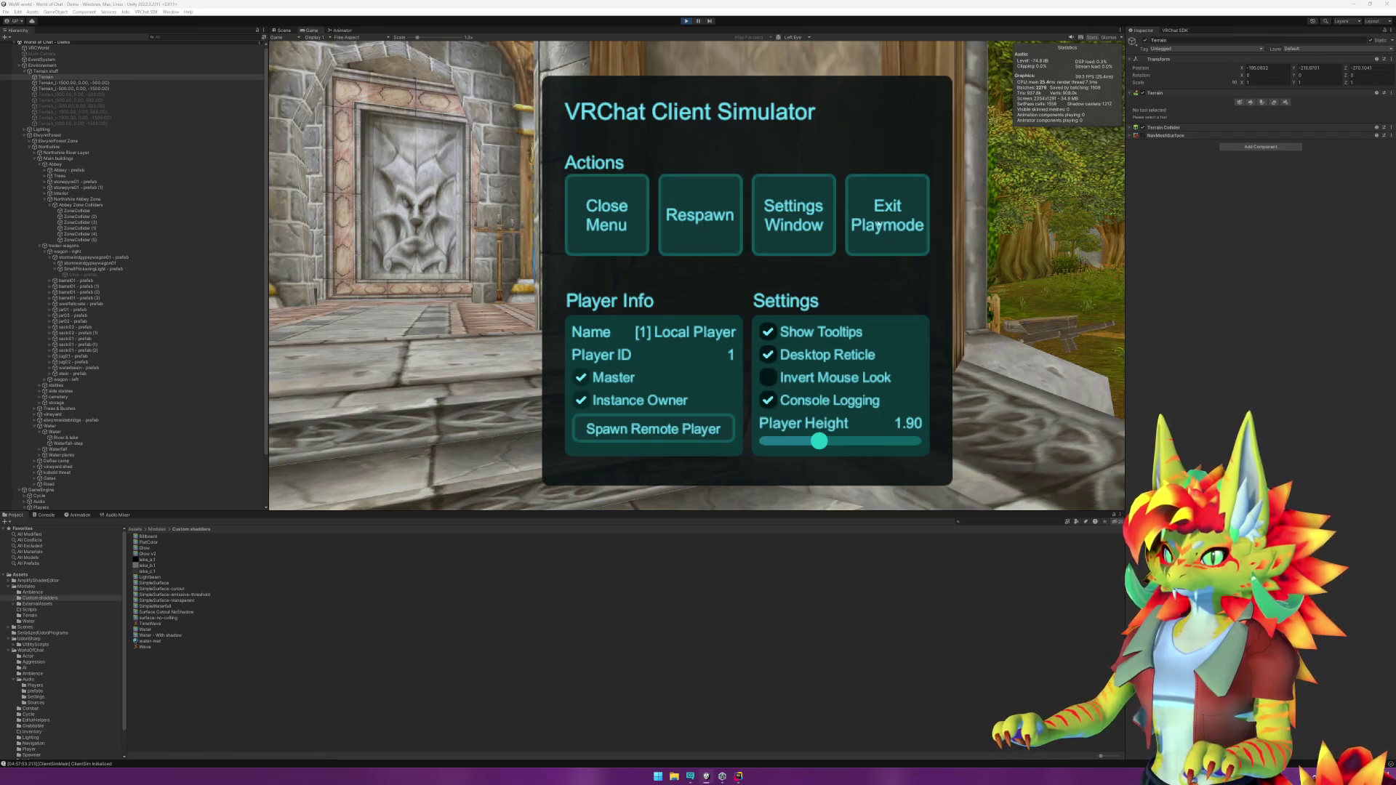
Step: Close the Client Simulator menu, walk forward to the forest river, then exit play mode
{"action": "left_click", "coordinate": [607, 215]}
{"action": "key", "text": "w"}
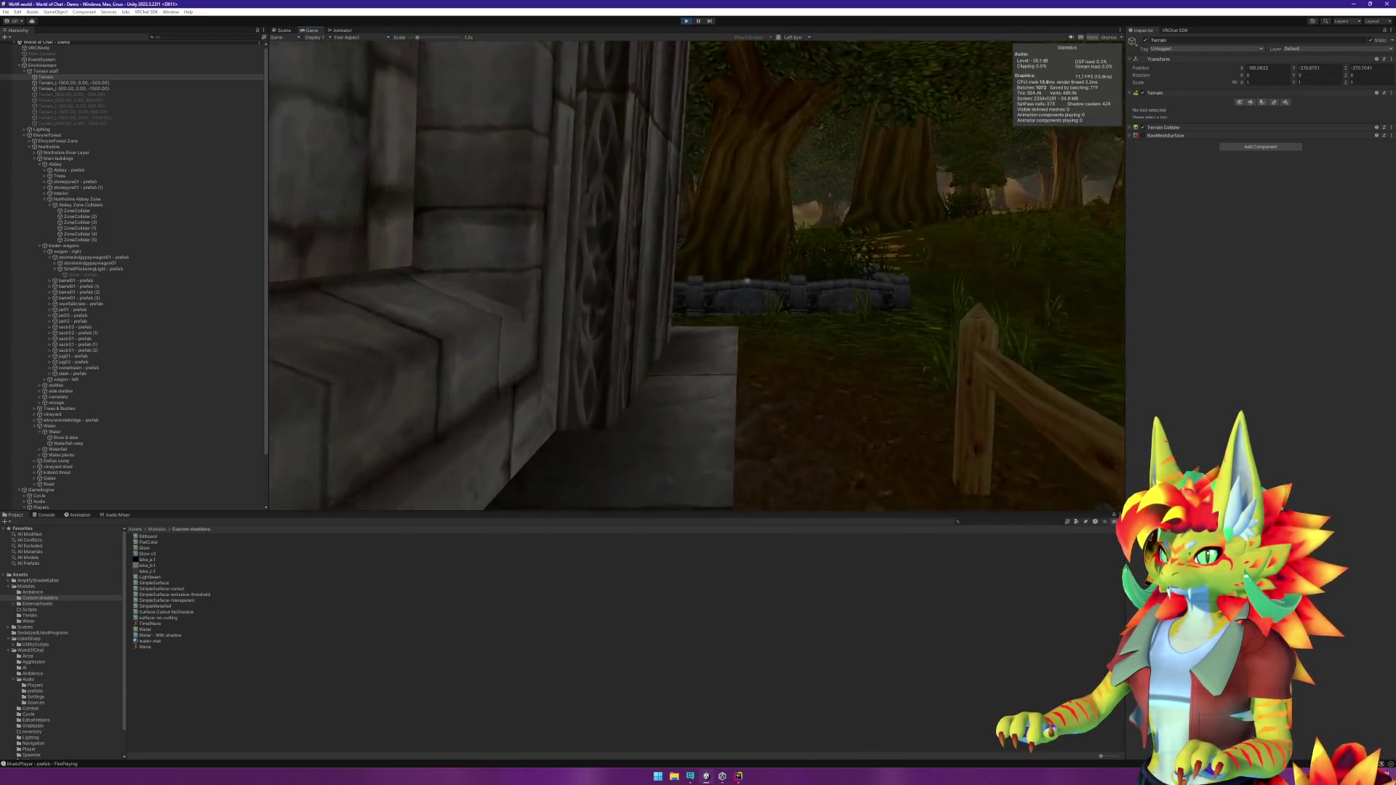
{"action": "key", "text": "w"}
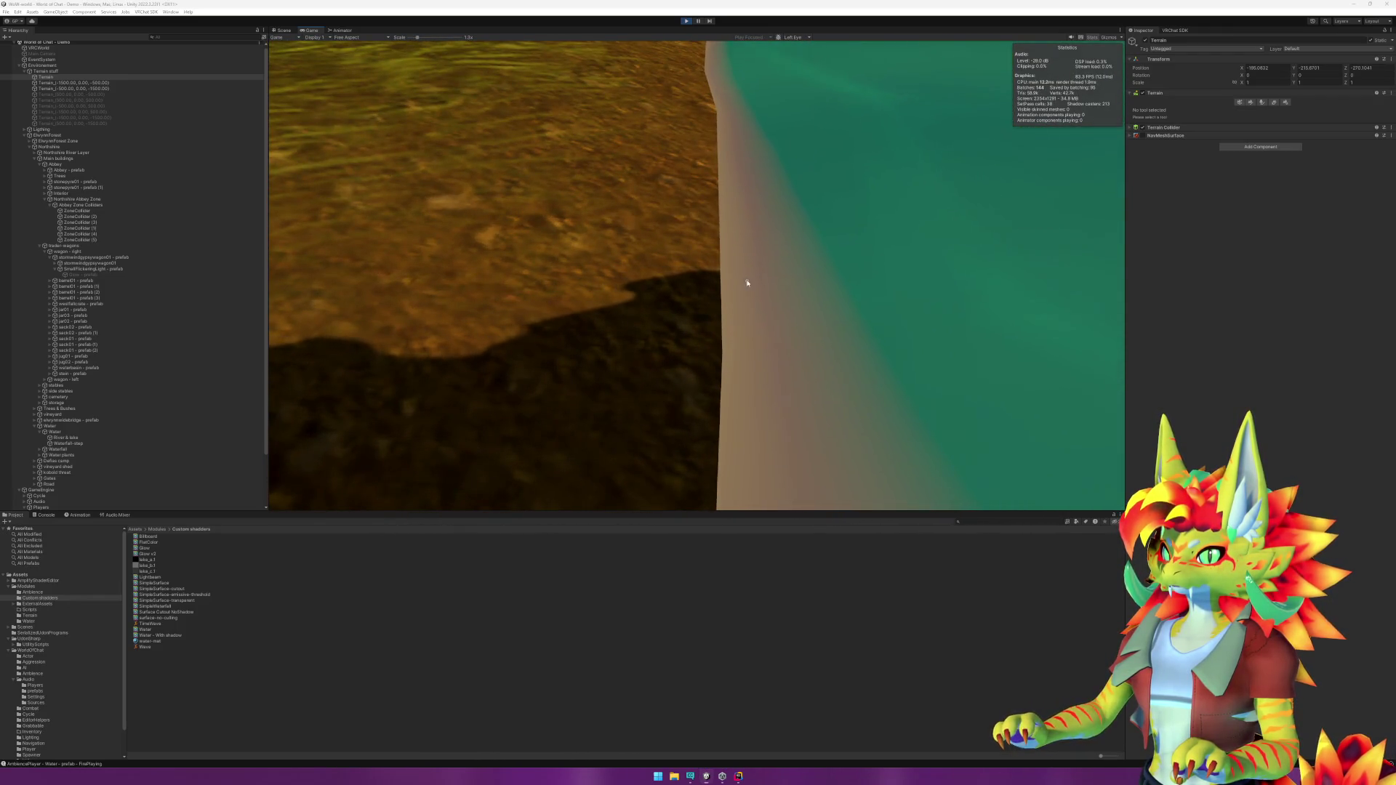
{"action": "key", "text": "super"}
{"action": "key", "text": "super"}
{"action": "key", "text": "ctrl+p"}
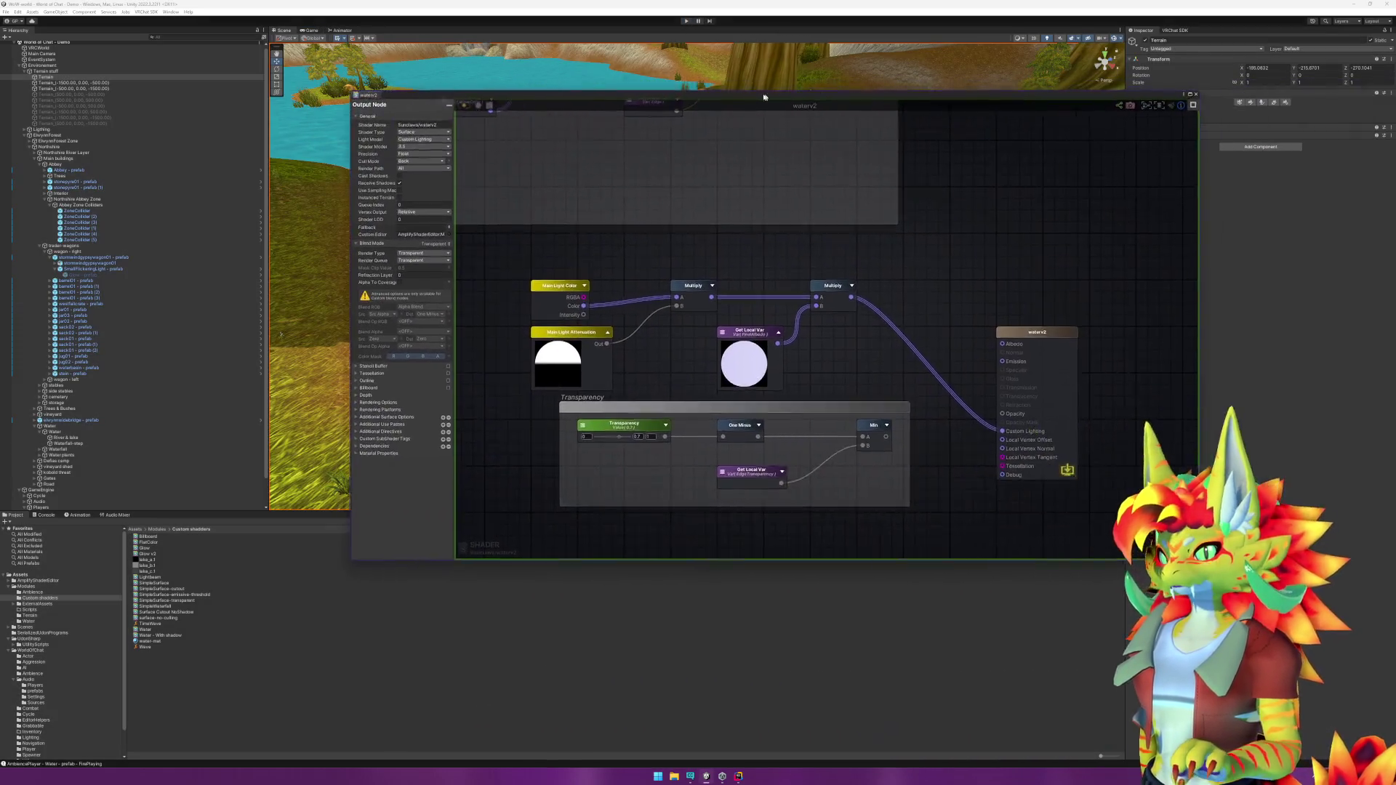
Step: Move the shader editor over the scene and toggle both Multiply node previews open and closed
{"action": "left_click_drag", "start_coordinate": [764, 97], "coordinate": [670, 121]}
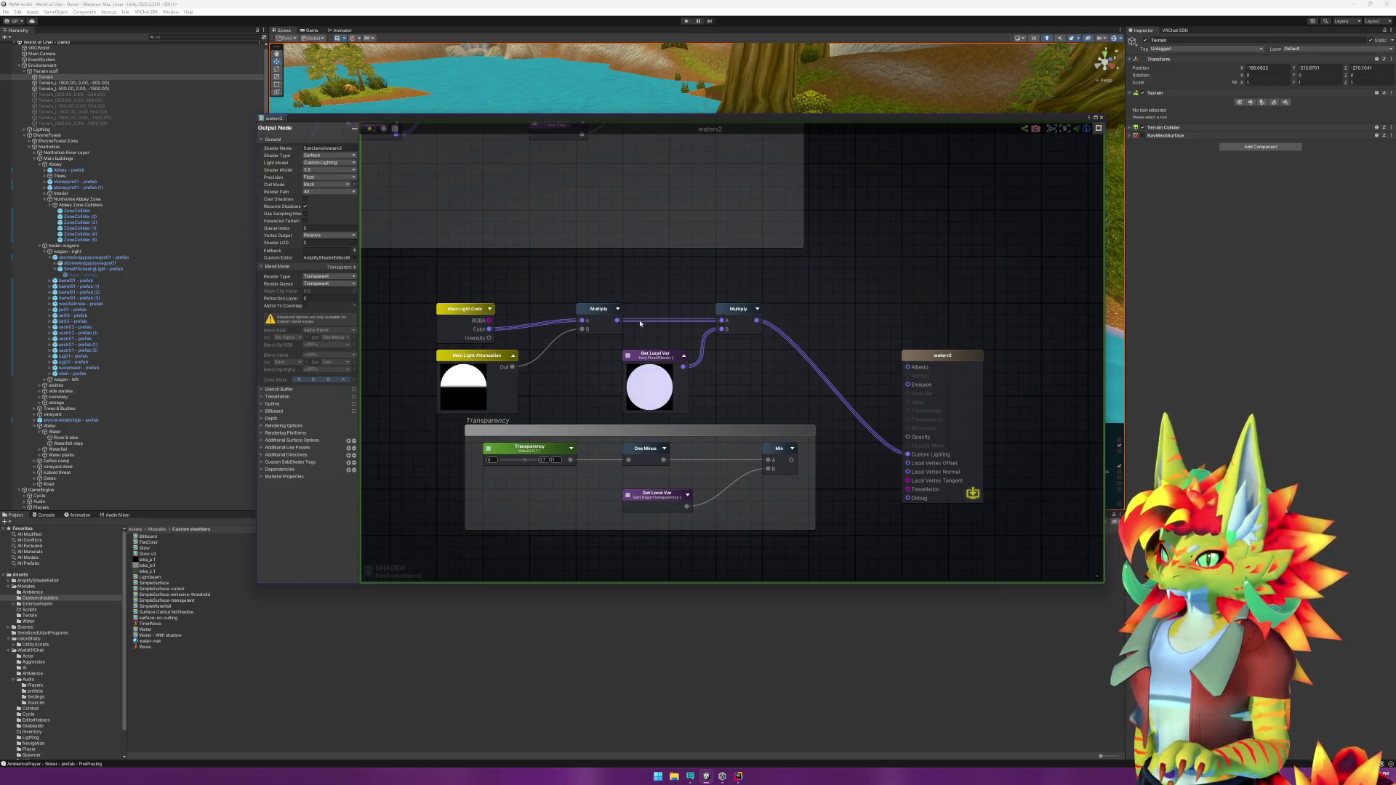
{"action": "left_click", "coordinate": [618, 309]}
{"action": "left_click", "coordinate": [761, 311]}
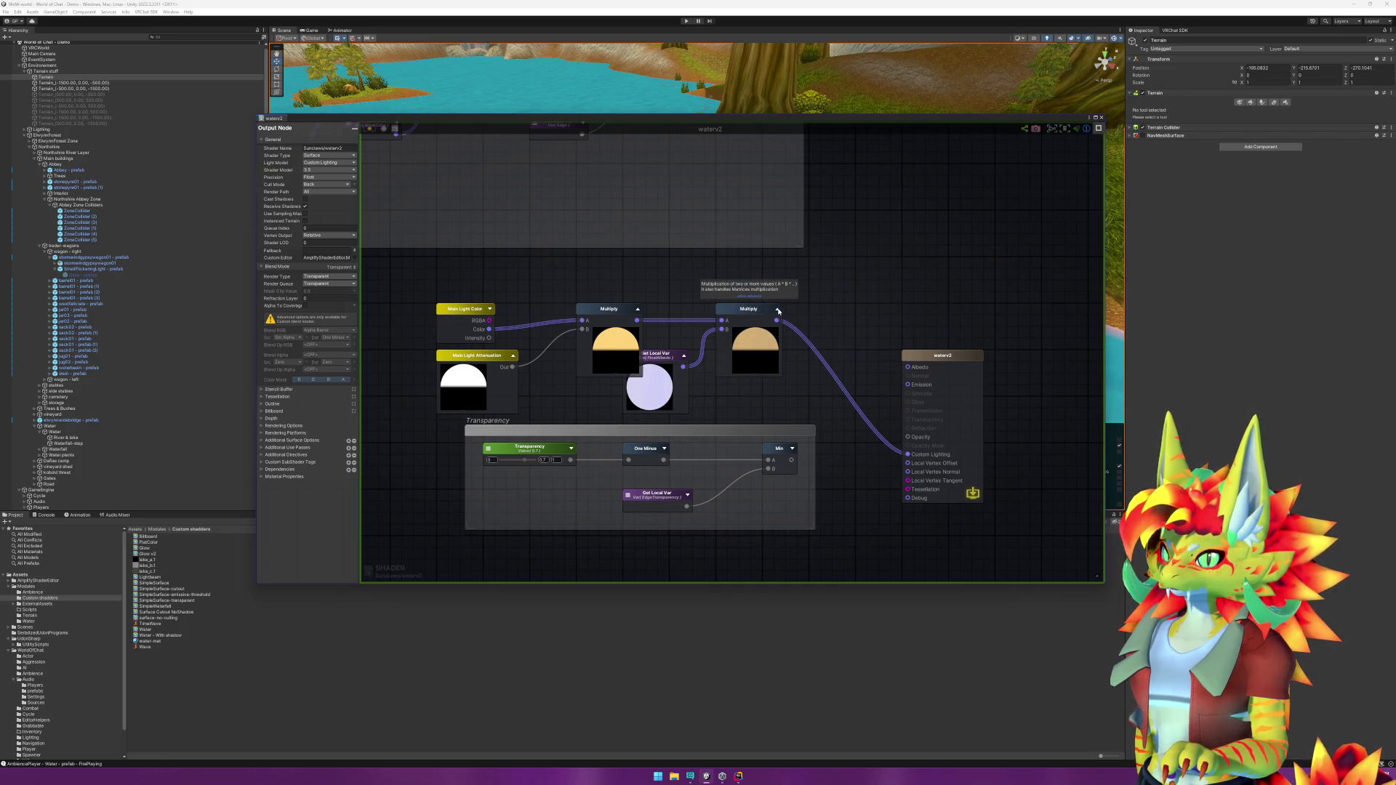
{"action": "left_click", "coordinate": [777, 310]}
{"action": "left_click", "coordinate": [637, 311]}
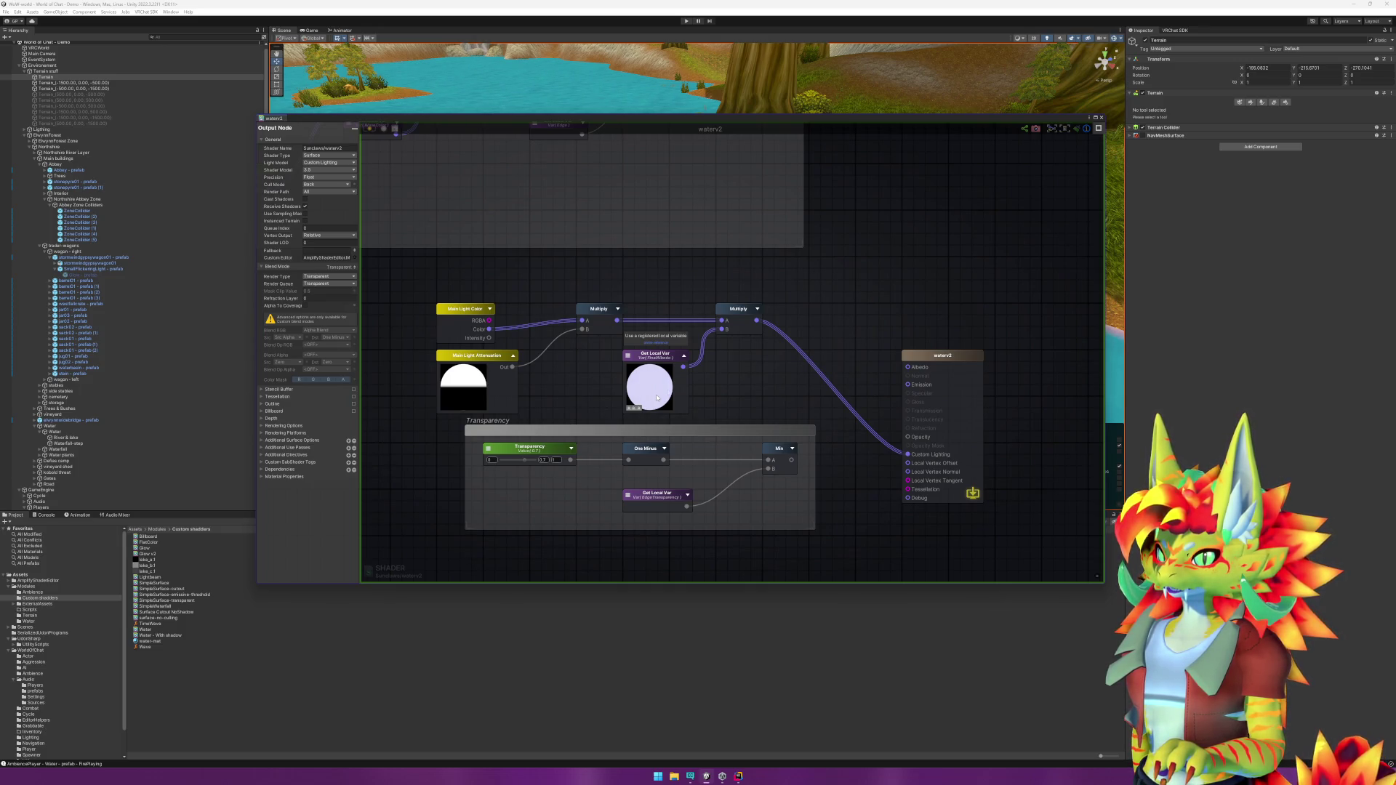
Step: Focus the FinalAlbedo group, hide the Terrain to see the water, and reposition the editor window
{"action": "double_click", "coordinate": [656, 398]}
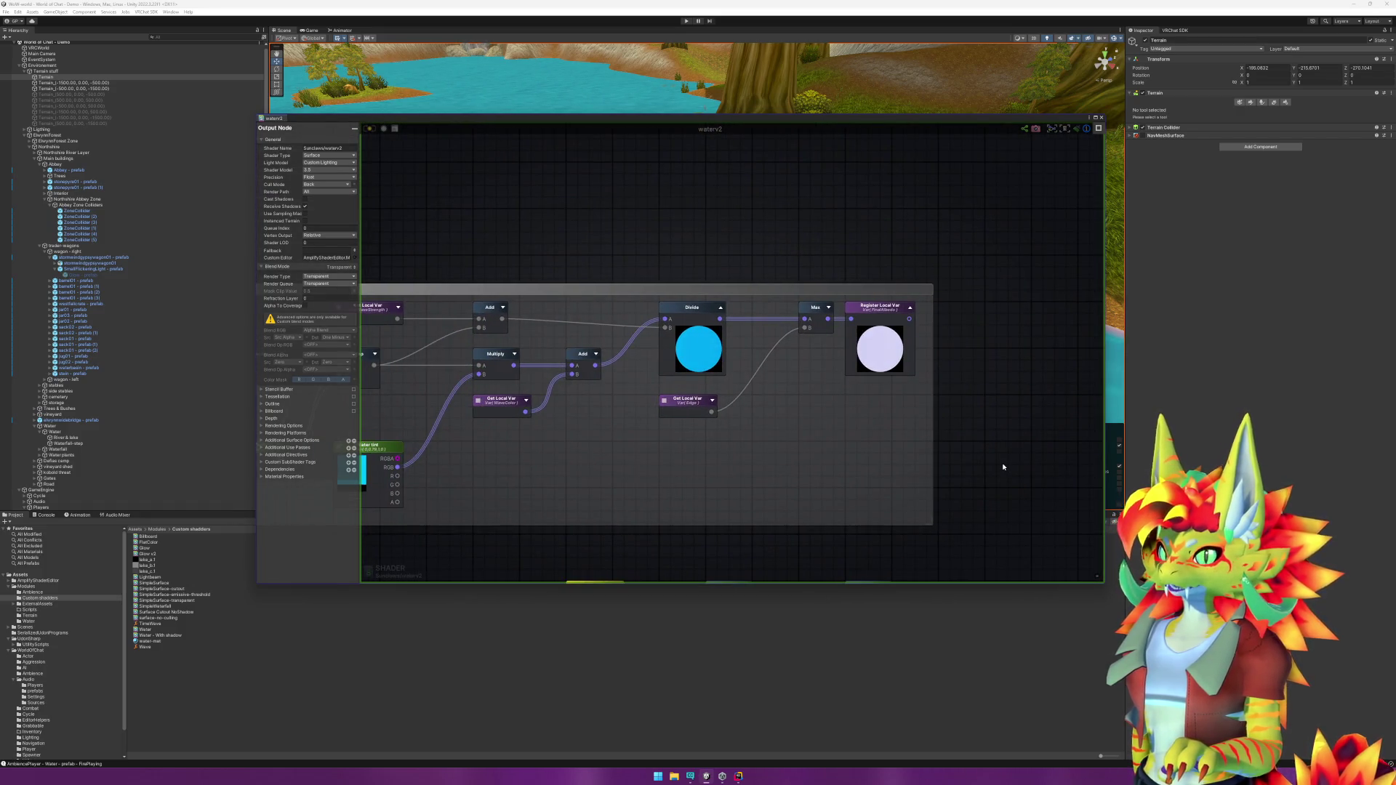
{"action": "left_click", "coordinate": [1143, 127]}
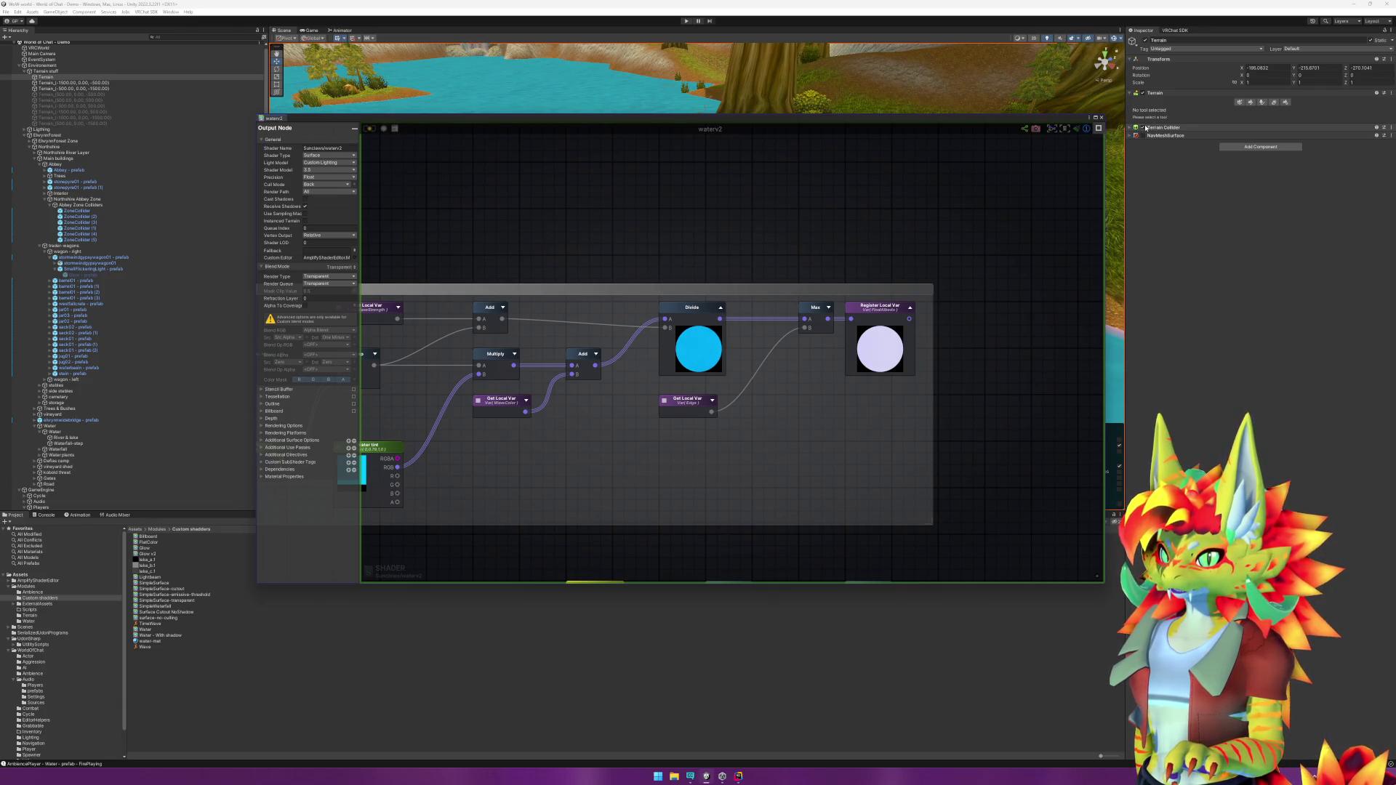
{"action": "left_click", "coordinate": [1143, 93]}
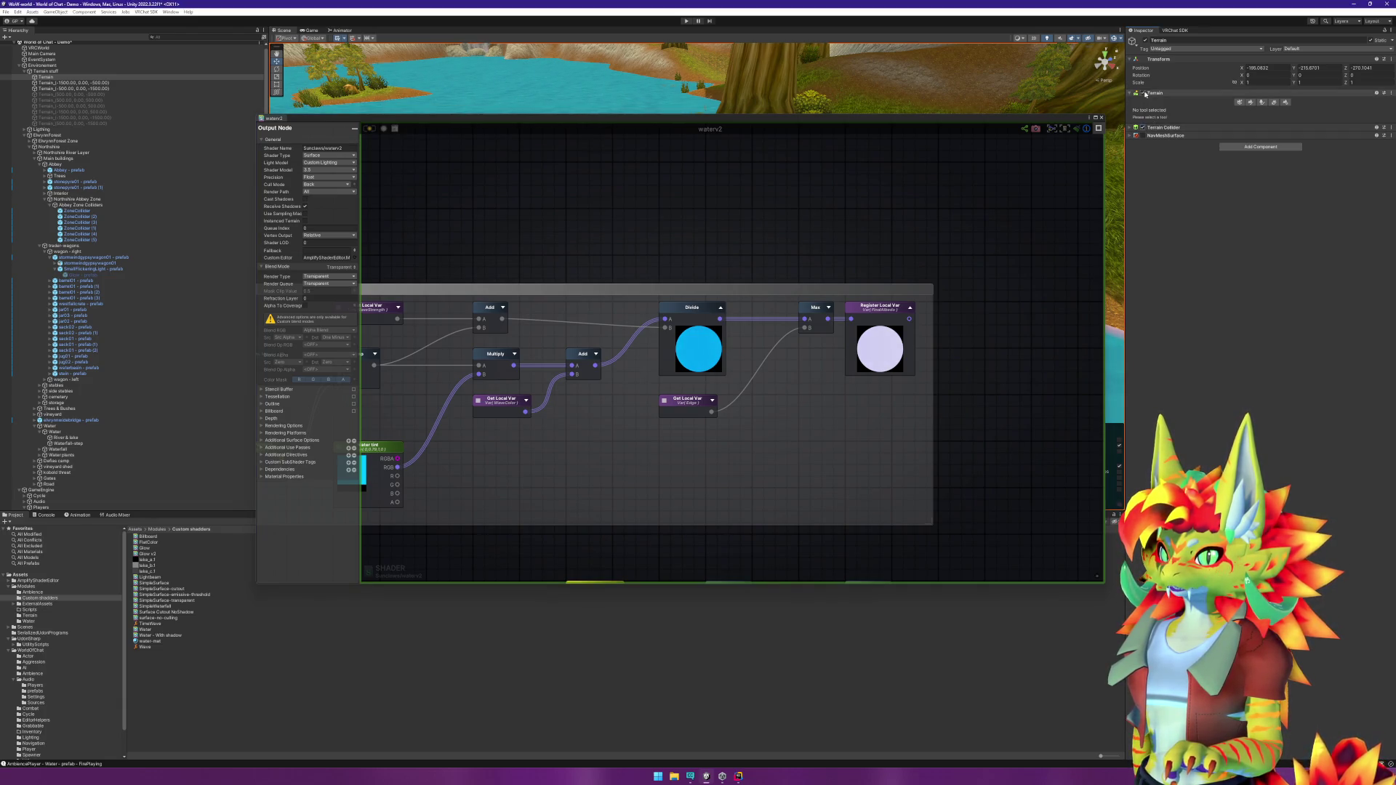
{"action": "mouse_move", "coordinate": [927, 122]}
{"action": "left_mouse_down"}
{"action": "mouse_move", "coordinate": [772, 306]}
{"action": "mouse_move", "coordinate": [735, 503]}
{"action": "mouse_move", "coordinate": [803, 417]}
{"action": "left_mouse_up"}
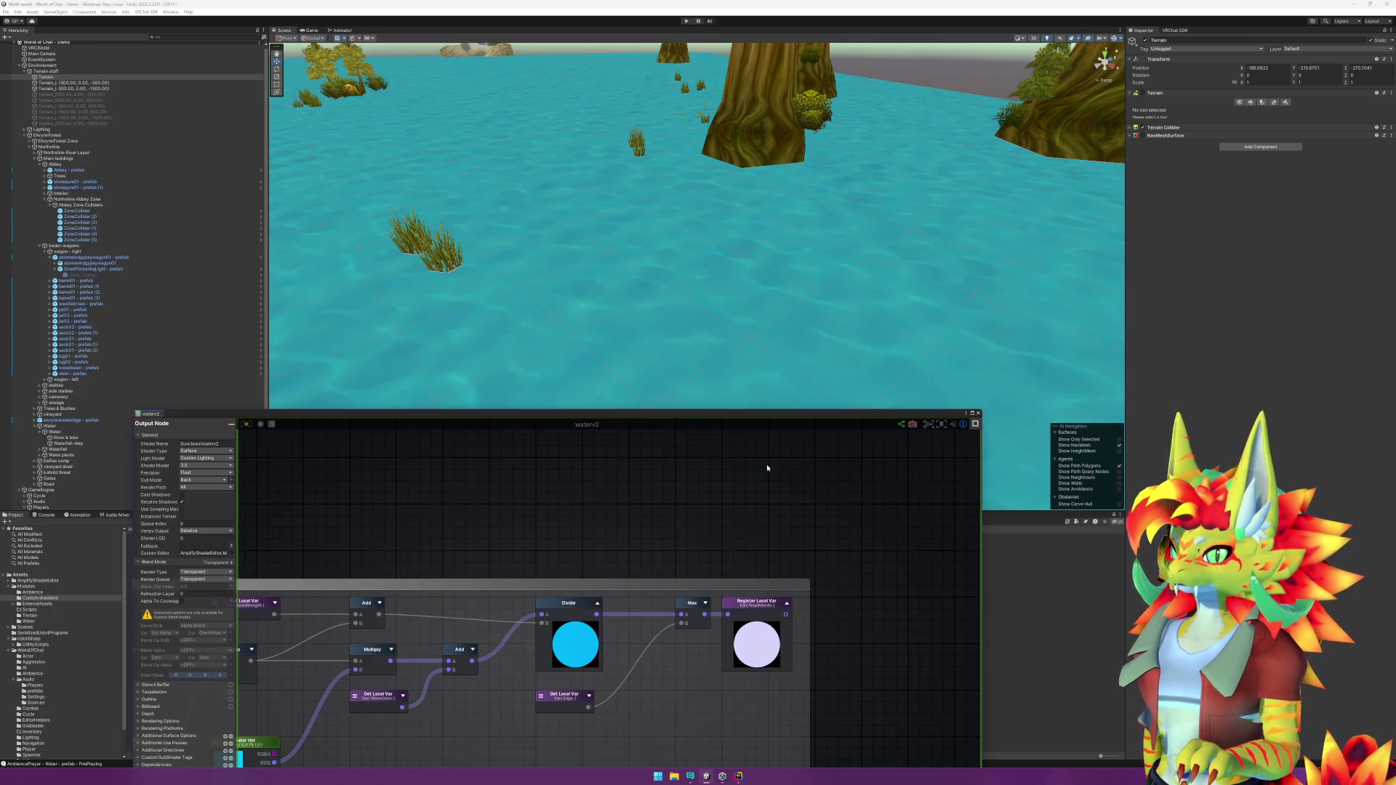
{"action": "left_click_drag", "start_coordinate": [774, 413], "coordinate": [835, 210]}
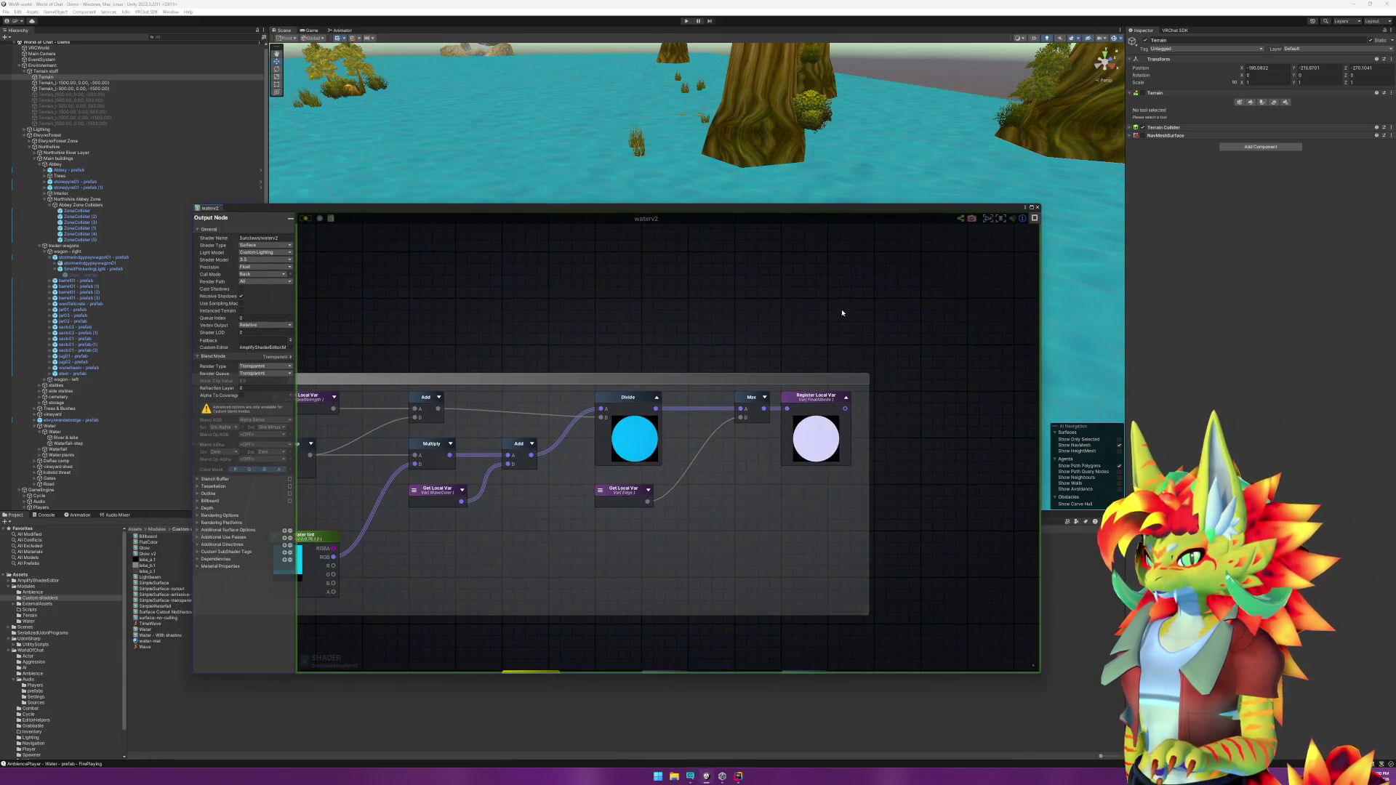
{"action": "mouse_move", "coordinate": [794, 330]}
{"action": "left_mouse_down"}
{"action": "mouse_move", "coordinate": [822, 242]}
{"action": "mouse_move", "coordinate": [764, 398]}
{"action": "mouse_move", "coordinate": [762, 349]}
{"action": "left_mouse_up"}
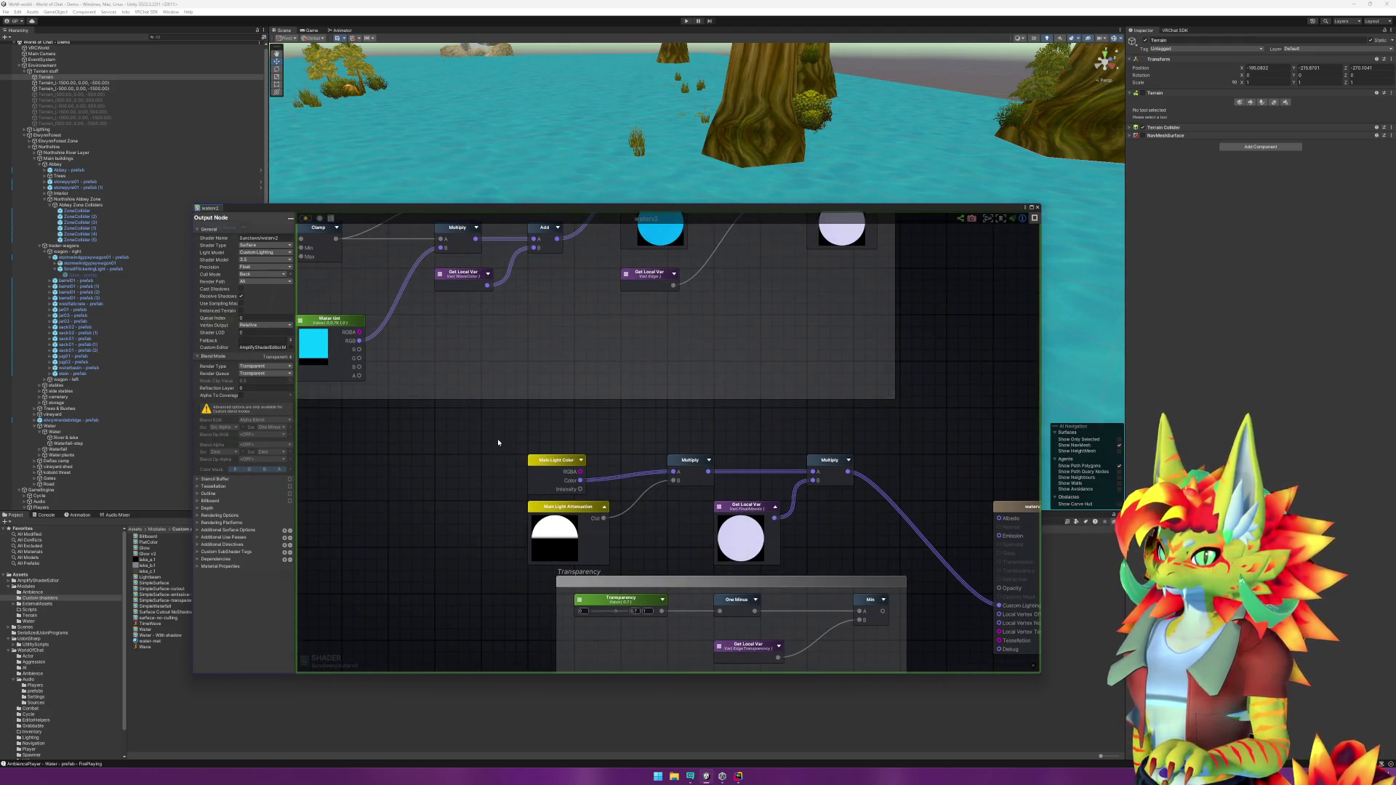
Step: Turn the Terrain back on and confirm the Get Local Var node reads FinalAlbedo
{"action": "left_click", "coordinate": [1144, 93]}
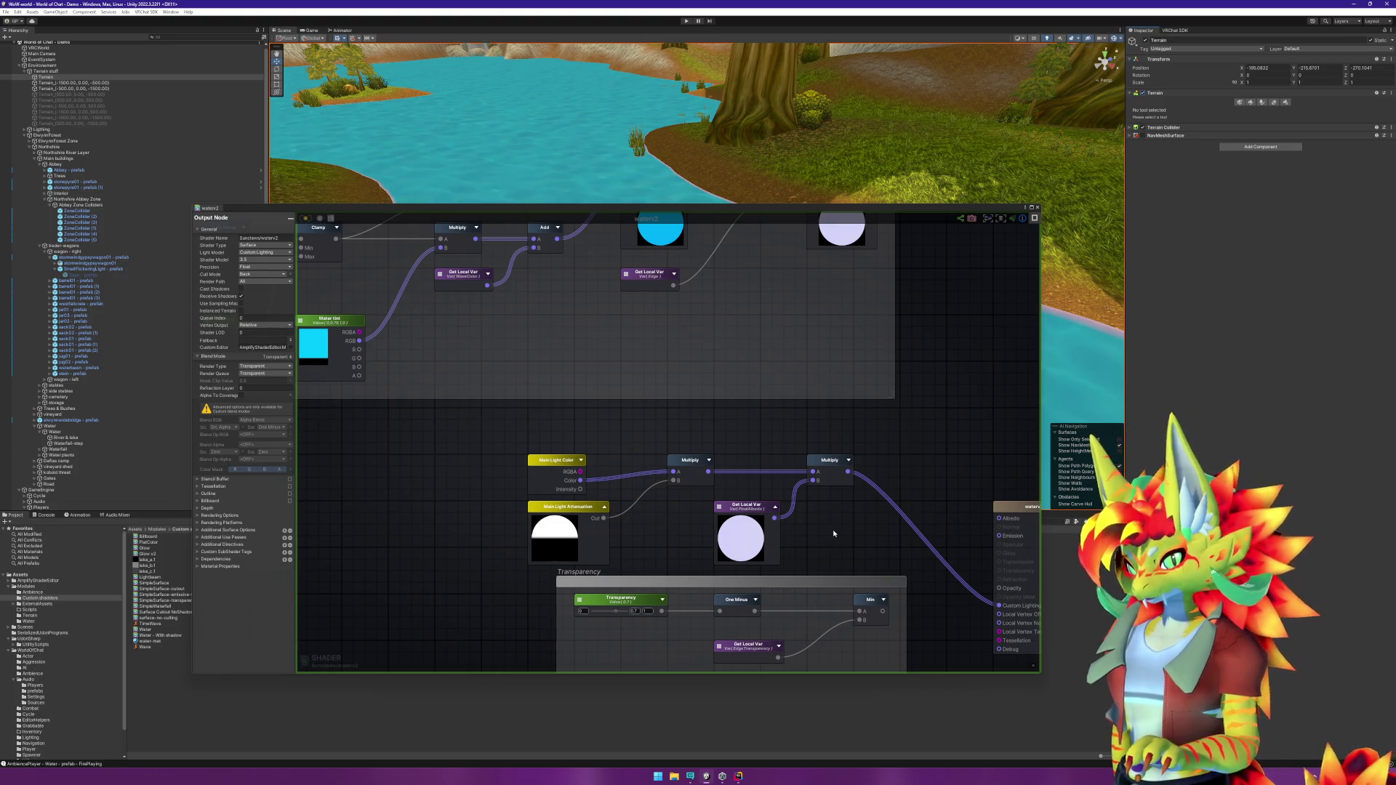
{"action": "left_click_drag", "start_coordinate": [848, 527], "coordinate": [772, 510]}
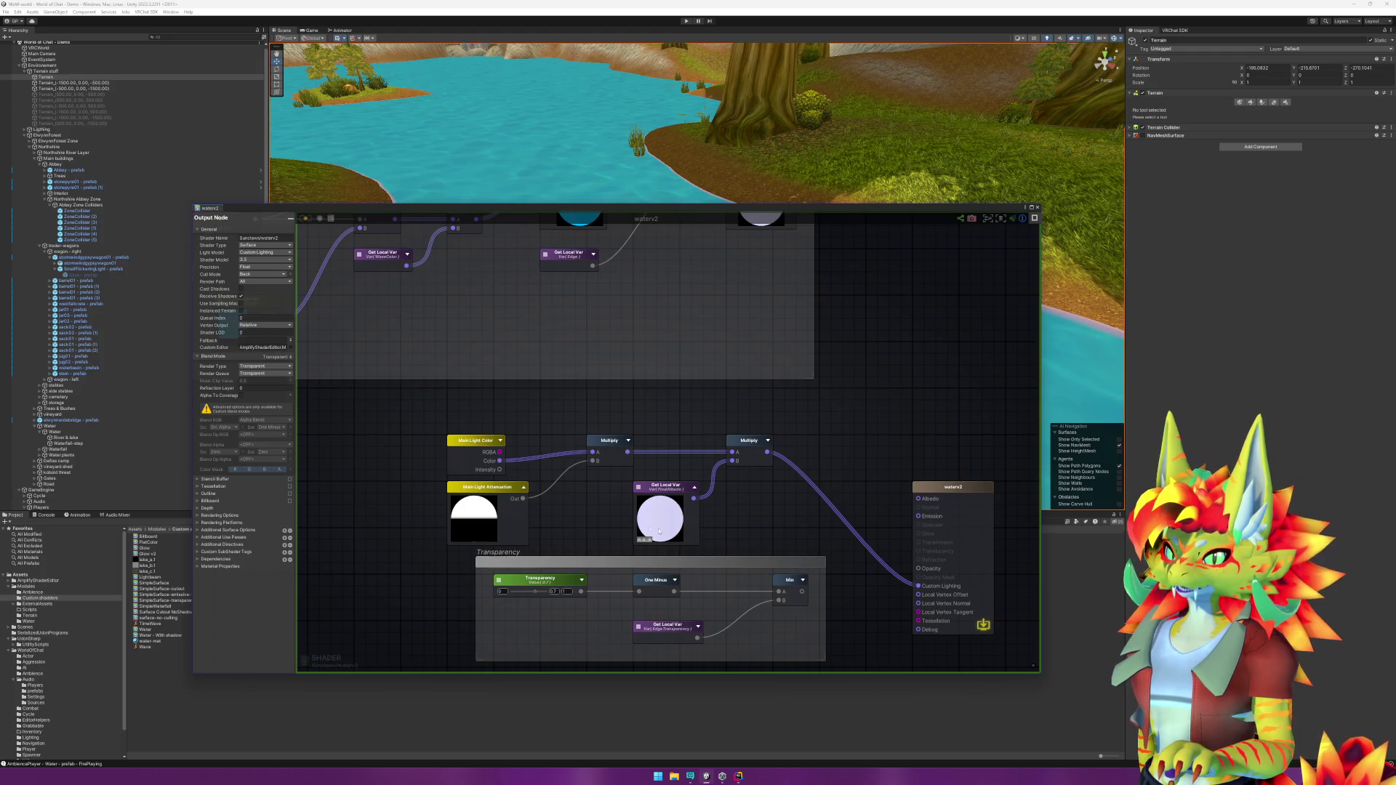
{"action": "left_click", "coordinate": [638, 490]}
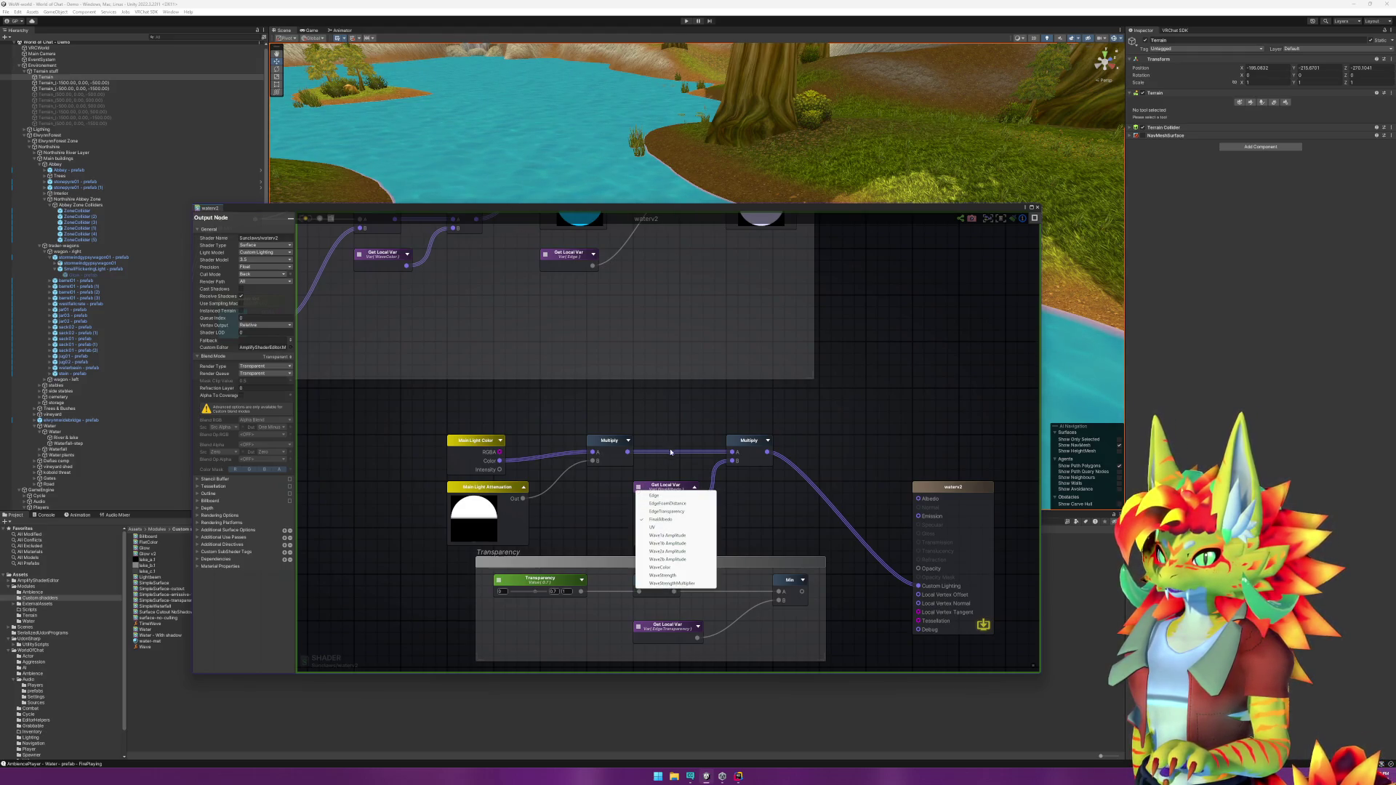
{"action": "left_click", "coordinate": [686, 440]}
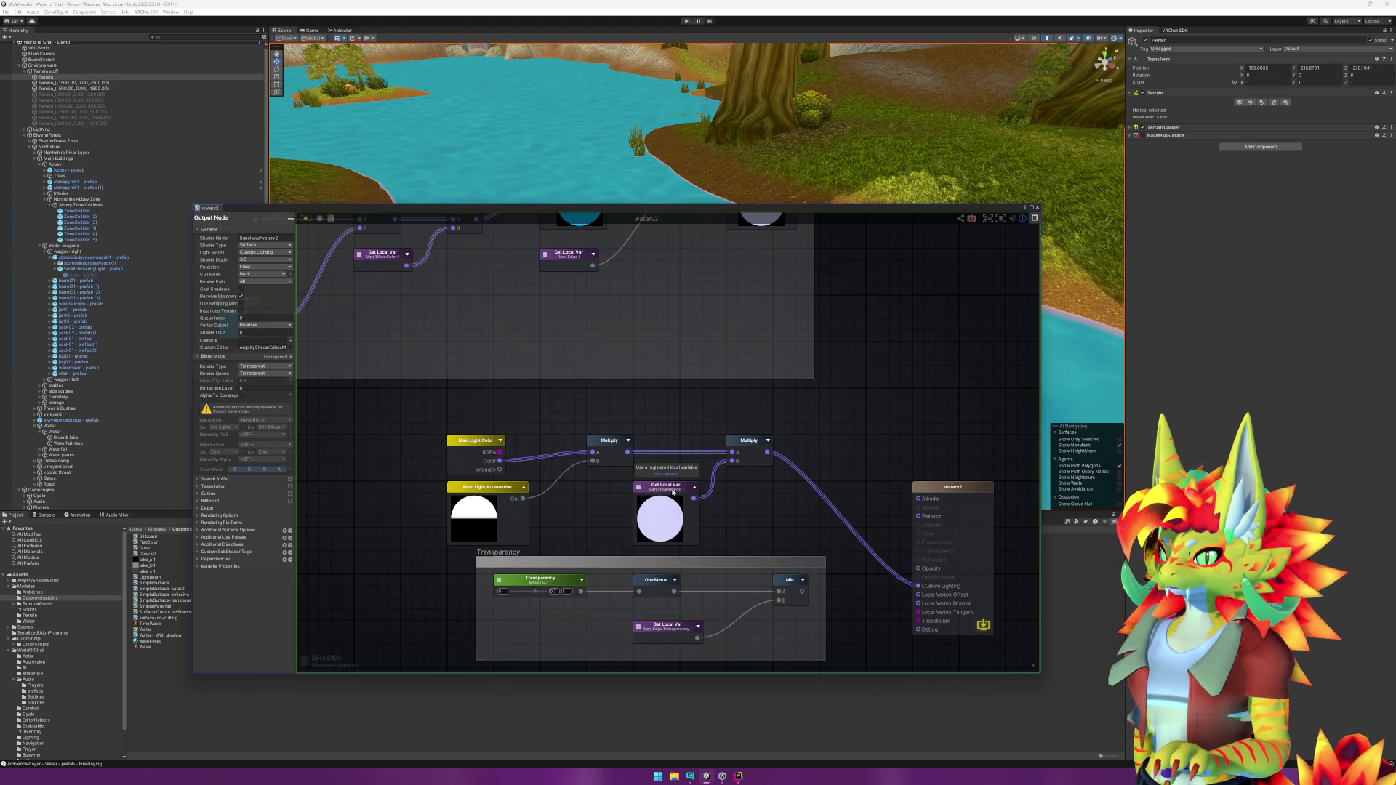
Step: Move the light color, attenuation and first Multiply nodes and the FinalAlbedo node left
{"action": "mouse_move", "coordinate": [408, 414]}
{"action": "left_mouse_down"}
{"action": "mouse_move", "coordinate": [628, 524]}
{"action": "mouse_move", "coordinate": [606, 489]}
{"action": "mouse_move", "coordinate": [535, 447]}
{"action": "mouse_move", "coordinate": [466, 447]}
{"action": "left_mouse_up"}
{"action": "left_click", "coordinate": [567, 473]}
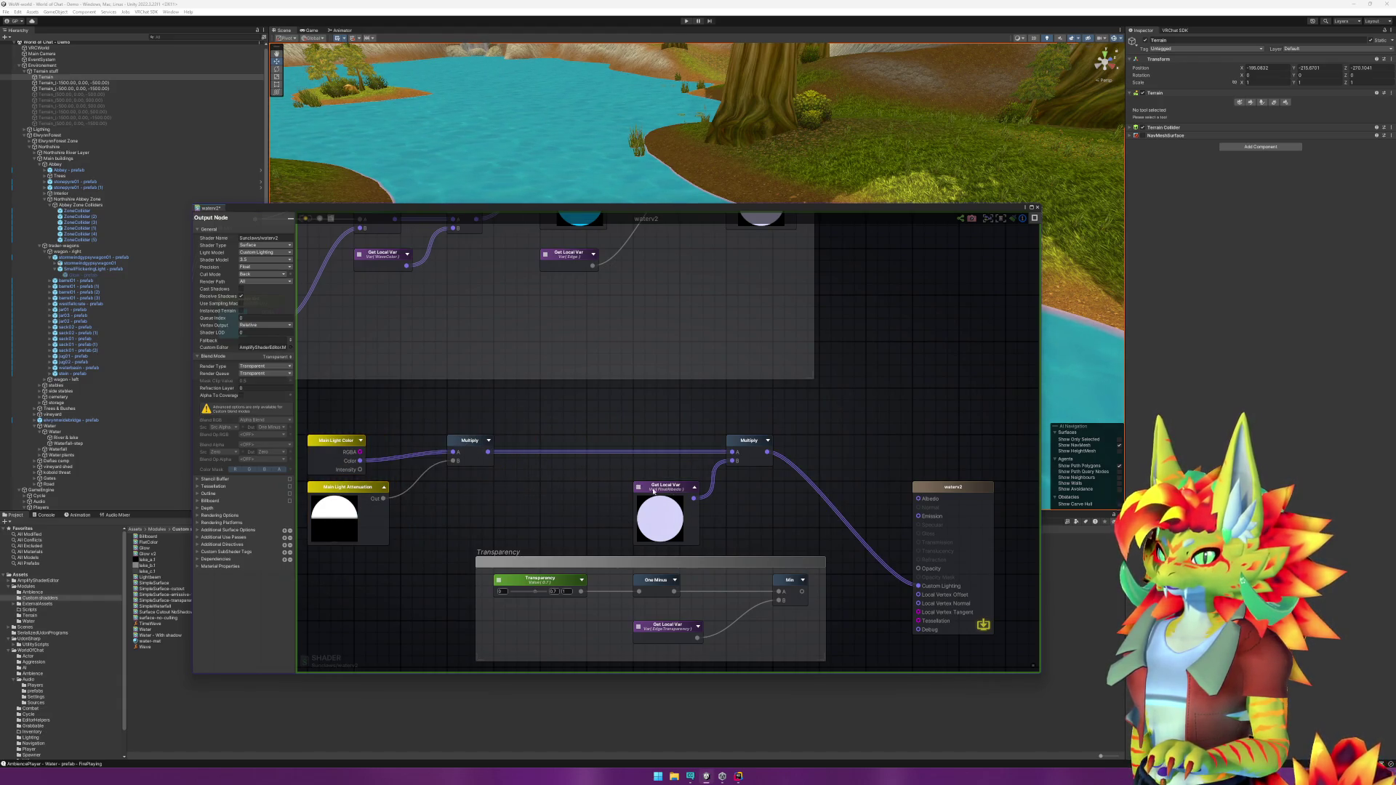
{"action": "left_click", "coordinate": [653, 491]}
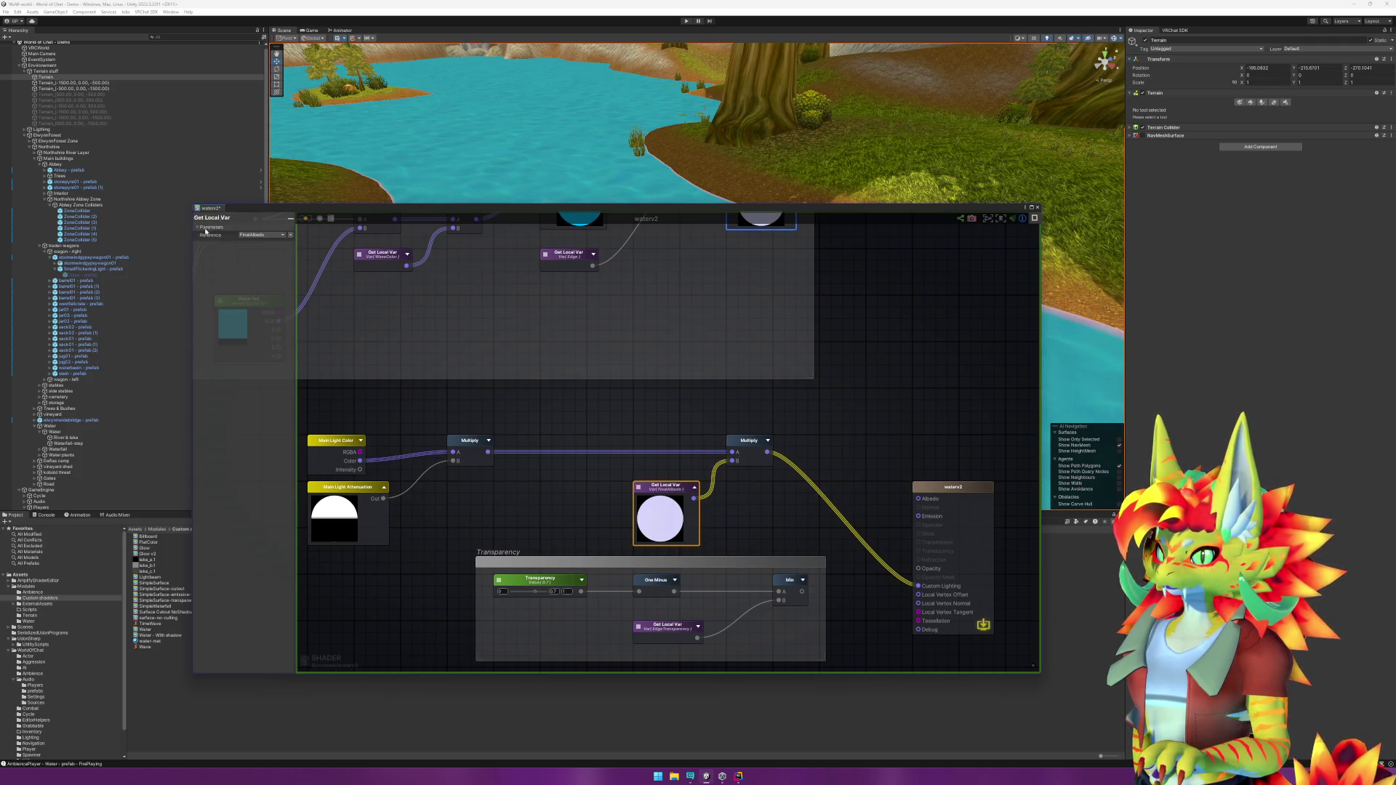
{"action": "left_click", "coordinate": [260, 236]}
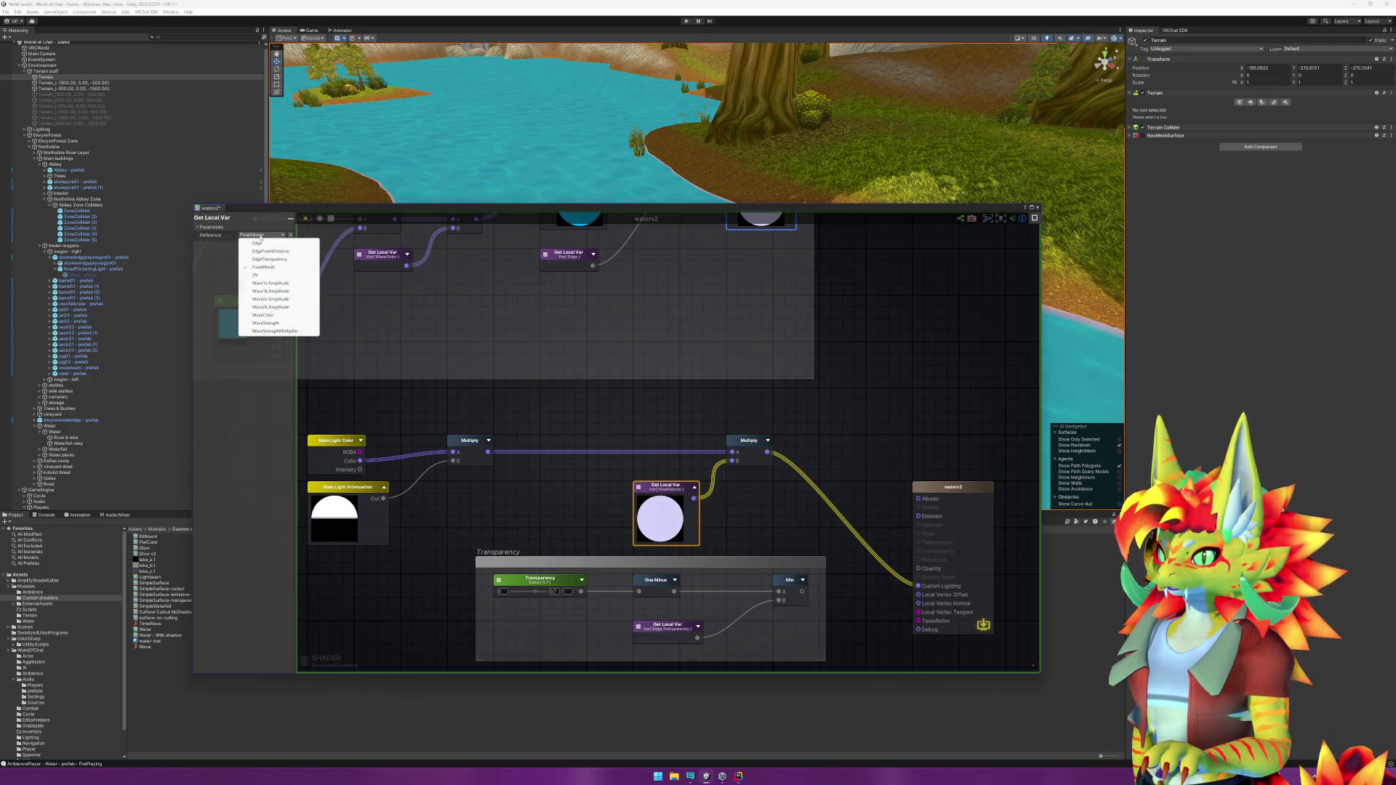
{"action": "left_click", "coordinate": [654, 418]}
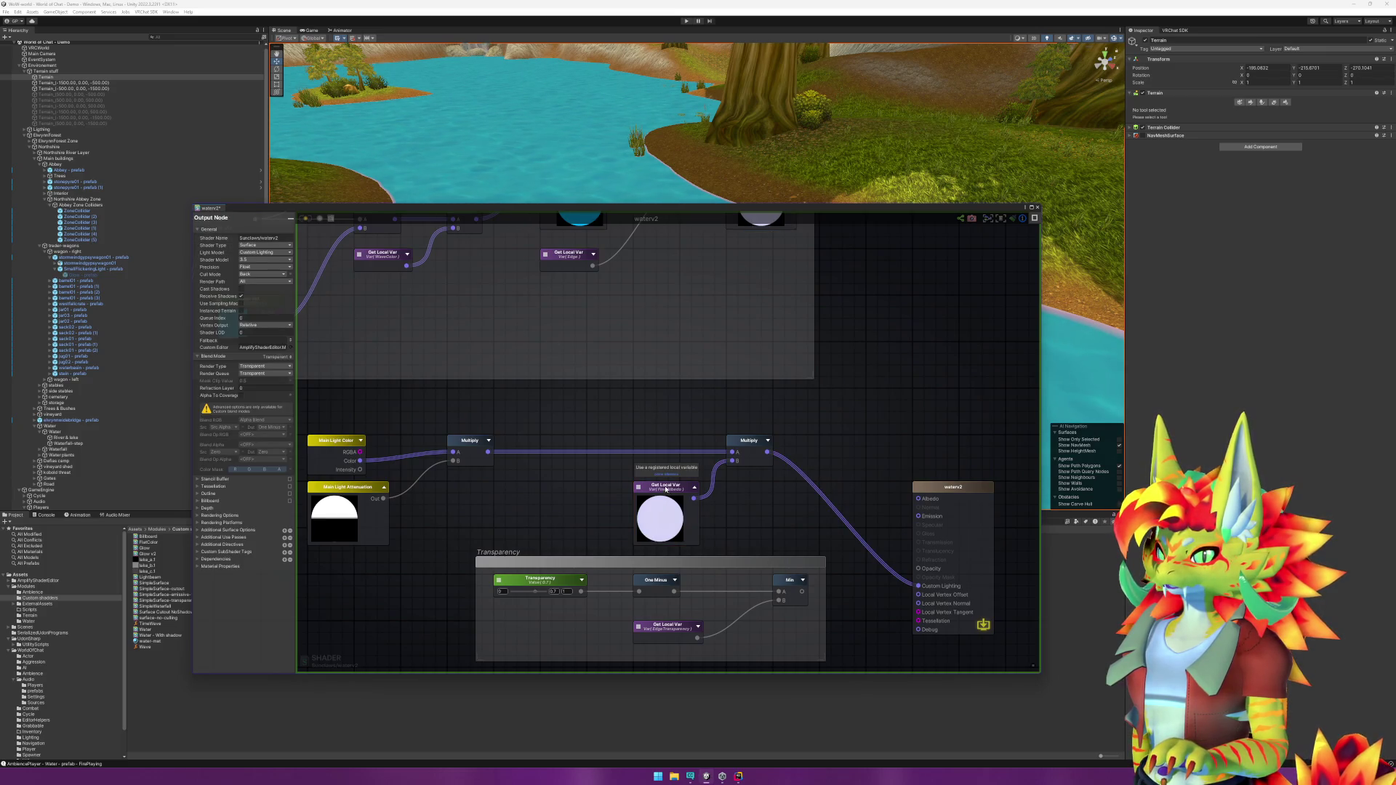
{"action": "left_click_drag", "start_coordinate": [666, 489], "coordinate": [479, 489]}
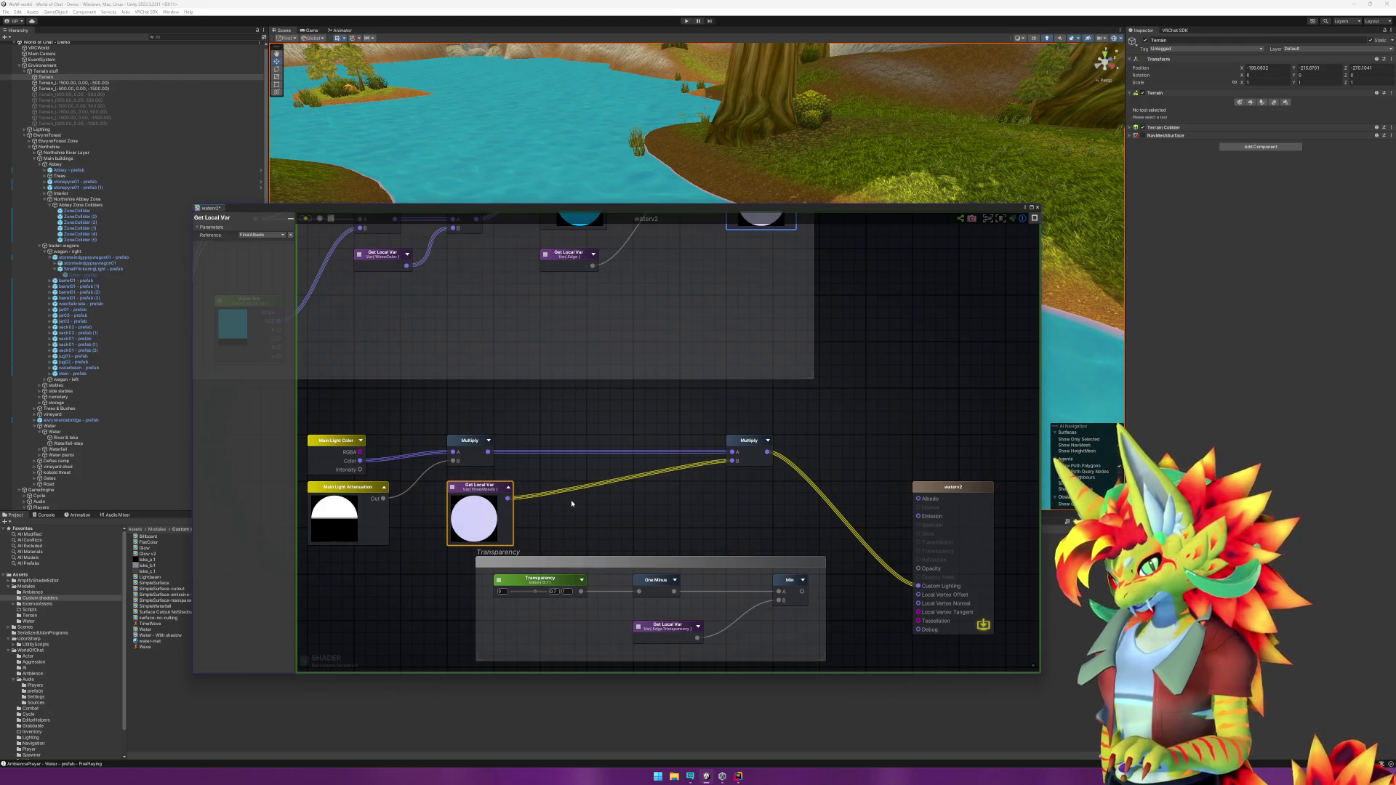
Step: Add a Normalize node fed by FinalAlbedo and expand its preview
{"action": "right_click", "coordinate": [586, 503]}
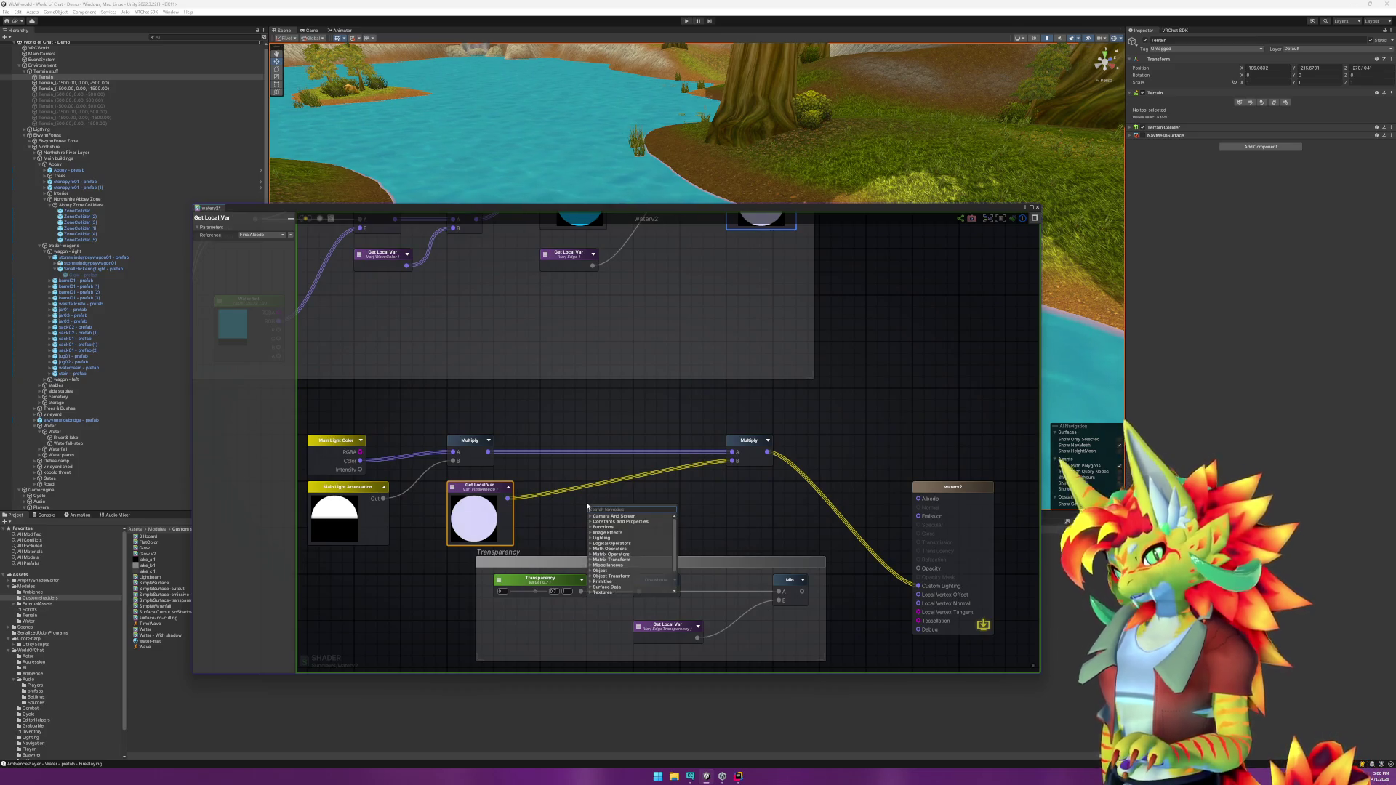
{"action": "type", "text": "norm"}
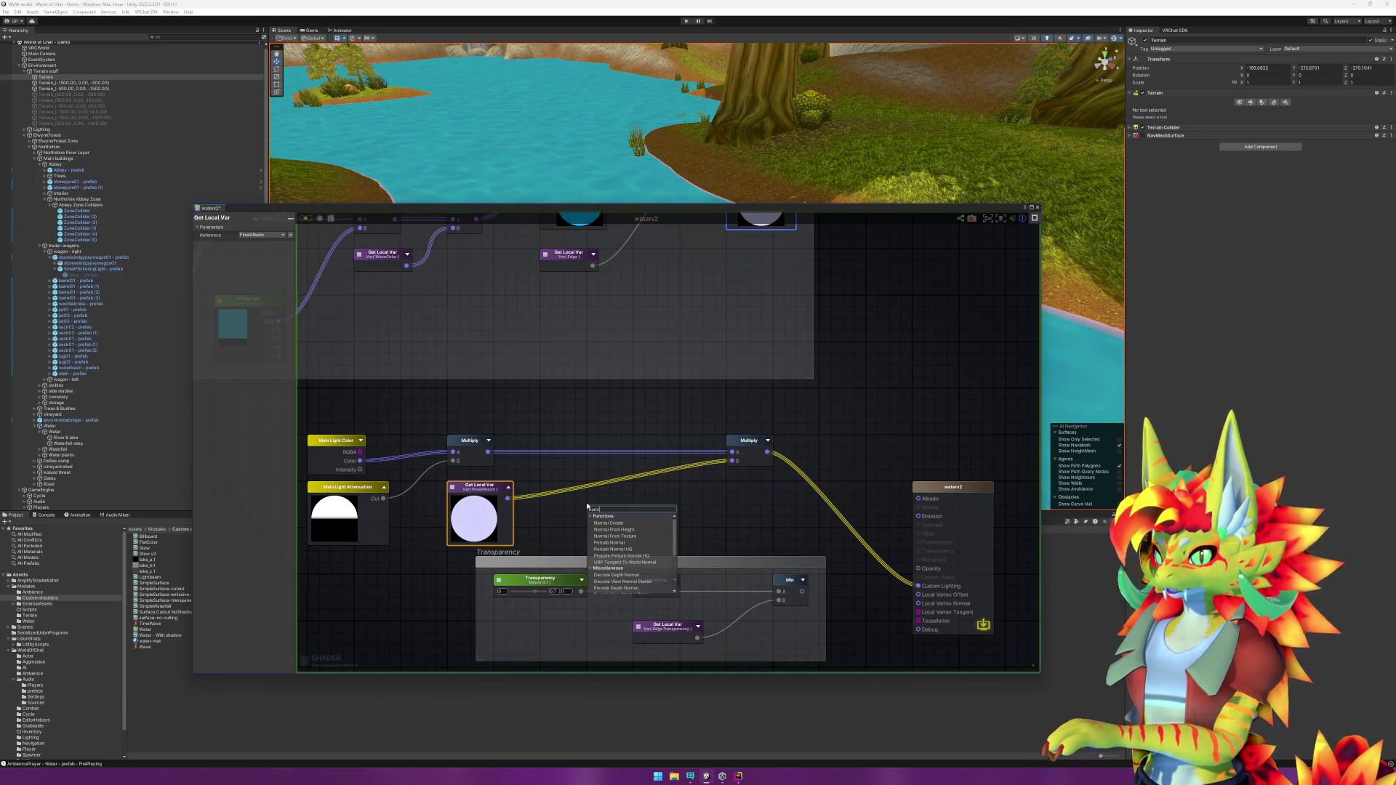
{"action": "type", "text": "alize"}
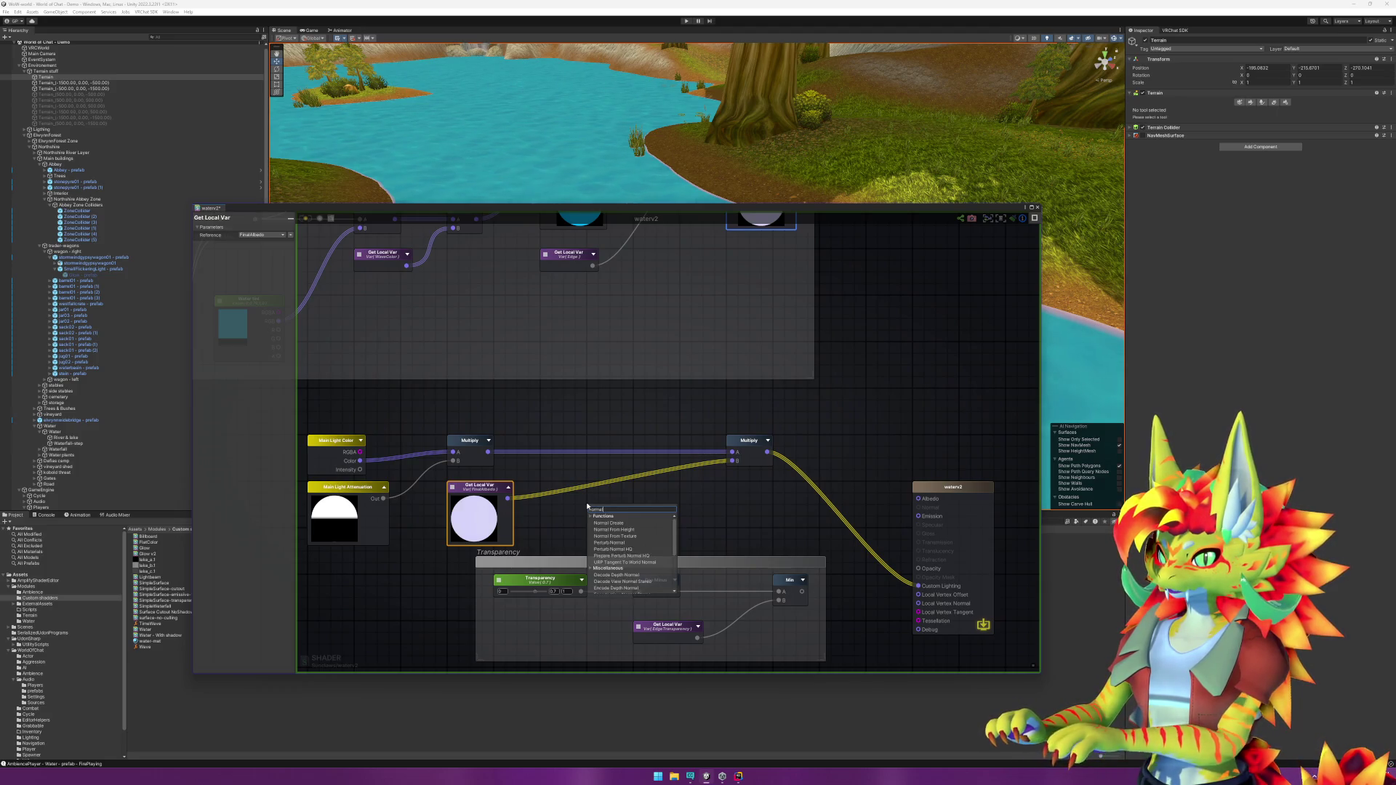
{"action": "key", "text": "Return"}
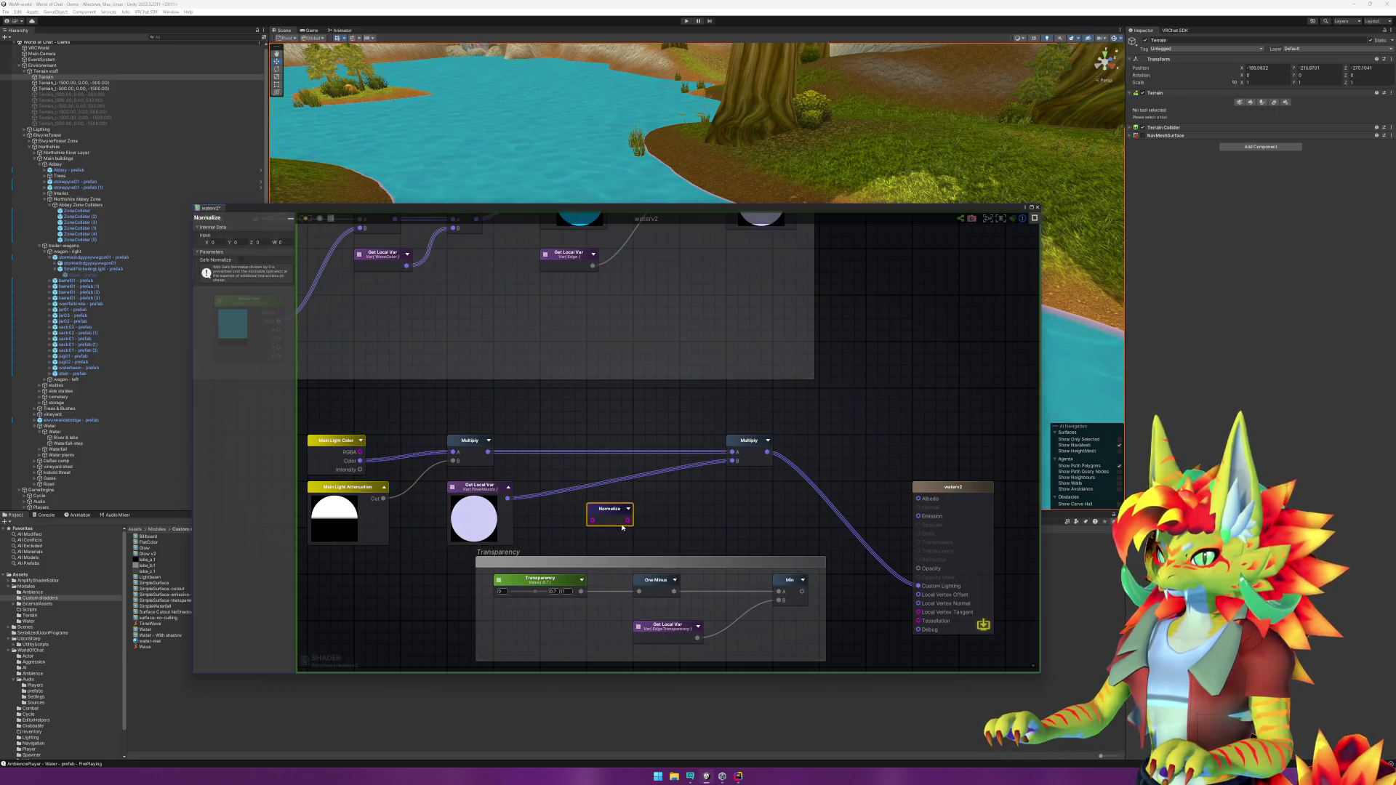
{"action": "mouse_move", "coordinate": [507, 499]}
{"action": "left_mouse_down"}
{"action": "mouse_move", "coordinate": [575, 527]}
{"action": "mouse_move", "coordinate": [734, 462]}
{"action": "left_mouse_up"}
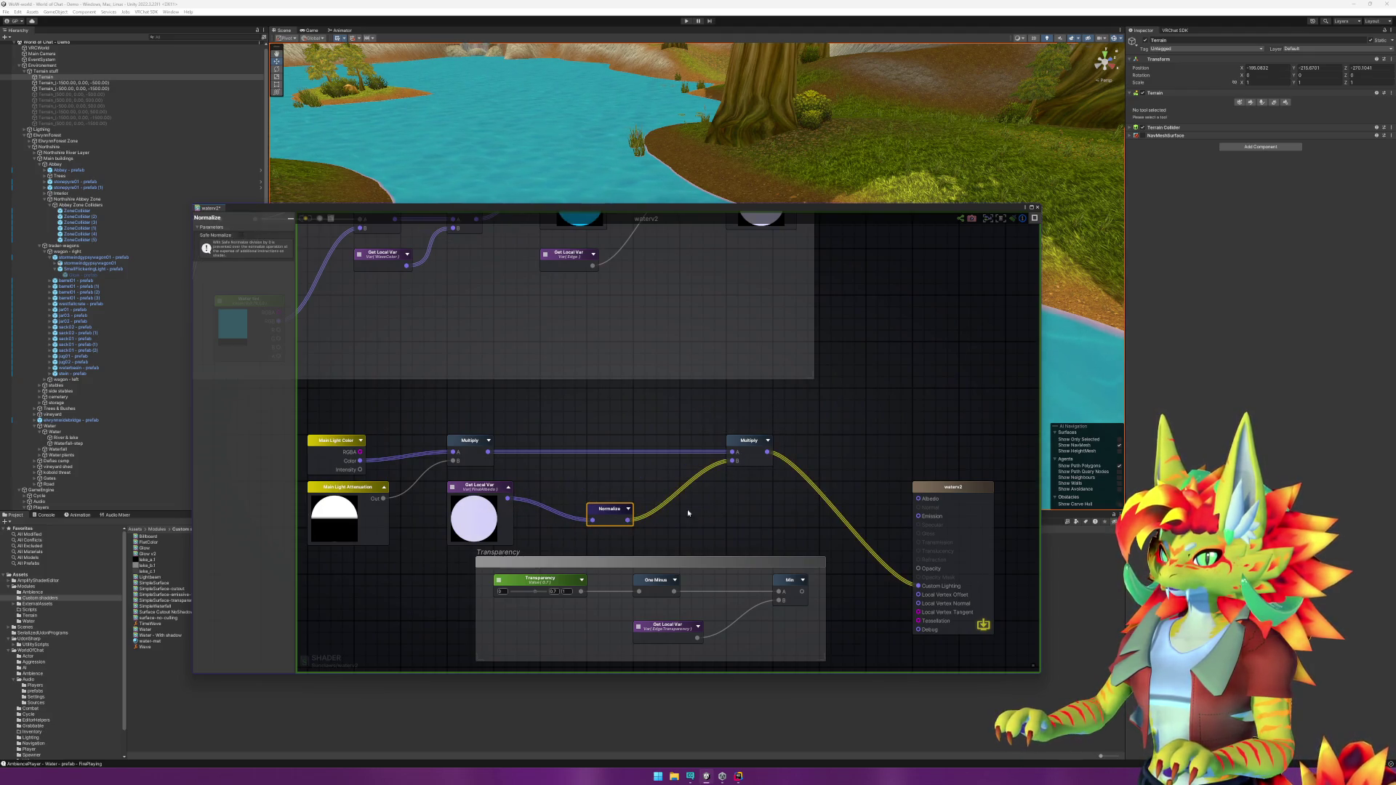
{"action": "left_click", "coordinate": [628, 509]}
{"action": "left_click_drag", "start_coordinate": [625, 510], "coordinate": [613, 488]}
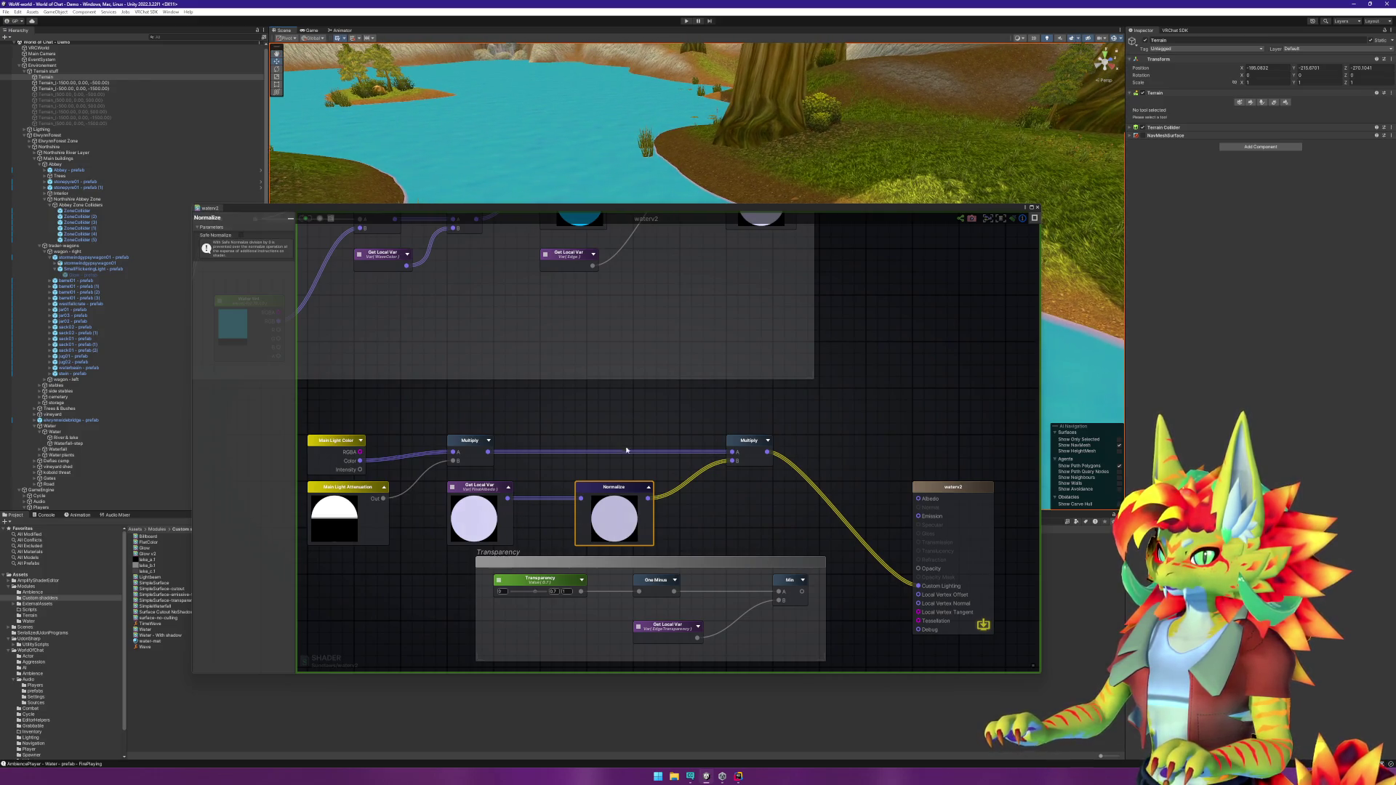
{"action": "left_click", "coordinate": [641, 467]}
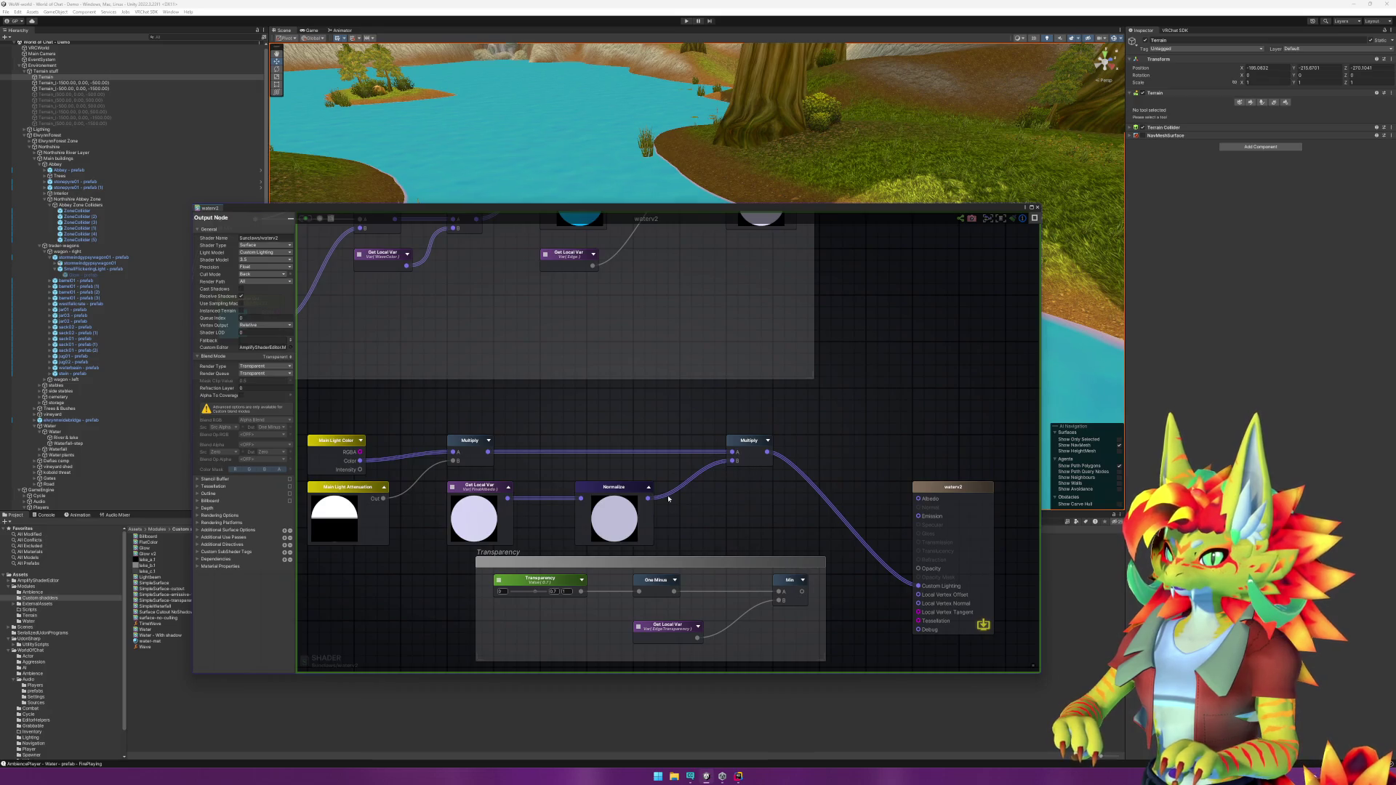
Step: Route the Normalize result, then the local variable directly, into Custom Lighting
{"action": "left_click_drag", "start_coordinate": [647, 498], "coordinate": [902, 583]}
{"action": "left_click_drag", "start_coordinate": [654, 145], "coordinate": [669, 182]}
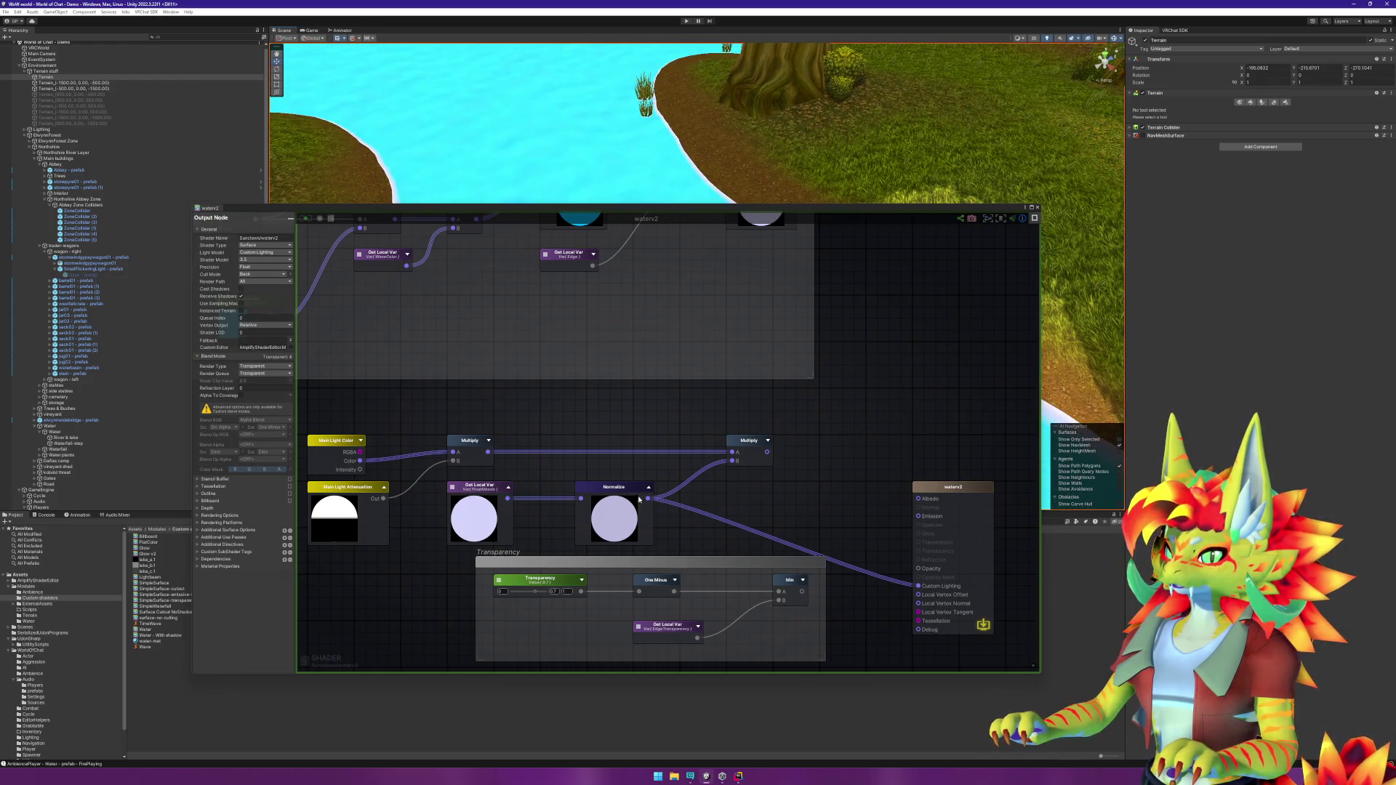
{"action": "left_click_drag", "start_coordinate": [507, 498], "coordinate": [919, 586]}
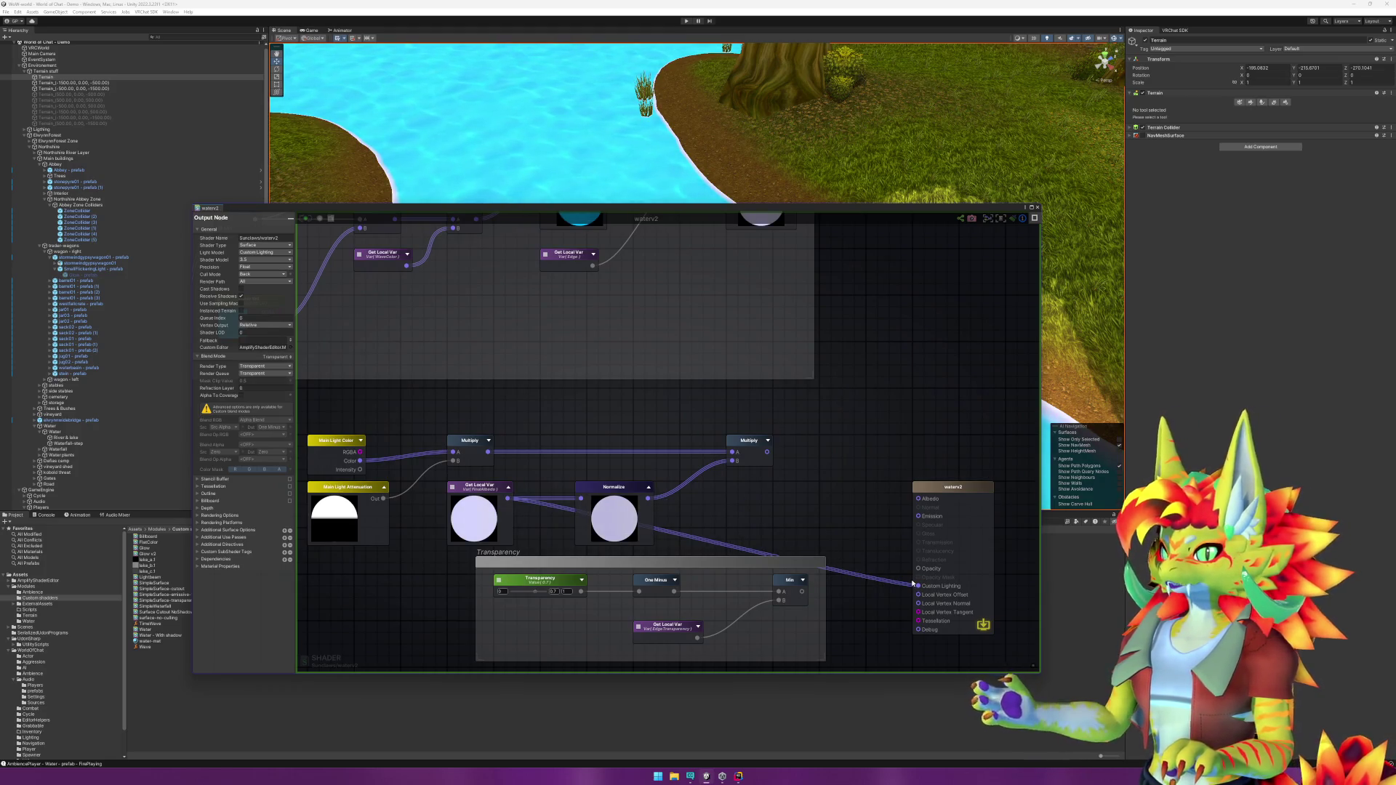
{"action": "left_click", "coordinate": [614, 494]}
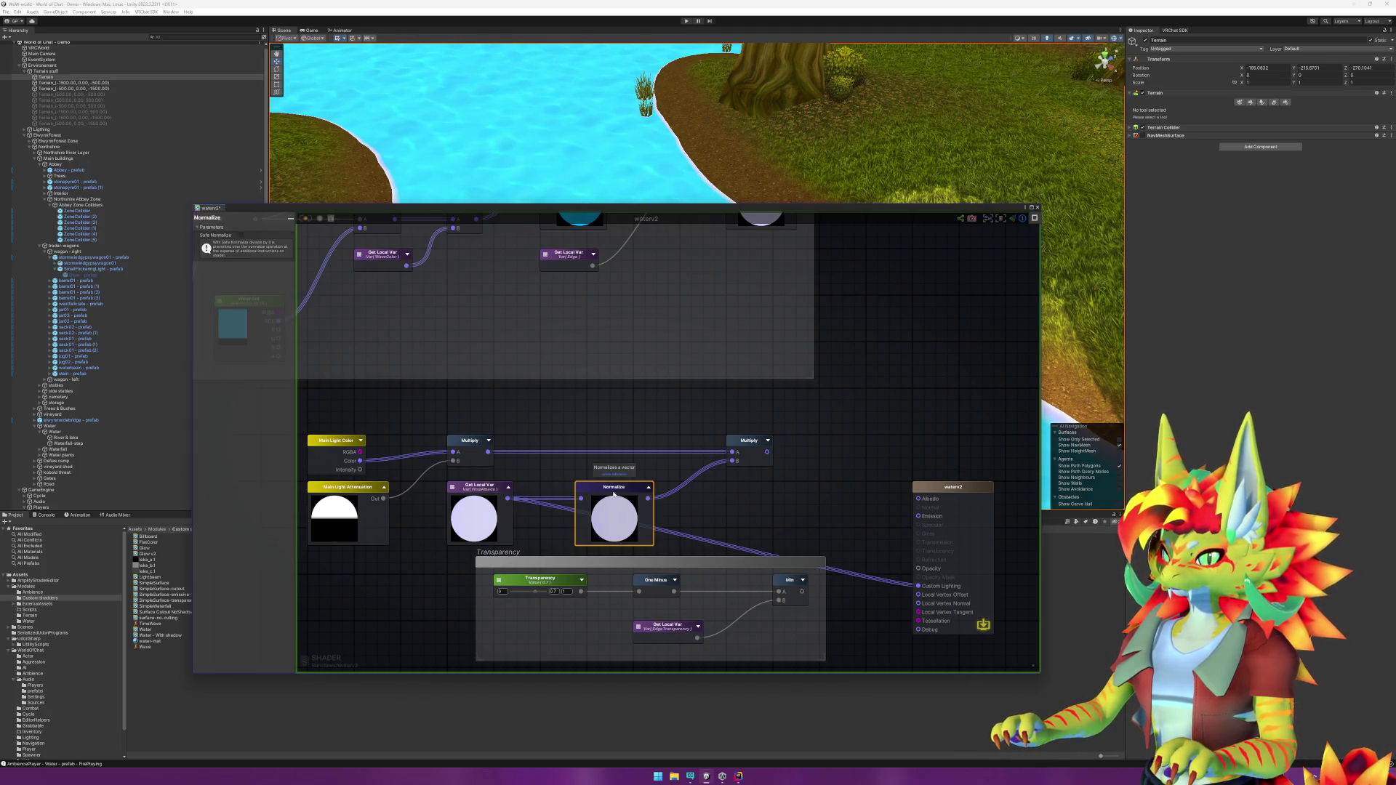
Step: Swap Normalize for a Saturate node and wire local variable → Saturate → final Multiply B
{"action": "key", "text": "Delete"}
{"action": "right_click", "coordinate": [616, 494]}
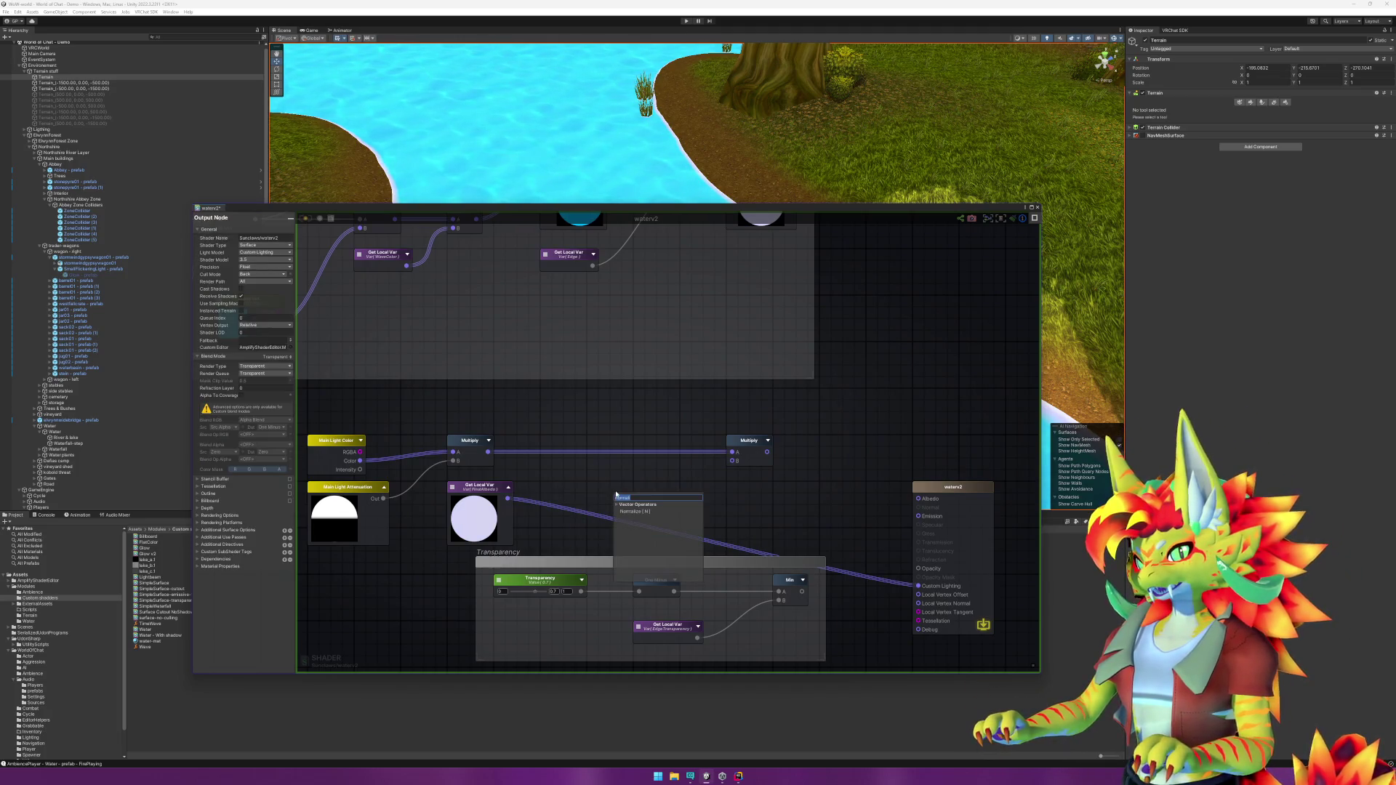
{"action": "type", "text": "sat"}
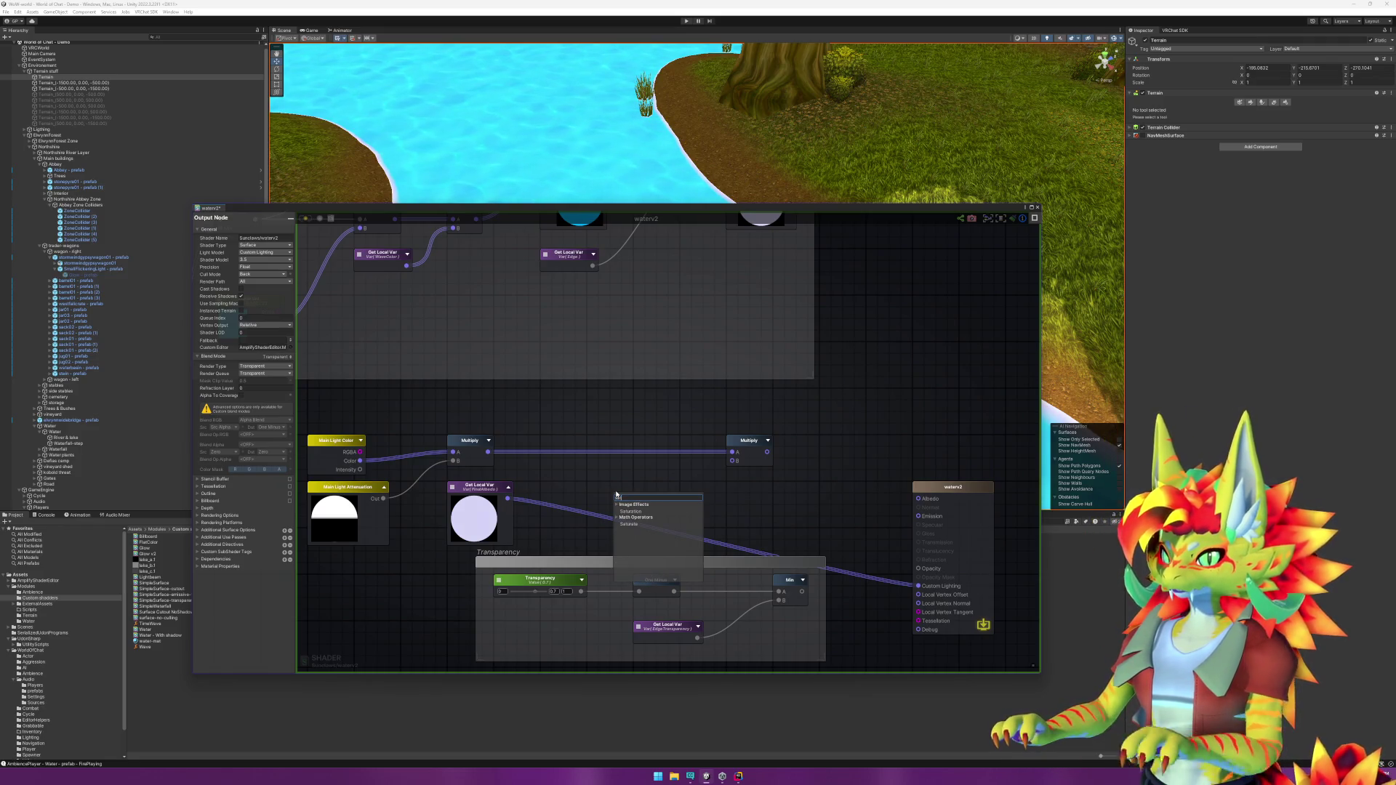
{"action": "left_click", "coordinate": [634, 525]}
{"action": "mouse_move", "coordinate": [634, 513]}
{"action": "left_mouse_down"}
{"action": "mouse_move", "coordinate": [584, 494]}
{"action": "mouse_move", "coordinate": [508, 499]}
{"action": "left_mouse_up"}
{"action": "left_click_drag", "start_coordinate": [628, 498], "coordinate": [913, 586]}
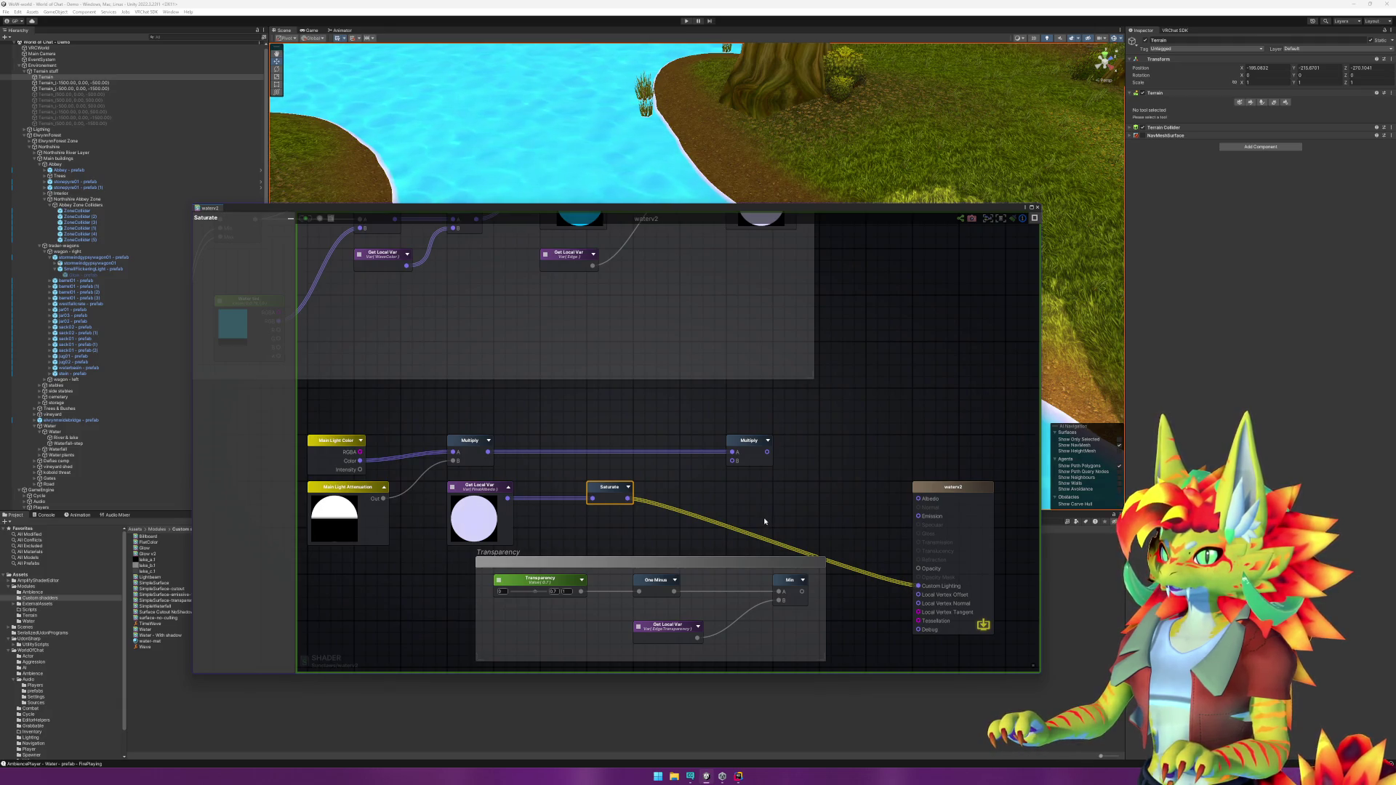
{"action": "left_click", "coordinate": [628, 487]}
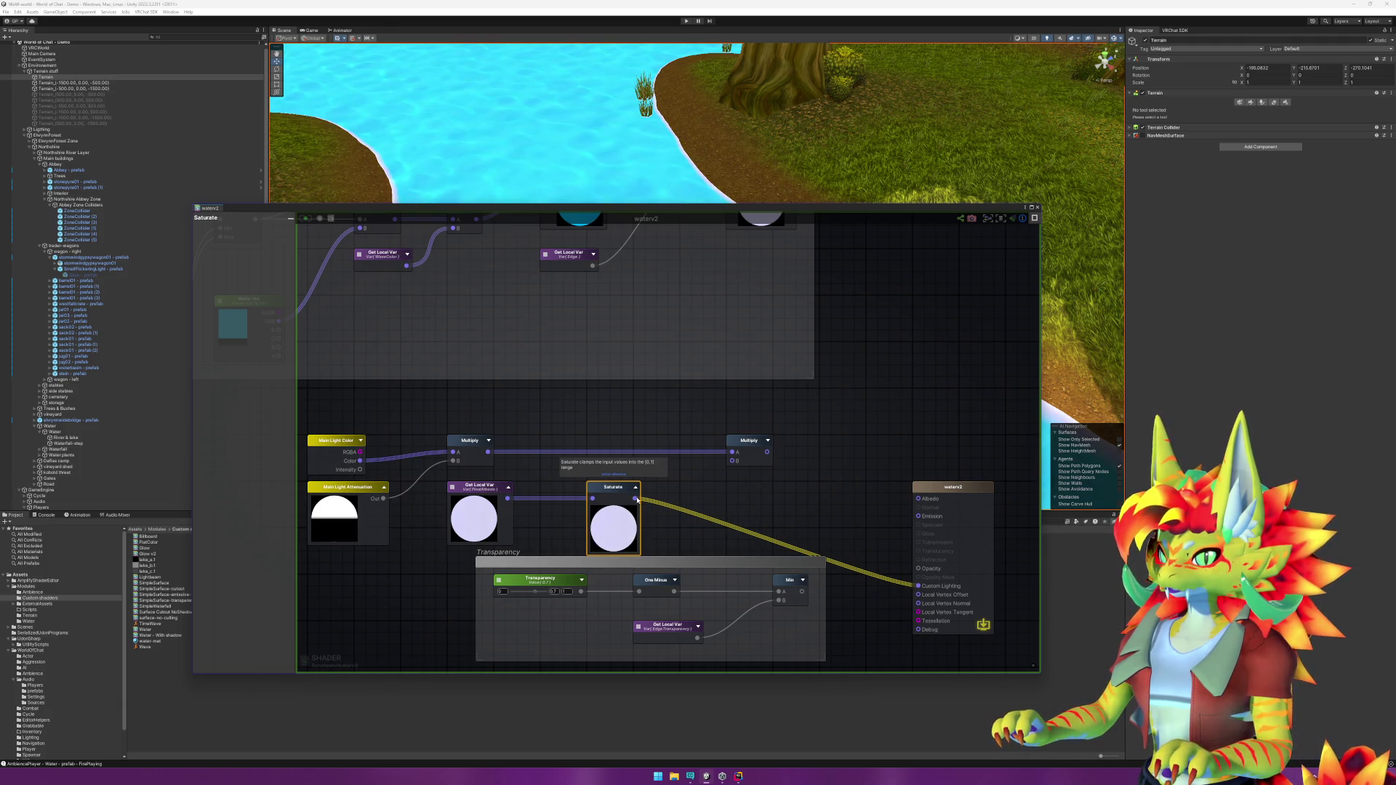
{"action": "mouse_move", "coordinate": [637, 500]}
{"action": "left_mouse_down"}
{"action": "mouse_move", "coordinate": [733, 461]}
{"action": "mouse_move", "coordinate": [914, 584]}
{"action": "left_mouse_up"}
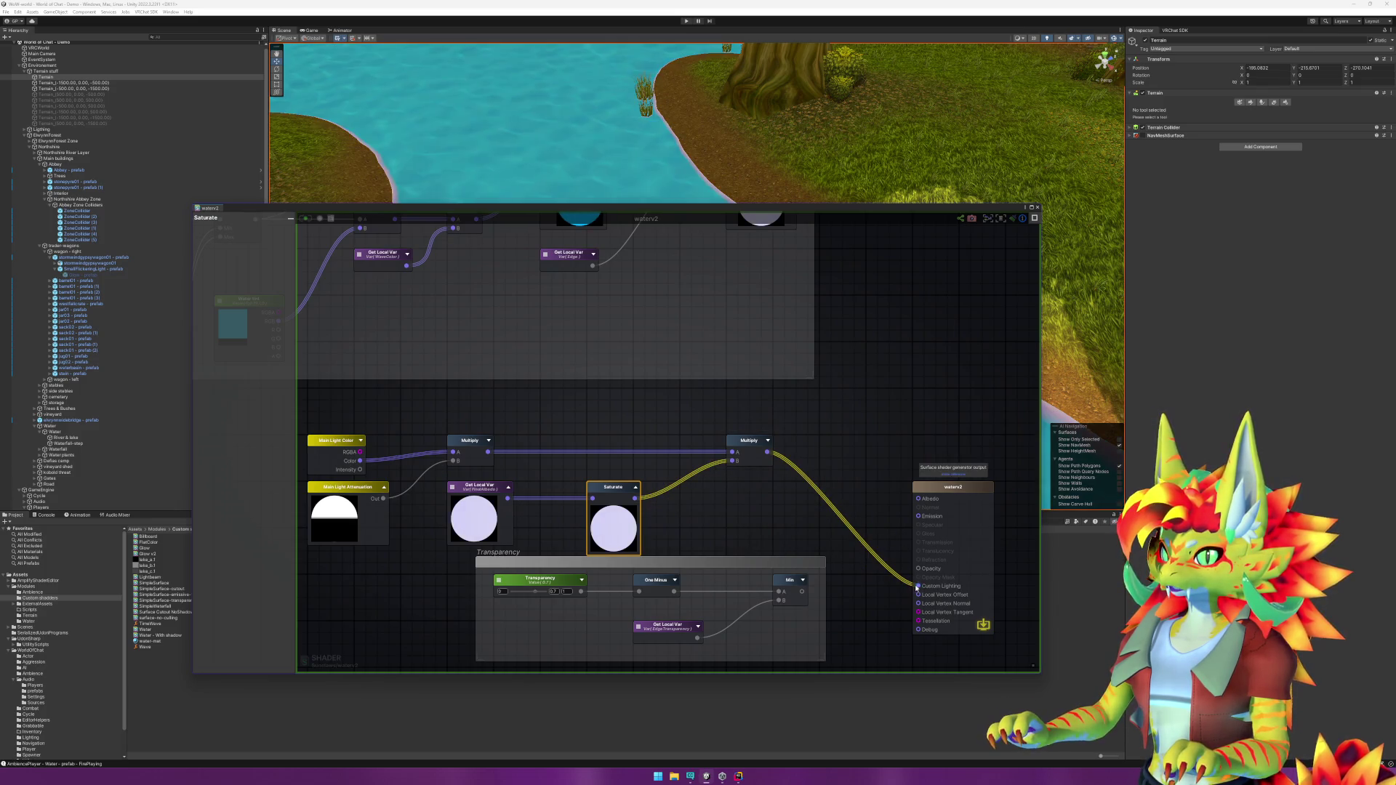
Step: Connect the first Multiply straight to Custom Lighting and orbit the Scene view to inspect the river
{"action": "scroll", "coordinate": [659, 104], "scroll_direction": "up", "scroll_amount": 3}
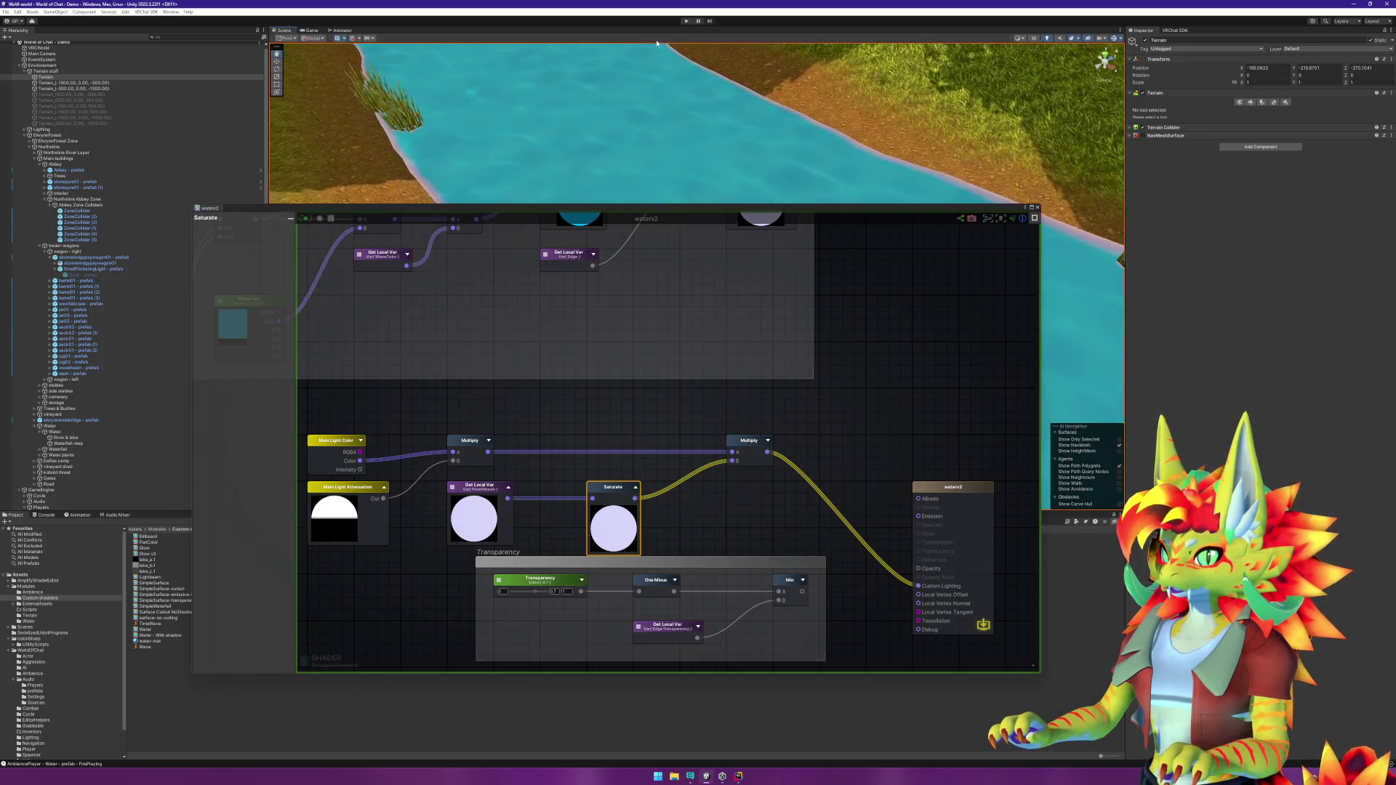
{"action": "scroll", "coordinate": [660, 103], "scroll_direction": "up", "scroll_amount": 3}
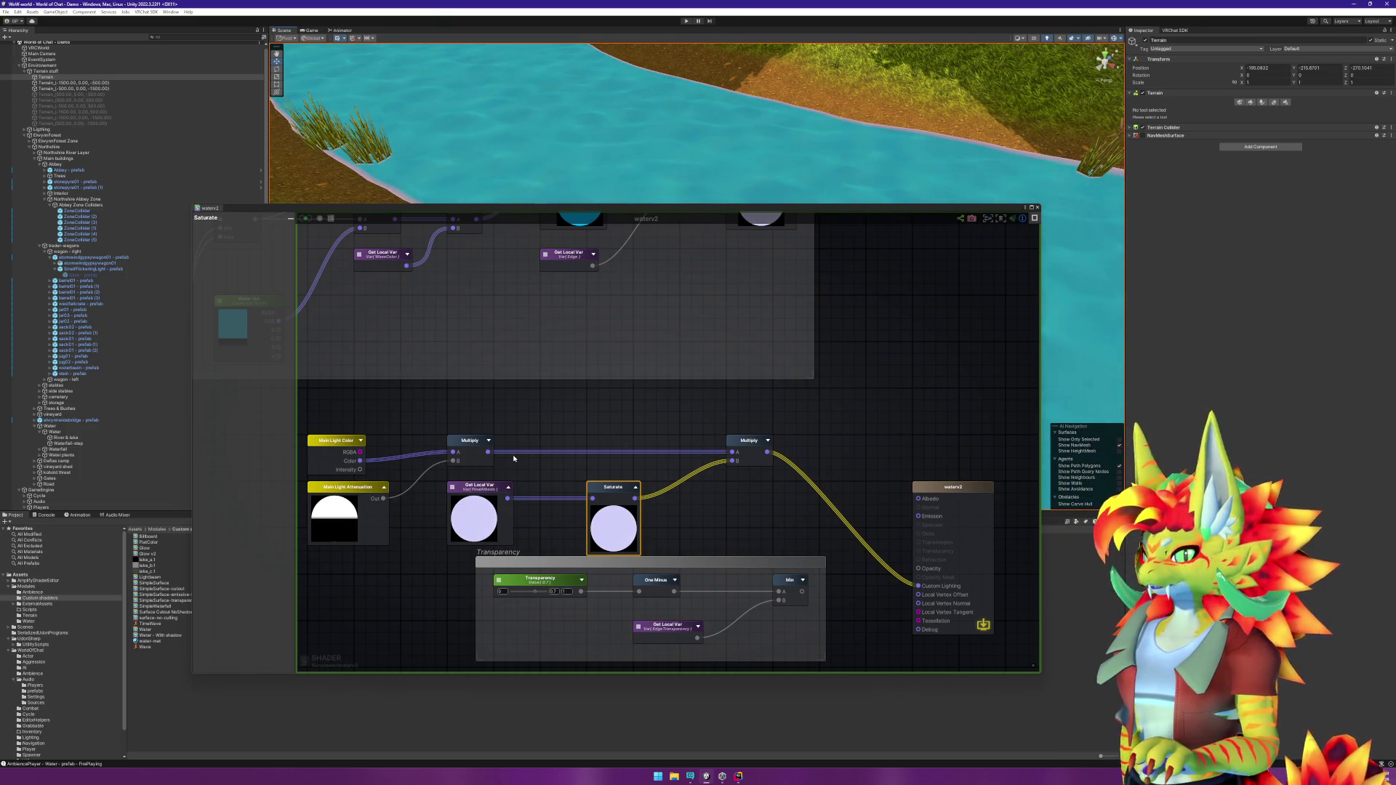
{"action": "mouse_move", "coordinate": [488, 452]}
{"action": "left_mouse_down"}
{"action": "mouse_move", "coordinate": [665, 493]}
{"action": "mouse_move", "coordinate": [917, 586]}
{"action": "left_mouse_up"}
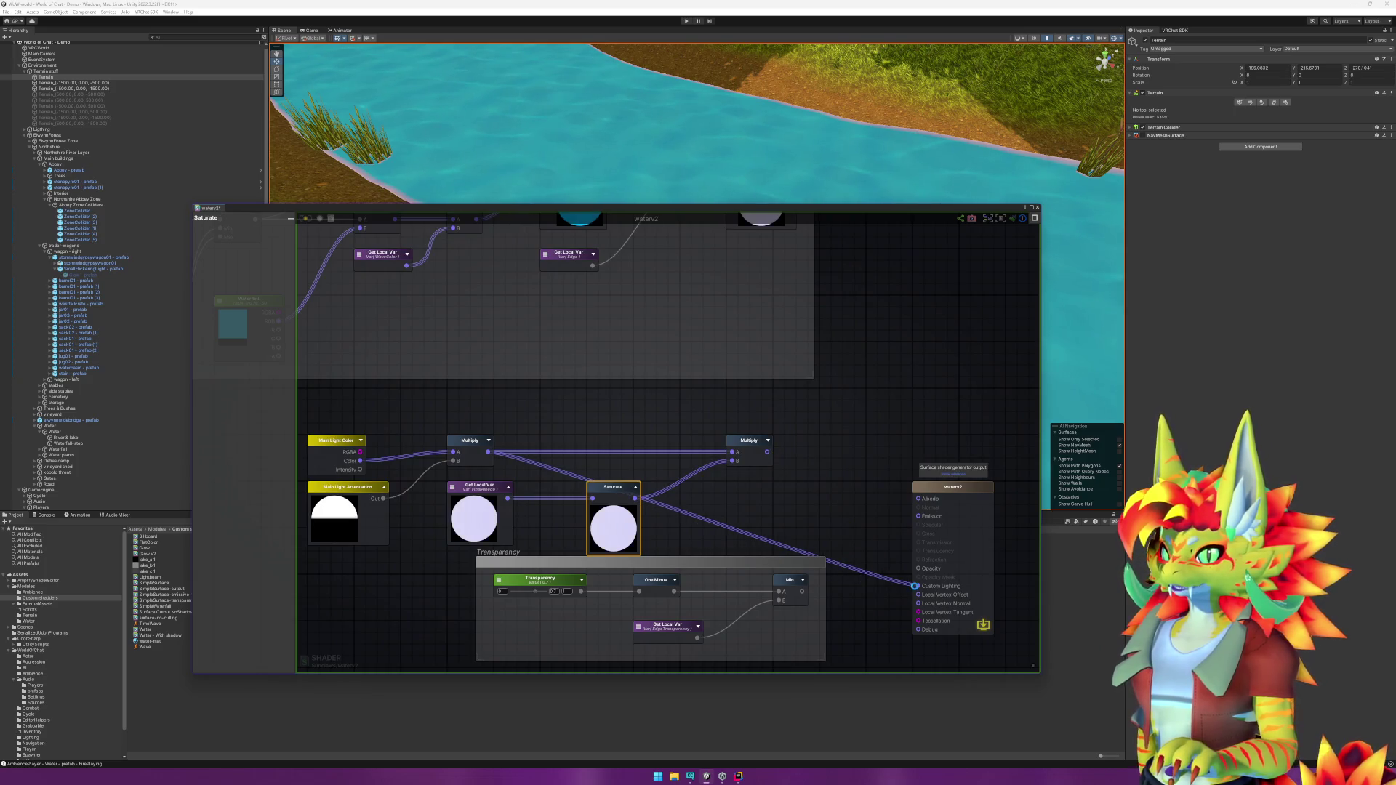
{"action": "left_click_drag", "start_coordinate": [756, 142], "coordinate": [624, 149]}
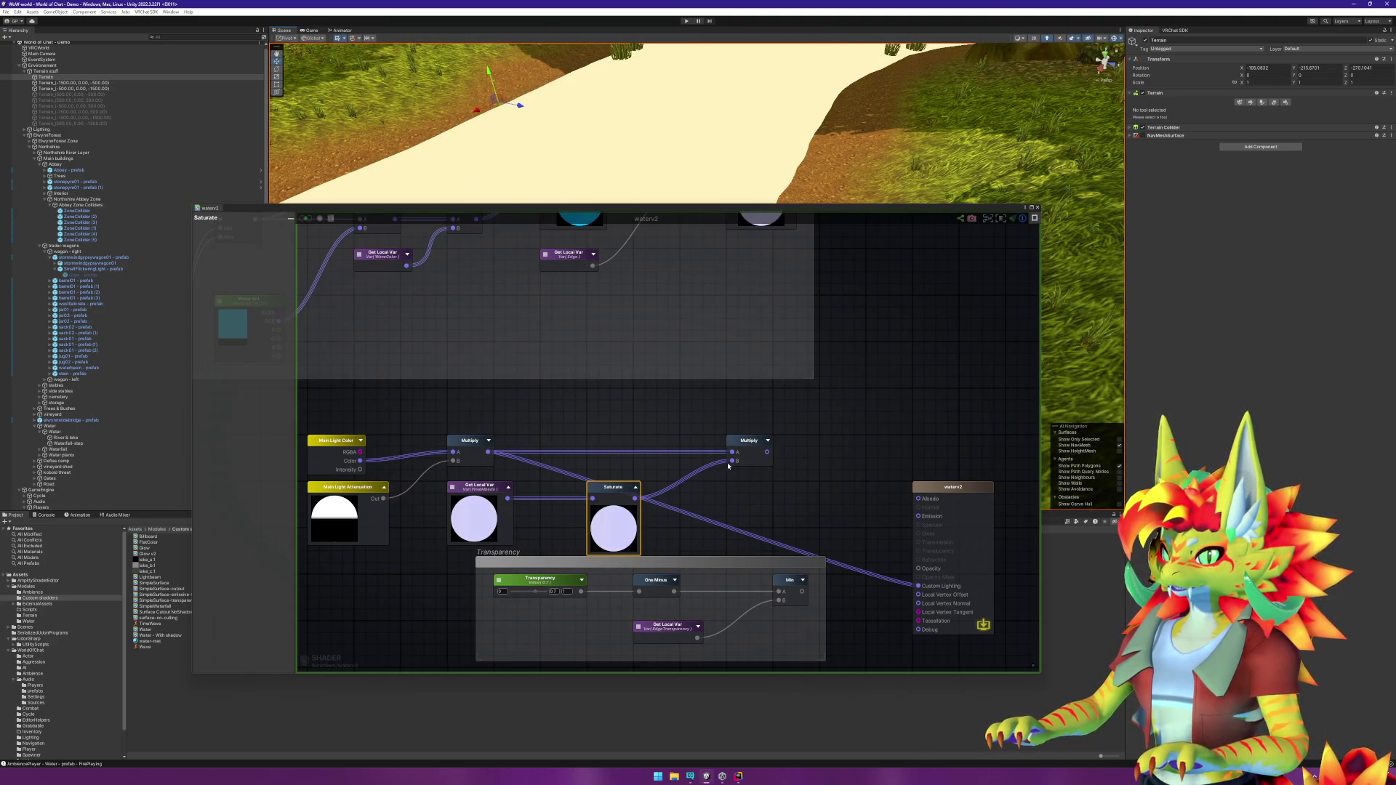
{"action": "mouse_move", "coordinate": [800, 145]}
{"action": "left_mouse_down"}
{"action": "mouse_move", "coordinate": [920, 126]}
{"action": "mouse_move", "coordinate": [943, 145]}
{"action": "left_mouse_up"}
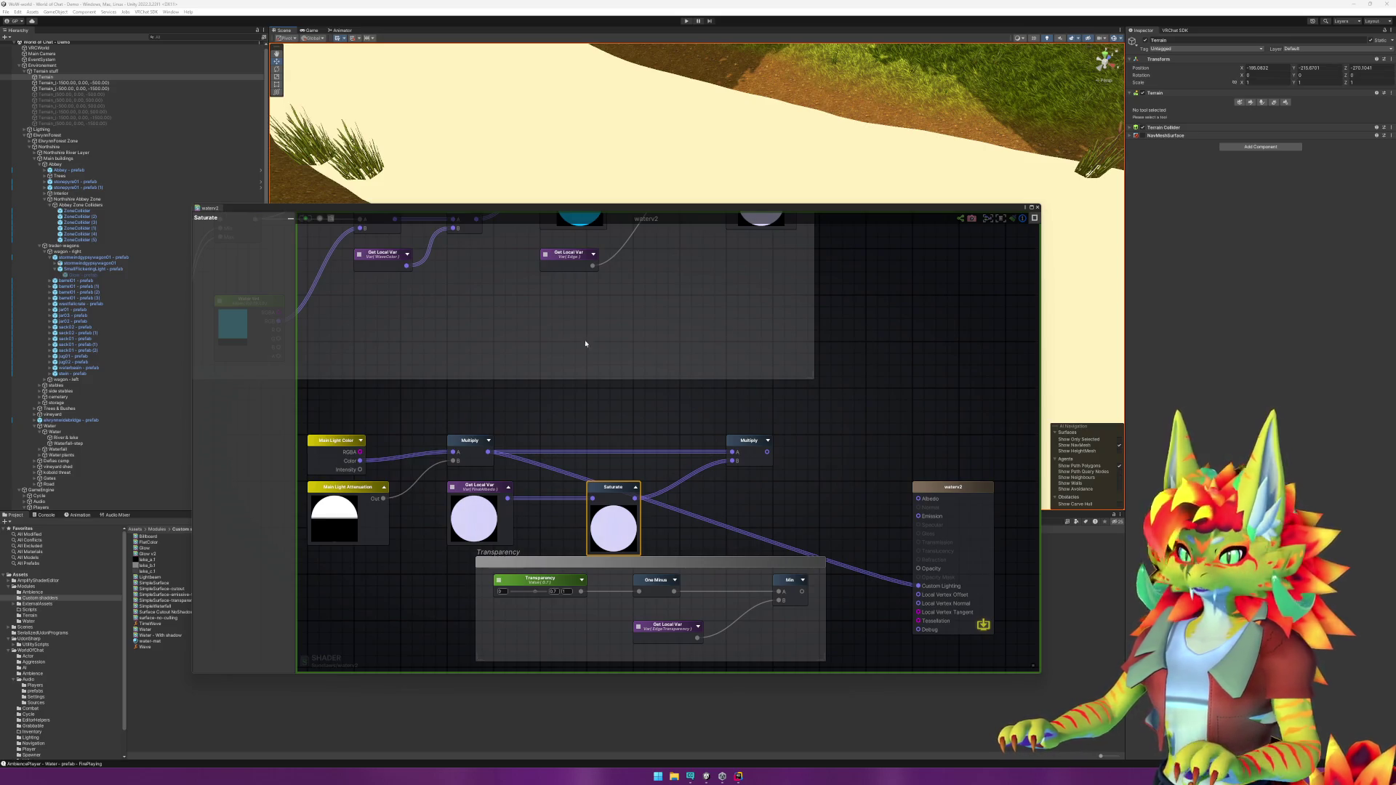
{"action": "right_click", "coordinate": [426, 406]}
Step: Add a Shadow Mask node via 'shad' and multiply it with the first Multiply result
{"action": "type", "text": "shad"}
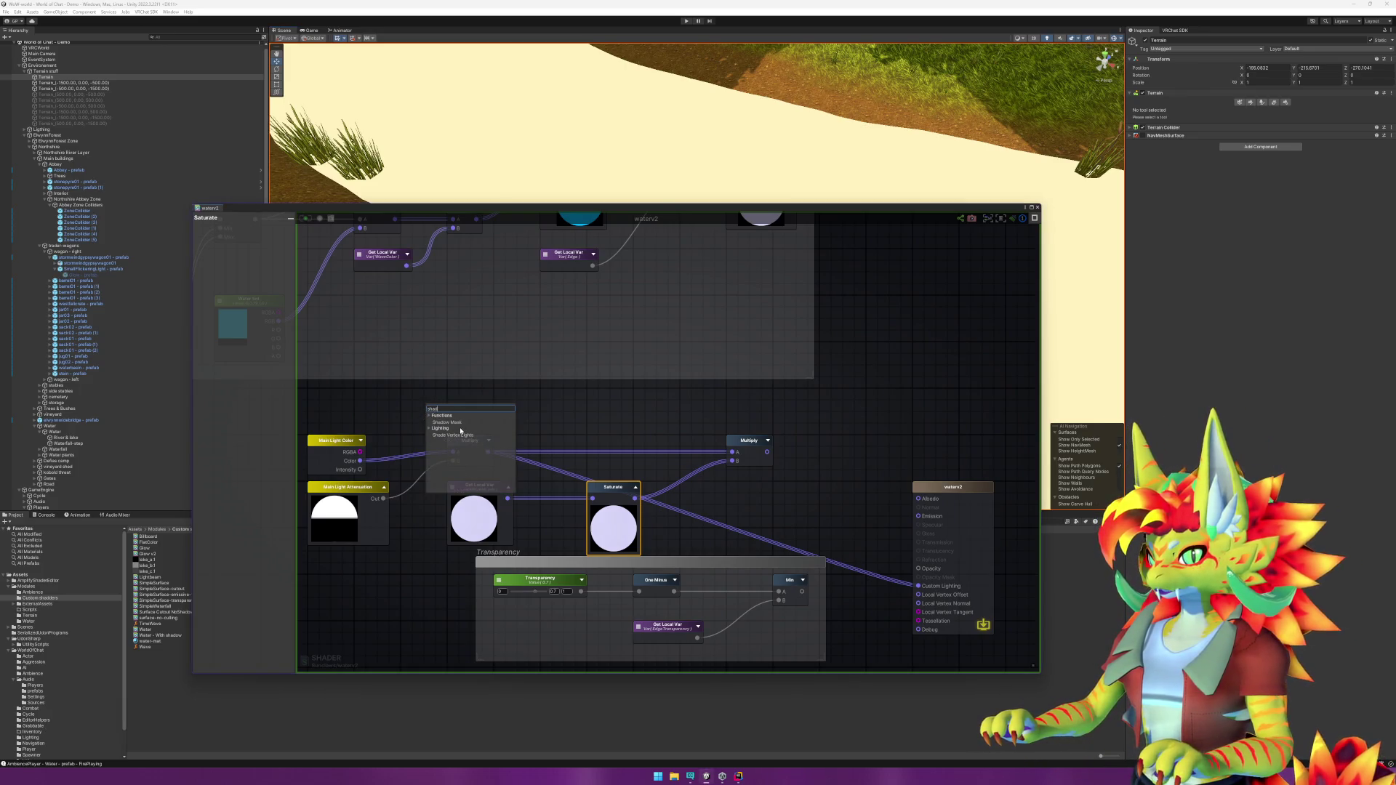
{"action": "left_click", "coordinate": [458, 422]}
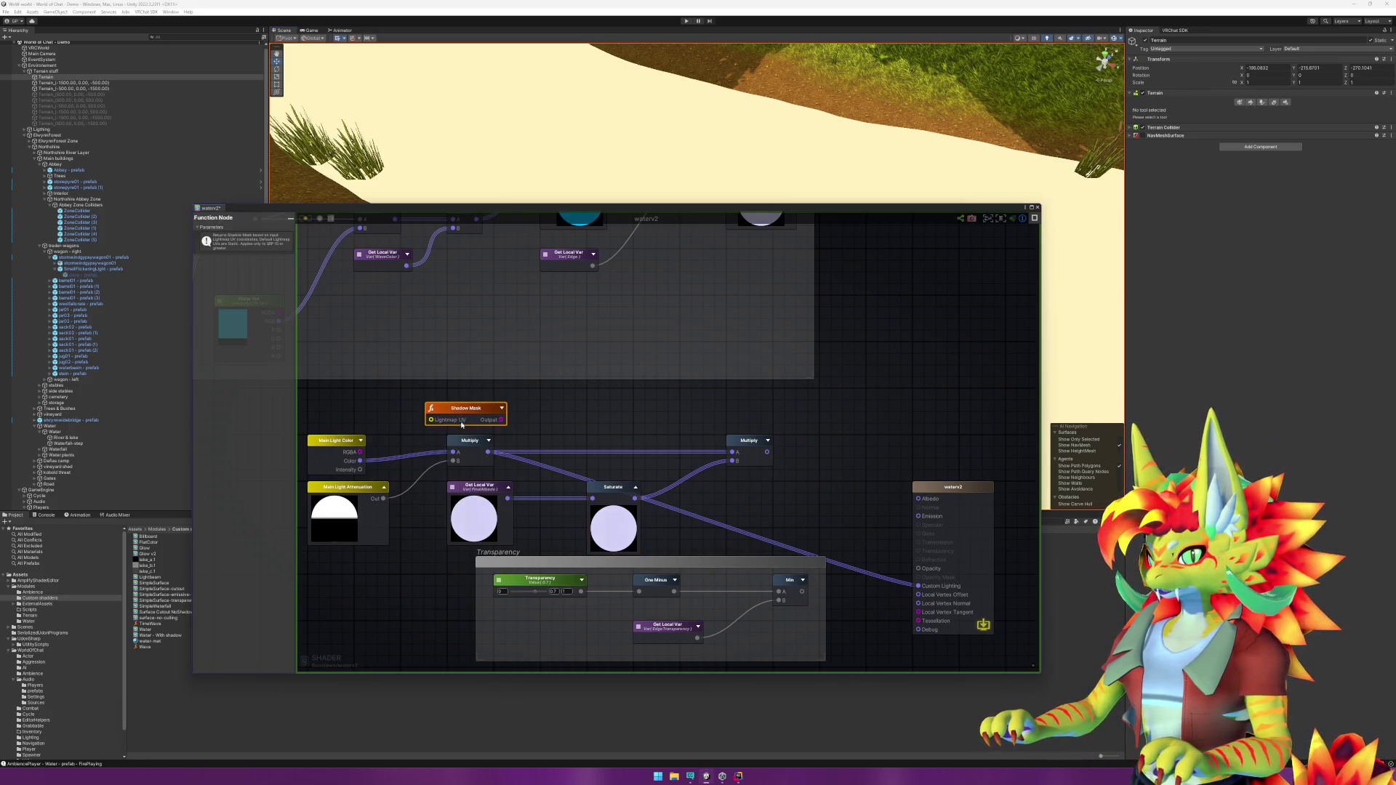
{"action": "mouse_move", "coordinate": [466, 411]}
{"action": "left_mouse_down"}
{"action": "mouse_move", "coordinate": [551, 405]}
{"action": "mouse_move", "coordinate": [530, 397]}
{"action": "mouse_move", "coordinate": [488, 397]}
{"action": "mouse_move", "coordinate": [733, 453]}
{"action": "left_mouse_up"}
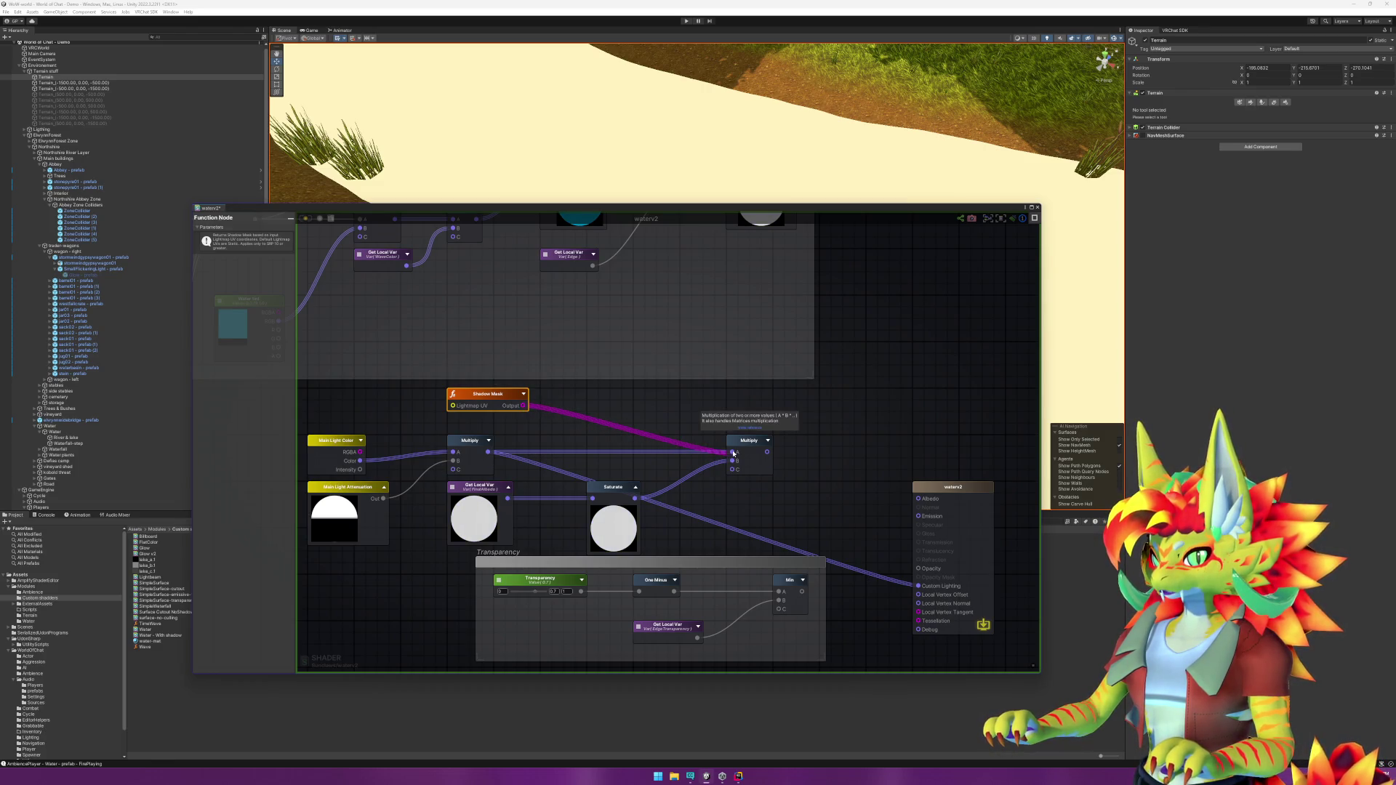
{"action": "mouse_move", "coordinate": [488, 452]}
{"action": "left_mouse_down"}
{"action": "mouse_move", "coordinate": [733, 460]}
{"action": "mouse_move", "coordinate": [918, 586]}
{"action": "left_mouse_up"}
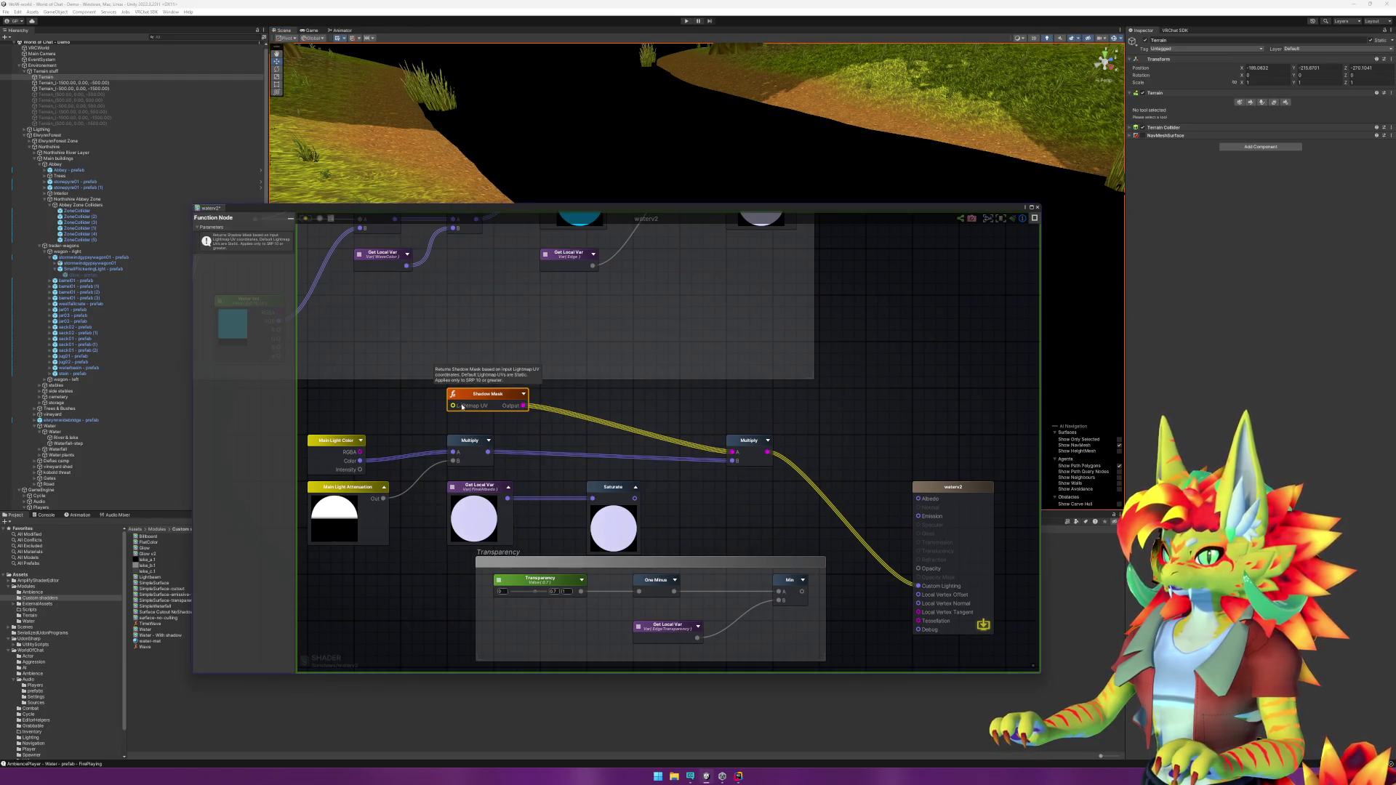
{"action": "left_click_drag", "start_coordinate": [297, 396], "coordinate": [436, 405]}
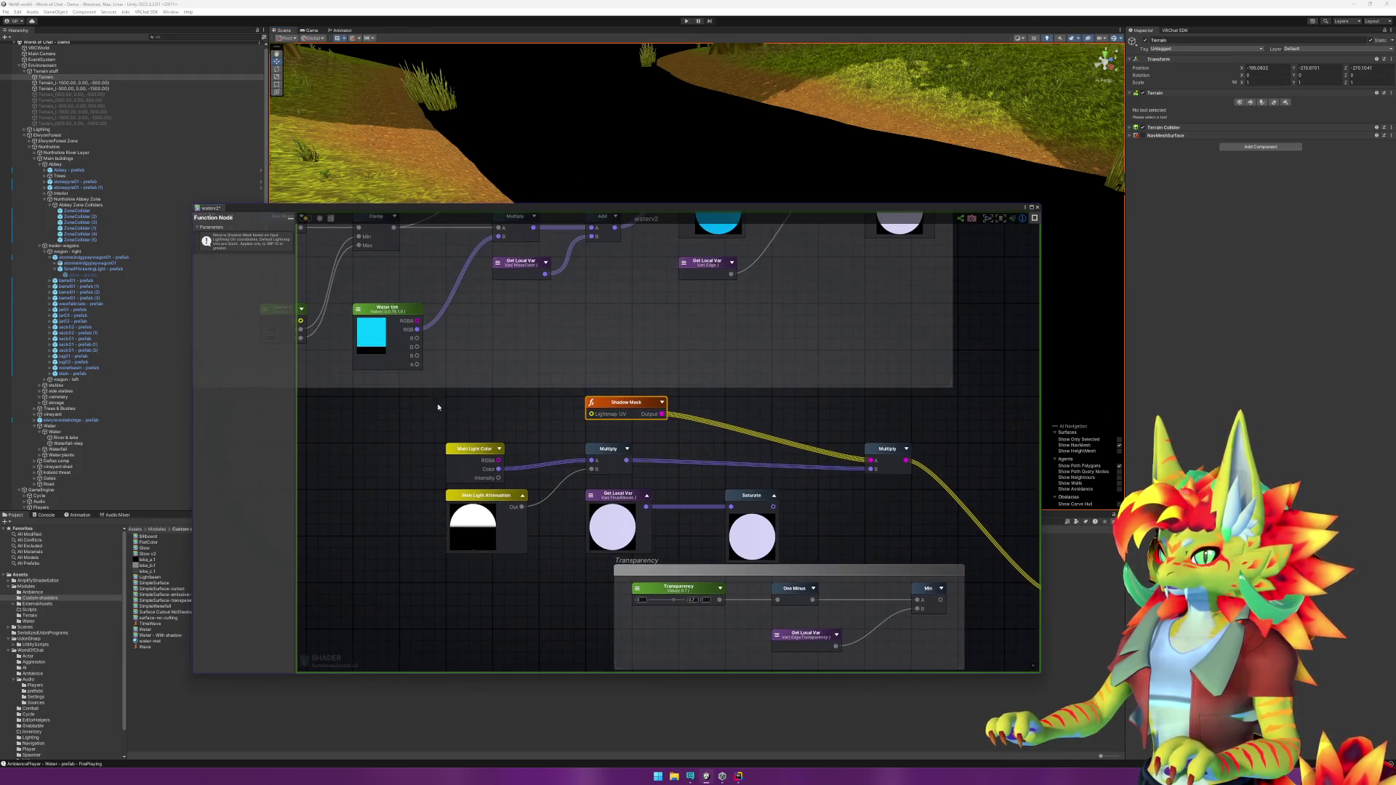
Step: Add a Get Local Var set to UV and connect it to Shadow Mask's Lightmap UV
{"action": "right_click", "coordinate": [432, 406]}
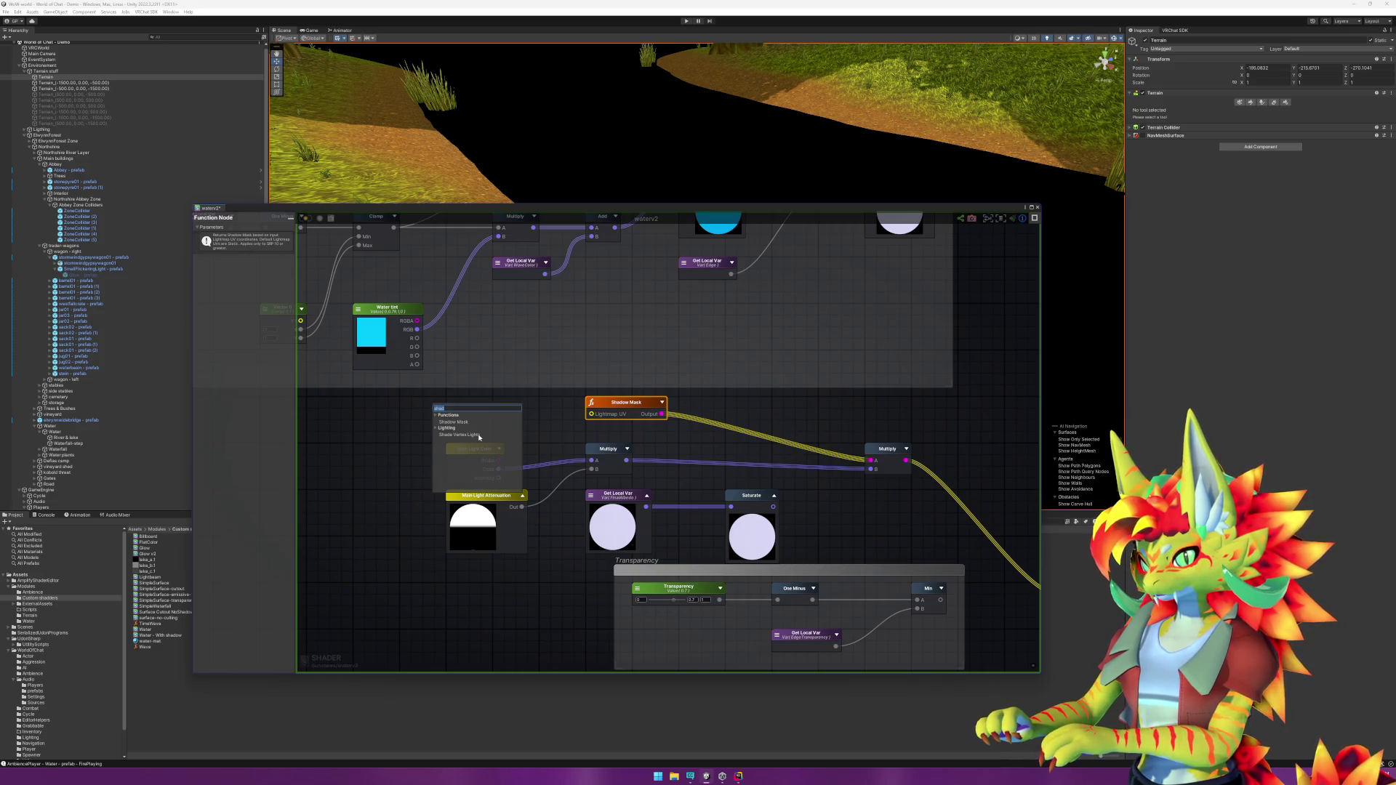
{"action": "type", "text": "var"}
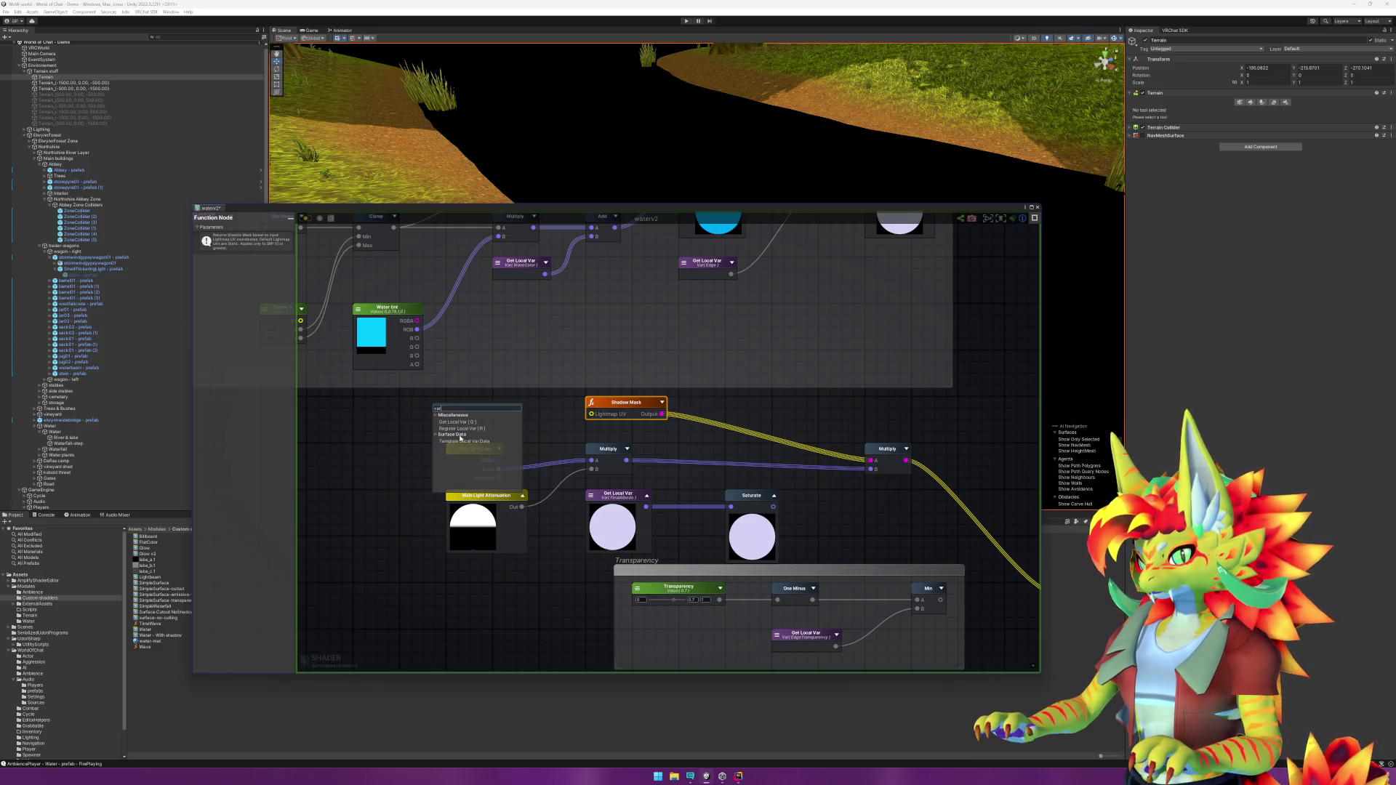
{"action": "left_click", "coordinate": [468, 422]}
{"action": "left_click", "coordinate": [443, 409]}
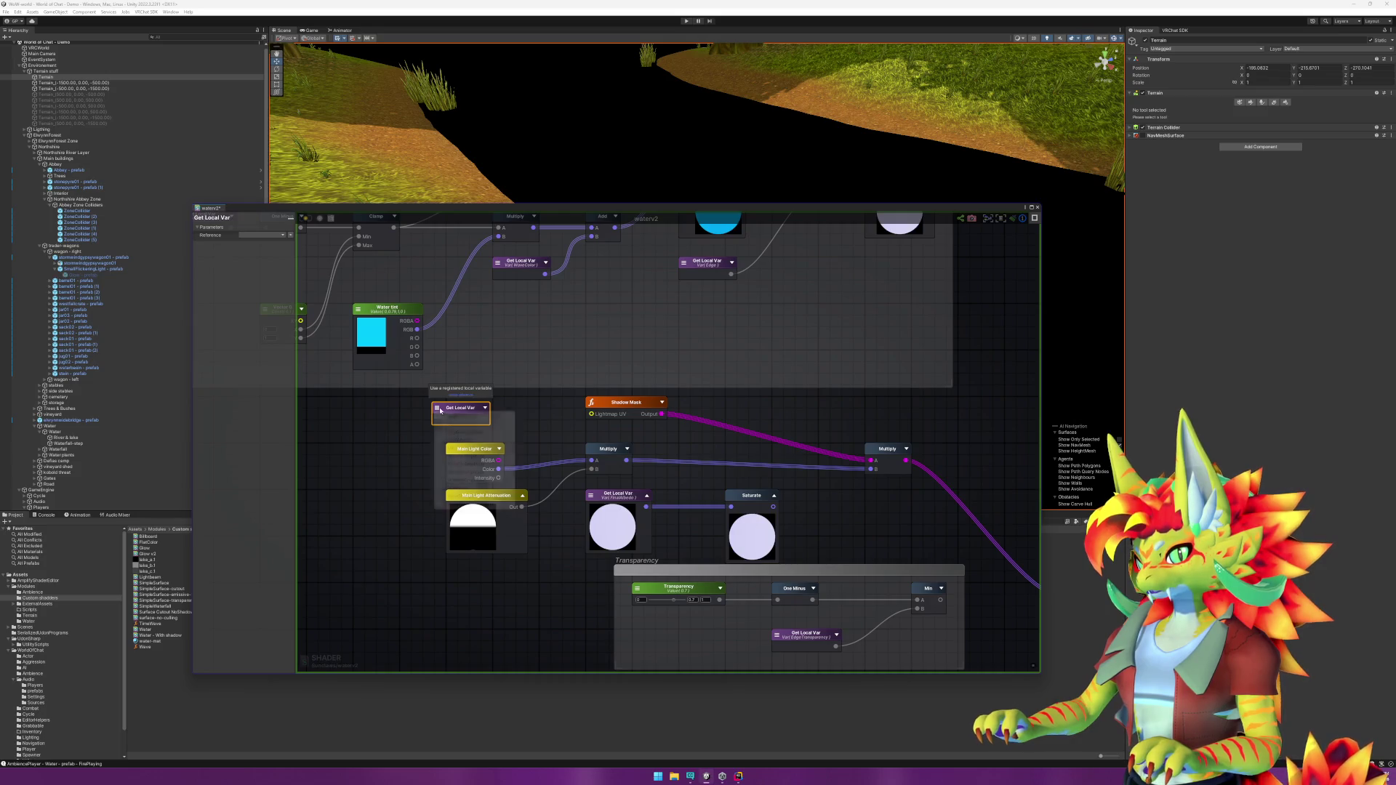
{"action": "left_click", "coordinate": [452, 448]}
{"action": "left_click_drag", "start_coordinate": [484, 420], "coordinate": [592, 415]}
{"action": "left_click", "coordinate": [555, 429]}
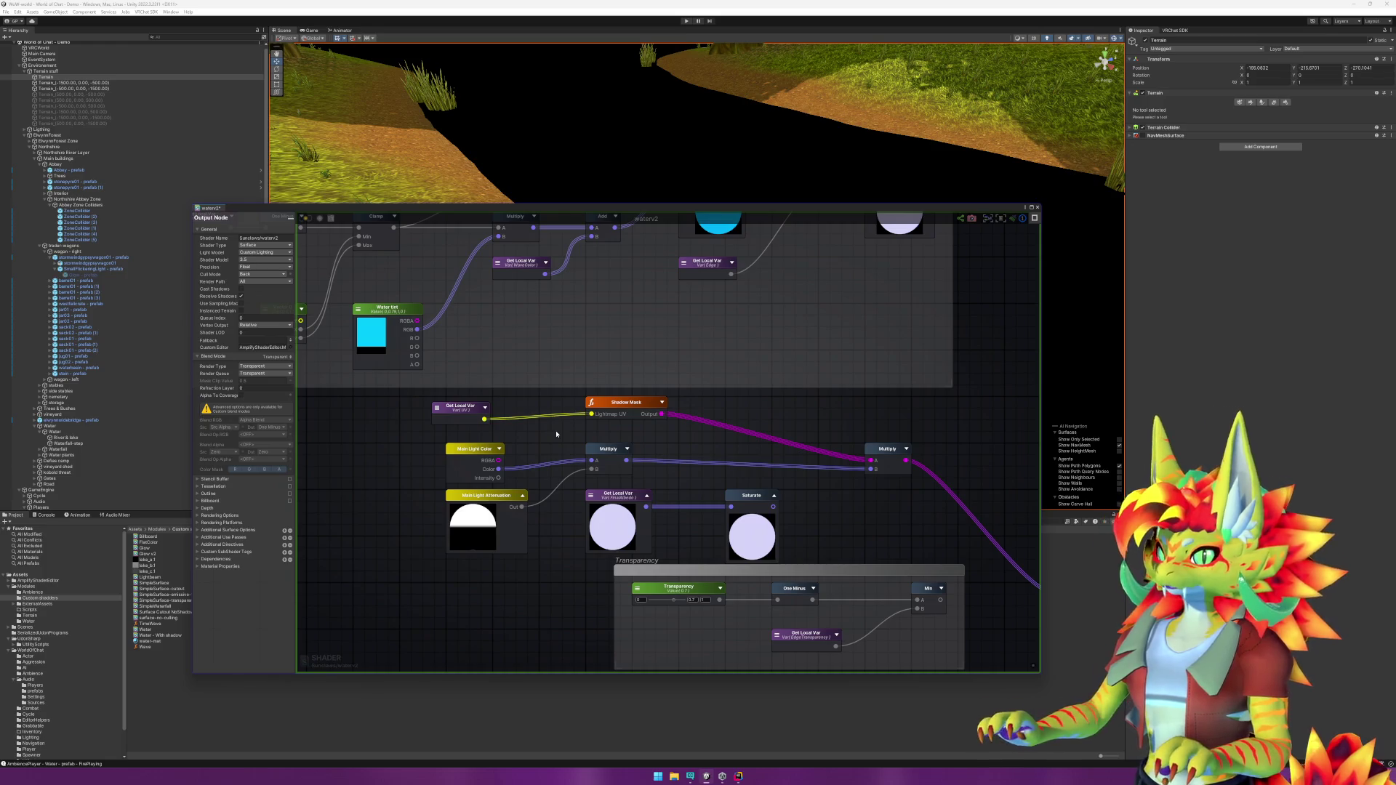
Step: Check the Shadow Mask preview, then delete the UV variable node
{"action": "scroll", "coordinate": [767, 107], "scroll_direction": "up", "scroll_amount": 5}
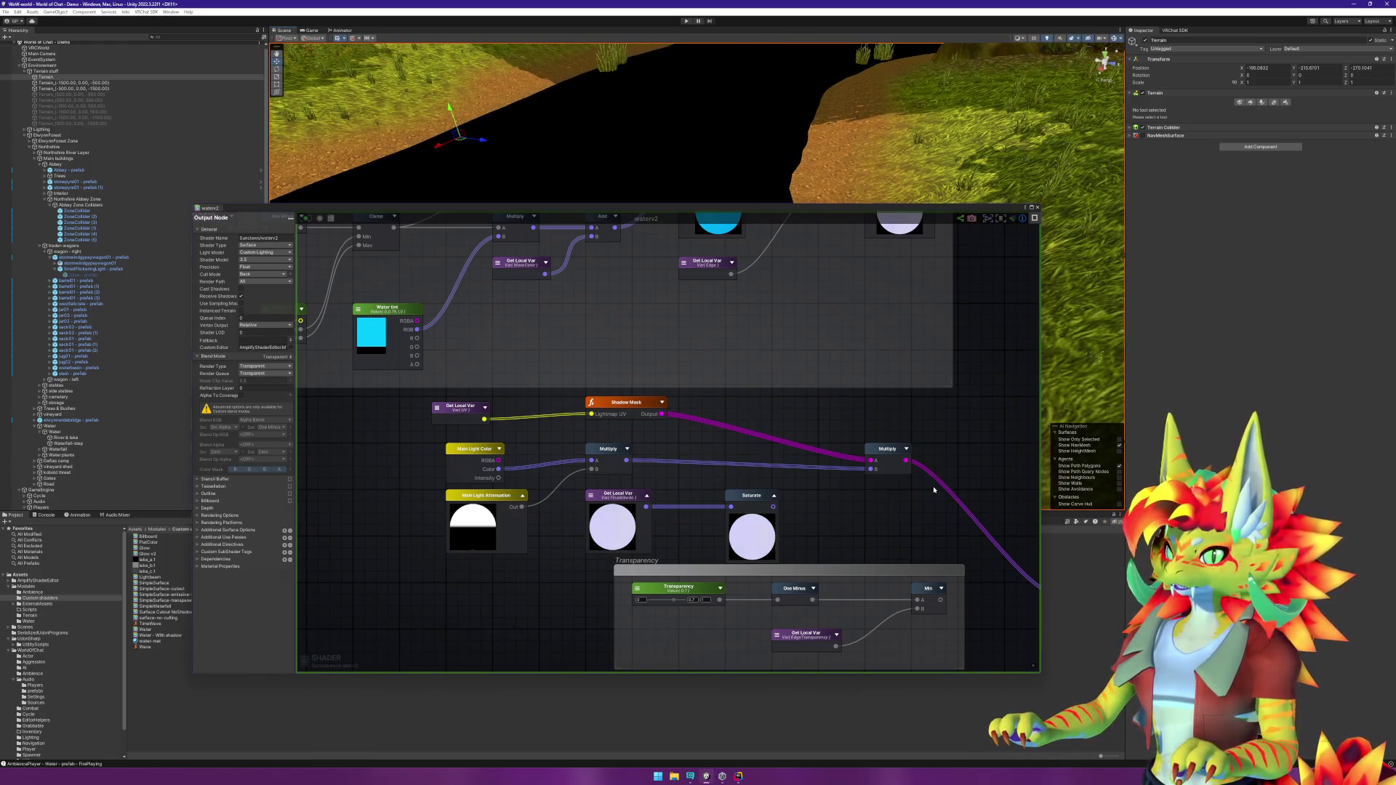
{"action": "left_click_drag", "start_coordinate": [934, 489], "coordinate": [829, 472]}
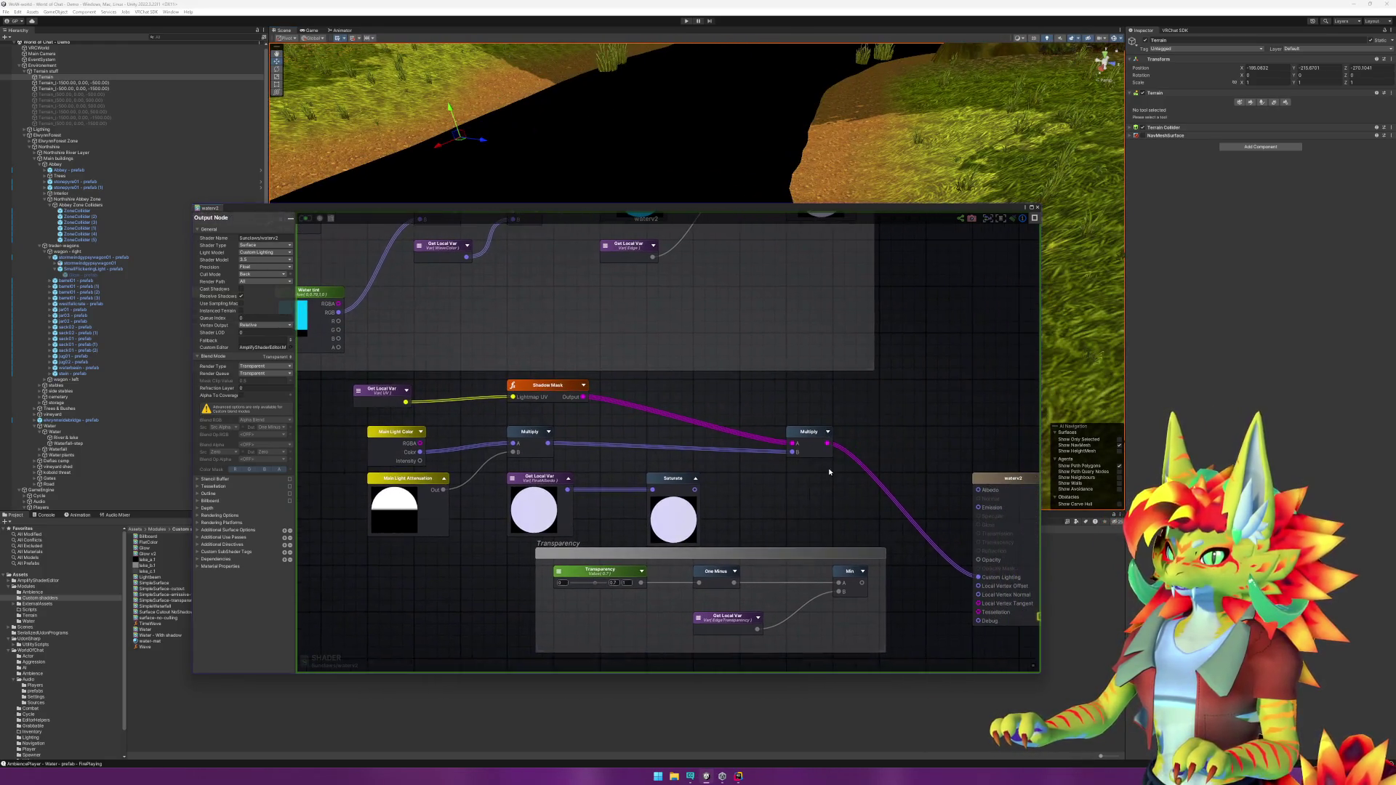
{"action": "left_click", "coordinate": [584, 386]}
{"action": "left_click", "coordinate": [586, 387]}
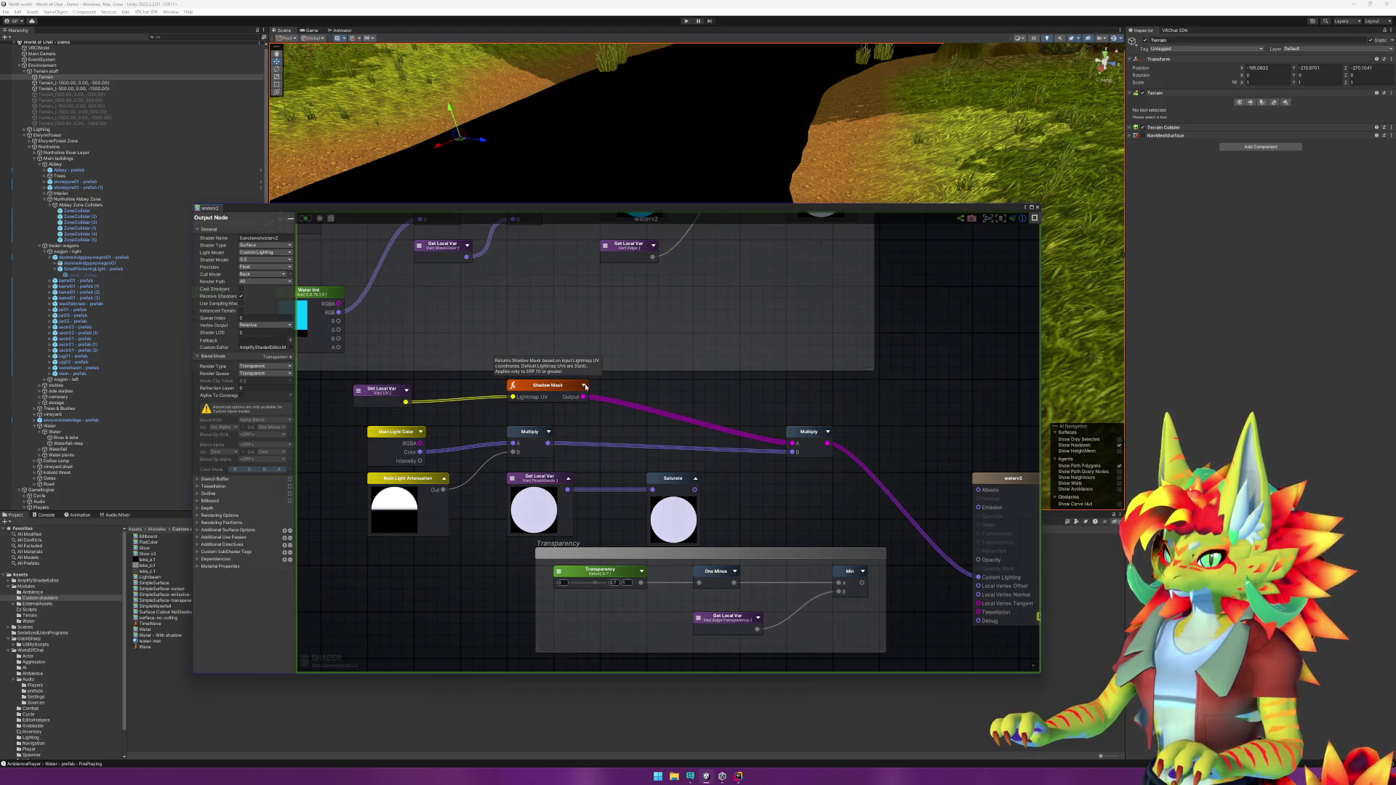
{"action": "left_click", "coordinate": [382, 389]}
{"action": "key", "text": "Delete"}
Step: Delete the Shadow Mask node and wire the first Multiply straight into Custom Lighting
{"action": "left_click", "coordinate": [552, 397]}
{"action": "key", "text": "Delete"}
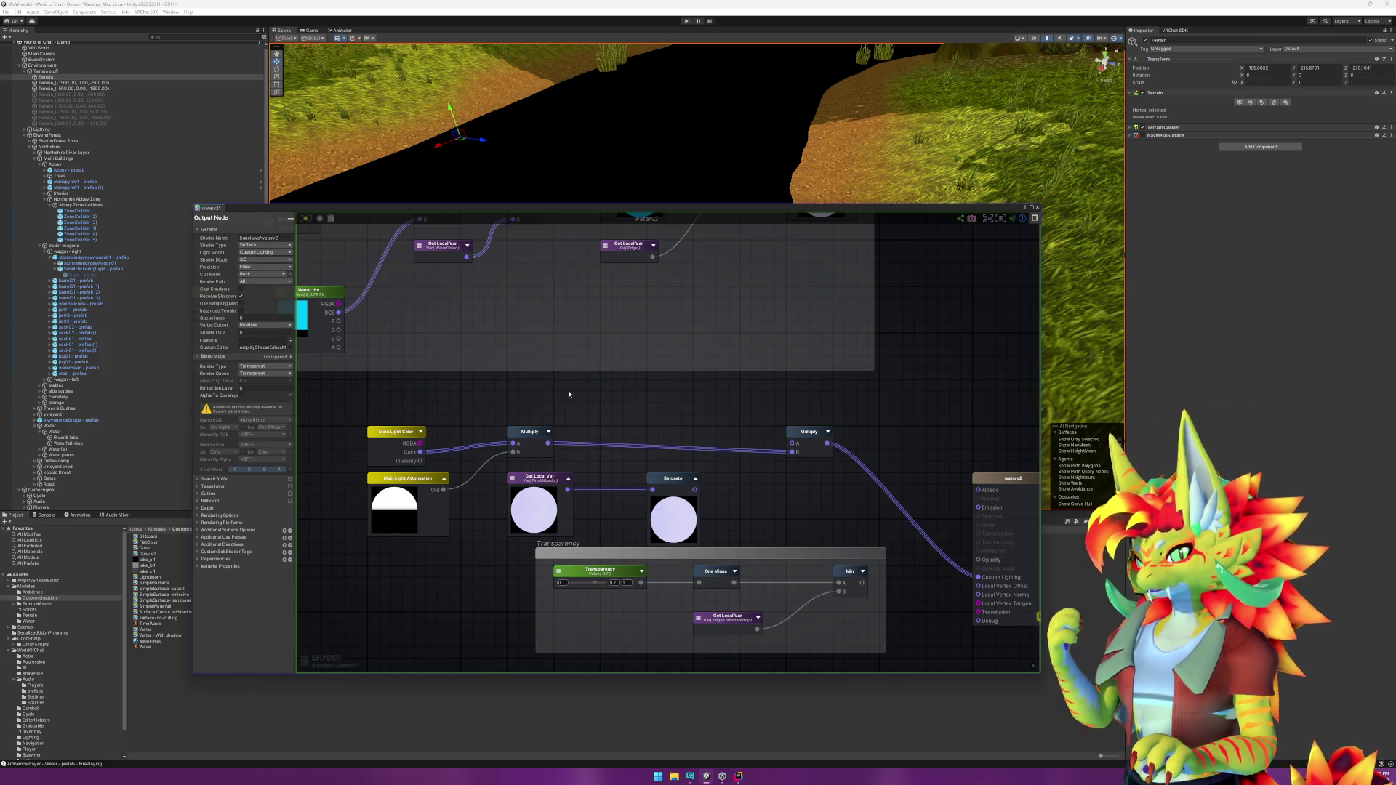
{"action": "mouse_move", "coordinate": [549, 443]}
{"action": "left_mouse_down"}
{"action": "mouse_move", "coordinate": [792, 444]}
{"action": "mouse_move", "coordinate": [747, 466]}
{"action": "left_mouse_up"}
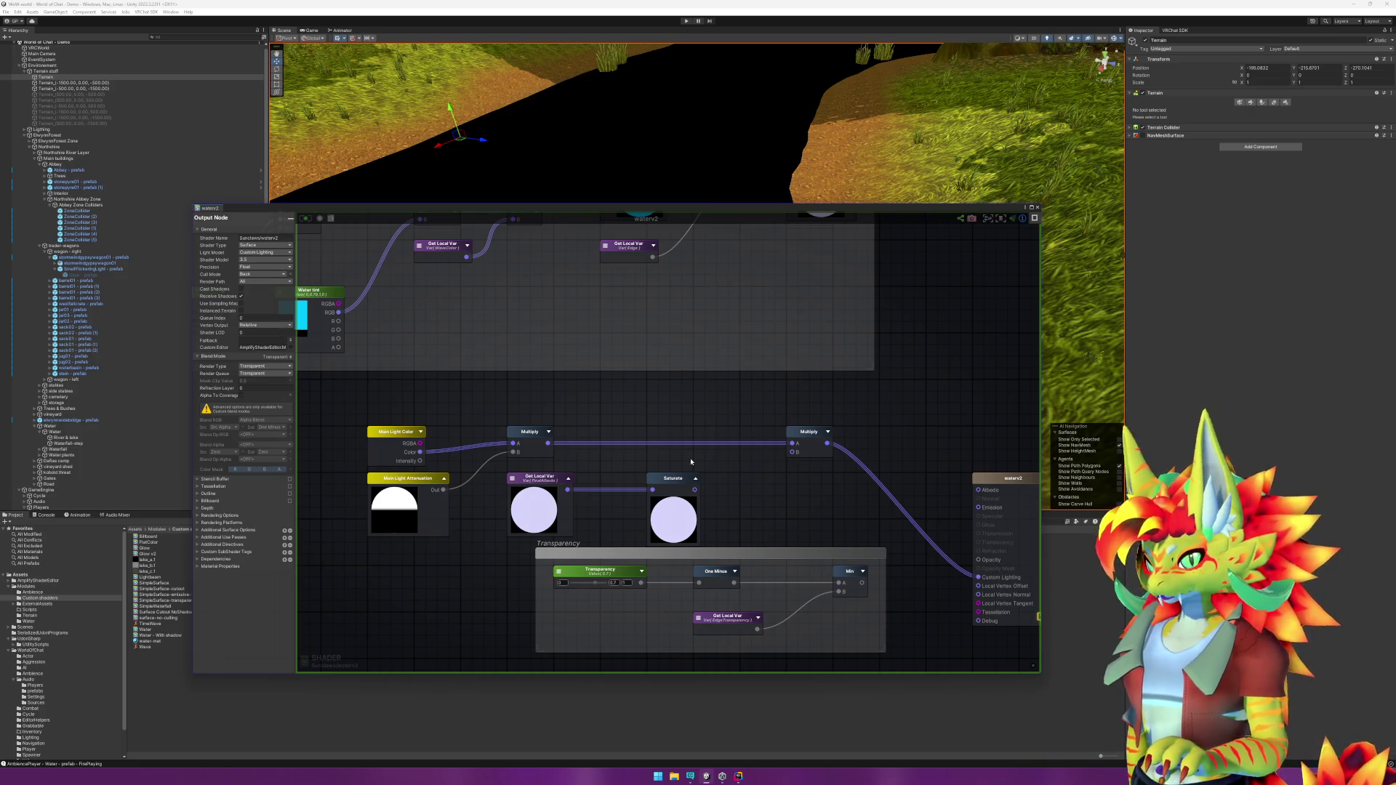
{"action": "mouse_move", "coordinate": [549, 443]}
{"action": "left_mouse_down"}
{"action": "mouse_move", "coordinate": [841, 493]}
{"action": "mouse_move", "coordinate": [978, 578]}
{"action": "left_mouse_up"}
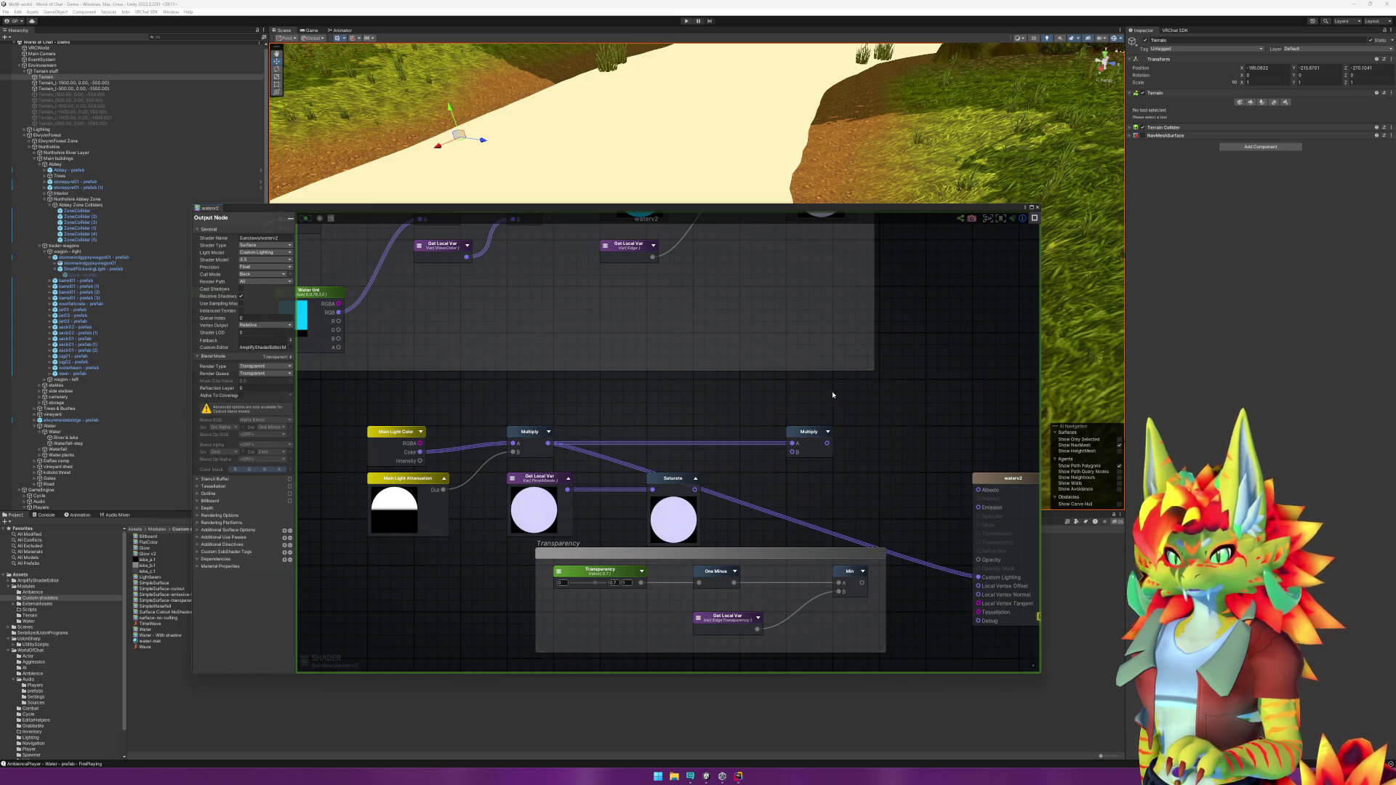
{"action": "right_click", "coordinate": [619, 415]}
Step: Search the node palette for 'var', then 'shadow' to list shadow-related nodes
{"action": "type", "text": "var"}
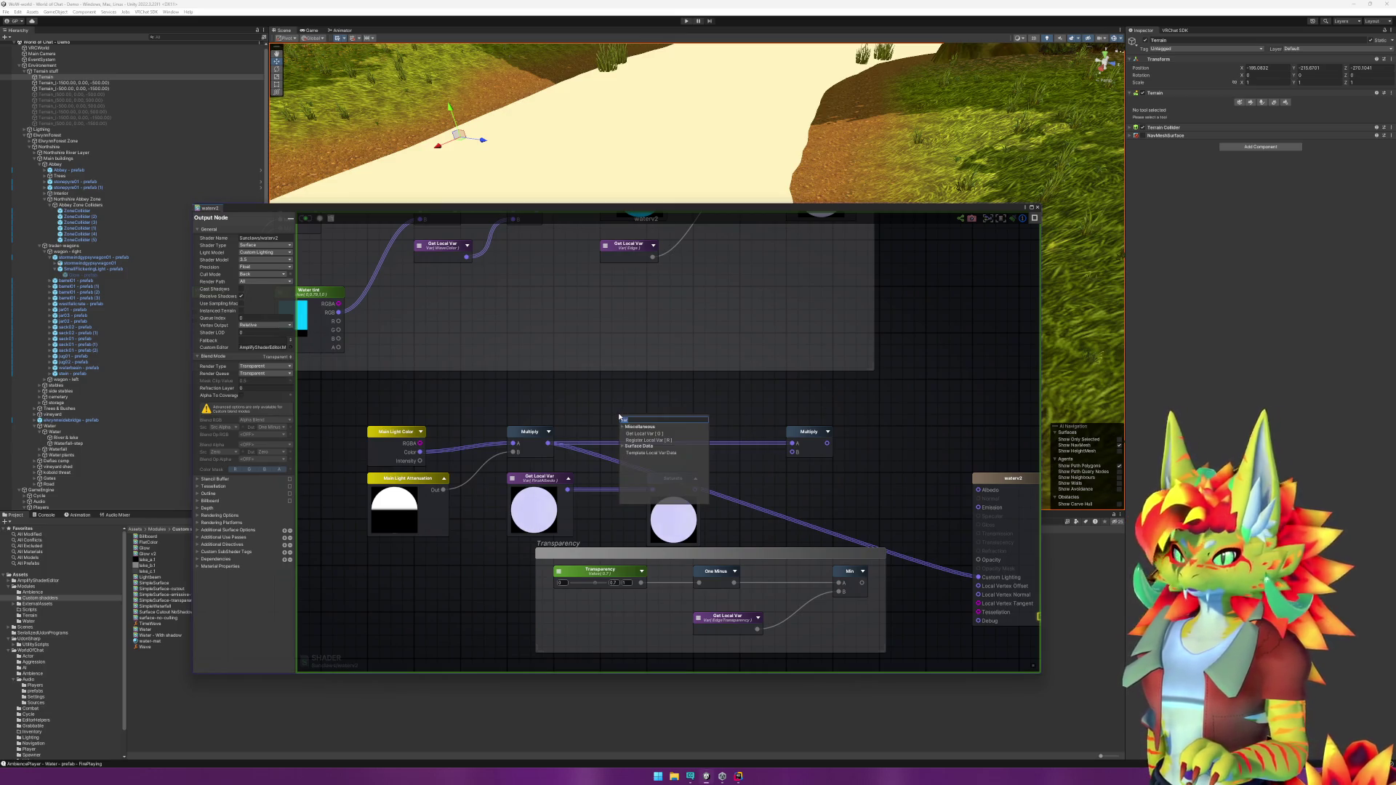
{"action": "key", "text": "BackSpace"}
{"action": "key", "text": "BackSpace"}
{"action": "key", "text": "BackSpace"}
{"action": "type", "text": "sha"}
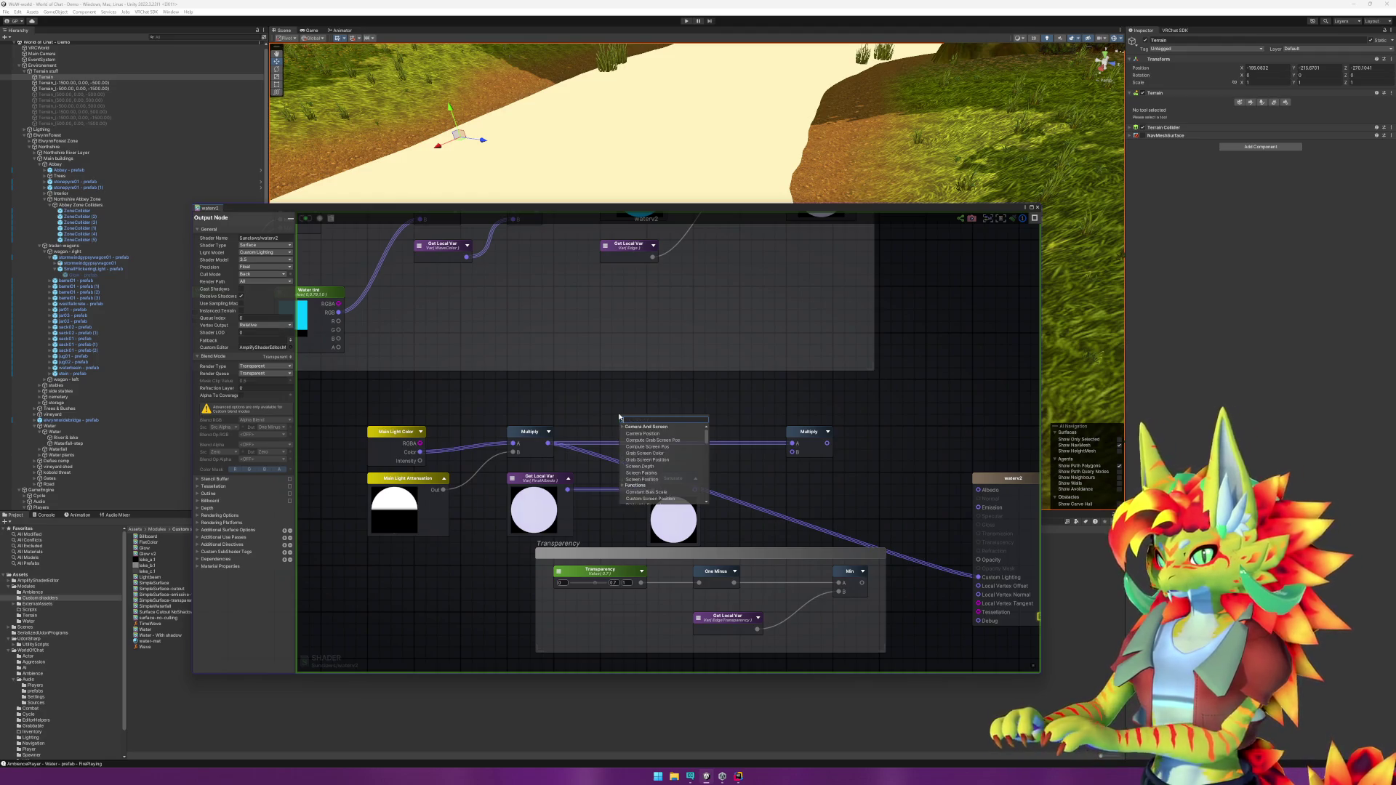
{"action": "type", "text": "dow"}
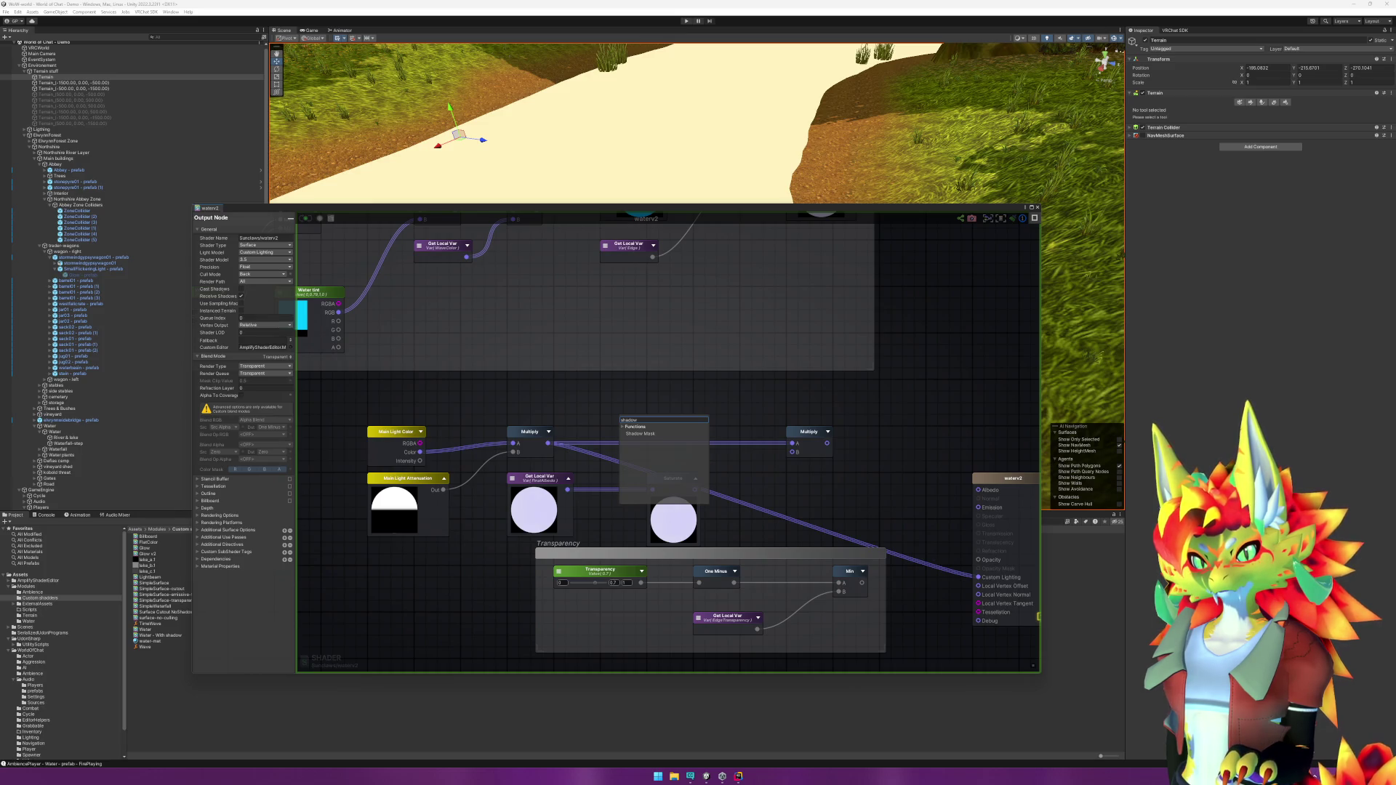
{"action": "left_click", "coordinate": [264, 252]}
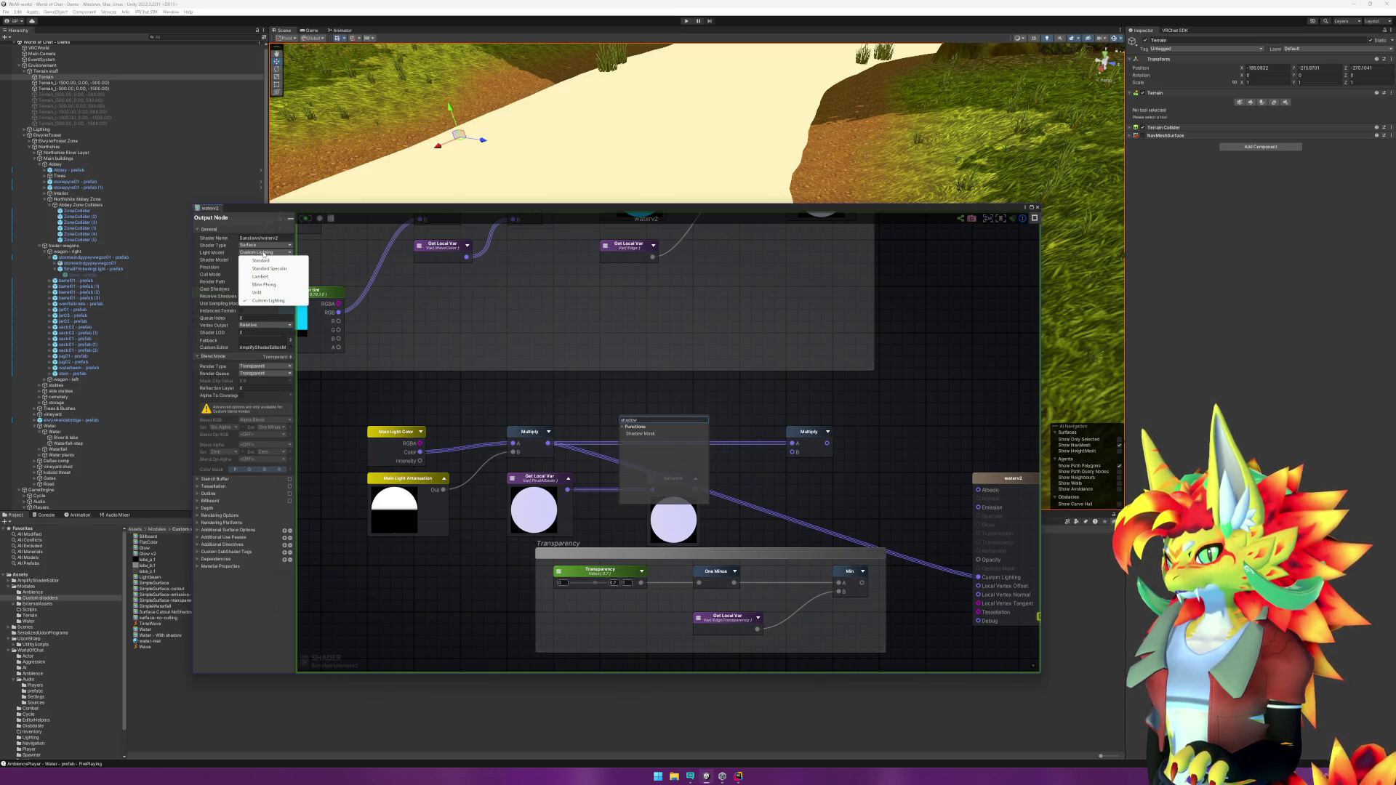
Step: Change the waterv2 Light Model from Custom Lighting to Standard, leaving shader type unchanged
{"action": "left_click", "coordinate": [265, 245]}
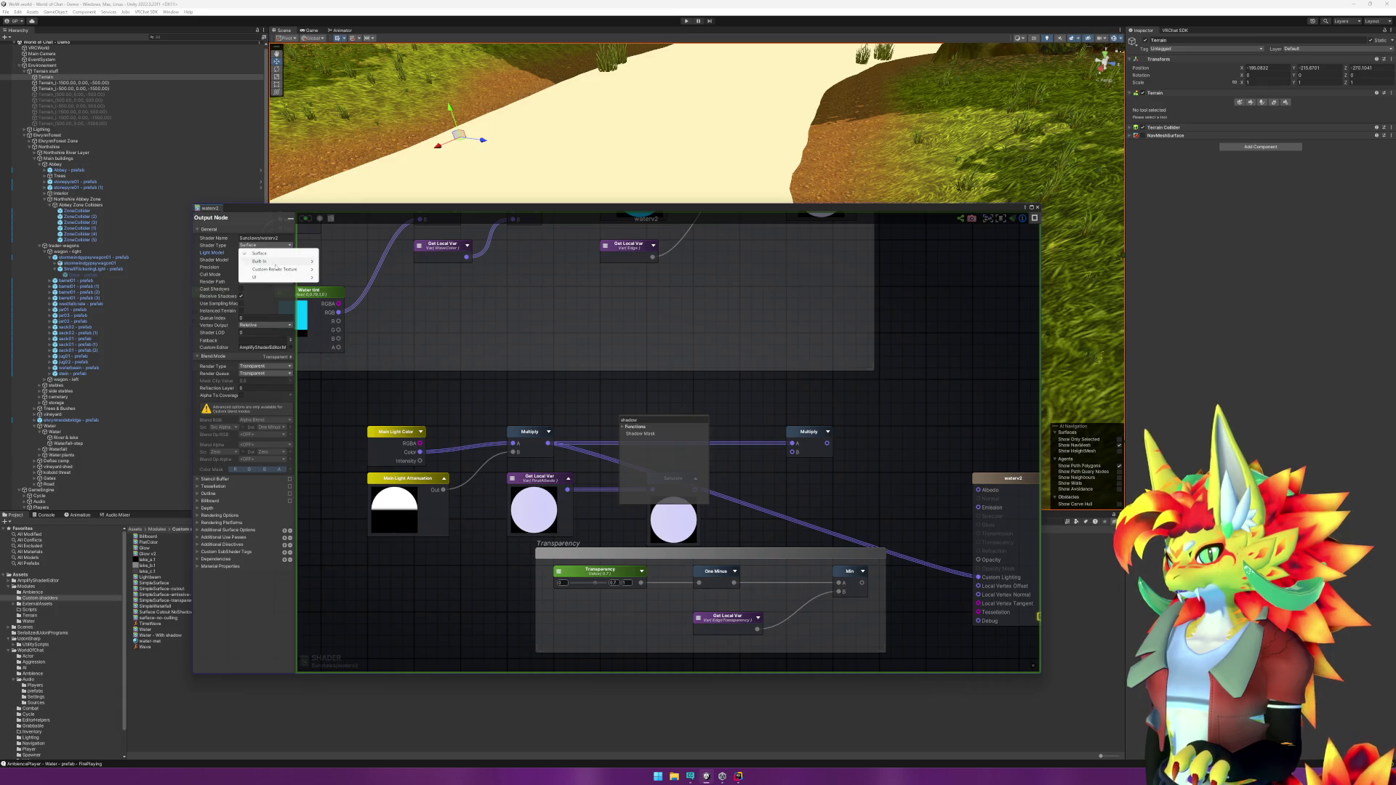
{"action": "mouse_move", "coordinate": [275, 262]}
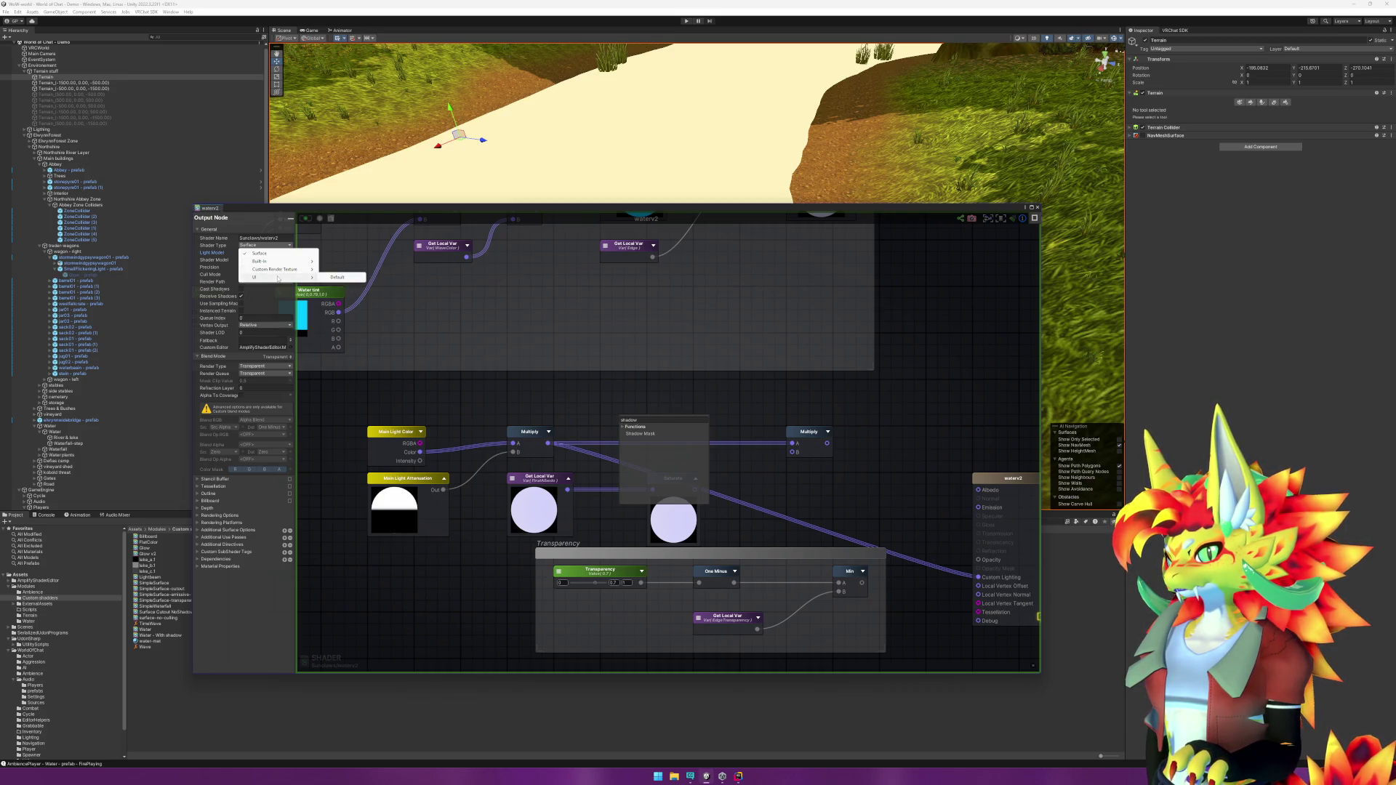
{"action": "left_click", "coordinate": [513, 408]}
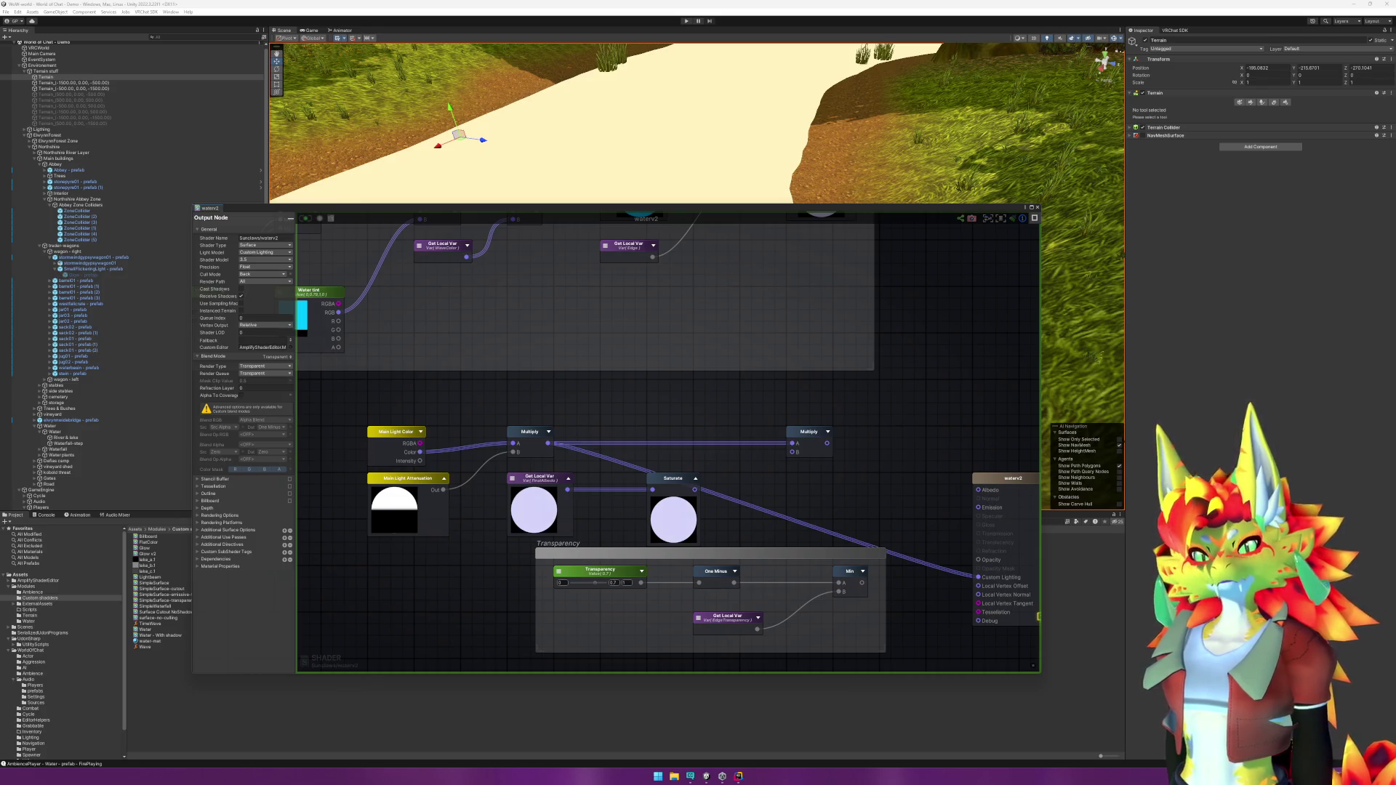
{"action": "left_click", "coordinate": [260, 252]}
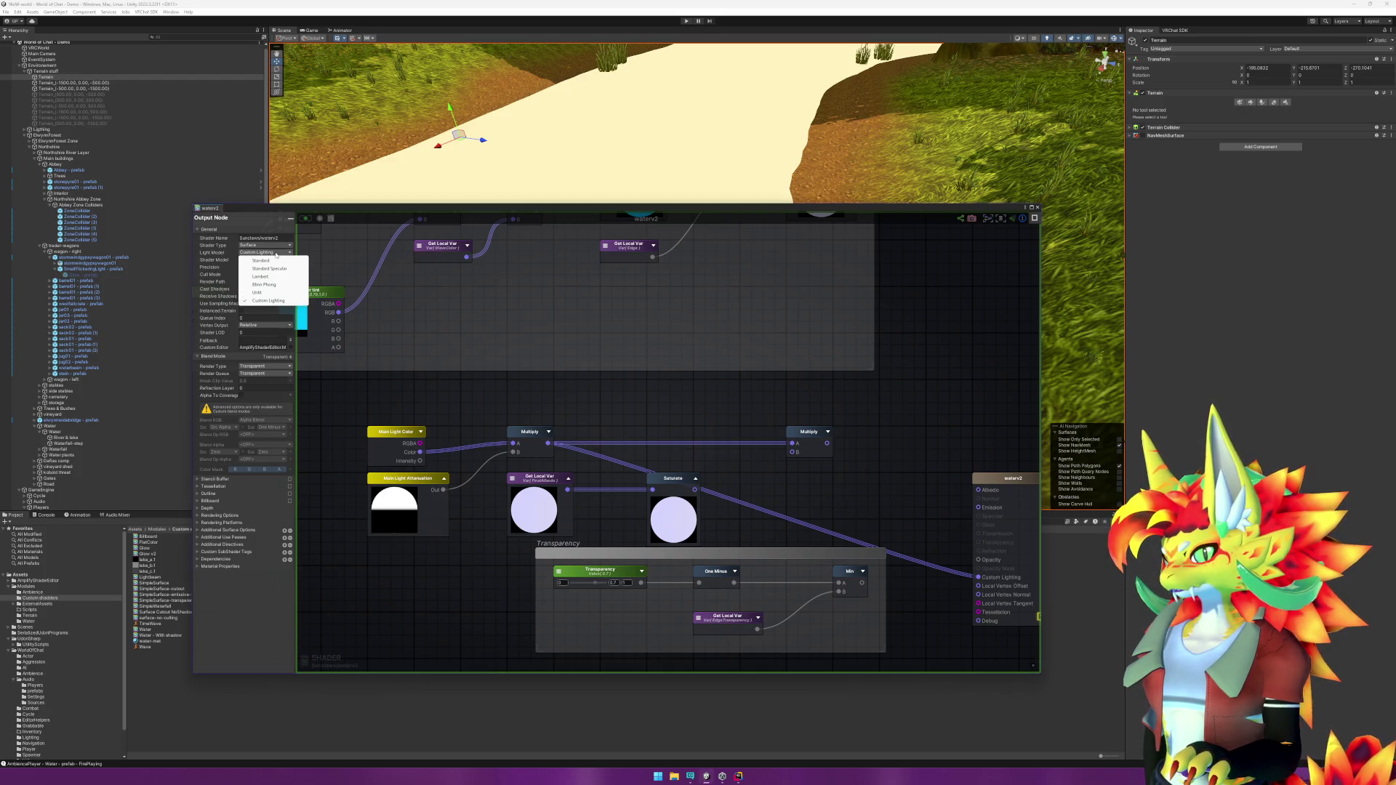
{"action": "left_click", "coordinate": [939, 402]}
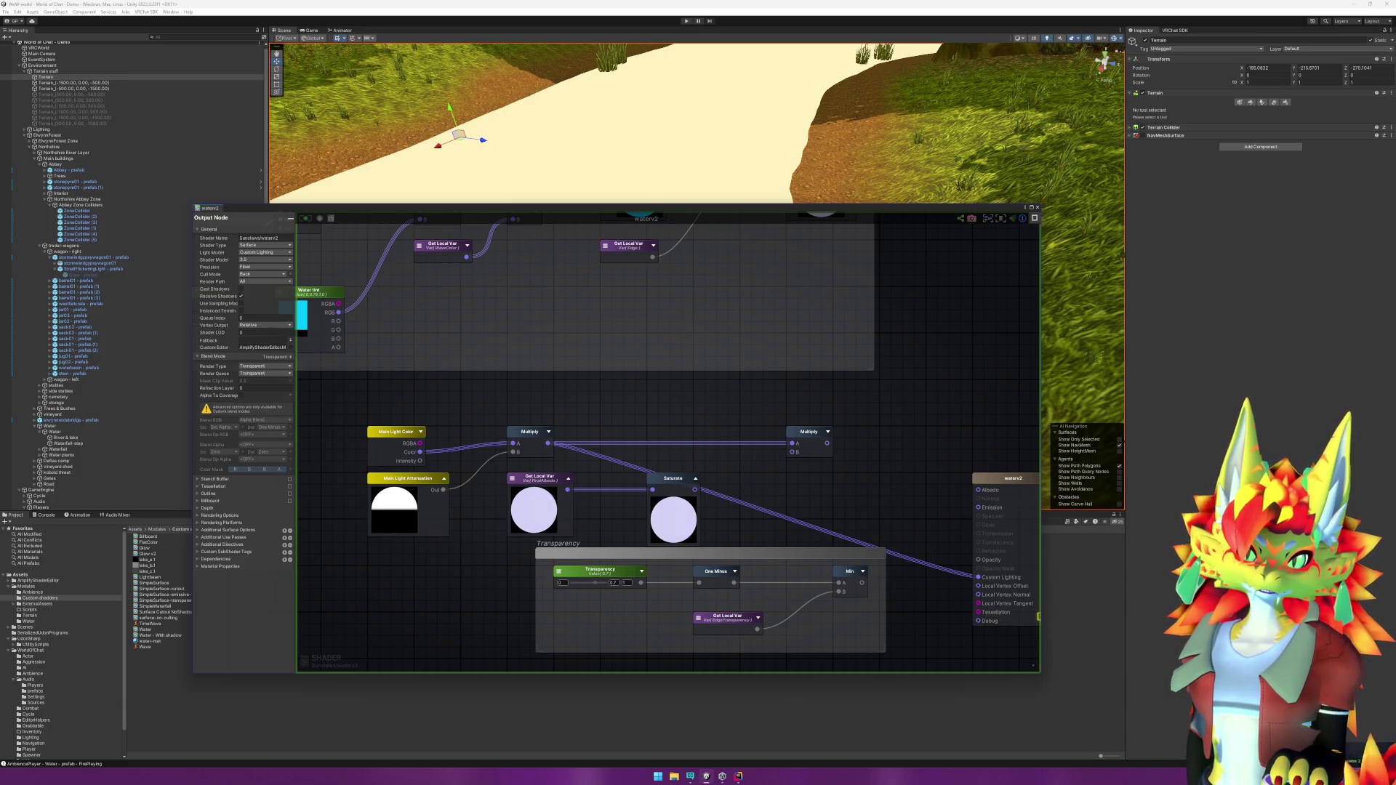
{"action": "left_click", "coordinate": [263, 253]}
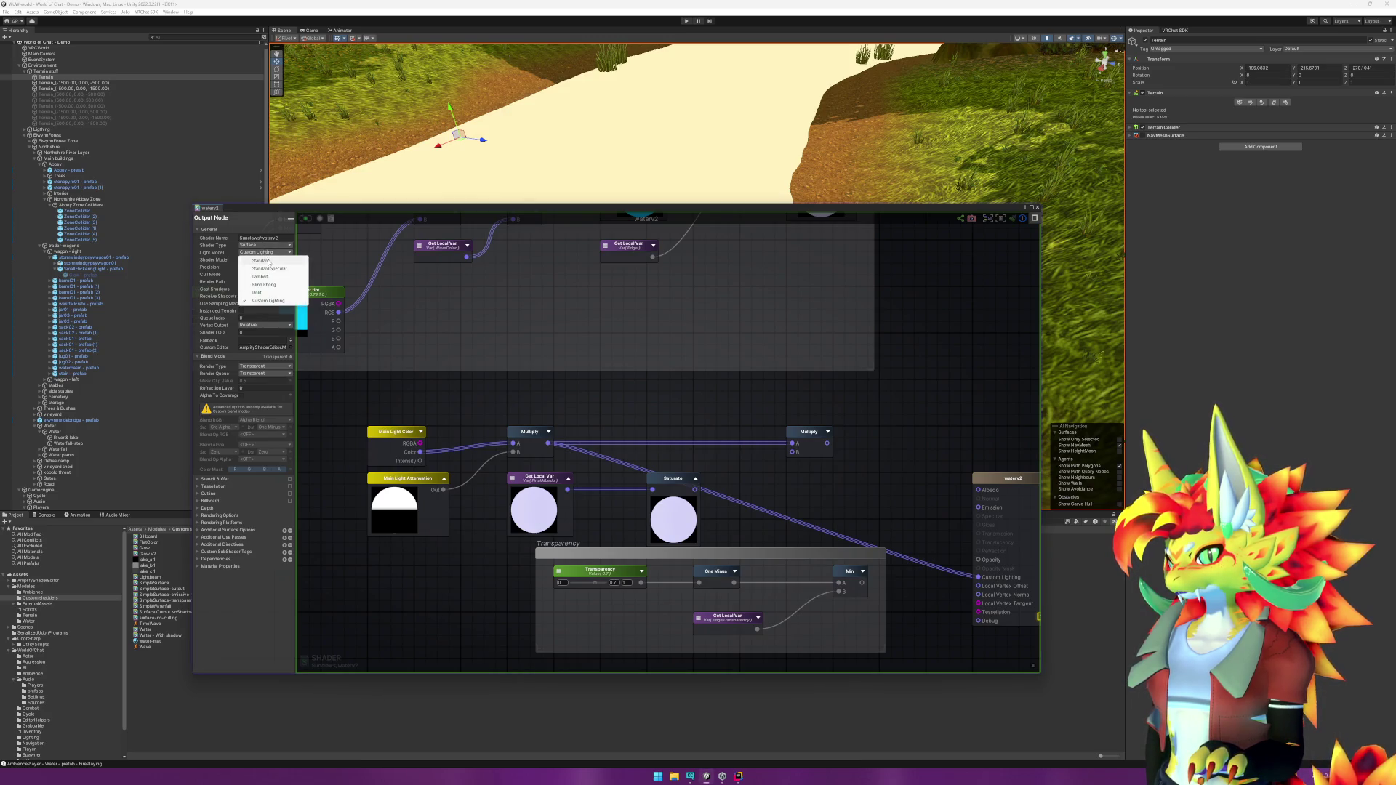
{"action": "left_click", "coordinate": [269, 261]}
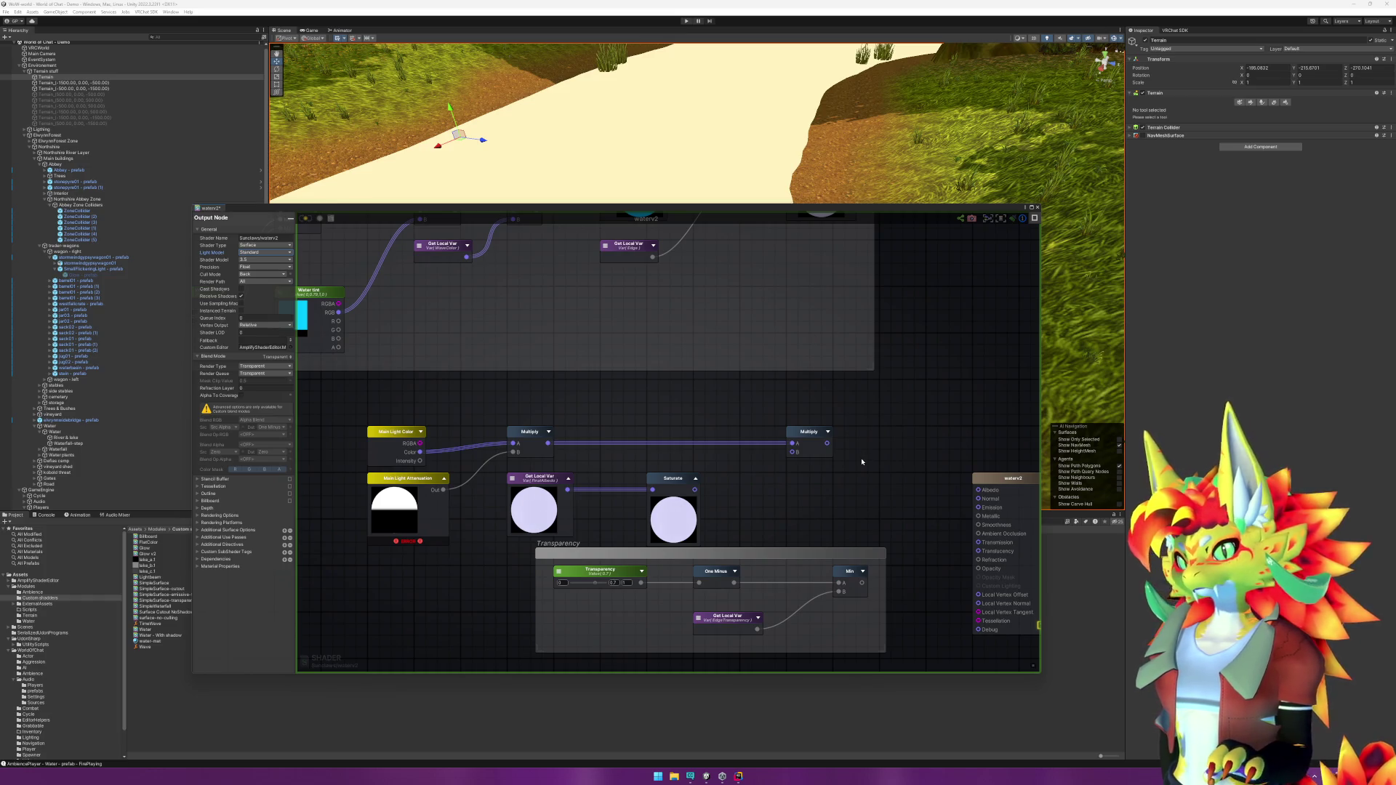
Step: Wire Saturate into Albedo and the Min result into Opacity on the Standard output node
{"action": "left_click_drag", "start_coordinate": [834, 497], "coordinate": [759, 468]}
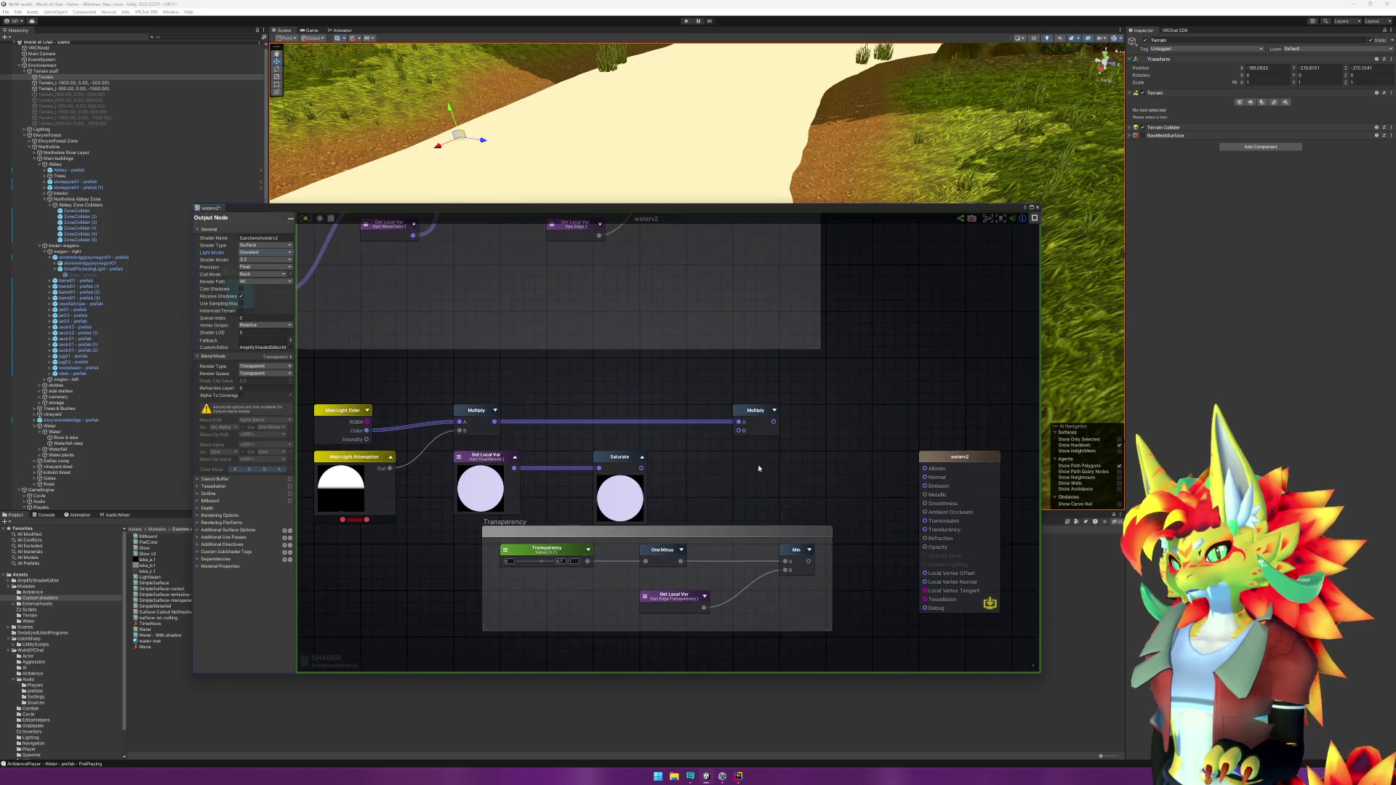
{"action": "left_click_drag", "start_coordinate": [643, 469], "coordinate": [925, 469]}
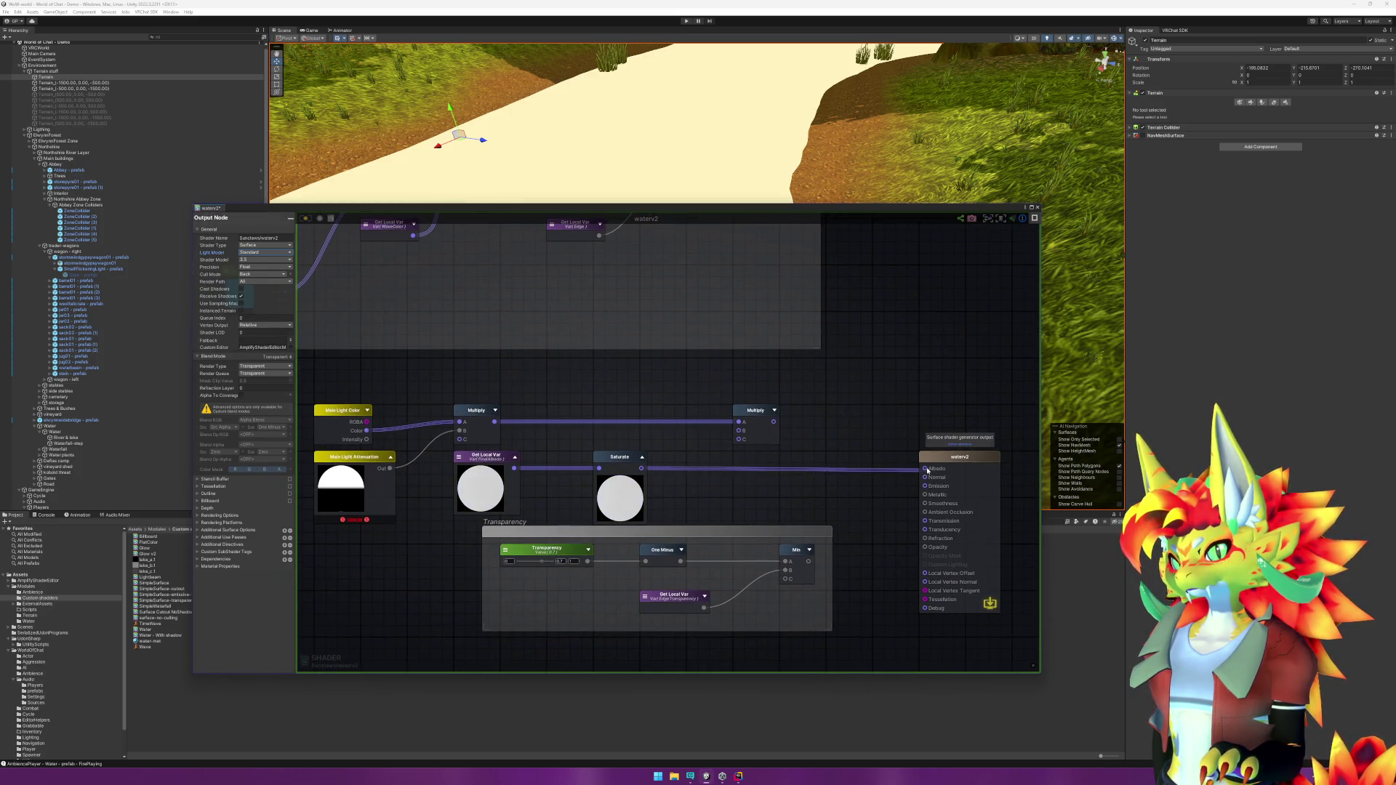
{"action": "left_click_drag", "start_coordinate": [809, 561], "coordinate": [925, 547]}
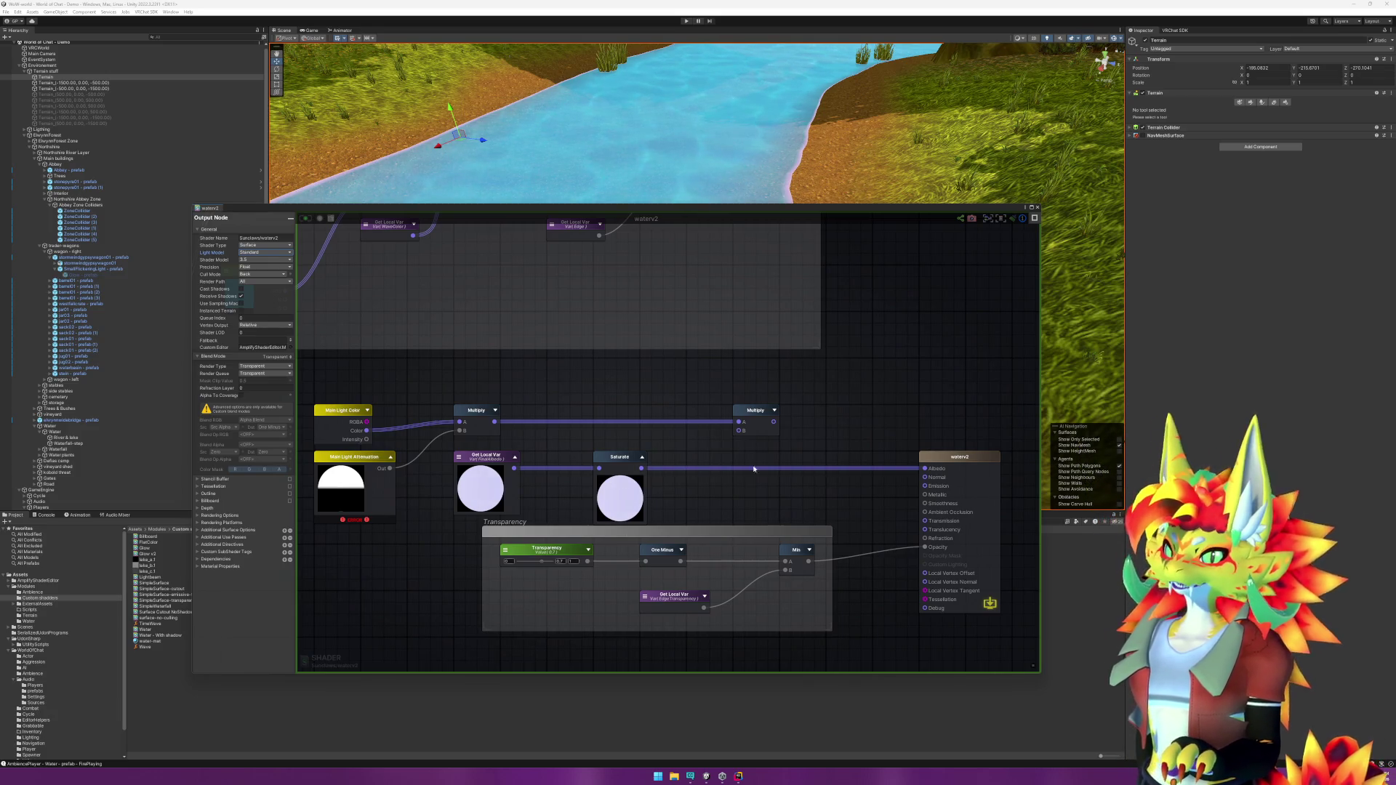
{"action": "right_click", "coordinate": [664, 372]}
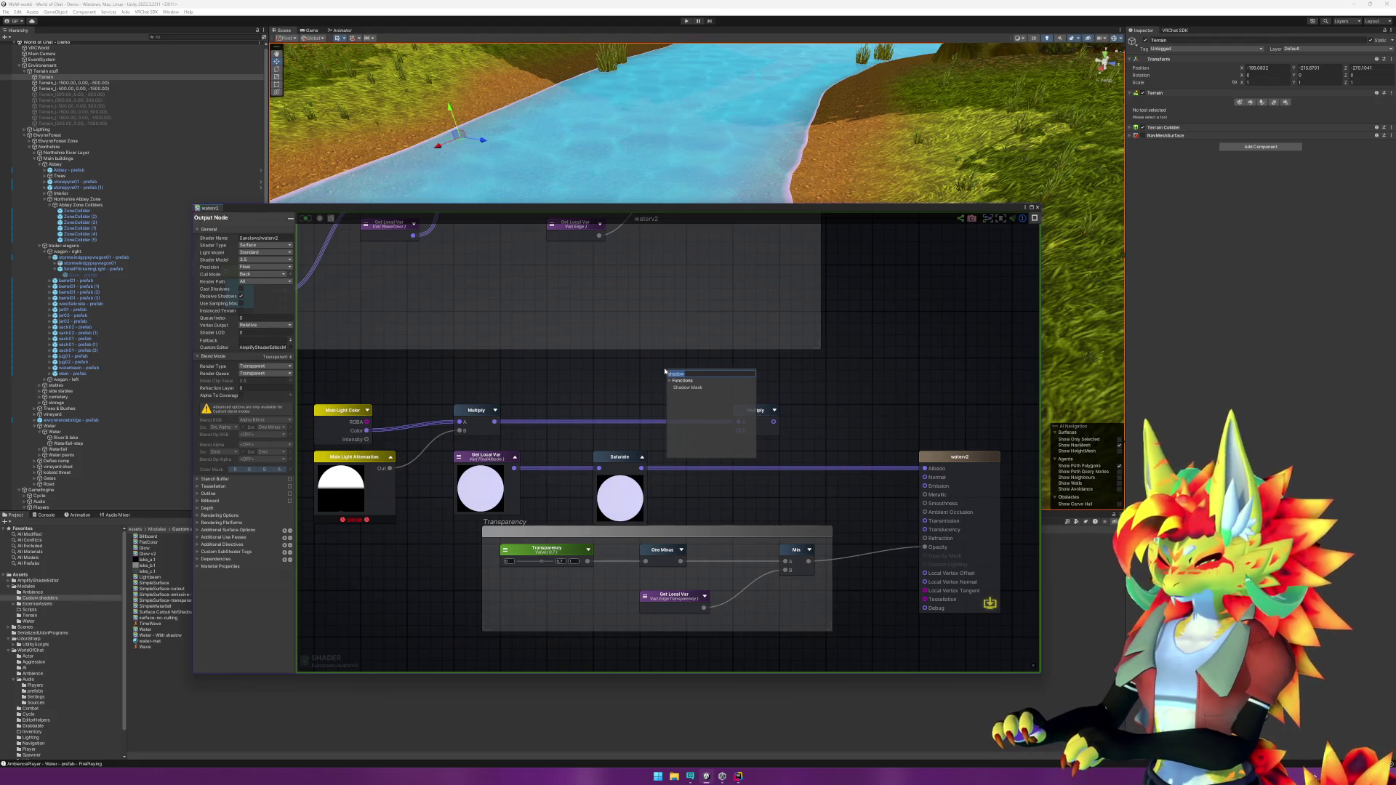
Step: Add a Texture Sample node and delete the main light colour, attenuation and Multiply nodes
{"action": "type", "text": "sample"}
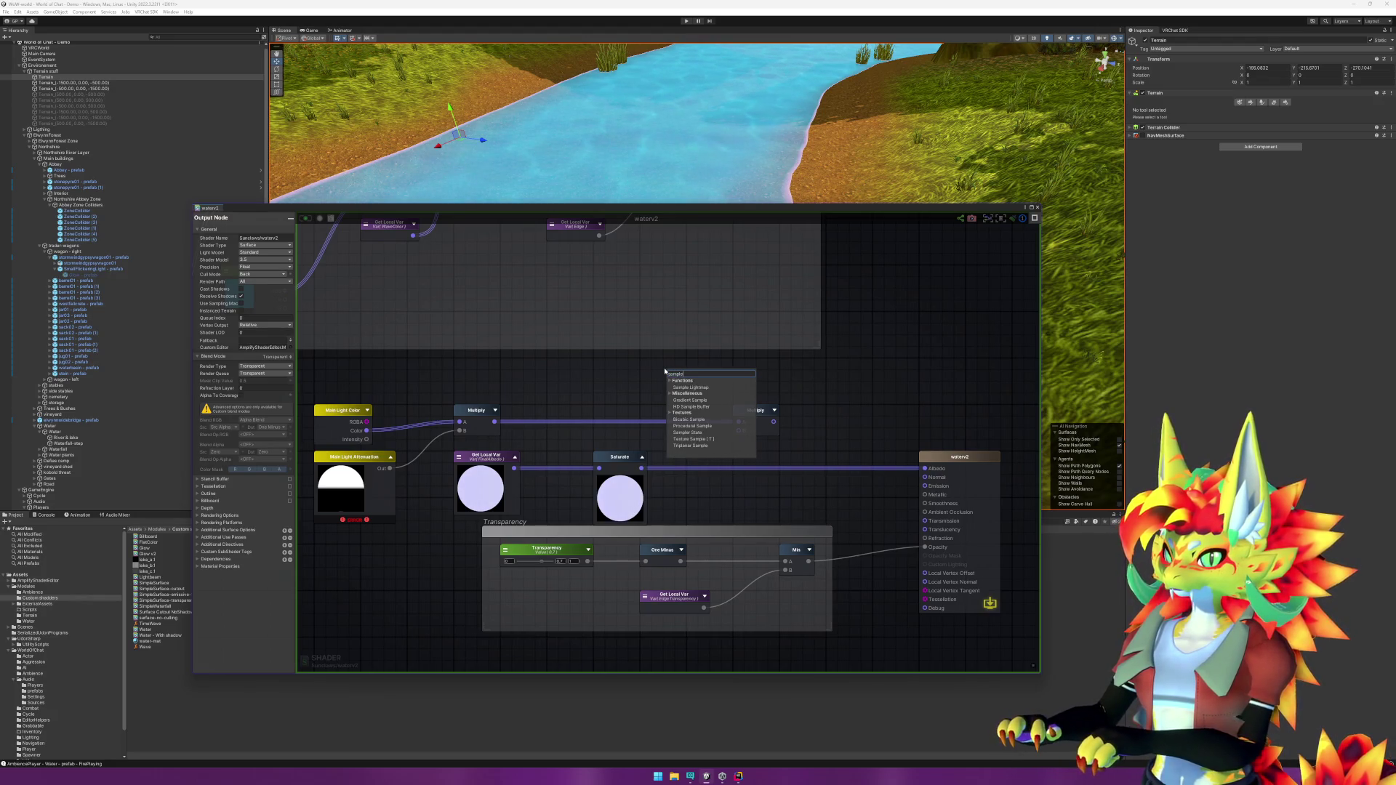
{"action": "left_click", "coordinate": [702, 440]}
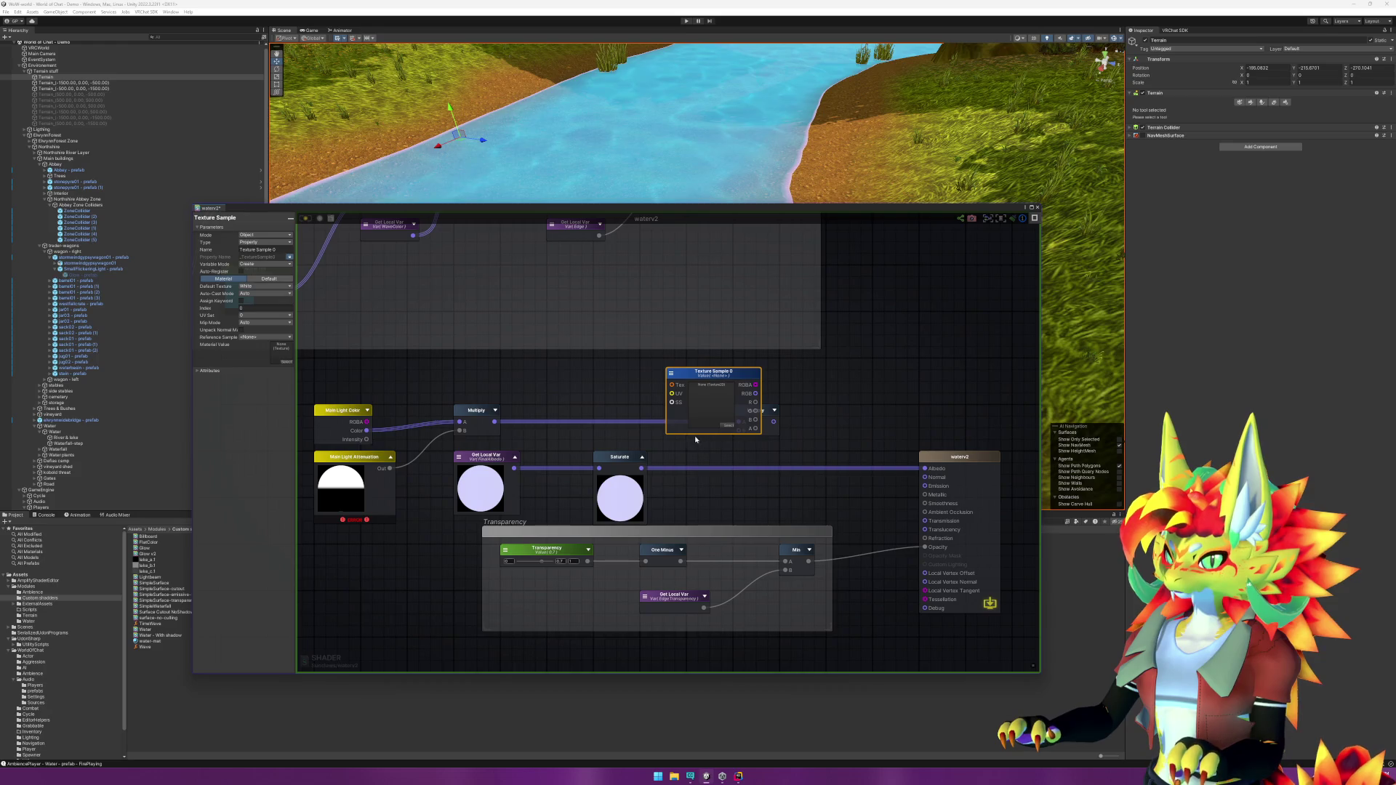
{"action": "mouse_move", "coordinate": [698, 369]}
{"action": "left_mouse_down"}
{"action": "mouse_move", "coordinate": [759, 433]}
{"action": "mouse_move", "coordinate": [742, 437]}
{"action": "mouse_move", "coordinate": [748, 449]}
{"action": "left_mouse_up"}
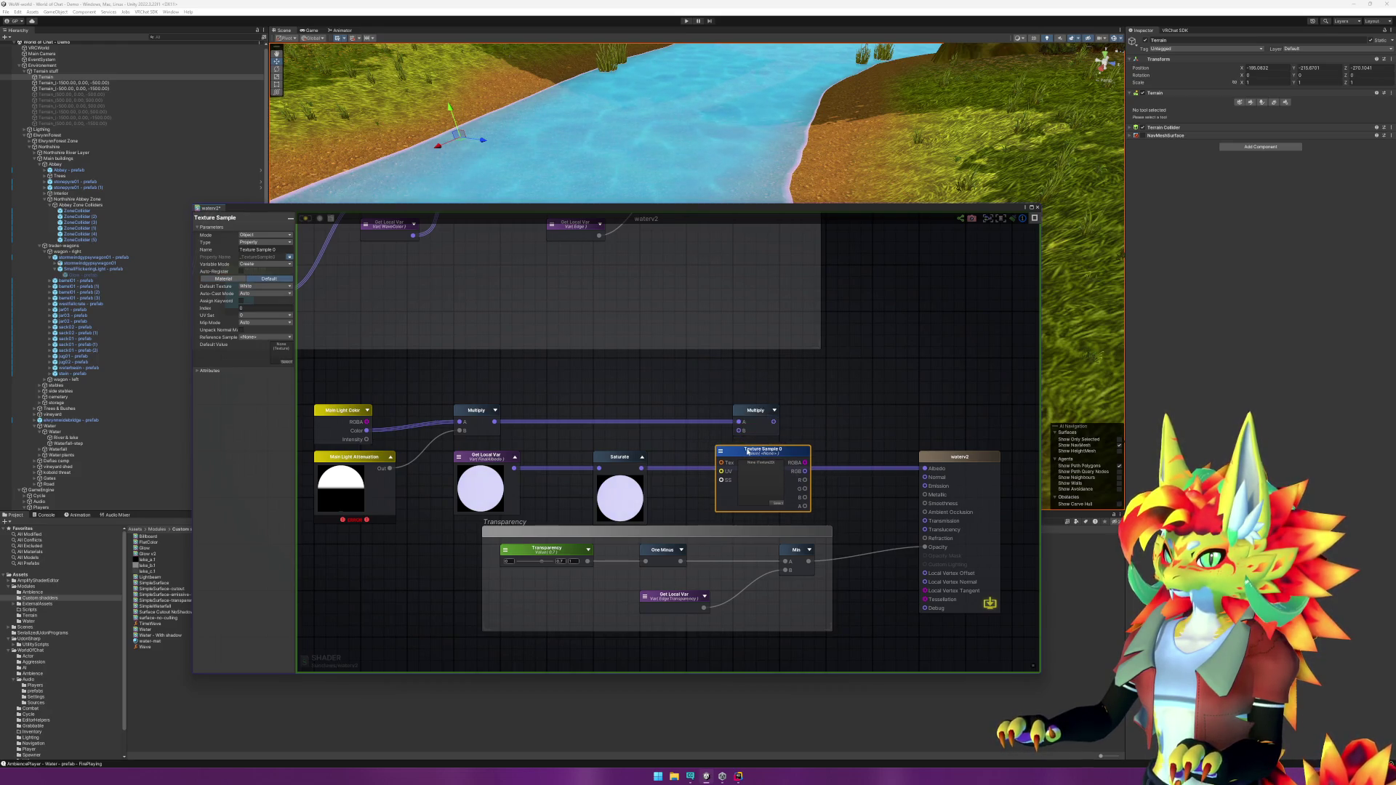
{"action": "left_click_drag", "start_coordinate": [333, 385], "coordinate": [414, 502]}
{"action": "key", "text": "Delete"}
{"action": "left_click", "coordinate": [476, 410]}
{"action": "key", "text": "Delete"}
{"action": "left_click", "coordinate": [755, 410]}
{"action": "key", "text": "Delete"}
Step: Try wiring Saturate into the Texture Sample, then delete the Texture Sample node
{"action": "mouse_move", "coordinate": [761, 457]}
{"action": "left_mouse_down"}
{"action": "mouse_move", "coordinate": [700, 389]}
{"action": "mouse_move", "coordinate": [712, 384]}
{"action": "left_mouse_up"}
{"action": "mouse_move", "coordinate": [440, 420]}
{"action": "left_mouse_down"}
{"action": "mouse_move", "coordinate": [468, 445]}
{"action": "mouse_move", "coordinate": [628, 497]}
{"action": "mouse_move", "coordinate": [482, 370]}
{"action": "mouse_move", "coordinate": [669, 393]}
{"action": "left_mouse_up"}
{"action": "left_click_drag", "start_coordinate": [502, 375], "coordinate": [669, 393]}
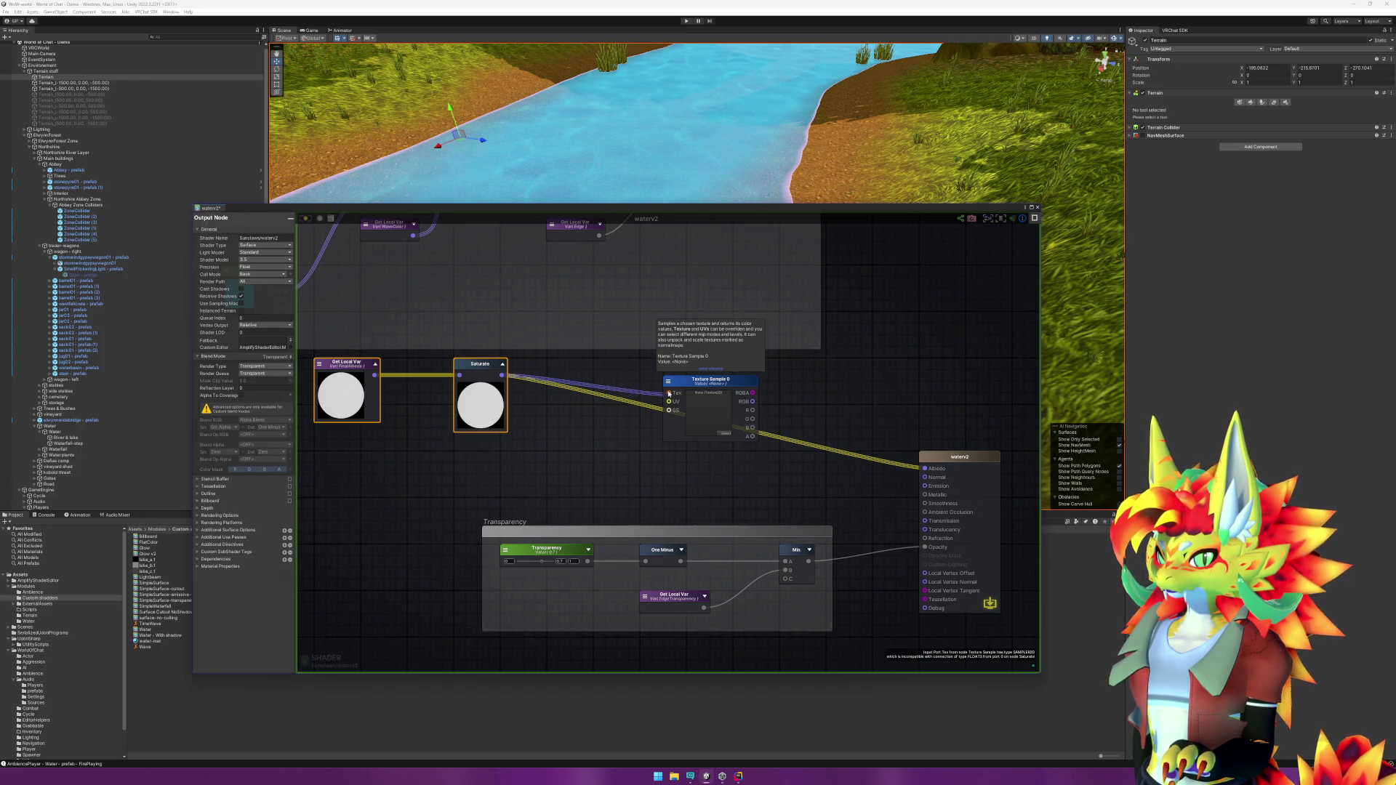
{"action": "left_click", "coordinate": [669, 393], "text": "alt"}
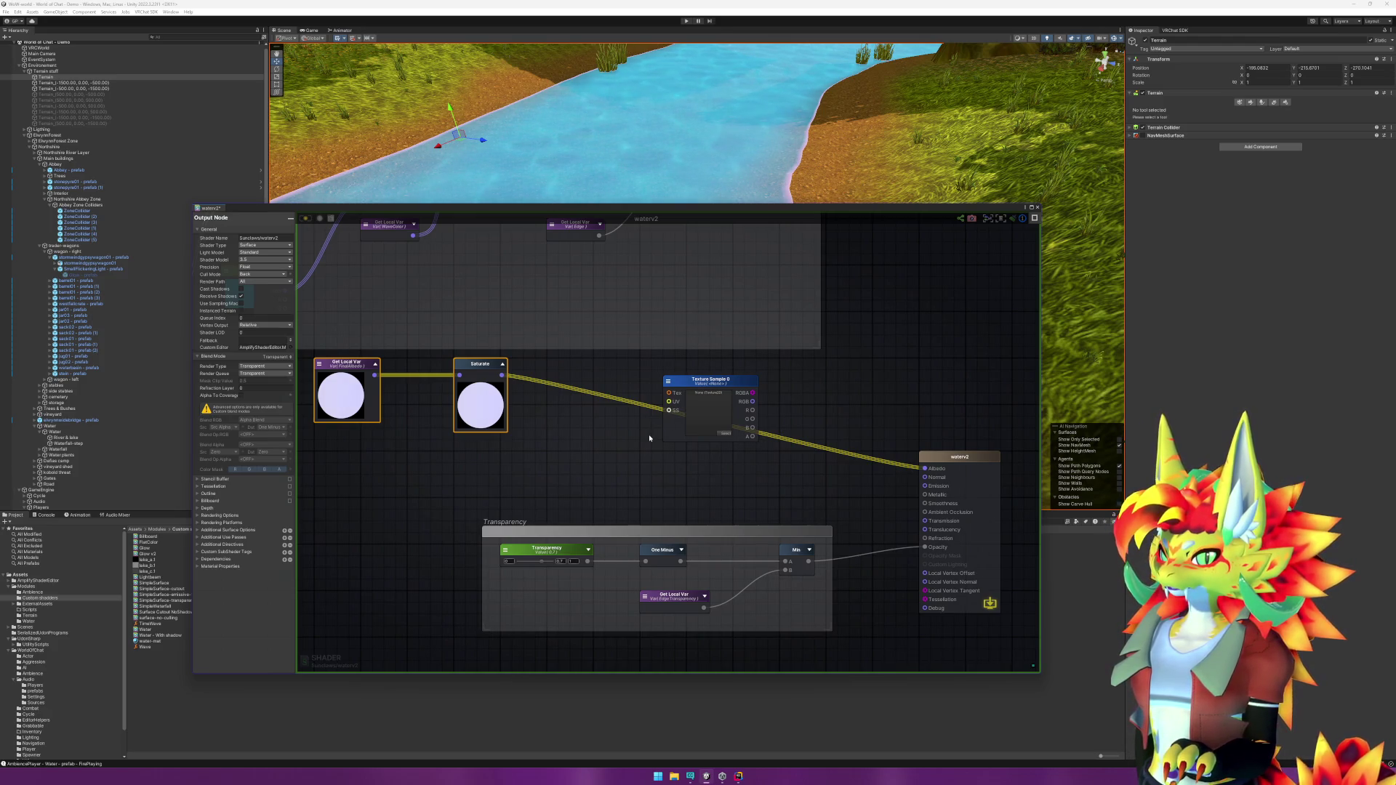
{"action": "left_click", "coordinate": [669, 382]}
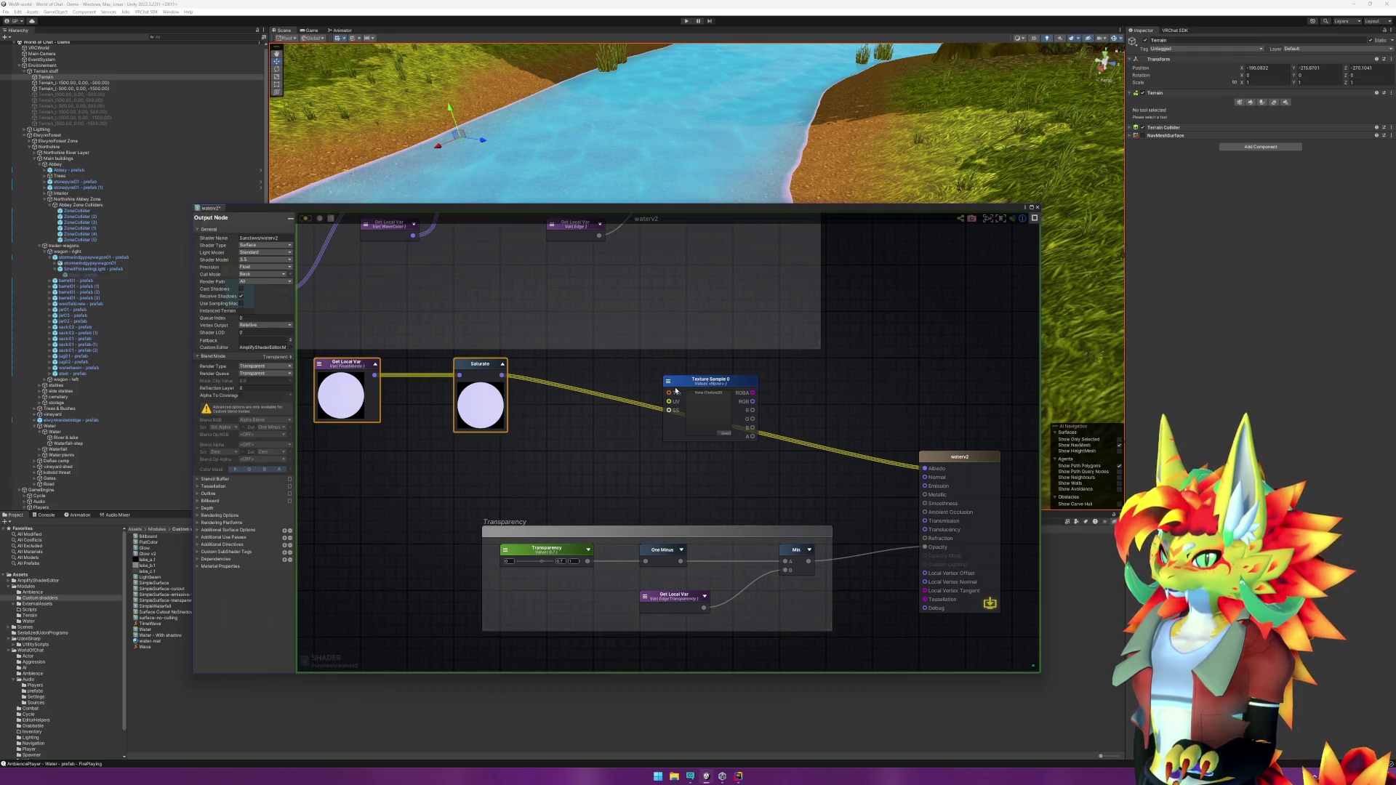
{"action": "left_click", "coordinate": [592, 443]}
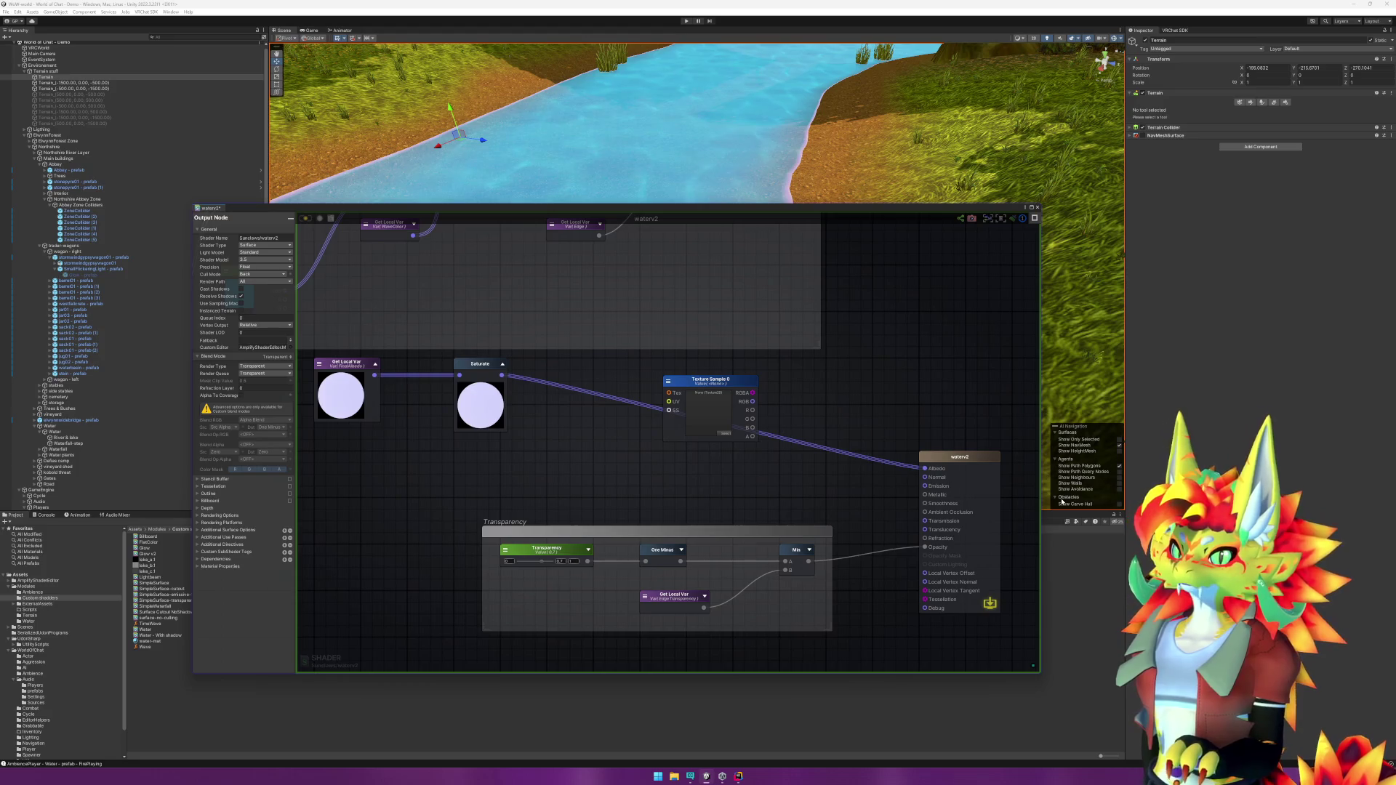
{"action": "left_click", "coordinate": [727, 397]}
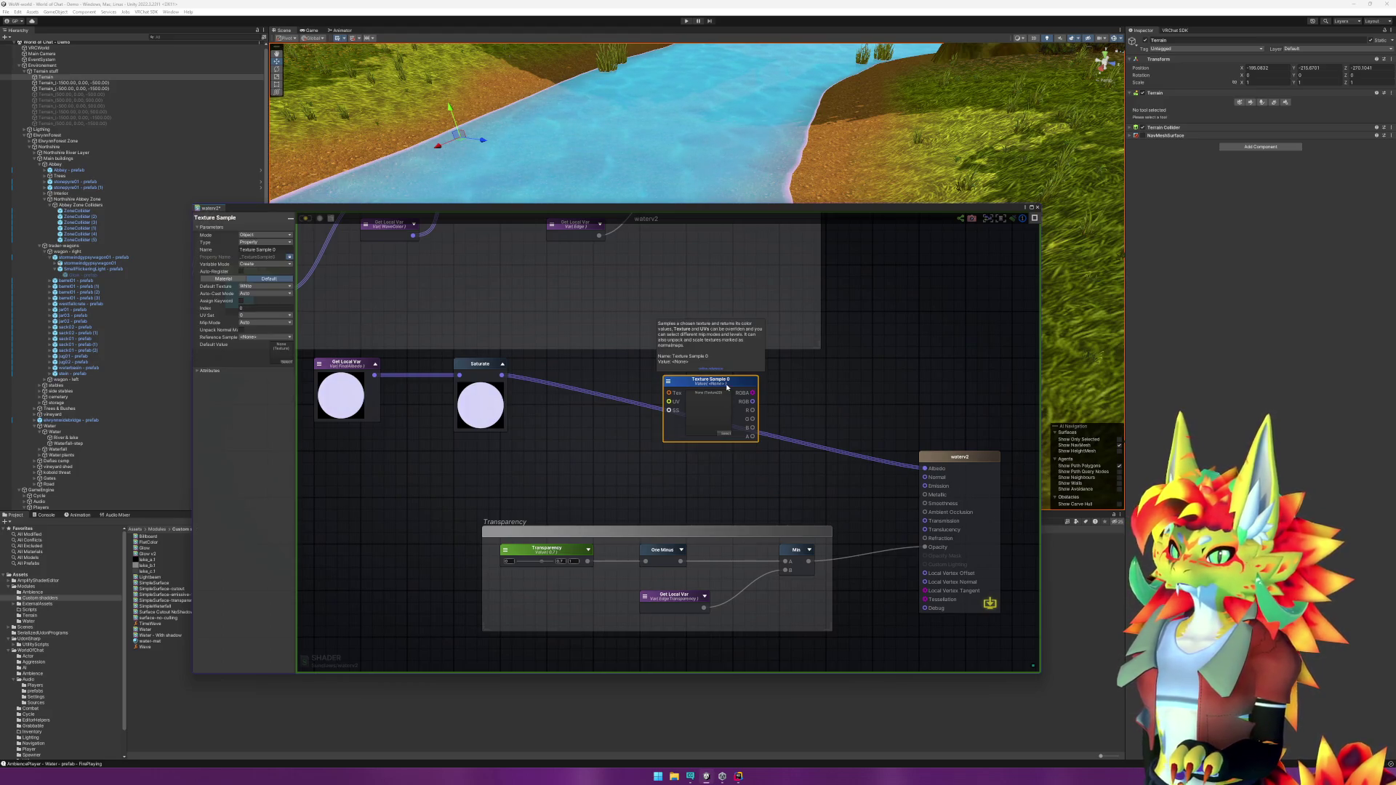
{"action": "key", "text": "Delete"}
Step: Save the waterv2 shader and view the turquoise river from the grassy bank
{"action": "key", "text": "ctrl+s"}
{"action": "mouse_move", "coordinate": [837, 158]}
{"action": "left_mouse_down"}
{"action": "mouse_move", "coordinate": [763, 157]}
{"action": "mouse_move", "coordinate": [745, 242]}
{"action": "left_mouse_up"}
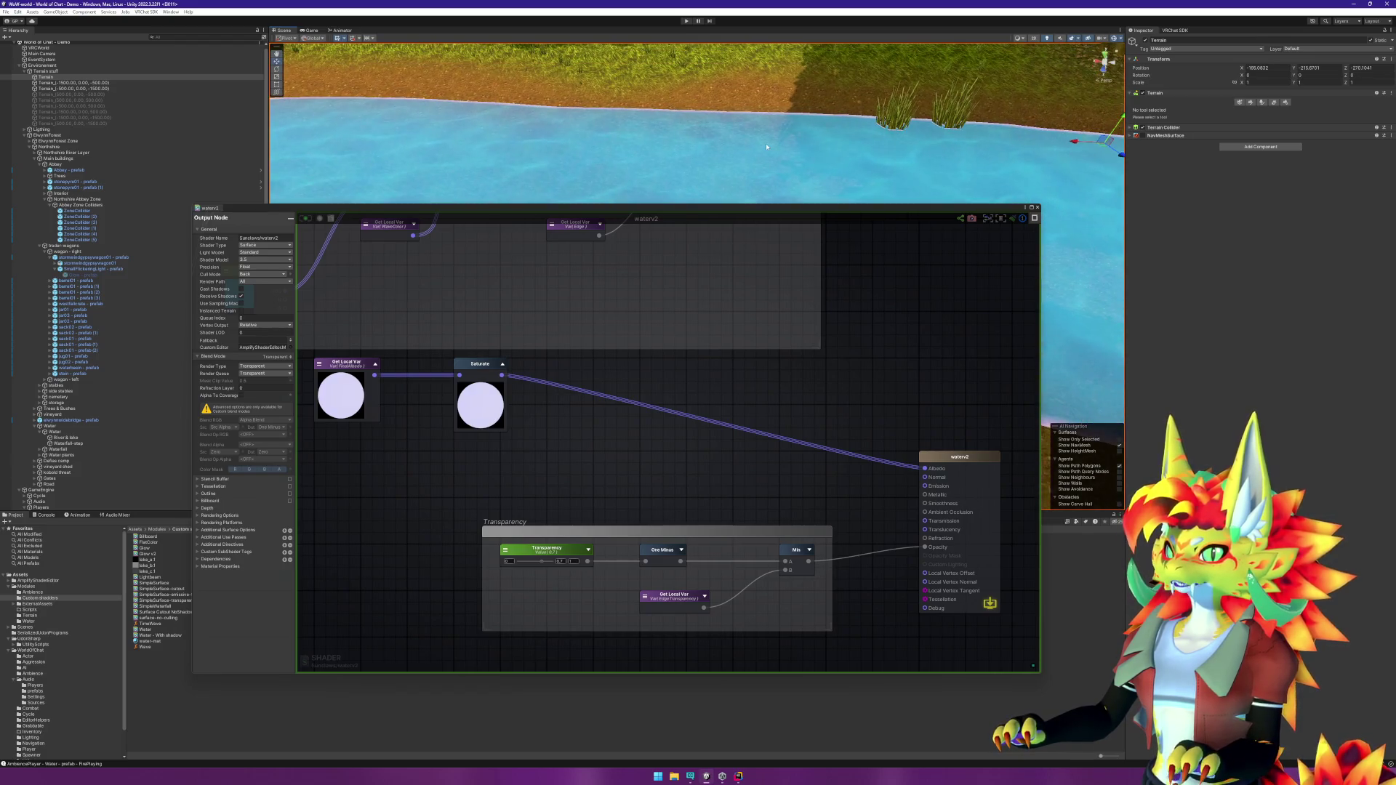
{"action": "mouse_move", "coordinate": [767, 146]}
{"action": "left_mouse_down"}
{"action": "mouse_move", "coordinate": [760, 90]}
{"action": "mouse_move", "coordinate": [776, 73]}
{"action": "mouse_move", "coordinate": [772, 138]}
{"action": "mouse_move", "coordinate": [802, 149]}
{"action": "mouse_move", "coordinate": [1009, 110]}
{"action": "left_mouse_up"}
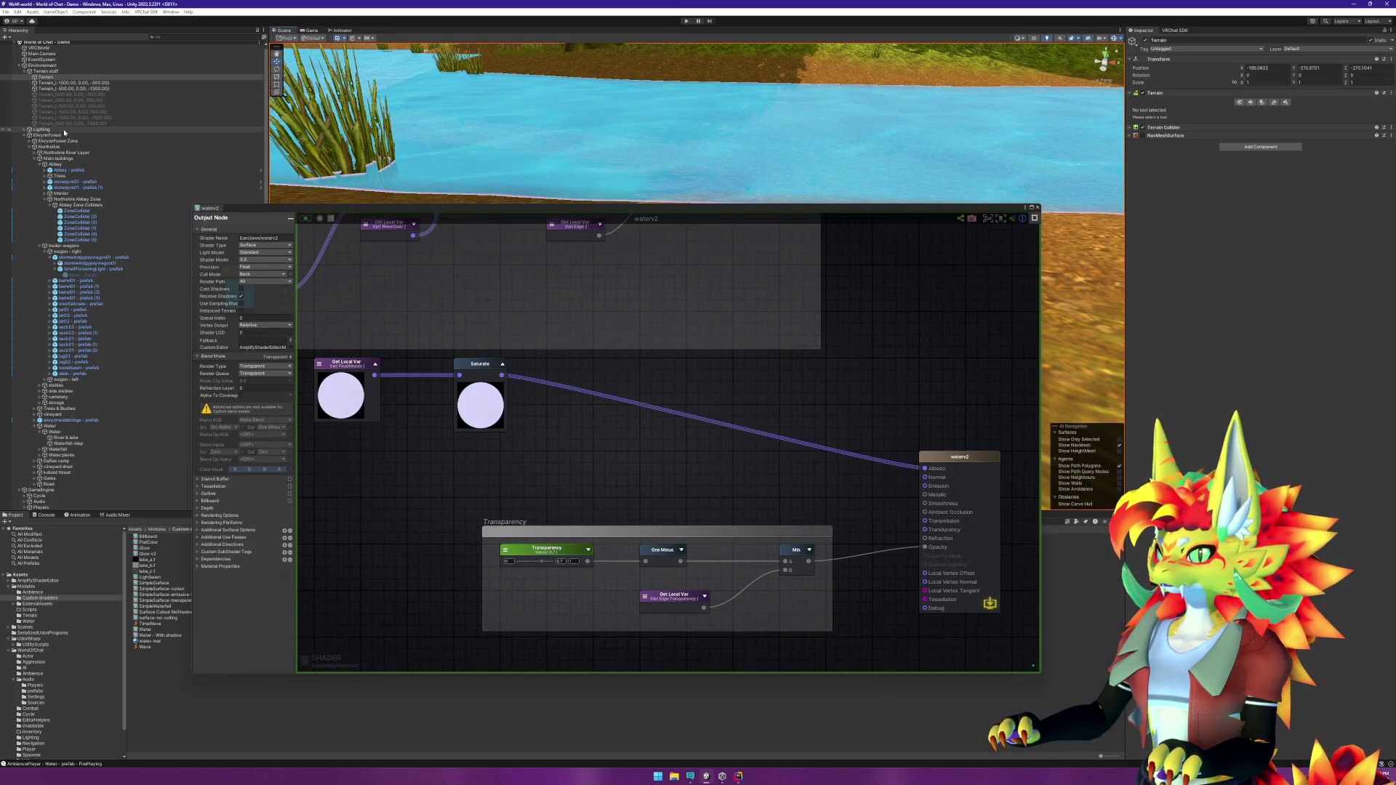
{"action": "left_click", "coordinate": [24, 130]}
{"action": "left_click", "coordinate": [43, 134]}
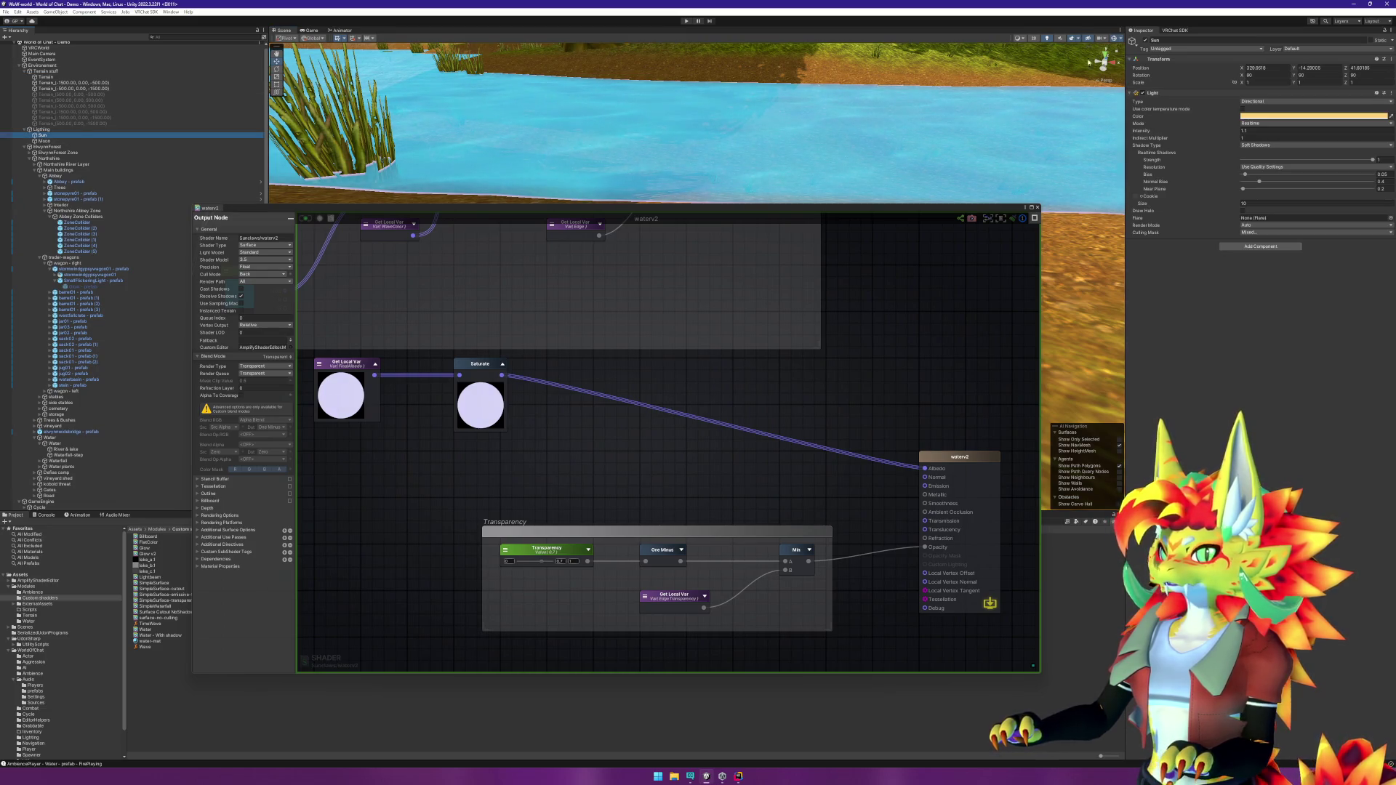
{"action": "left_click", "coordinate": [1146, 41]}
{"action": "left_click", "coordinate": [1146, 41]}
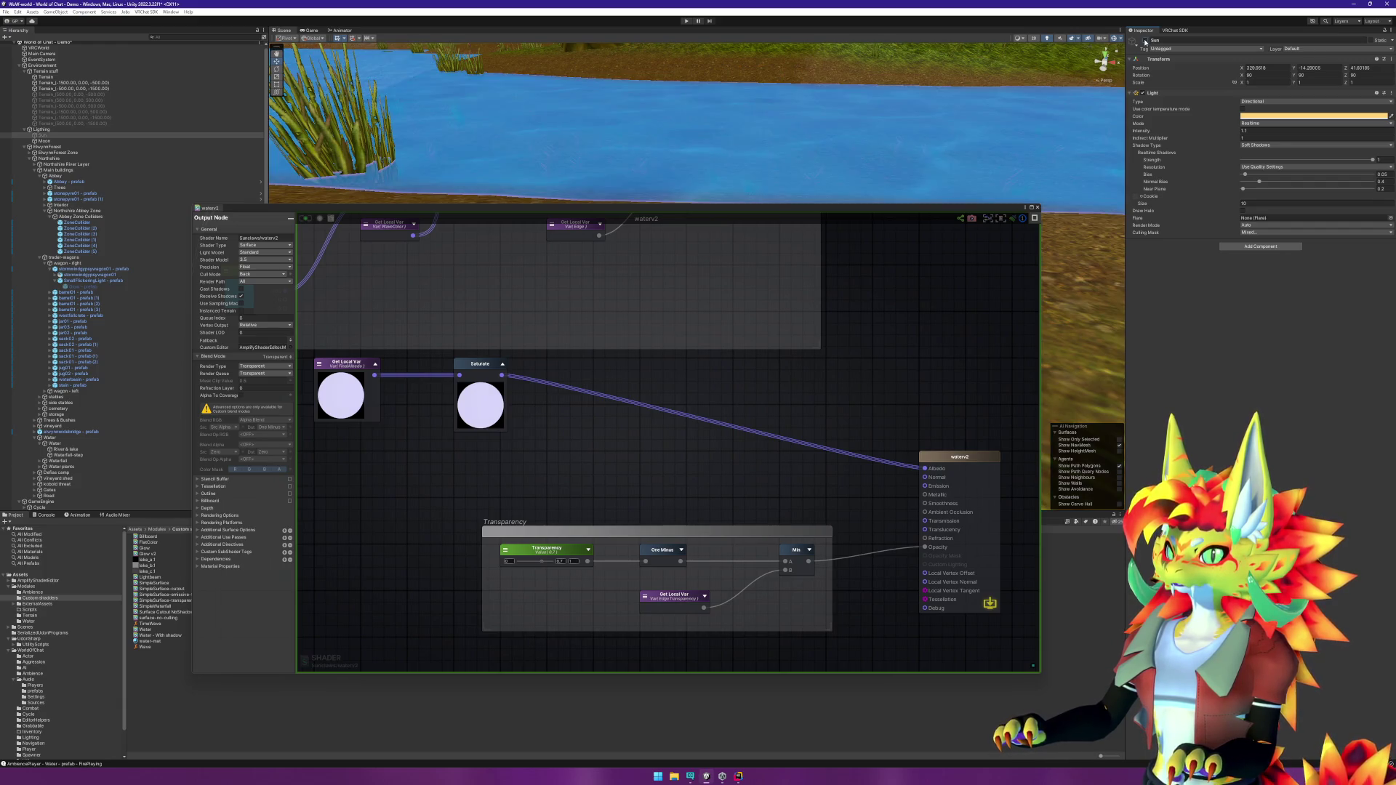
{"action": "left_click", "coordinate": [1147, 42]}
{"action": "left_click", "coordinate": [1146, 42]}
{"action": "left_click", "coordinate": [1147, 42]}
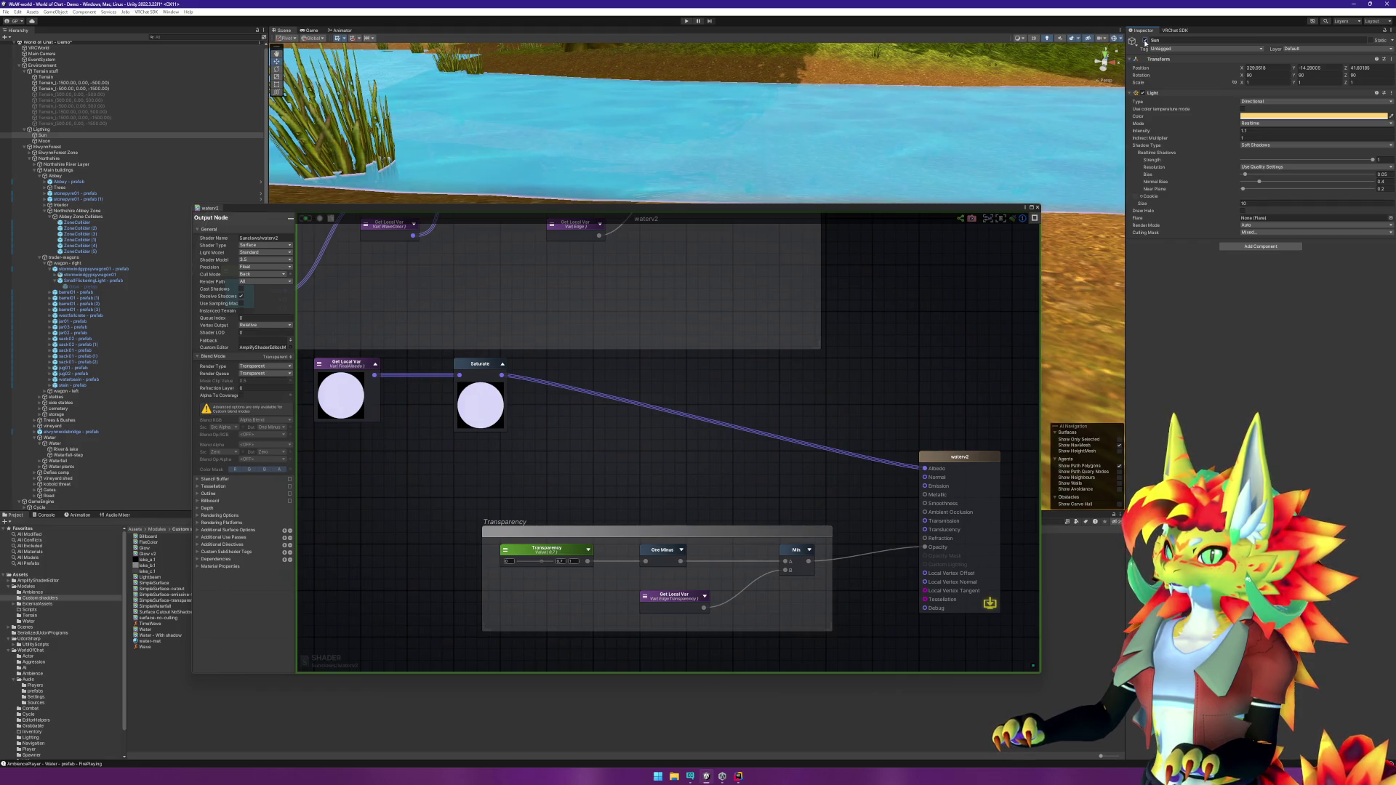
{"action": "left_click", "coordinate": [1146, 41]}
{"action": "left_click", "coordinate": [43, 140]}
{"action": "left_click", "coordinate": [1144, 42]}
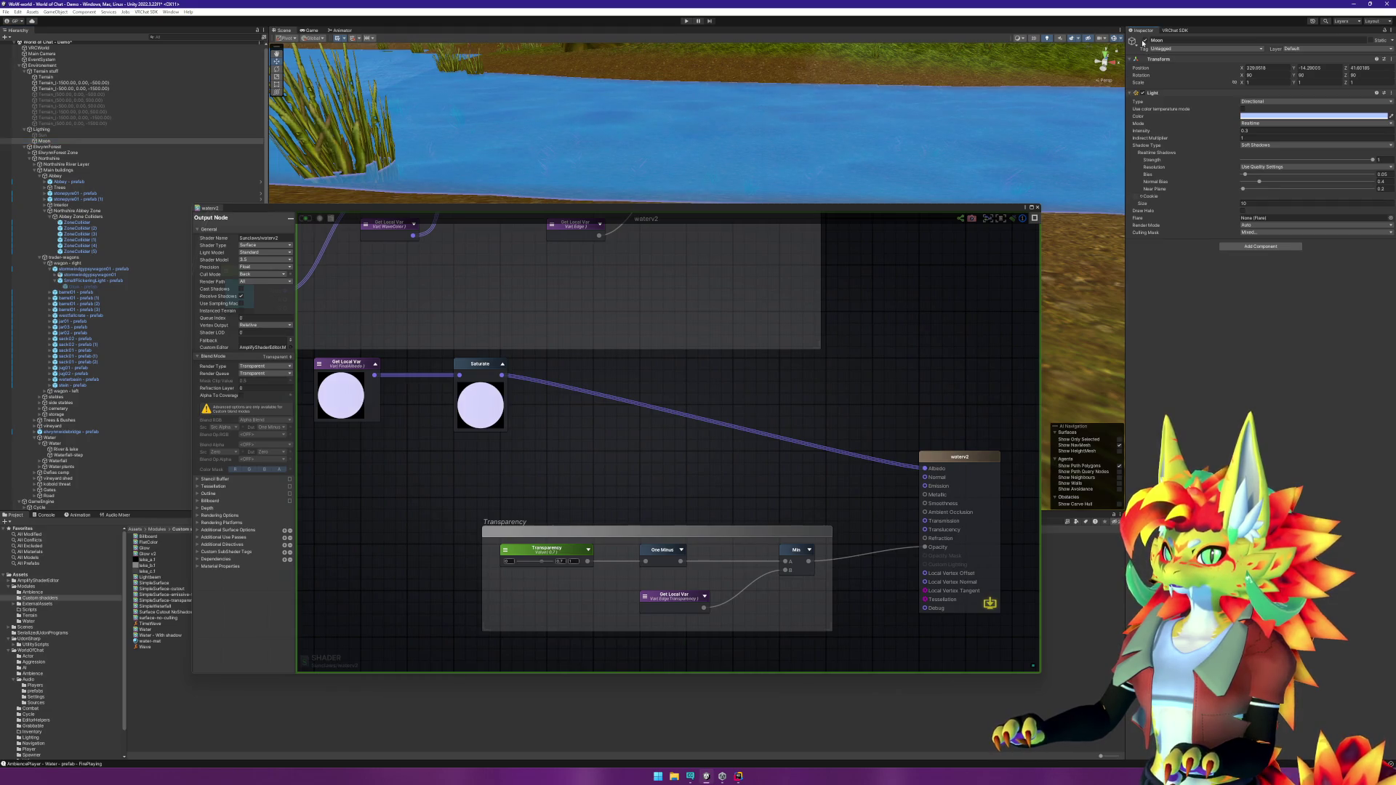
{"action": "left_click", "coordinate": [1144, 41]}
{"action": "left_click", "coordinate": [1145, 41]}
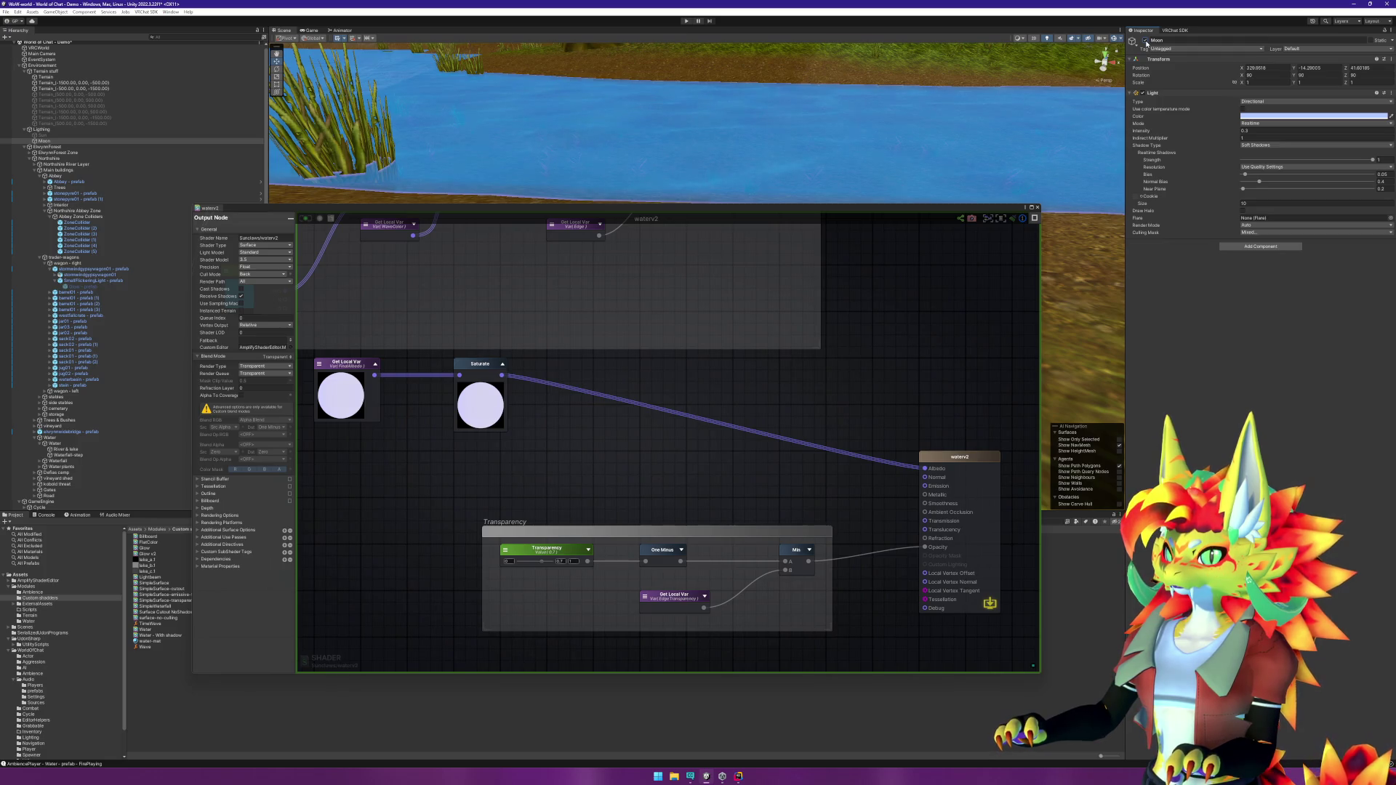
{"action": "left_click", "coordinate": [1146, 42]}
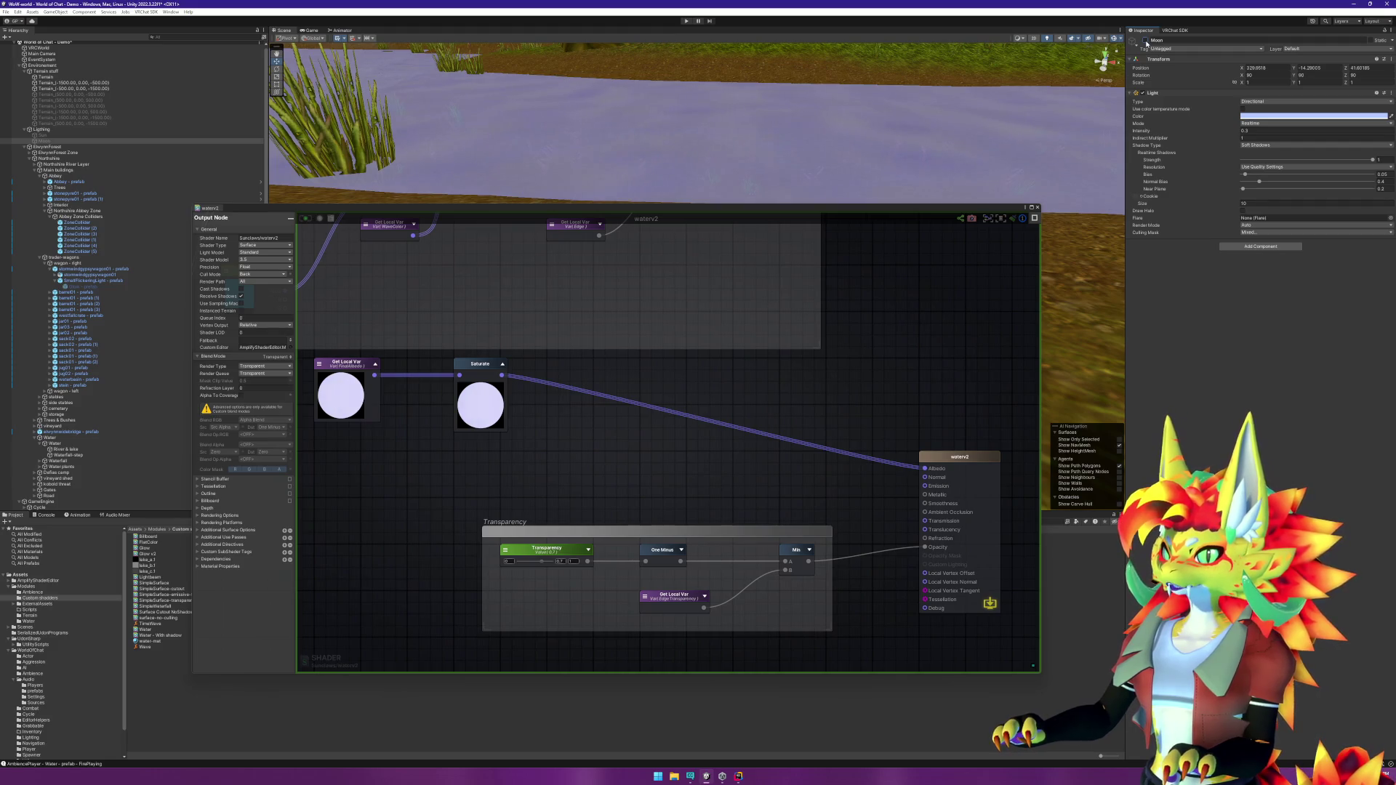
{"action": "left_click", "coordinate": [1146, 41]}
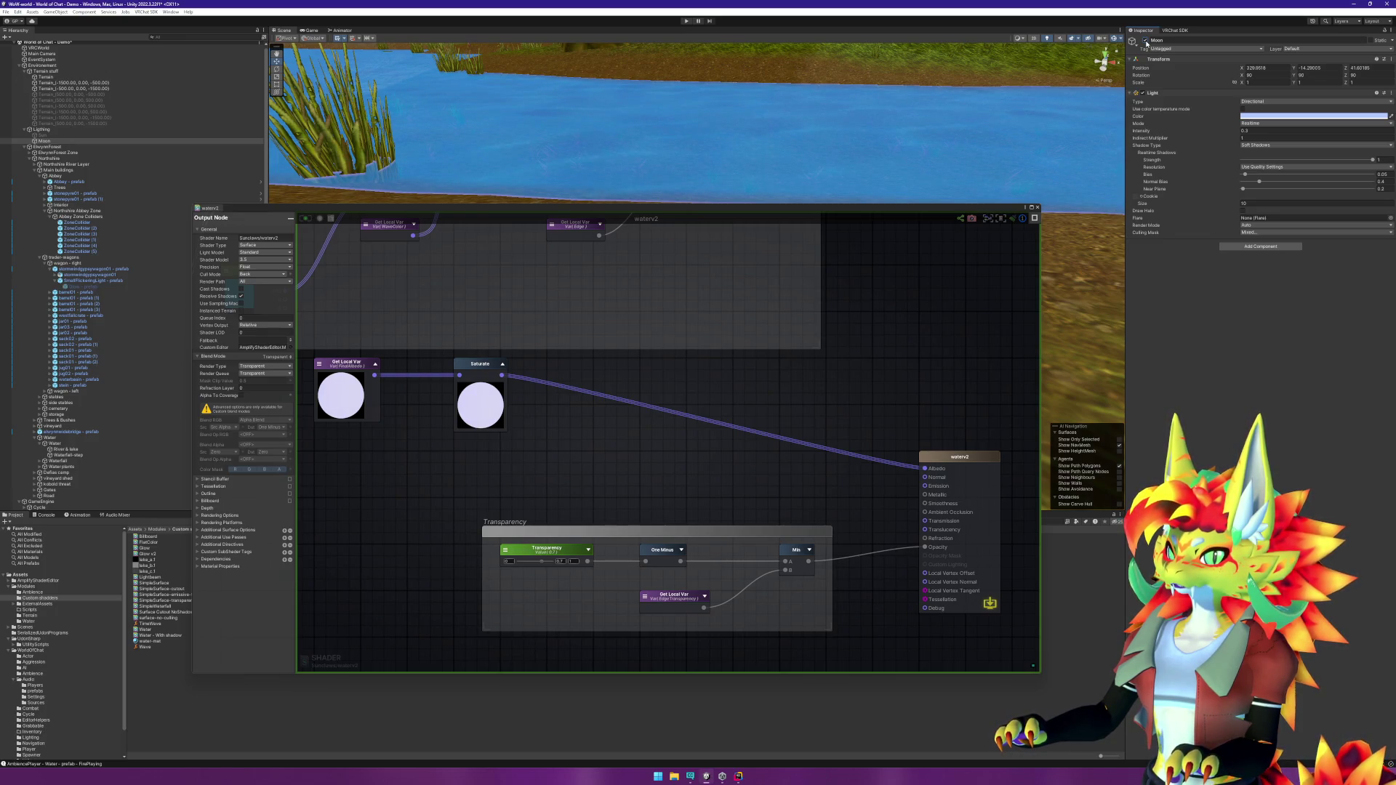
{"action": "left_click", "coordinate": [1146, 41]}
{"action": "left_click_drag", "start_coordinate": [925, 468], "coordinate": [925, 486]}
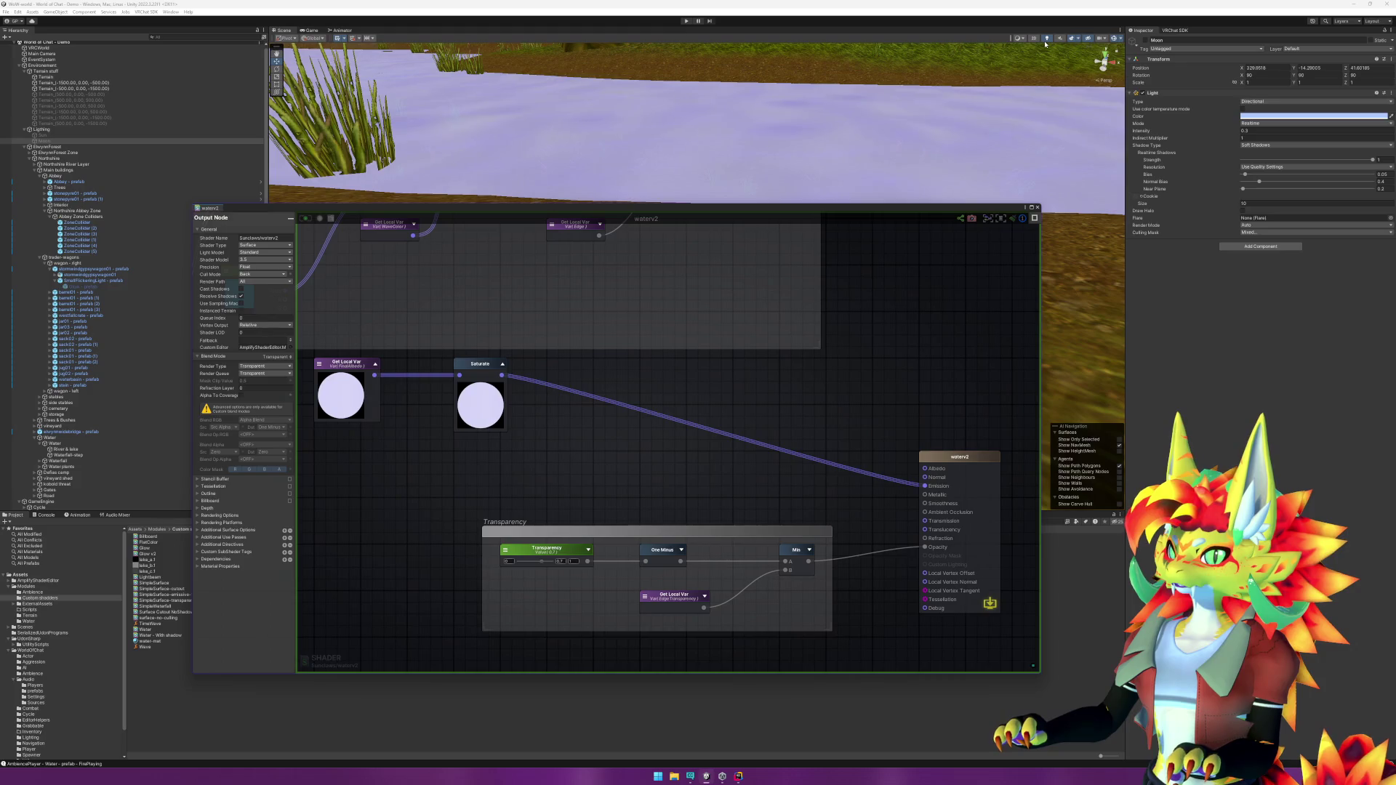
{"action": "left_click", "coordinate": [1145, 40]}
{"action": "left_click", "coordinate": [1146, 41]}
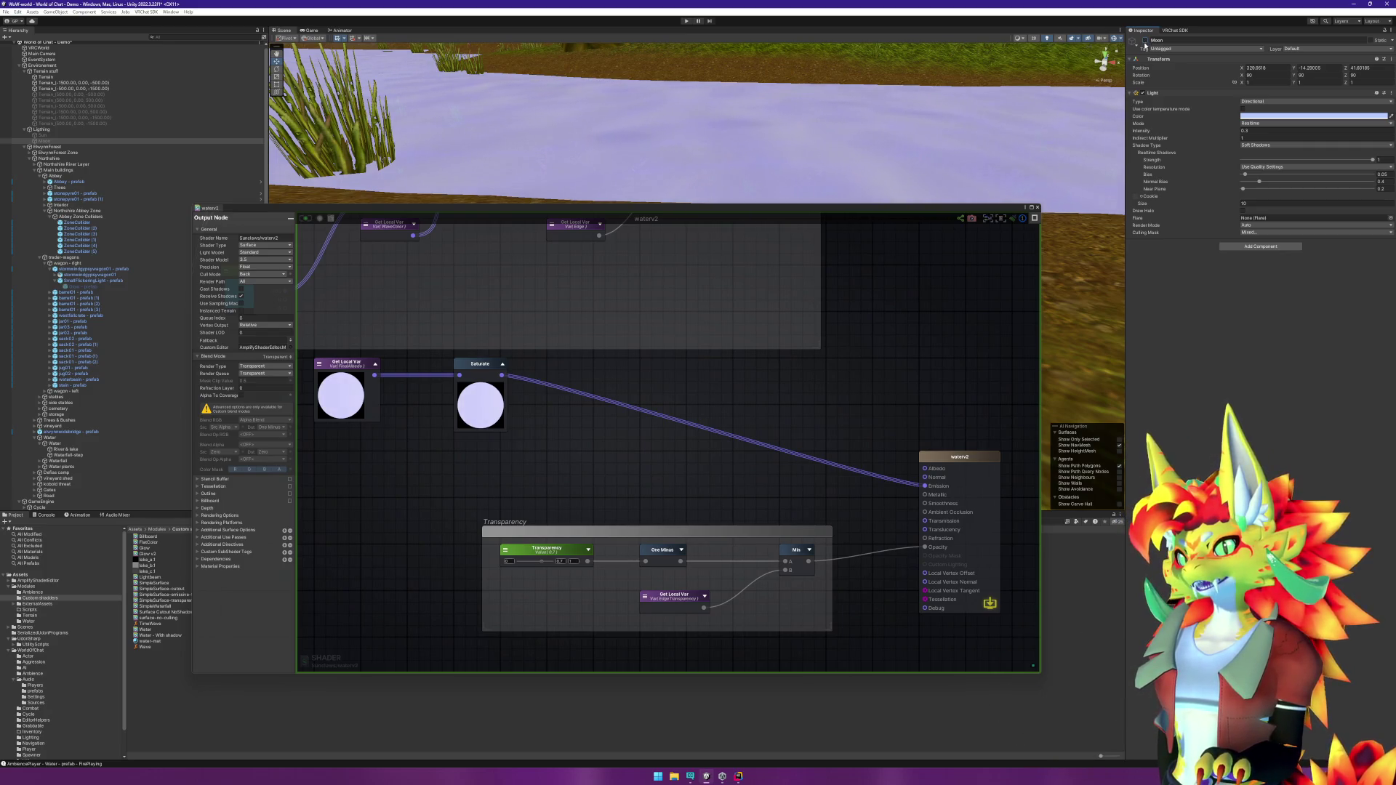
{"action": "scroll", "coordinate": [768, 450], "scroll_direction": "down", "scroll_amount": 4}
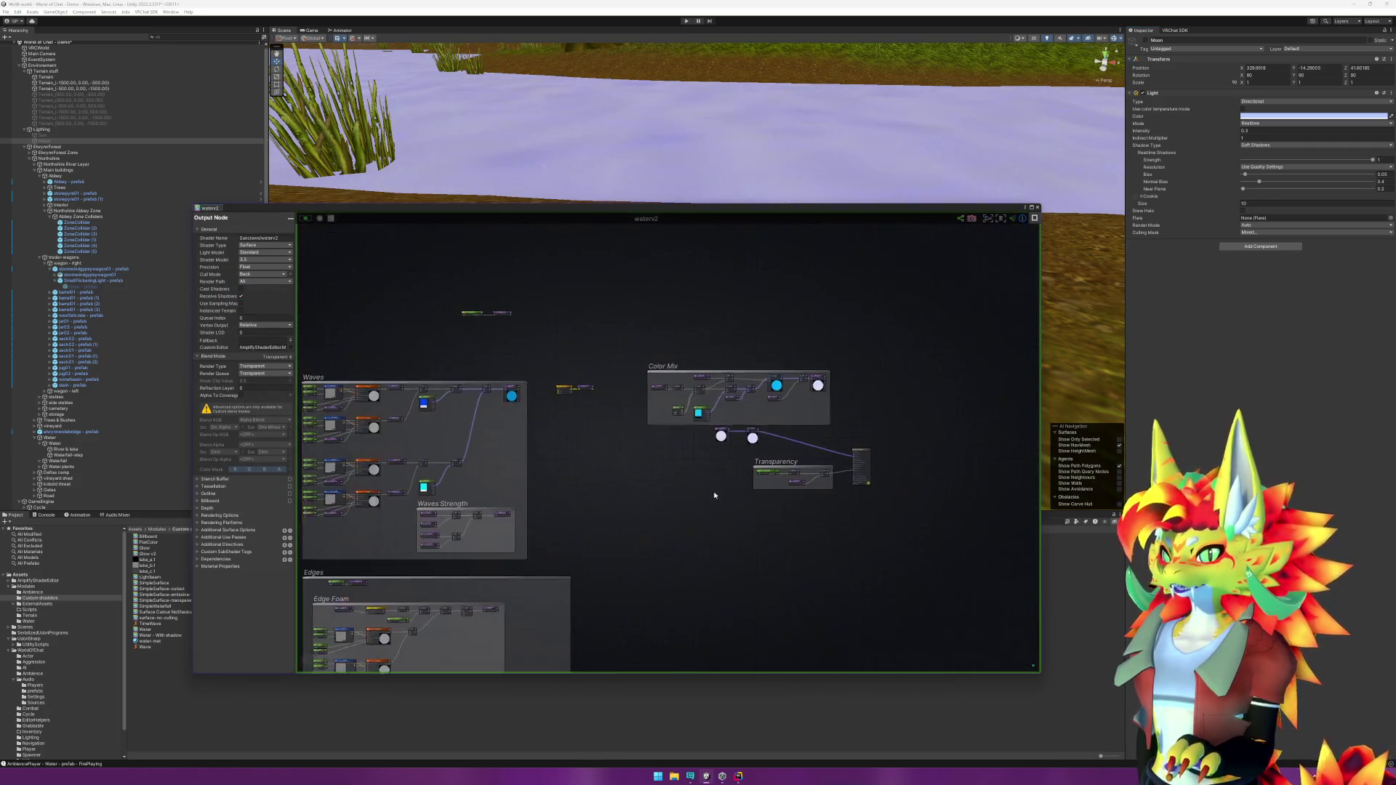
{"action": "scroll", "coordinate": [517, 473], "scroll_direction": "up", "scroll_amount": 5}
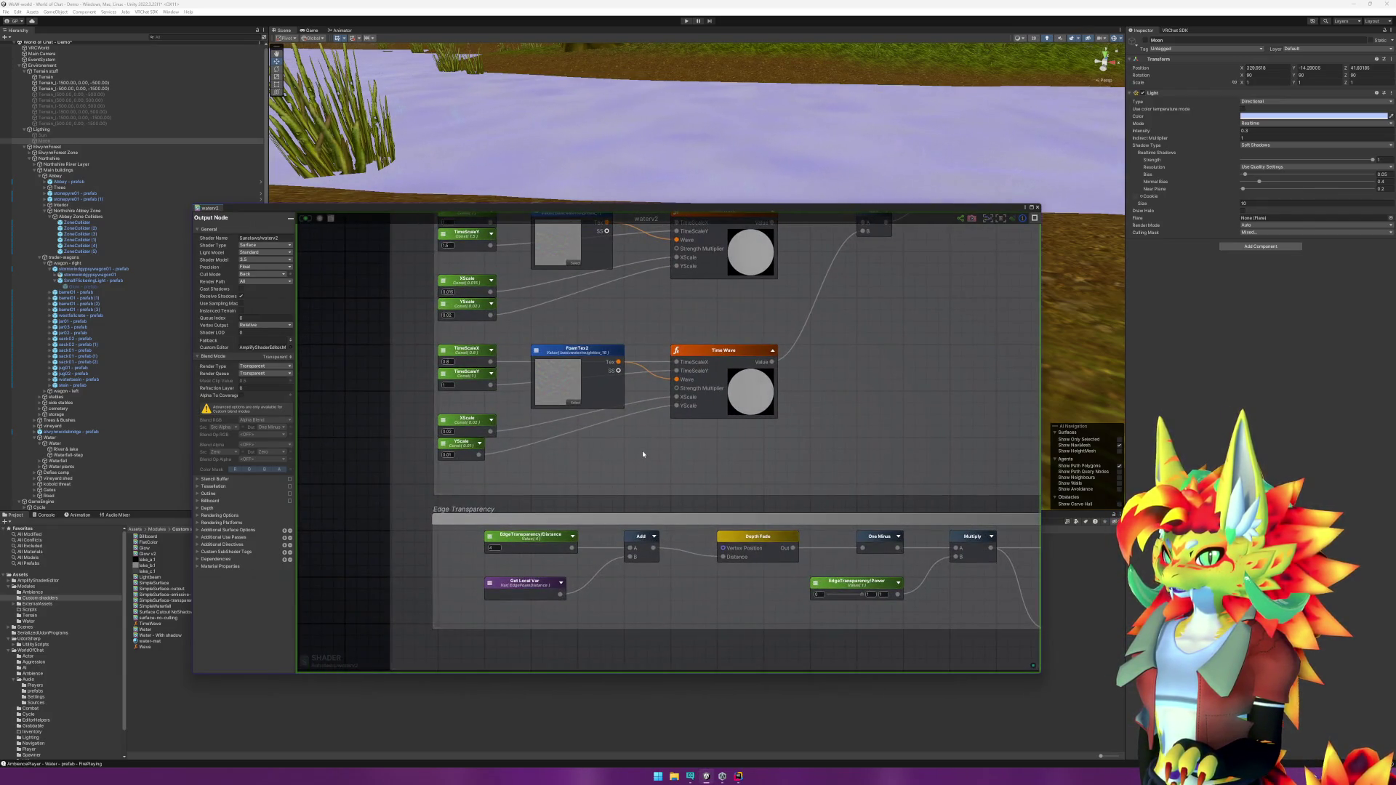
{"action": "left_click_drag", "start_coordinate": [643, 454], "coordinate": [618, 614]}
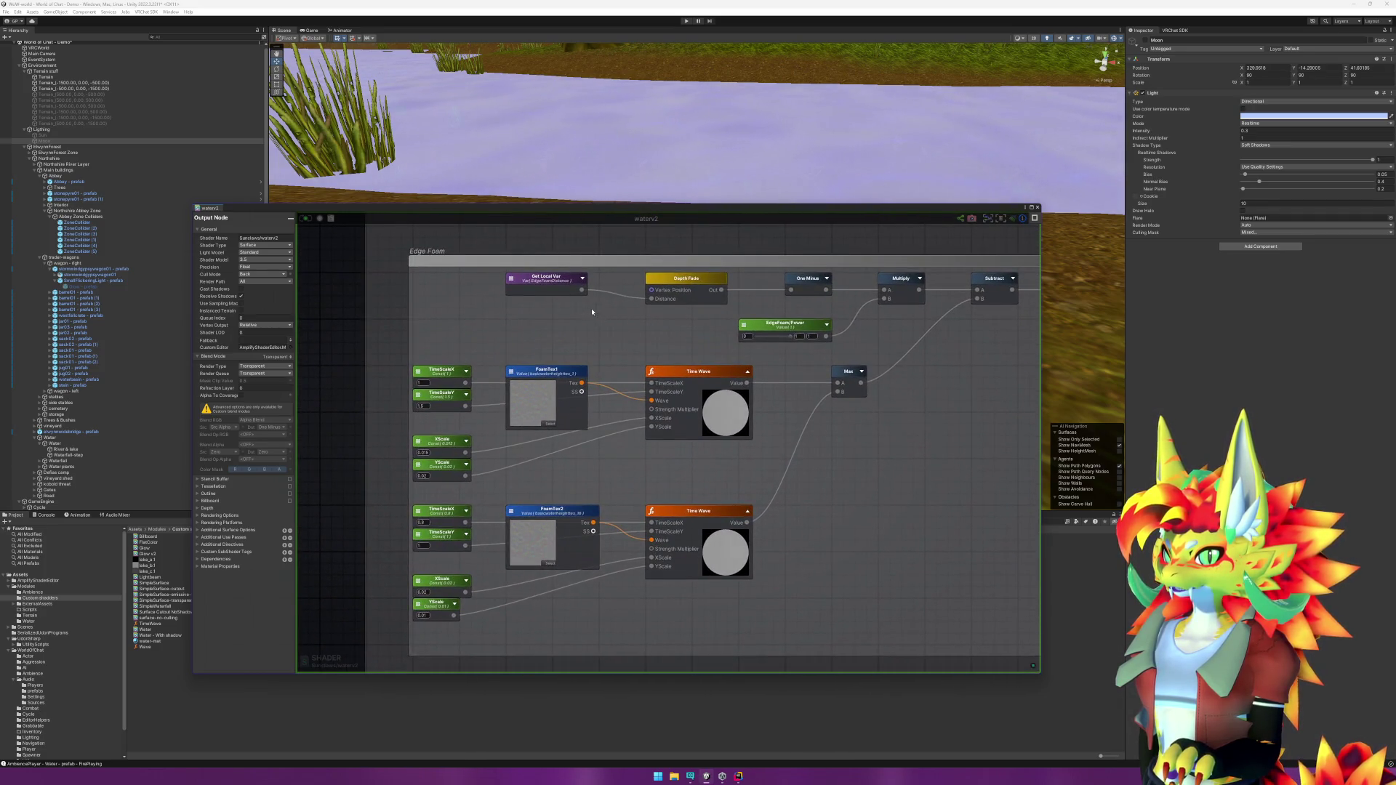
{"action": "double_click", "coordinate": [549, 280]}
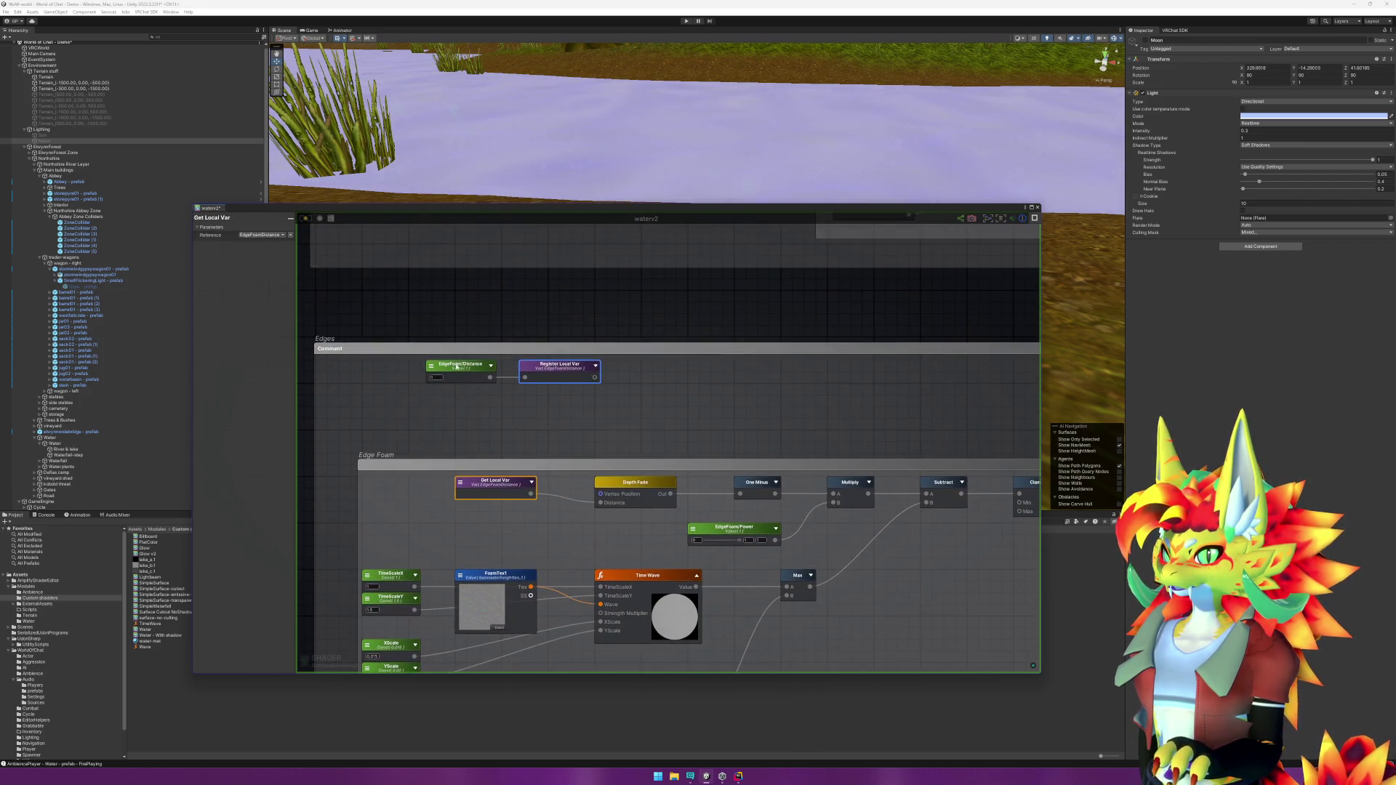
{"action": "left_click", "coordinate": [457, 367]}
{"action": "left_click", "coordinate": [681, 401]}
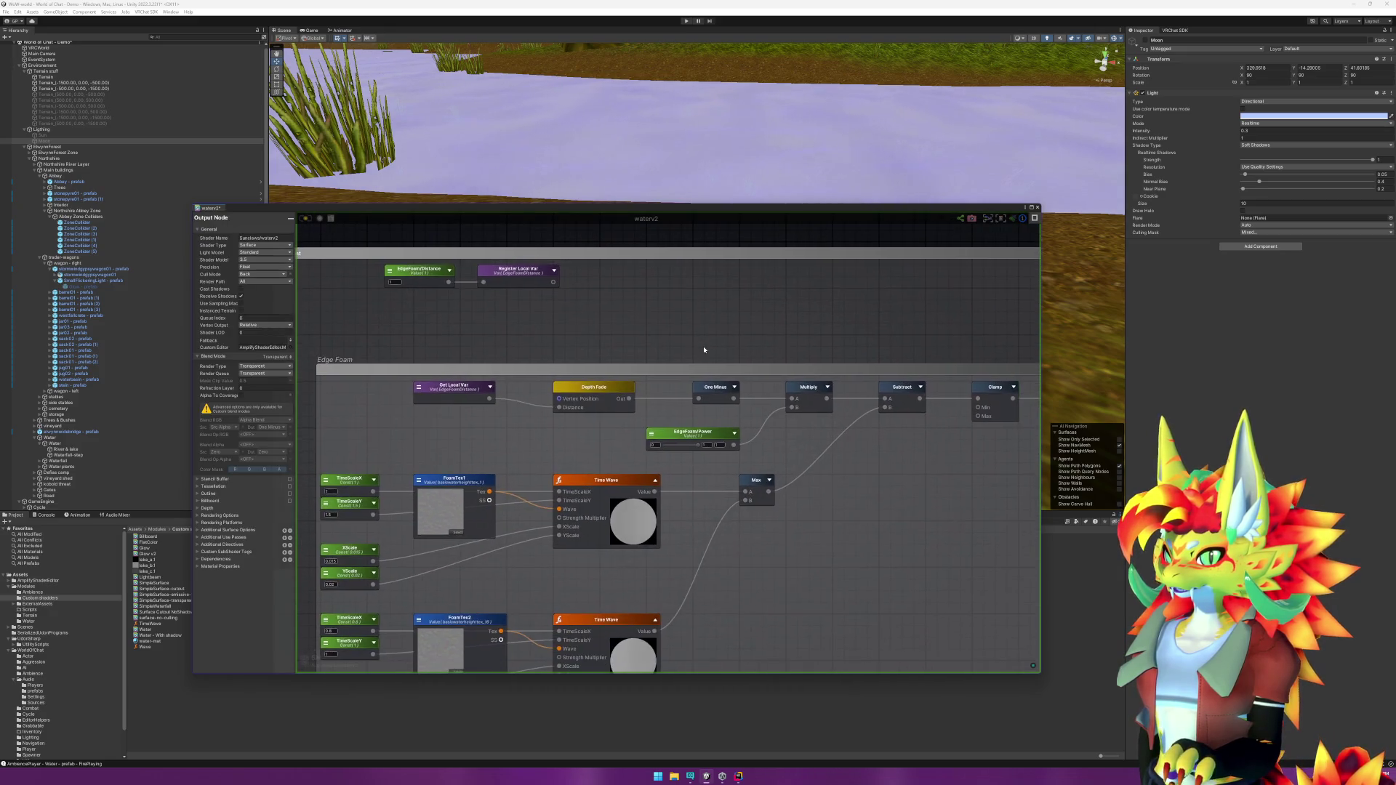
{"action": "scroll", "coordinate": [704, 350], "scroll_direction": "down", "scroll_amount": 5}
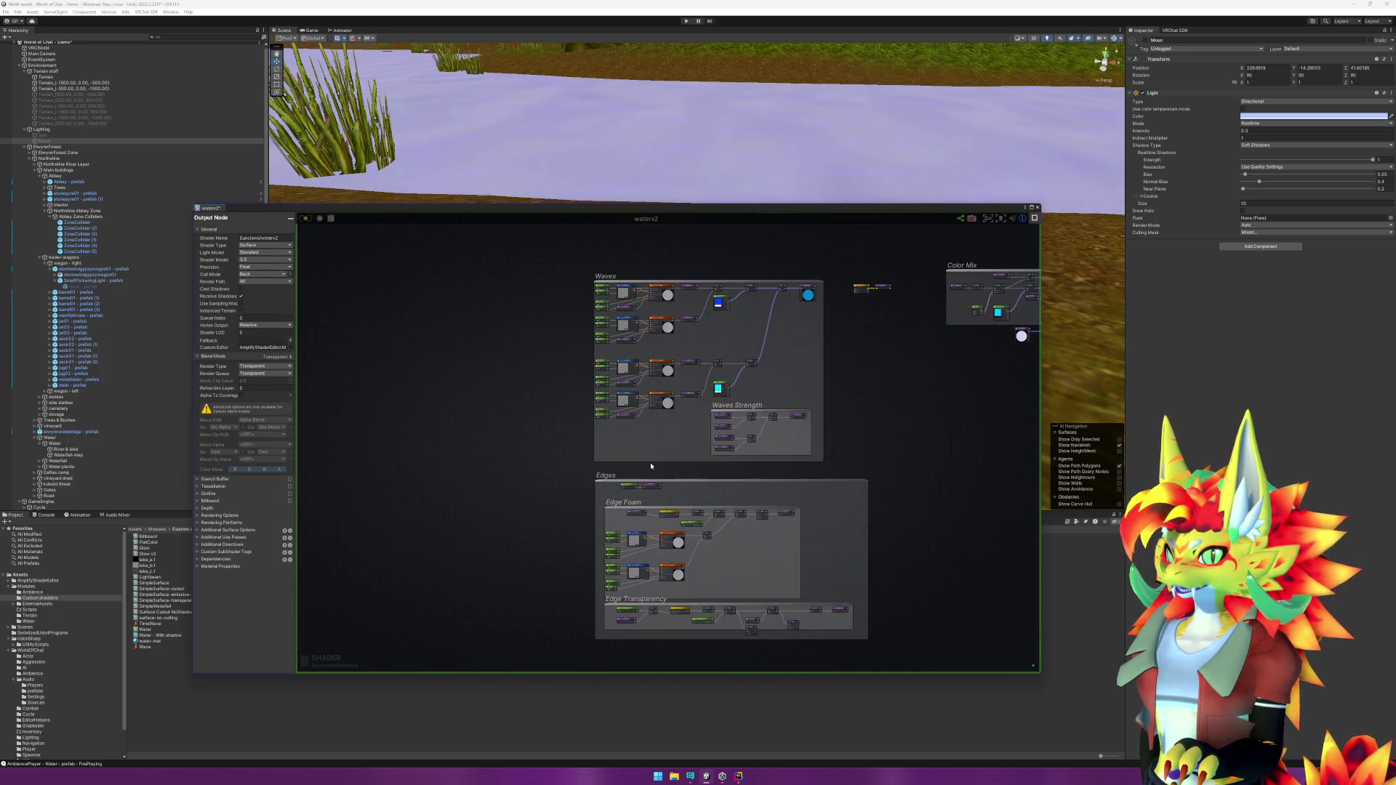
{"action": "scroll", "coordinate": [651, 466], "scroll_direction": "up", "scroll_amount": 5}
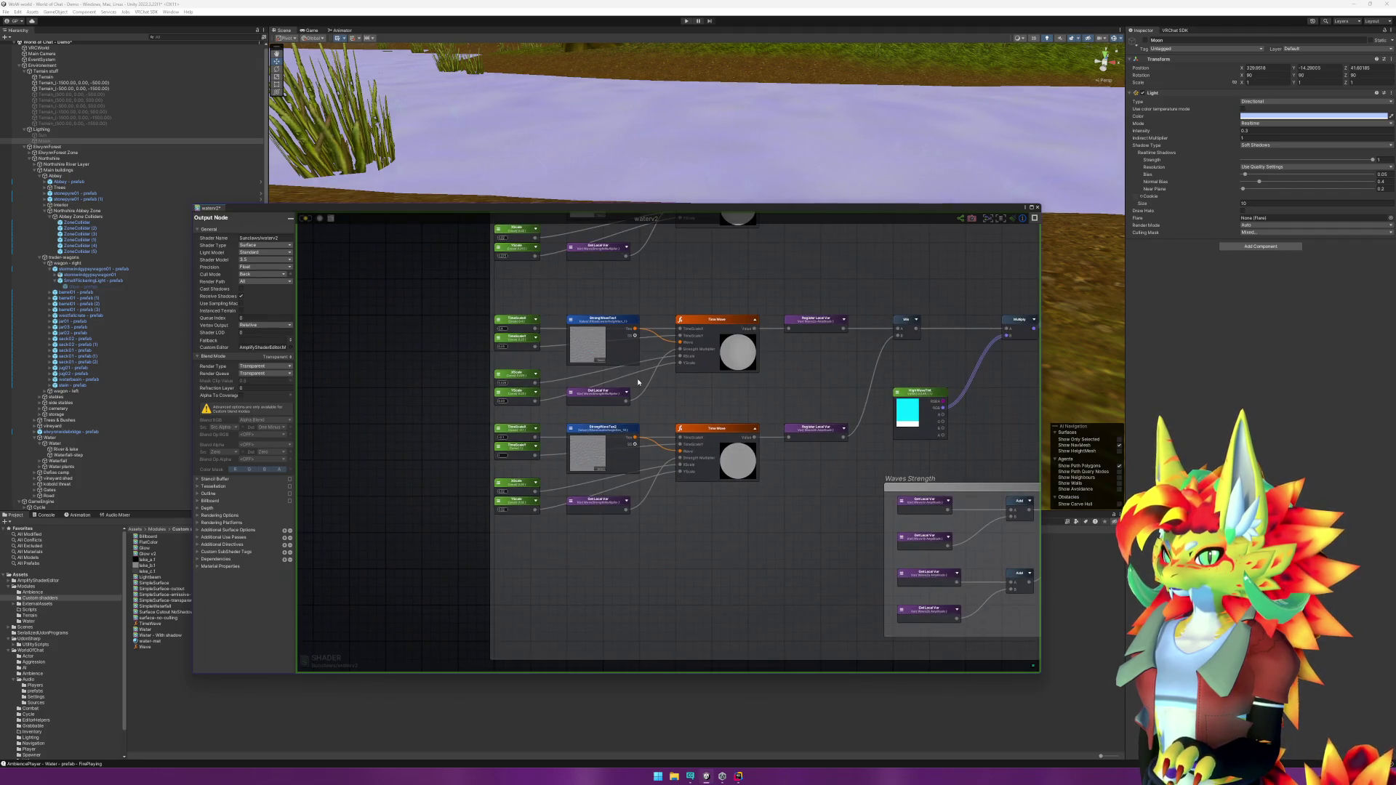
{"action": "left_click_drag", "start_coordinate": [639, 382], "coordinate": [625, 593]}
{"action": "scroll", "coordinate": [625, 593], "scroll_direction": "down", "scroll_amount": 4}
{"action": "scroll", "coordinate": [945, 464], "scroll_direction": "up", "scroll_amount": 3}
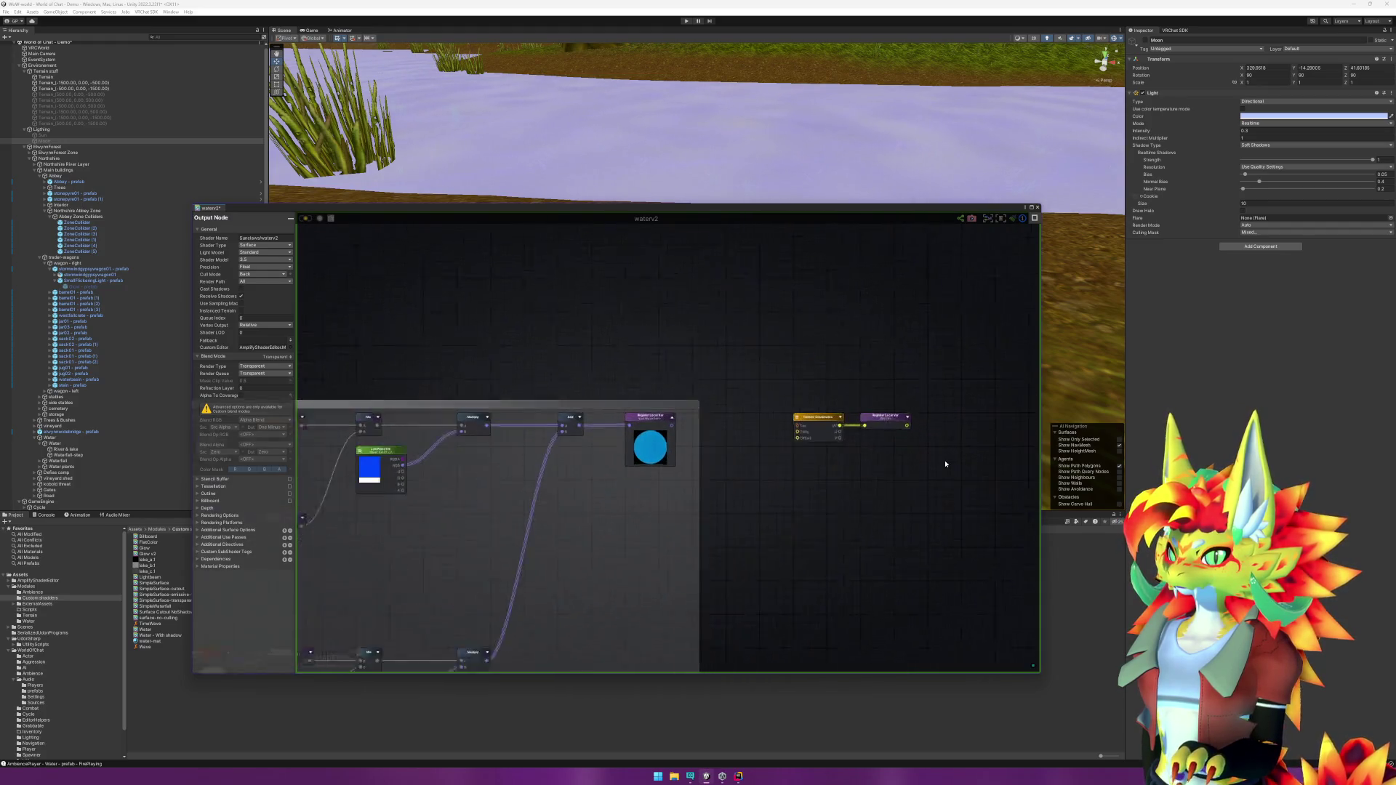
{"action": "left_click_drag", "start_coordinate": [805, 377], "coordinate": [826, 518]}
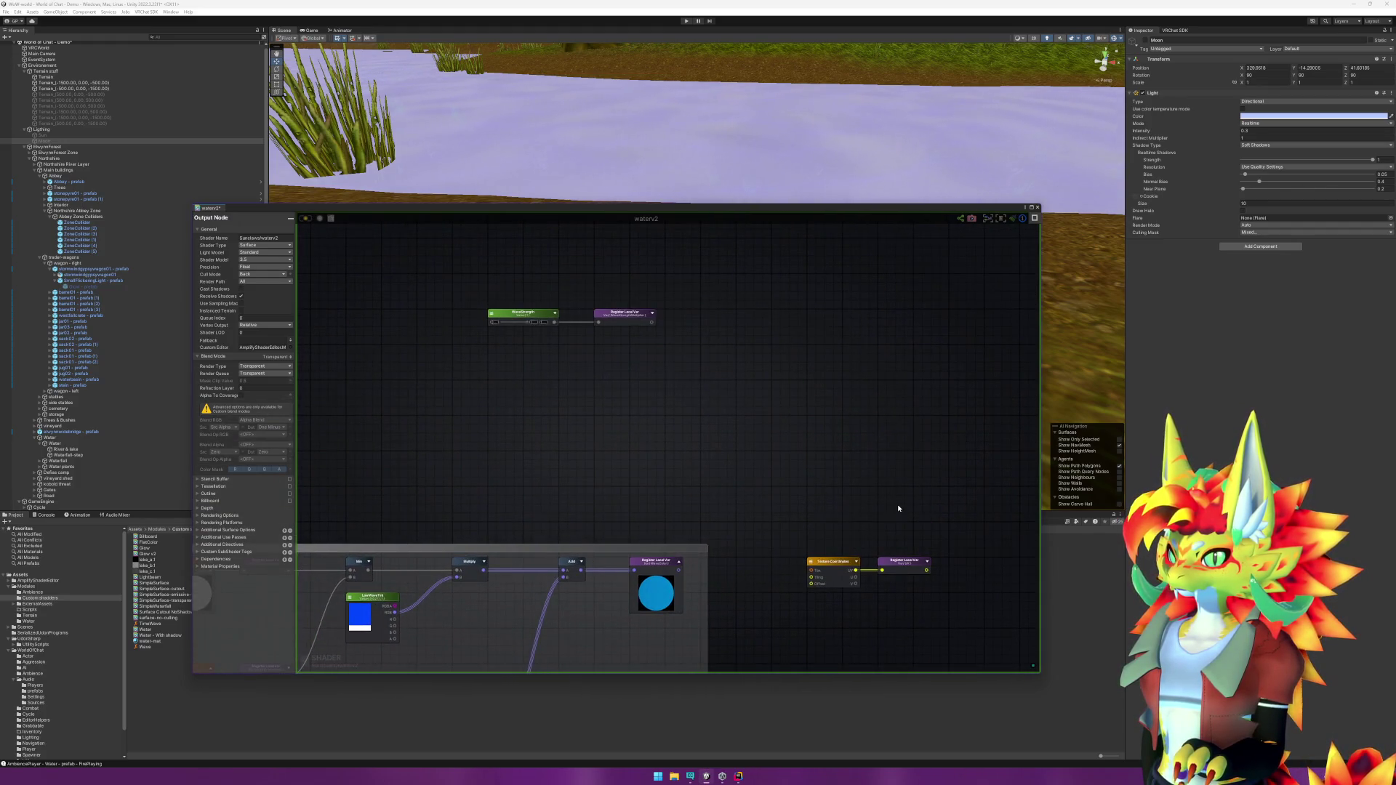
{"action": "scroll", "coordinate": [899, 508], "scroll_direction": "down", "scroll_amount": 5}
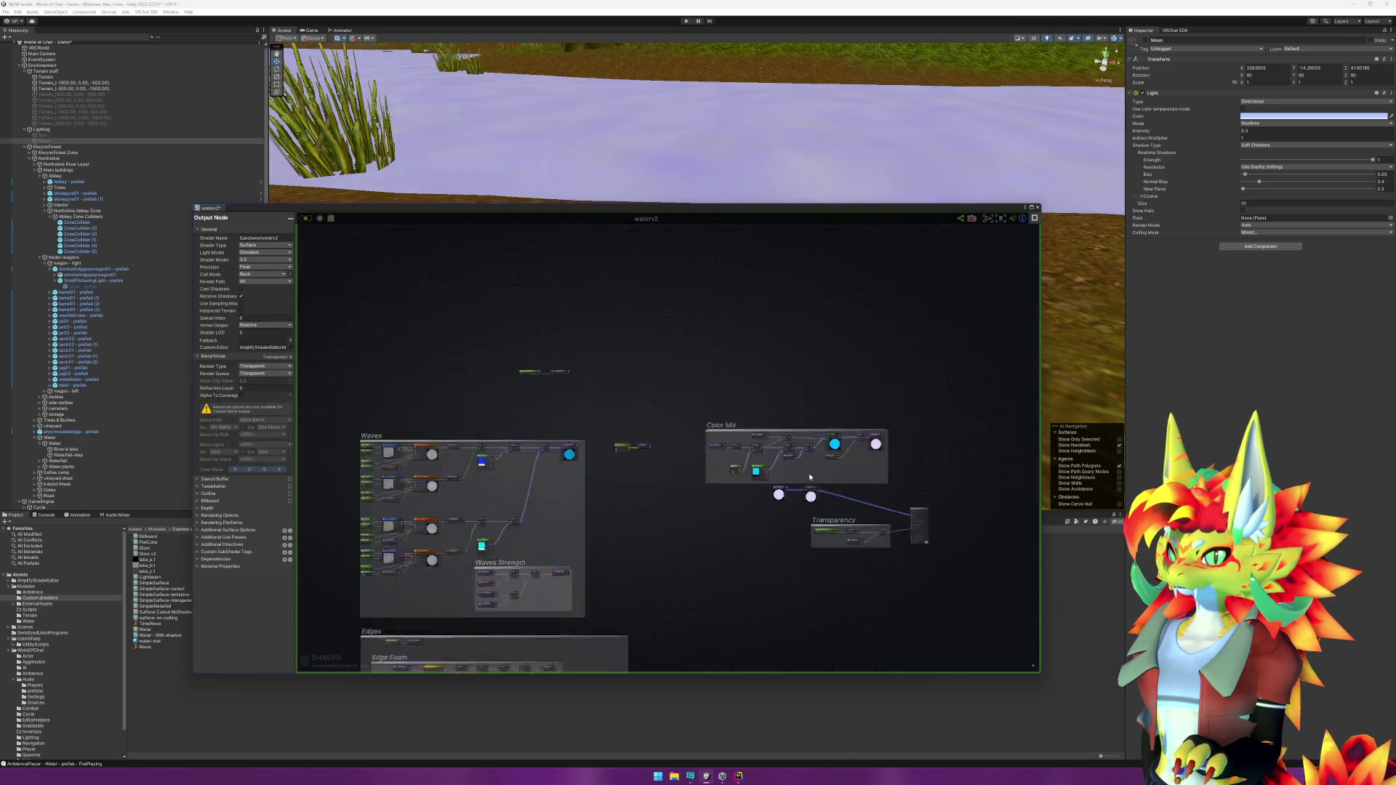
{"action": "scroll", "coordinate": [809, 477], "scroll_direction": "down", "scroll_amount": 1}
{"action": "mouse_move", "coordinate": [762, 493]}
{"action": "left_mouse_down"}
{"action": "mouse_move", "coordinate": [756, 312]}
{"action": "mouse_move", "coordinate": [747, 444]}
{"action": "left_mouse_up"}
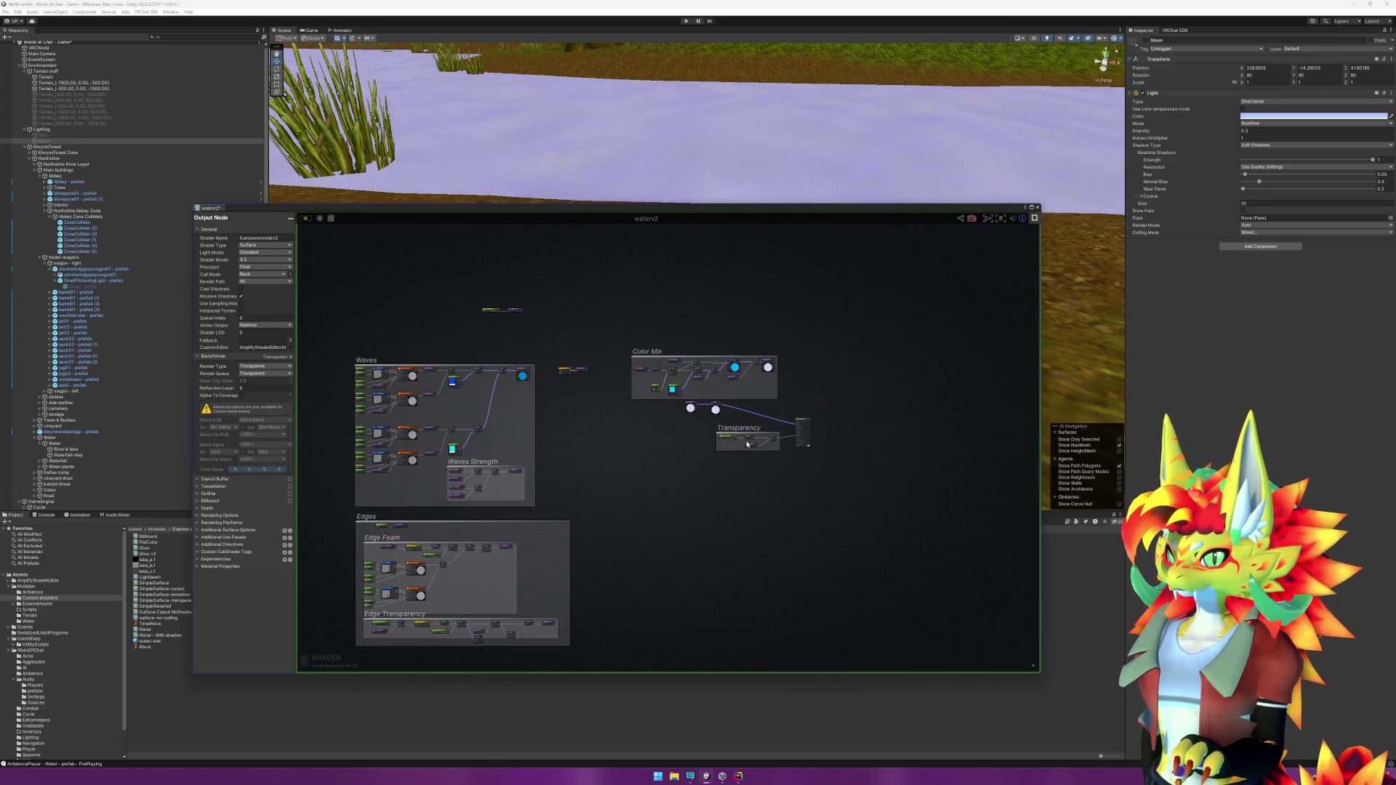
{"action": "scroll", "coordinate": [748, 444], "scroll_direction": "up", "scroll_amount": 6}
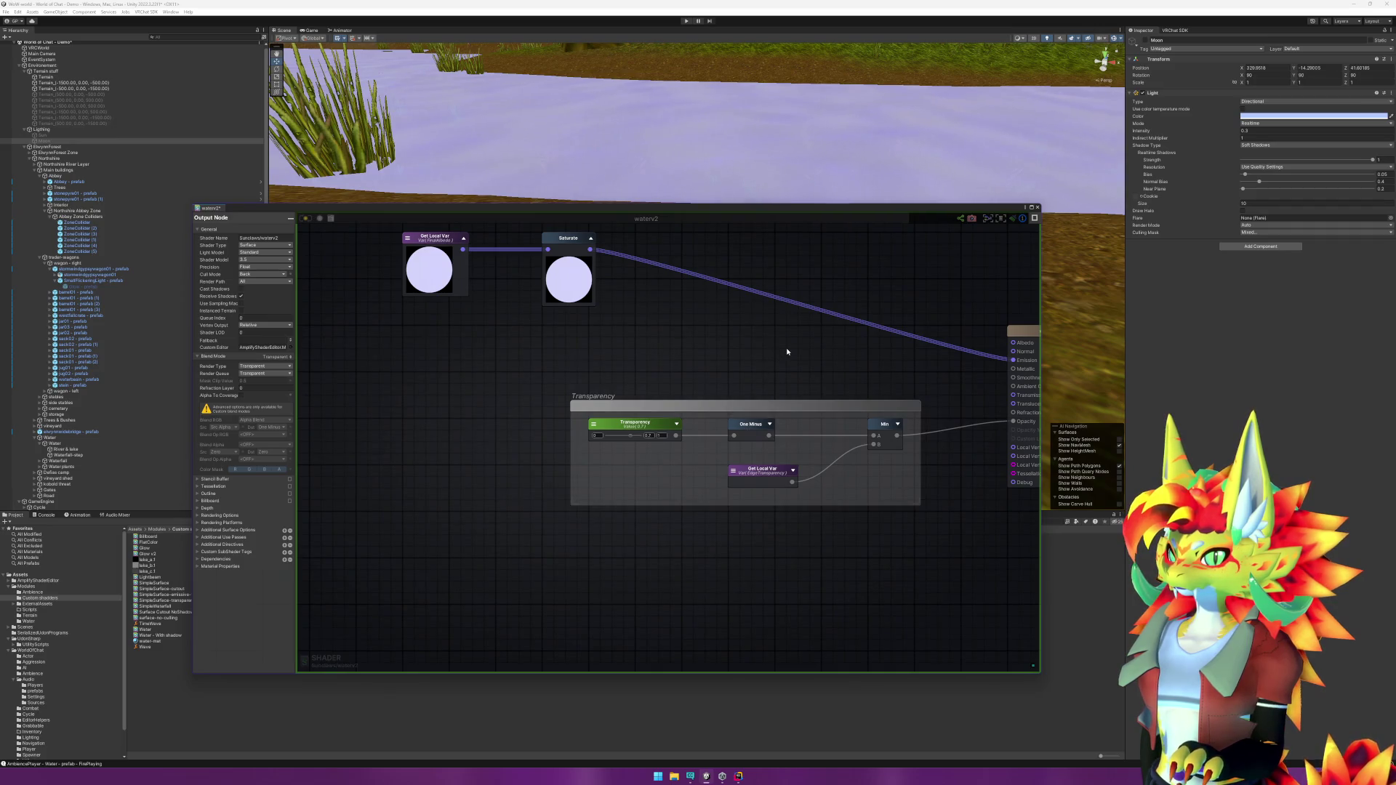
Step: Pan the shader graph to show the Color Mix and Transparency groups
{"action": "left_click_drag", "start_coordinate": [787, 351], "coordinate": [854, 557]}
{"action": "left_click_drag", "start_coordinate": [834, 483], "coordinate": [929, 549]}
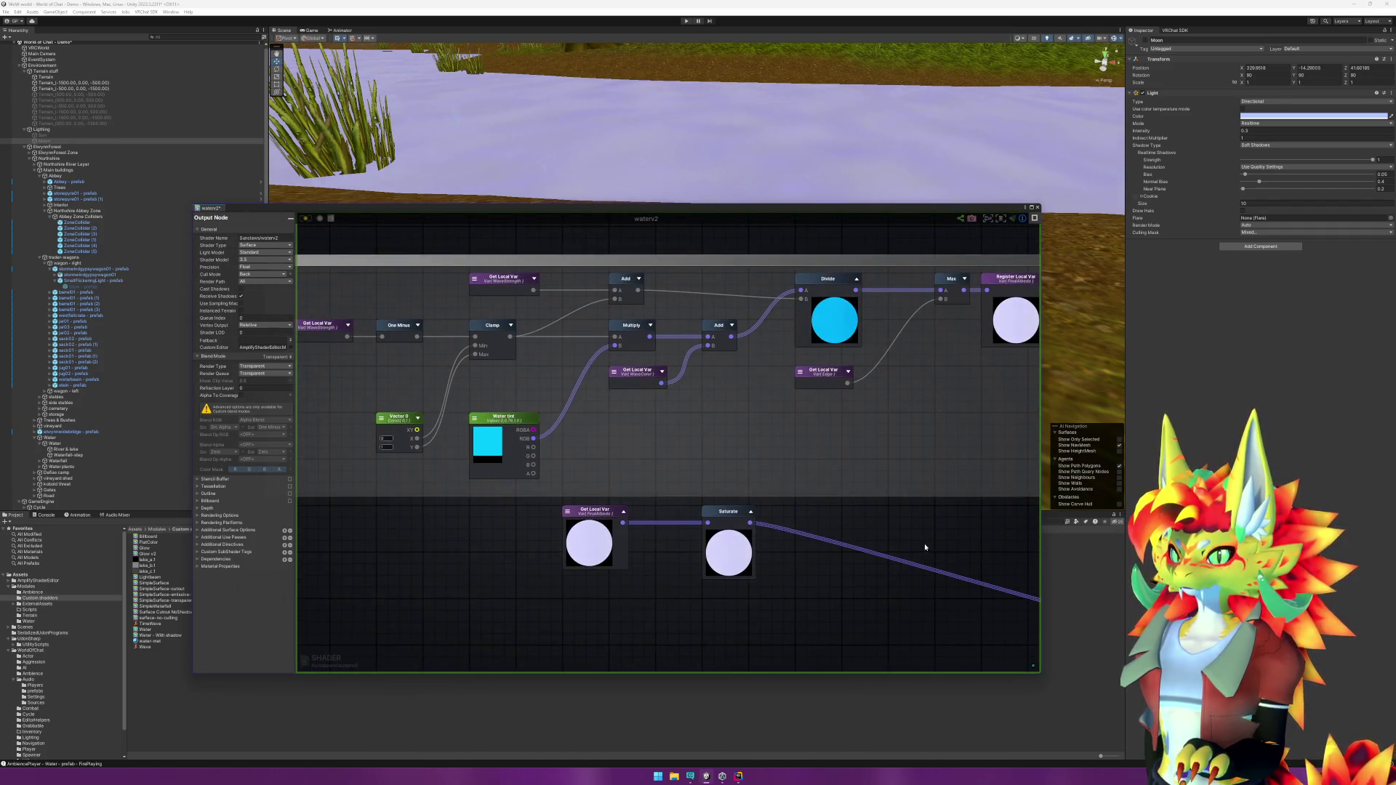
{"action": "left_click_drag", "start_coordinate": [849, 596], "coordinate": [875, 490]}
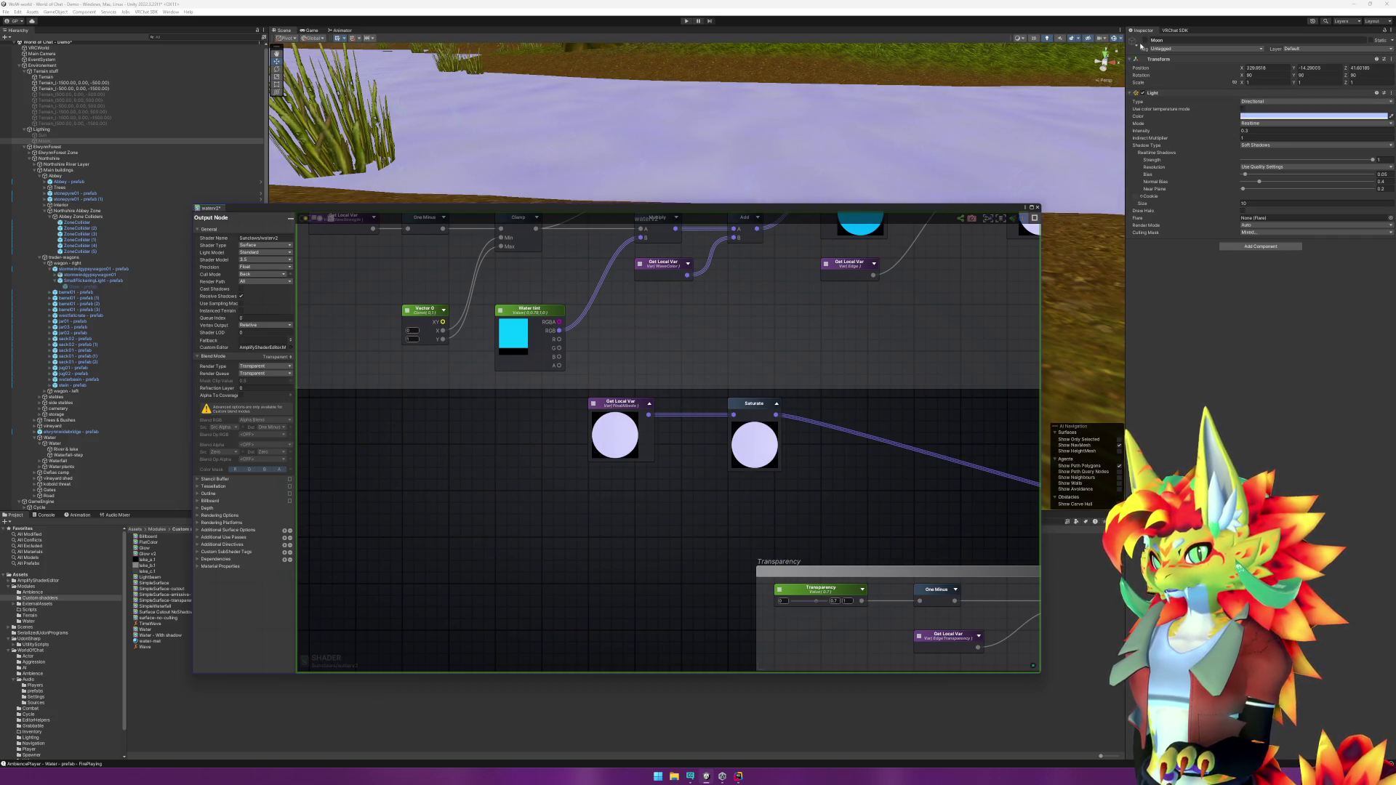
Step: Toggle the Moon object on and off repeatedly, ending on the blue daylight water
{"action": "left_click", "coordinate": [1144, 43]}
{"action": "left_click", "coordinate": [1144, 42]}
{"action": "left_click", "coordinate": [1145, 43]}
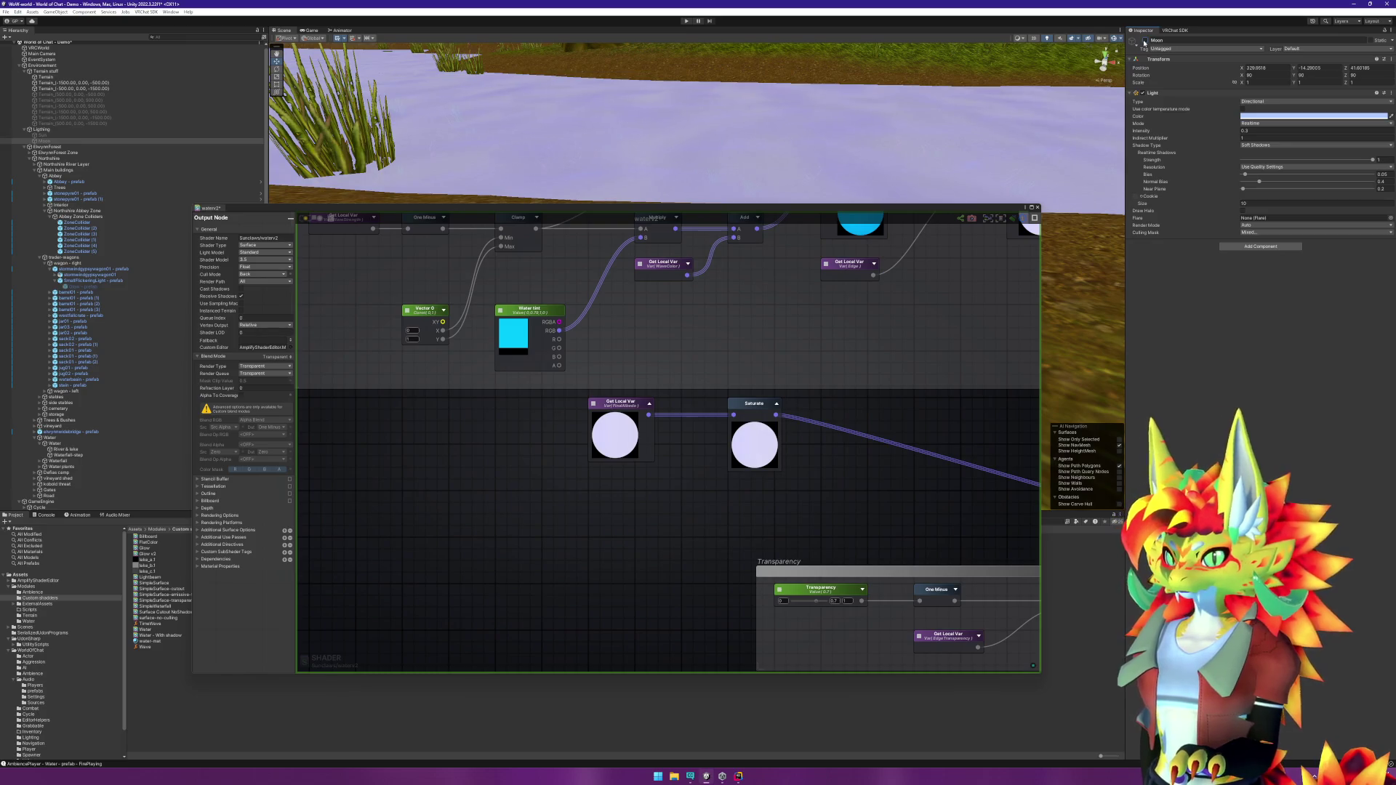
{"action": "left_click", "coordinate": [1144, 43]}
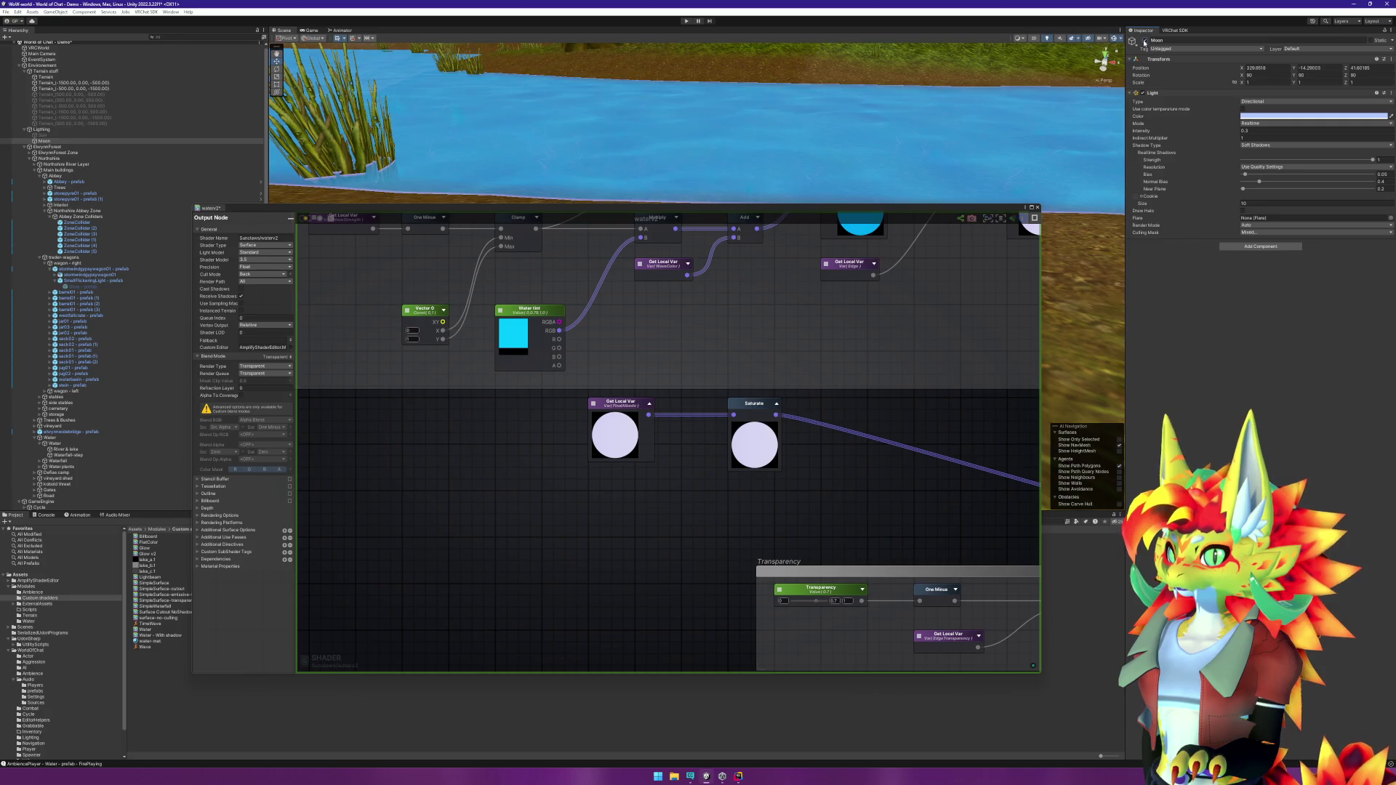
{"action": "left_click", "coordinate": [1145, 42]}
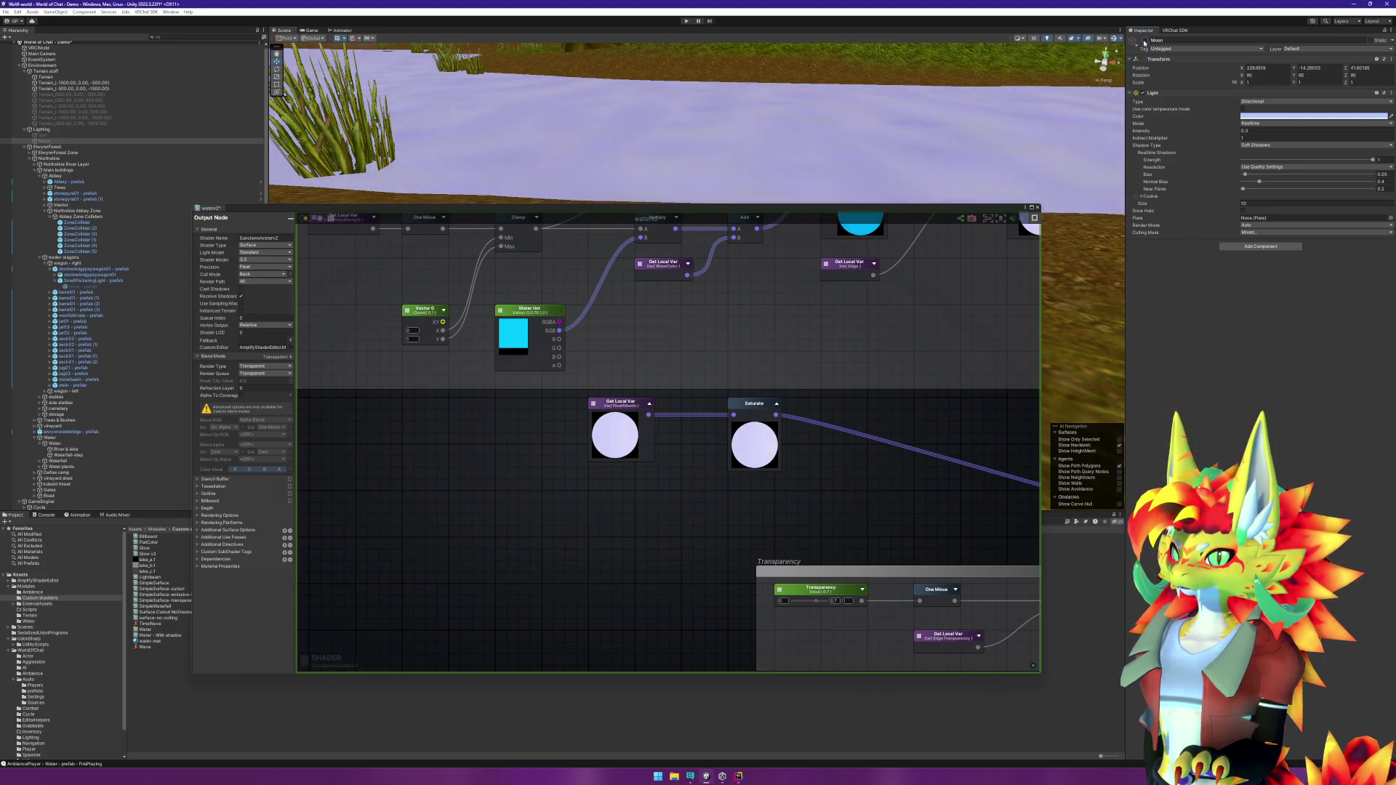
{"action": "left_click", "coordinate": [1145, 42]}
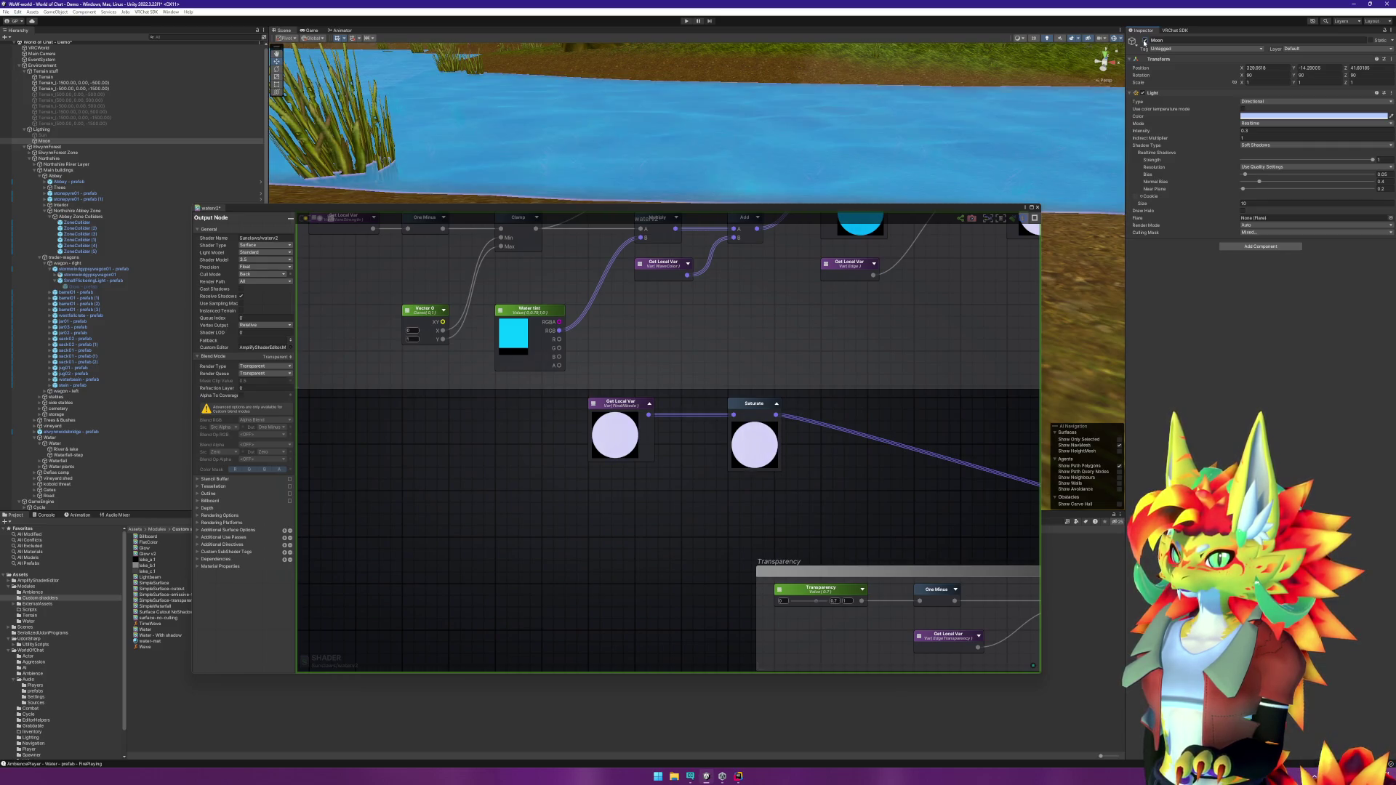
{"action": "left_click", "coordinate": [1145, 42]}
{"action": "left_click", "coordinate": [1145, 42]}
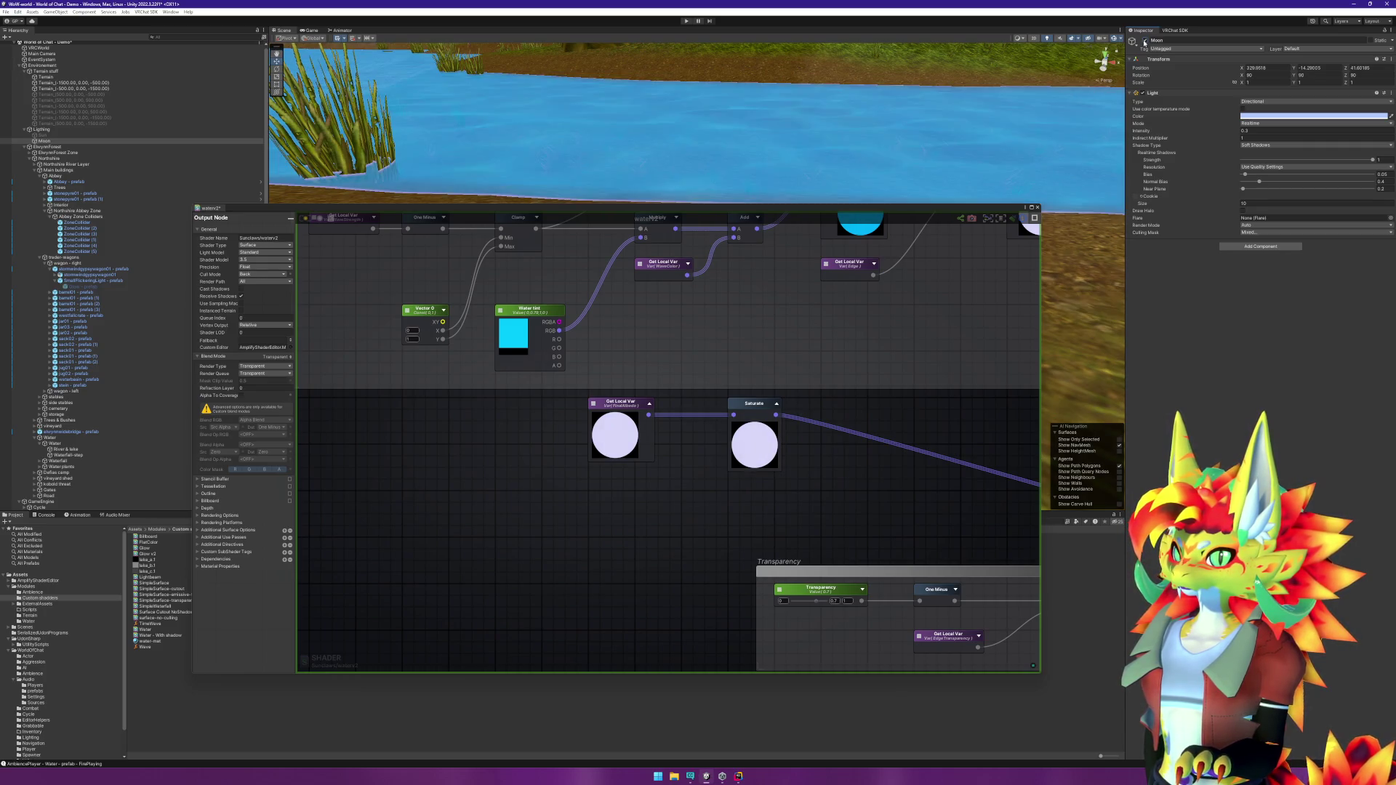
{"action": "left_click", "coordinate": [1145, 42]}
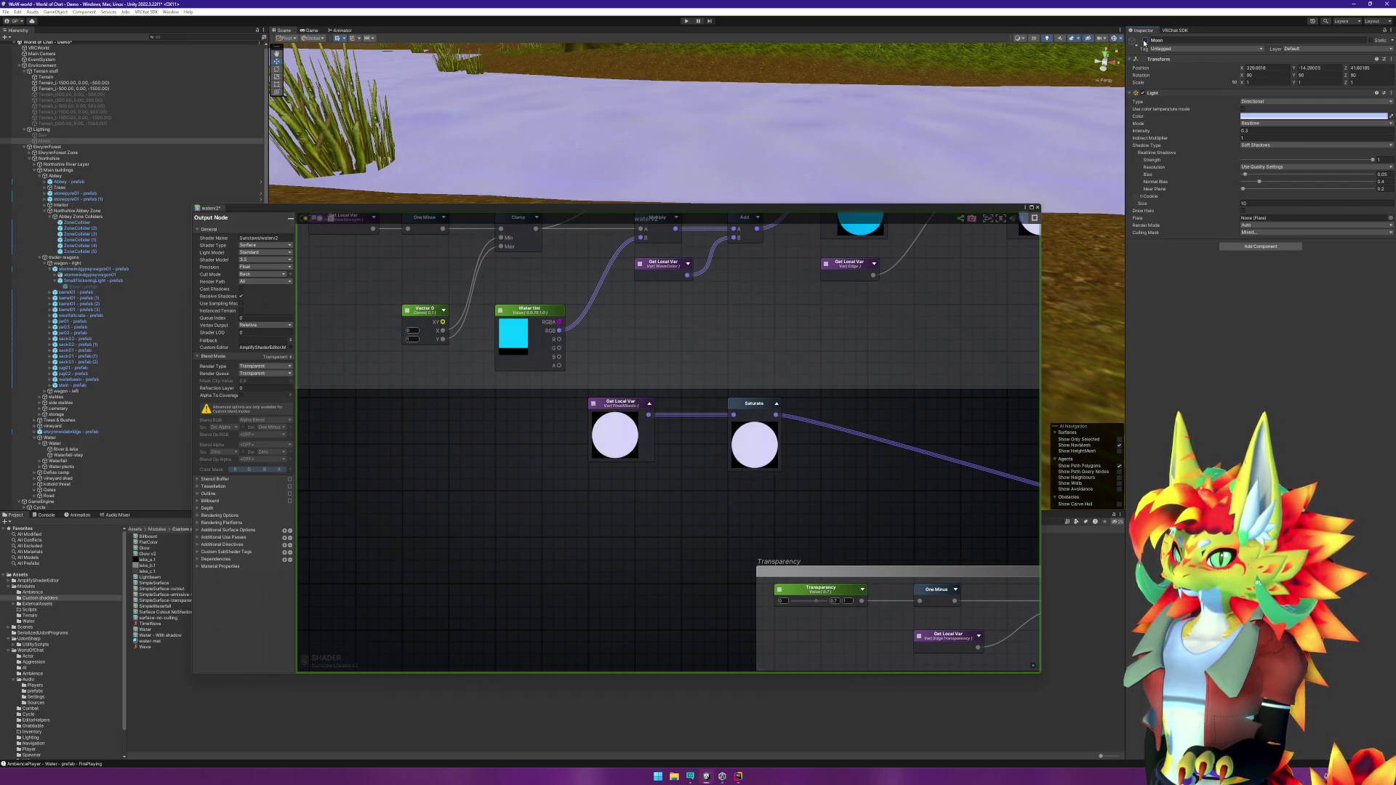
{"action": "left_click", "coordinate": [1144, 42]}
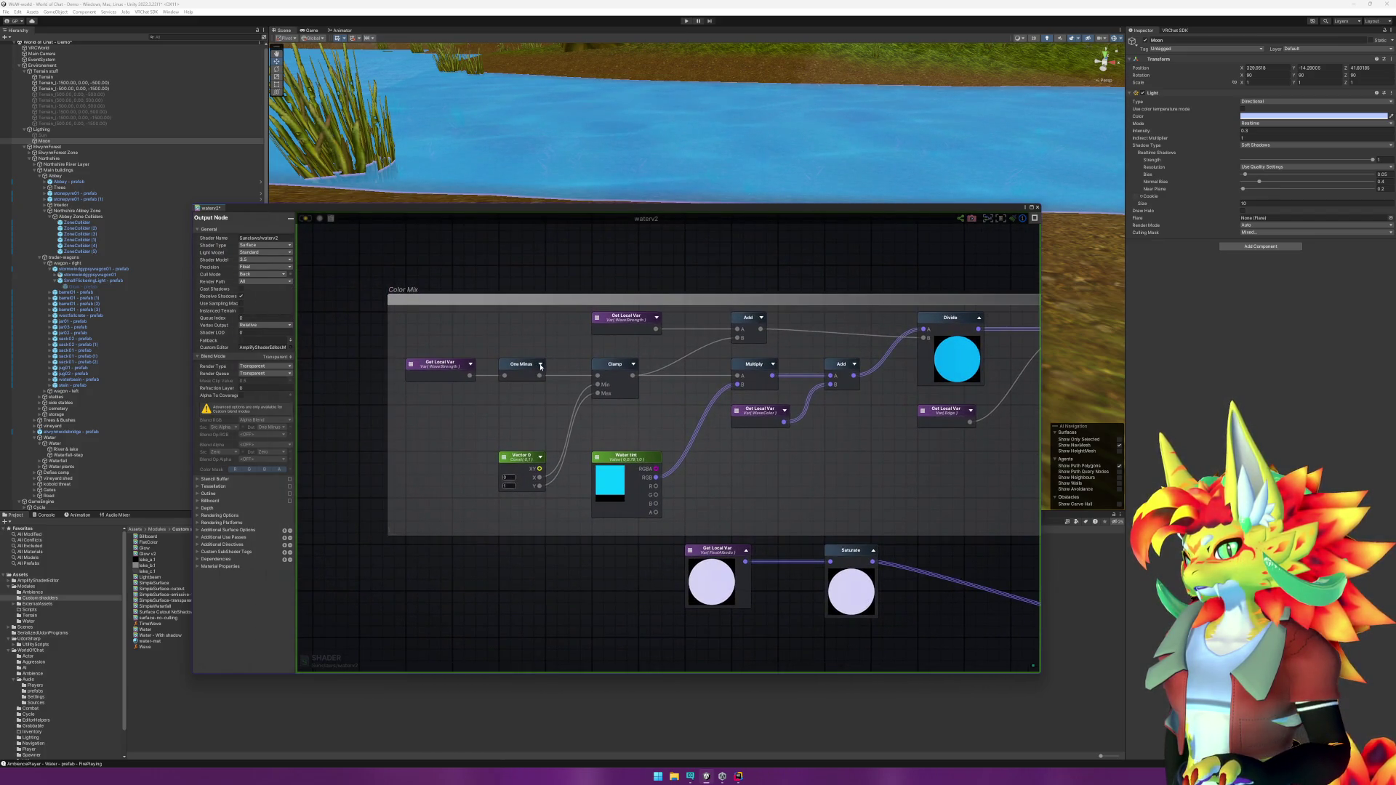
Step: Show and hide the Get Local Var and One Minus previews in the Color Mix group
{"action": "left_click", "coordinate": [469, 366]}
{"action": "left_click", "coordinate": [542, 365]}
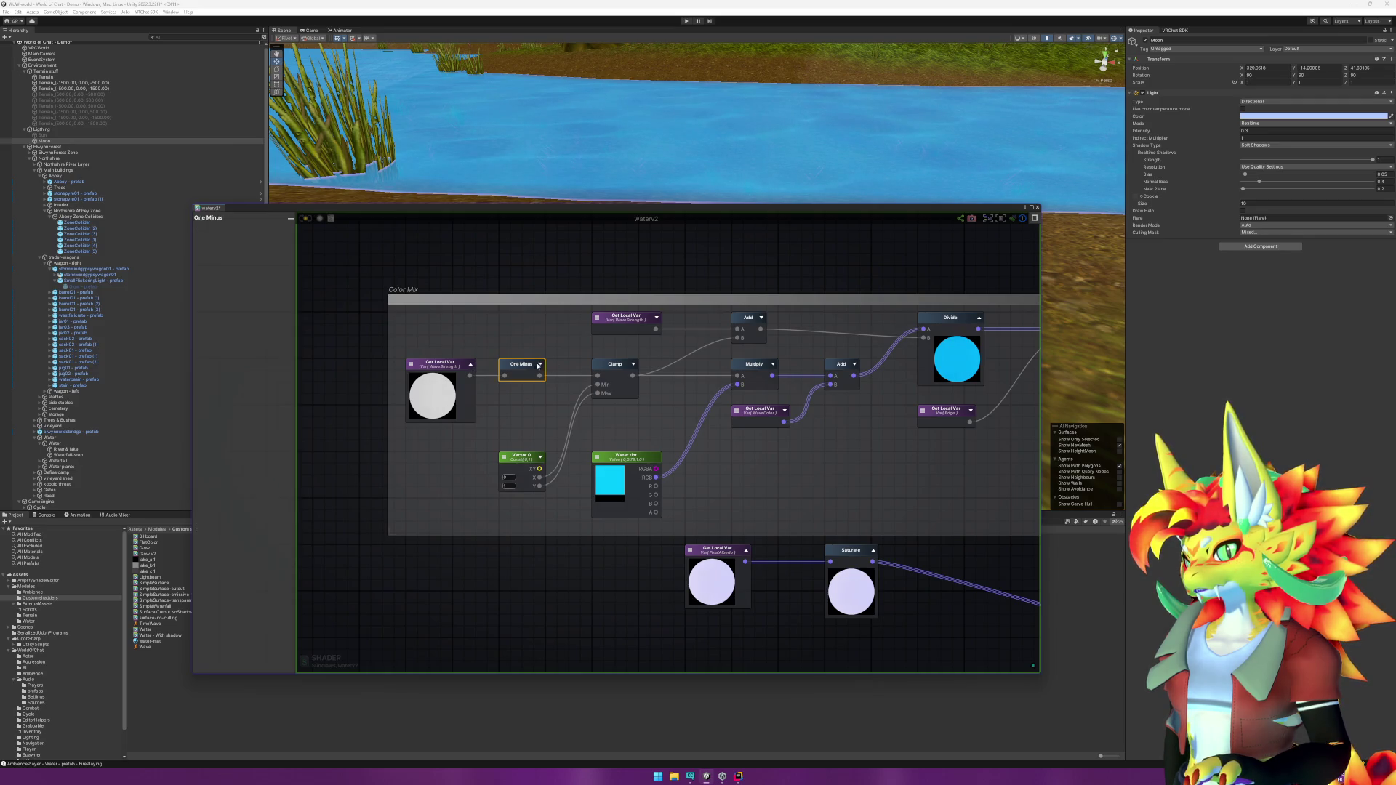
{"action": "left_click", "coordinate": [544, 366]}
{"action": "left_click", "coordinate": [548, 365]}
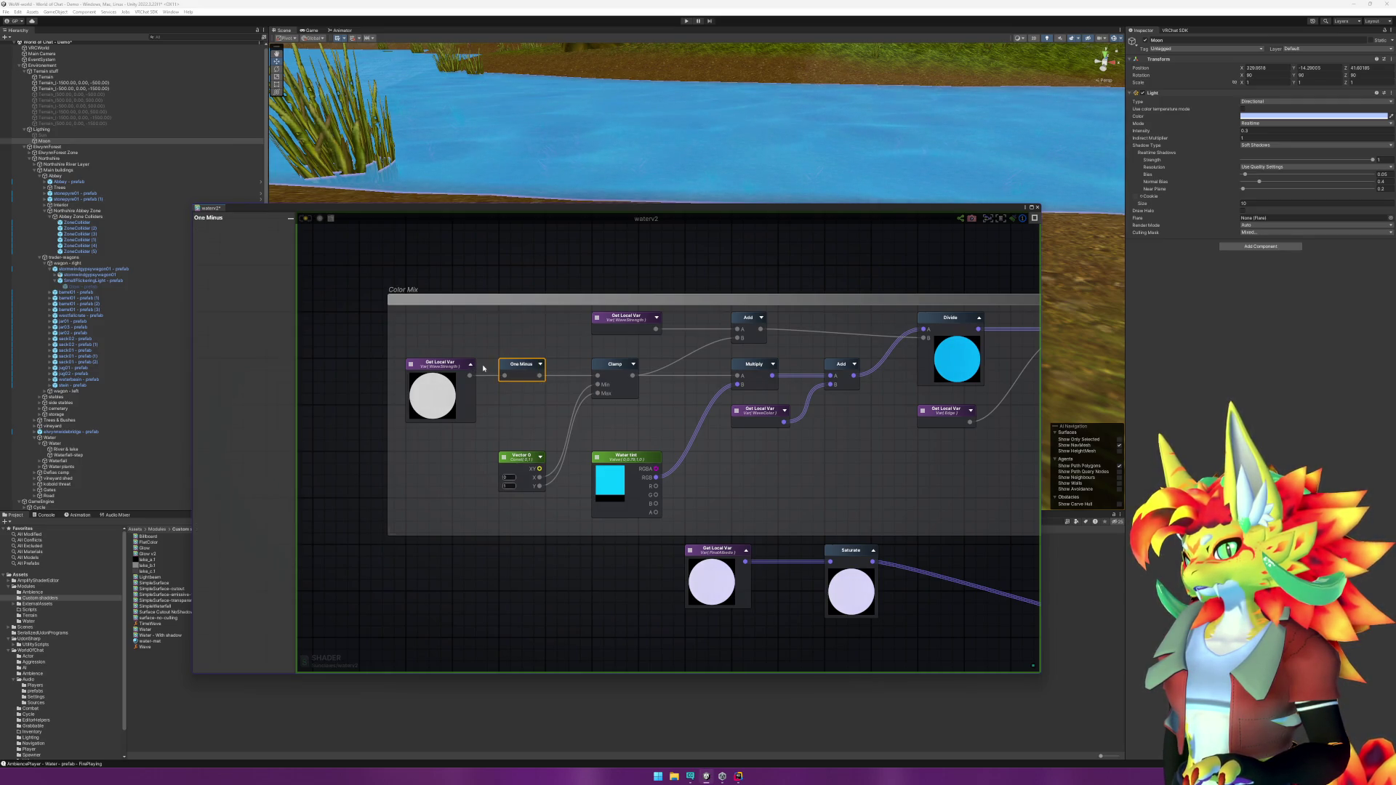
{"action": "left_click", "coordinate": [470, 366]}
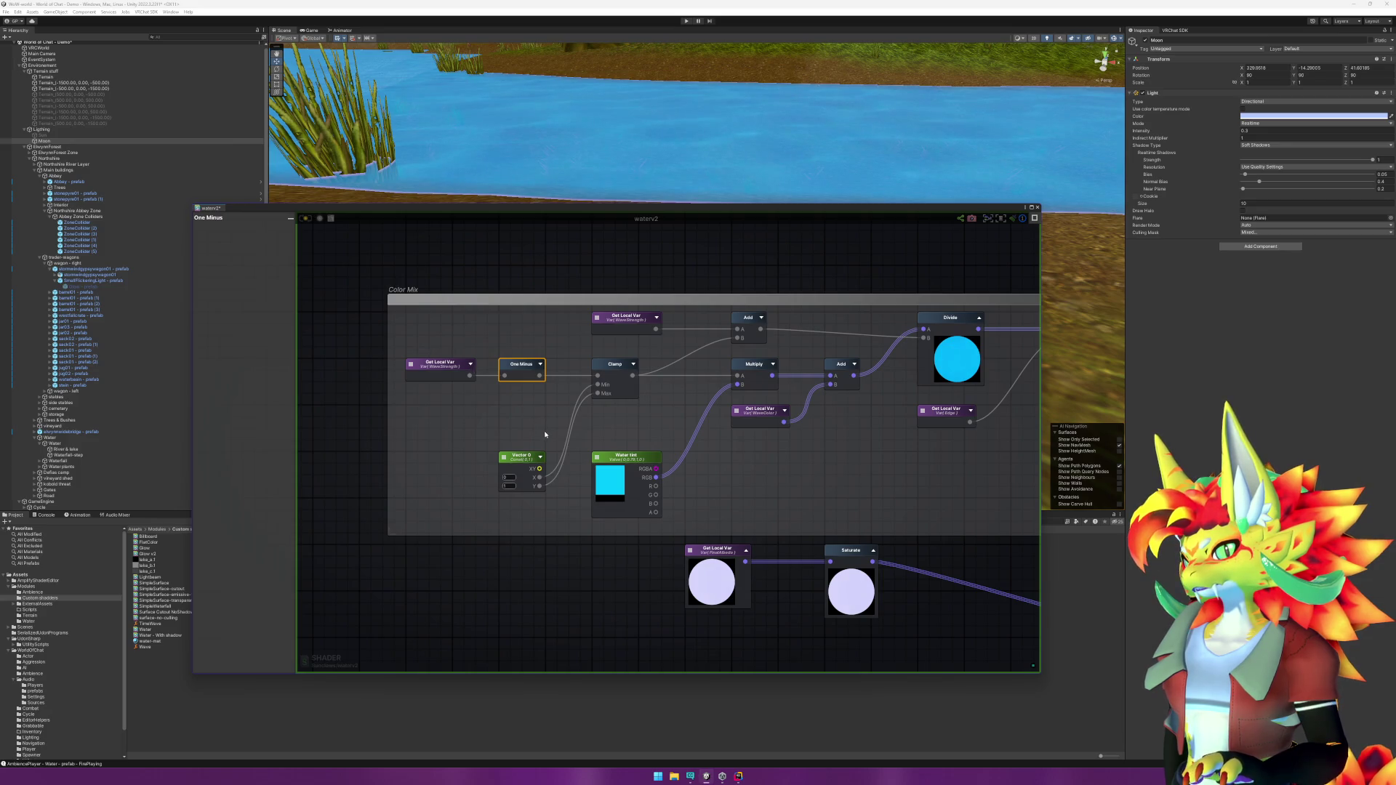
{"action": "left_click_drag", "start_coordinate": [749, 456], "coordinate": [604, 441]}
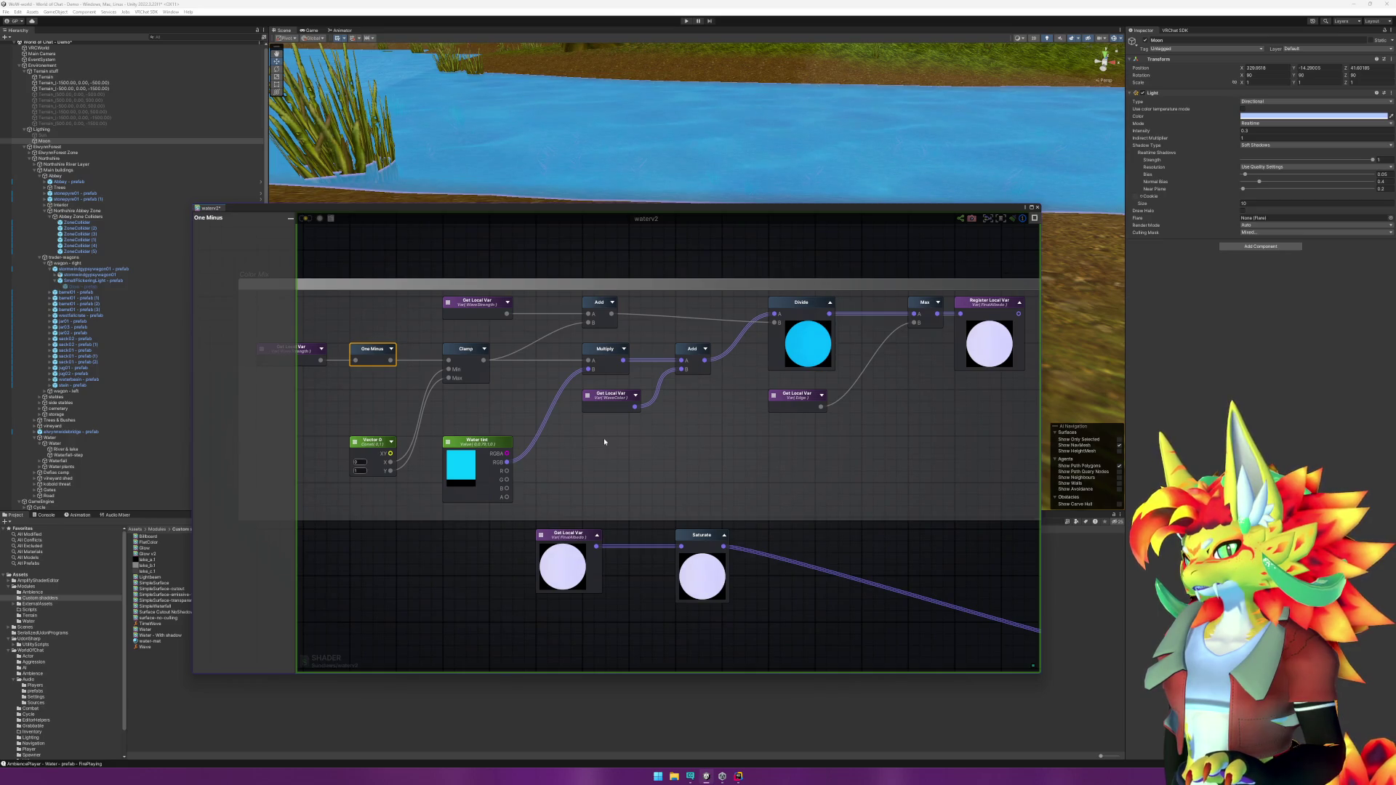
Step: Select the Water tint node and River & lake water object, then undo back to Moon
{"action": "left_click", "coordinate": [477, 446]}
{"action": "left_click", "coordinate": [917, 135]}
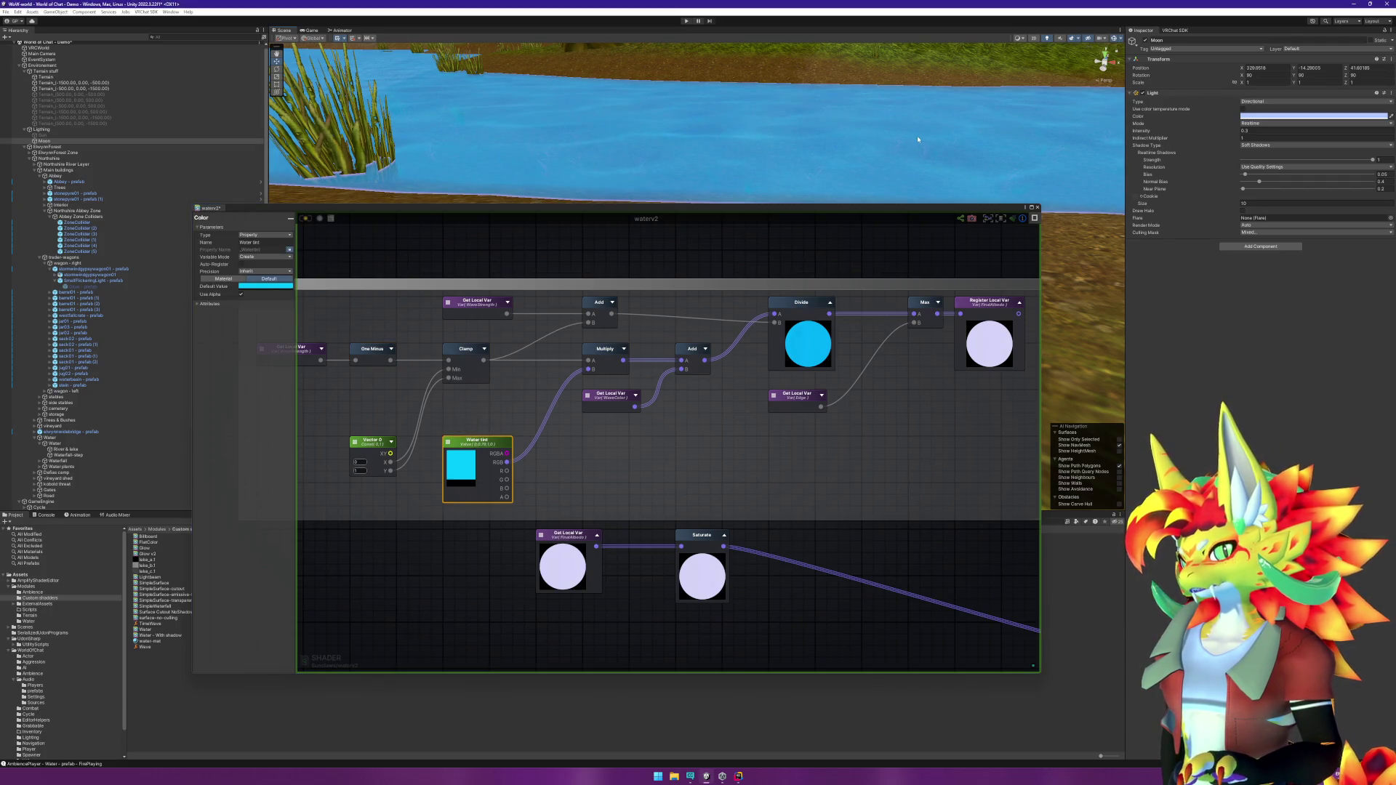
{"action": "key", "text": "ctrl+z"}
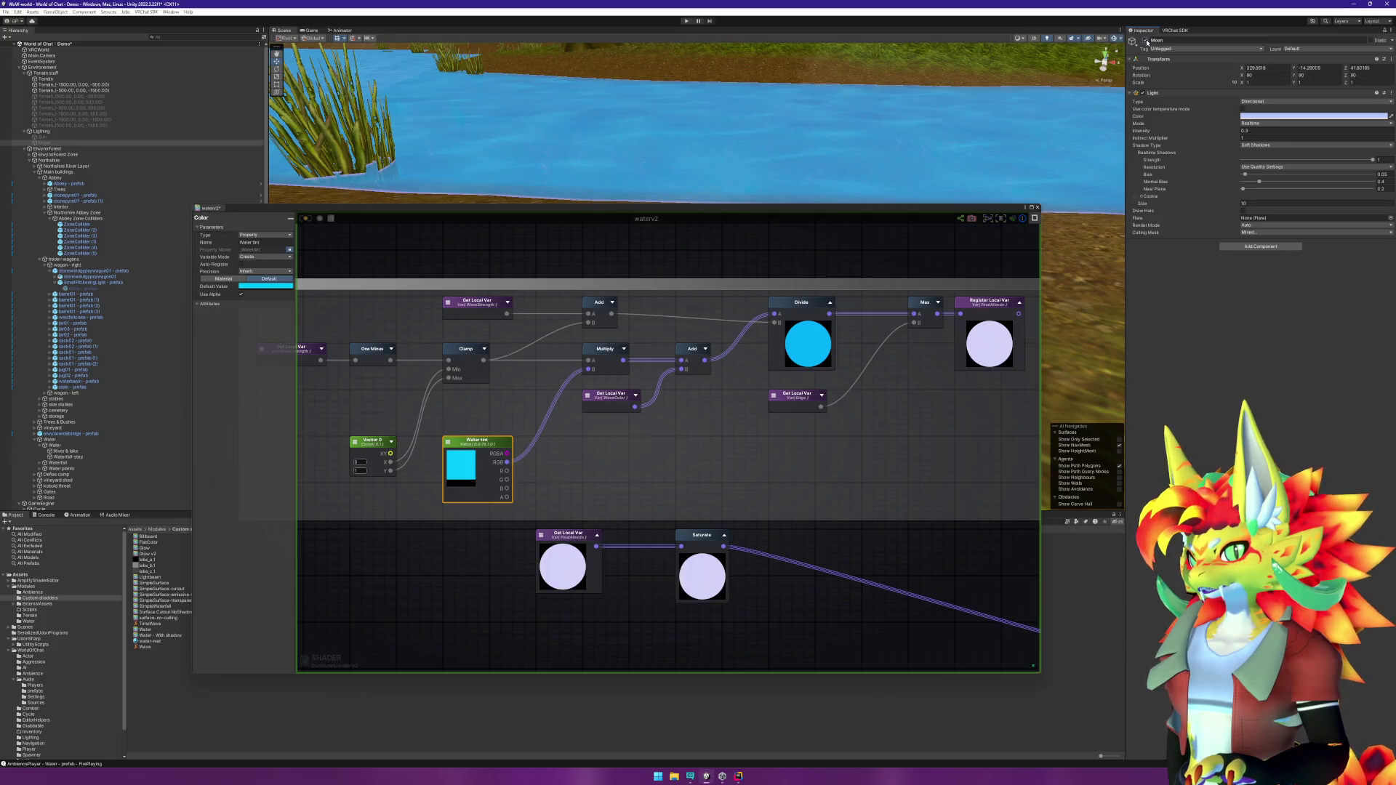
Step: Toggle the Moon light several times while framing the river, leaving Moon disabled
{"action": "left_click", "coordinate": [1147, 42]}
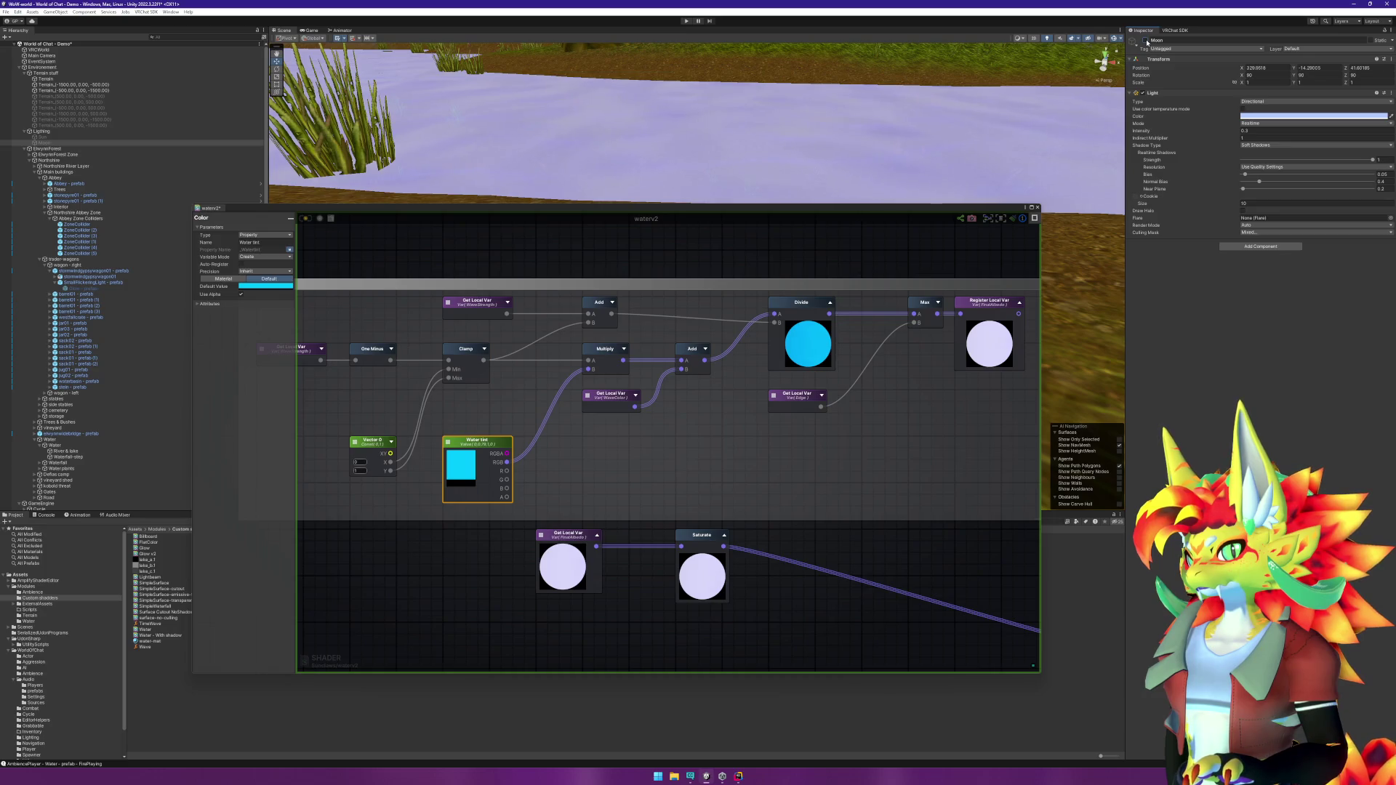
{"action": "left_click", "coordinate": [1146, 41]}
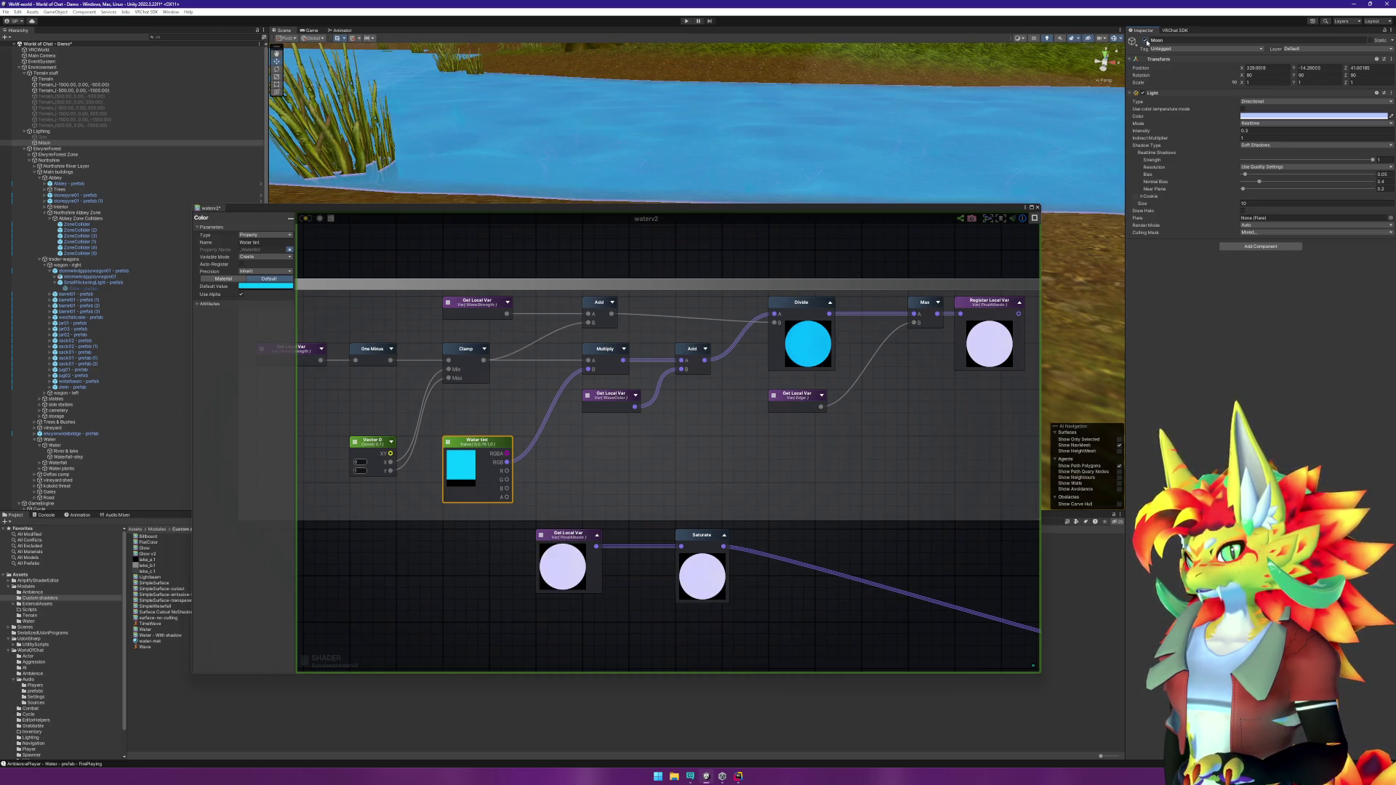
{"action": "left_click", "coordinate": [1146, 42]}
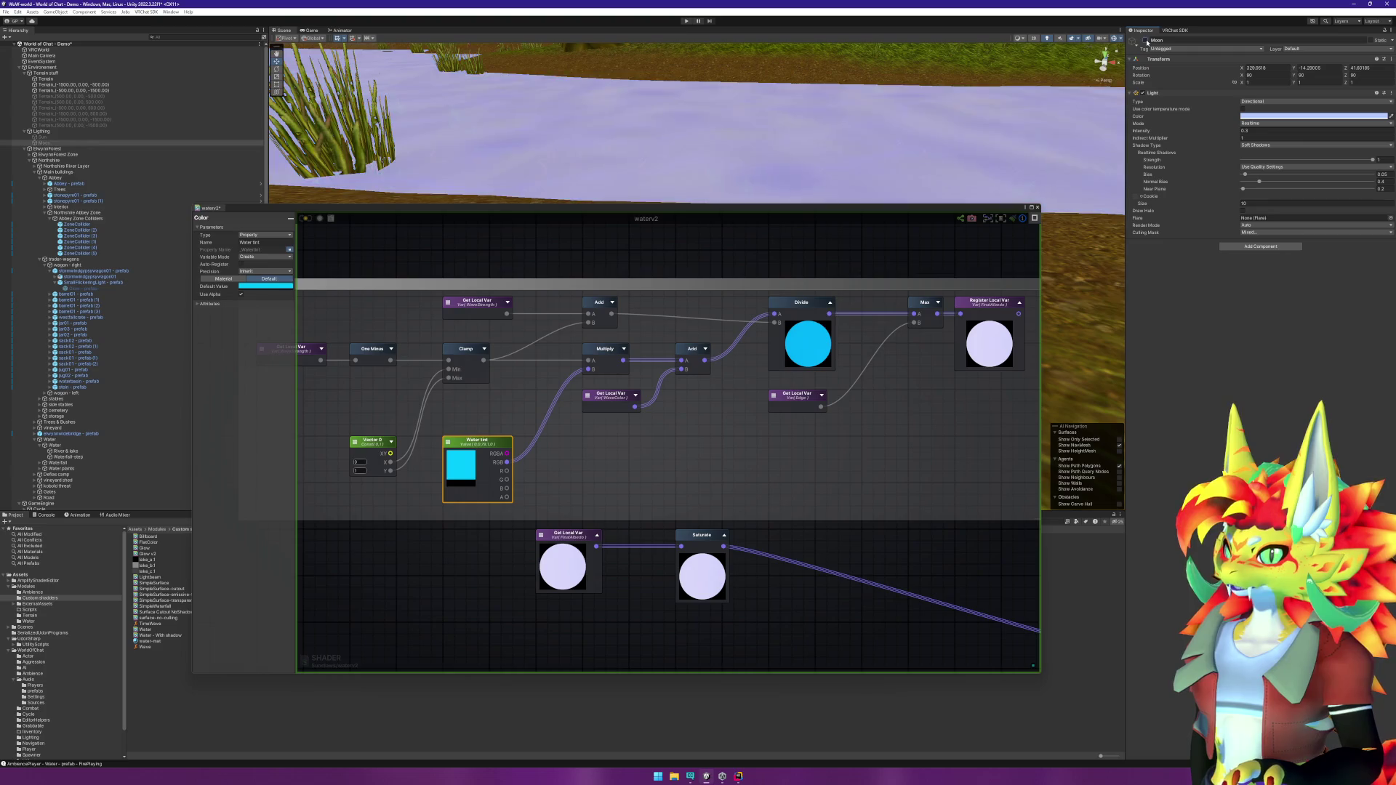
{"action": "left_click_drag", "start_coordinate": [704, 145], "coordinate": [735, 175]}
{"action": "mouse_move", "coordinate": [692, 115]}
{"action": "left_mouse_down"}
{"action": "mouse_move", "coordinate": [744, 140]}
{"action": "mouse_move", "coordinate": [940, 24]}
{"action": "left_mouse_up"}
{"action": "mouse_move", "coordinate": [567, 78]}
{"action": "left_mouse_down"}
{"action": "mouse_move", "coordinate": [816, 89]}
{"action": "mouse_move", "coordinate": [870, 172]}
{"action": "left_mouse_up"}
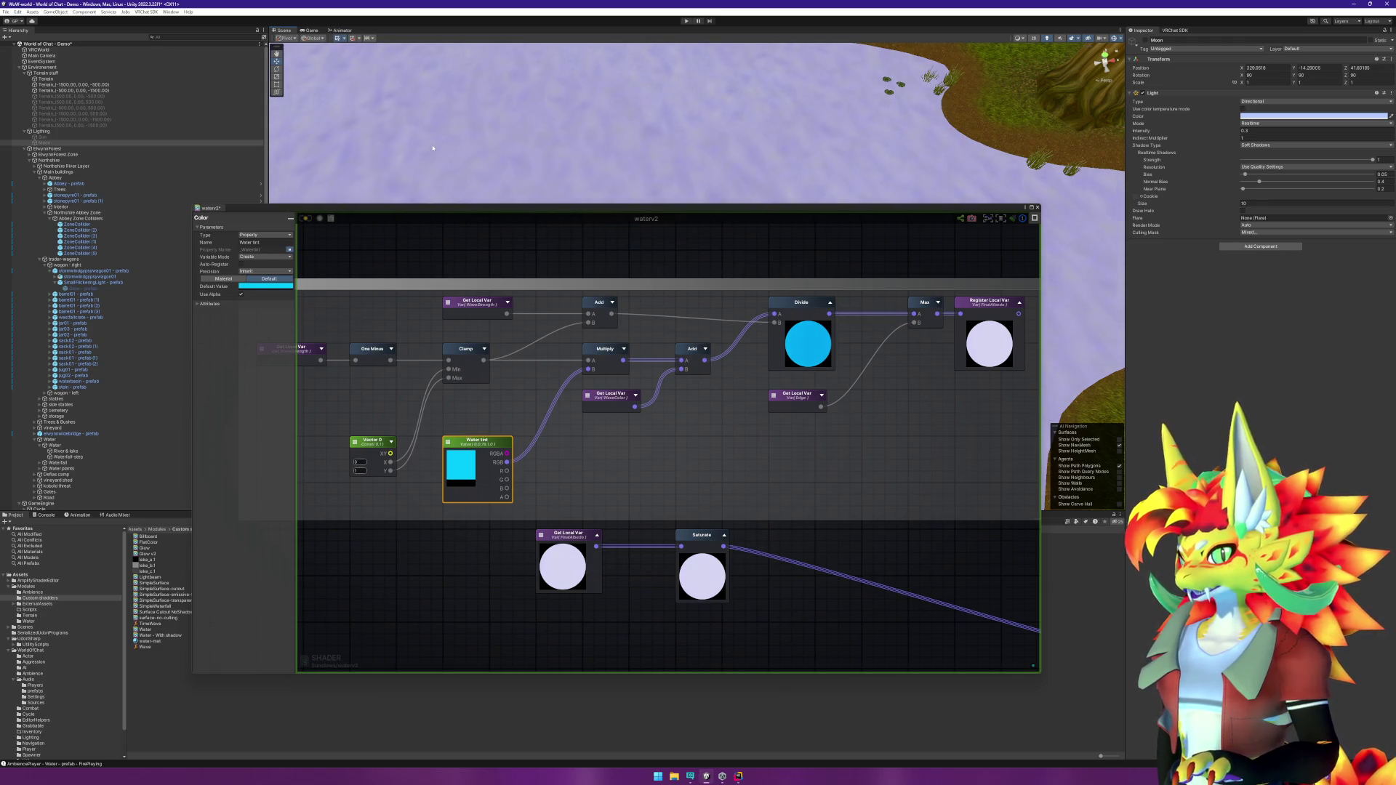
{"action": "left_click", "coordinate": [1146, 41]}
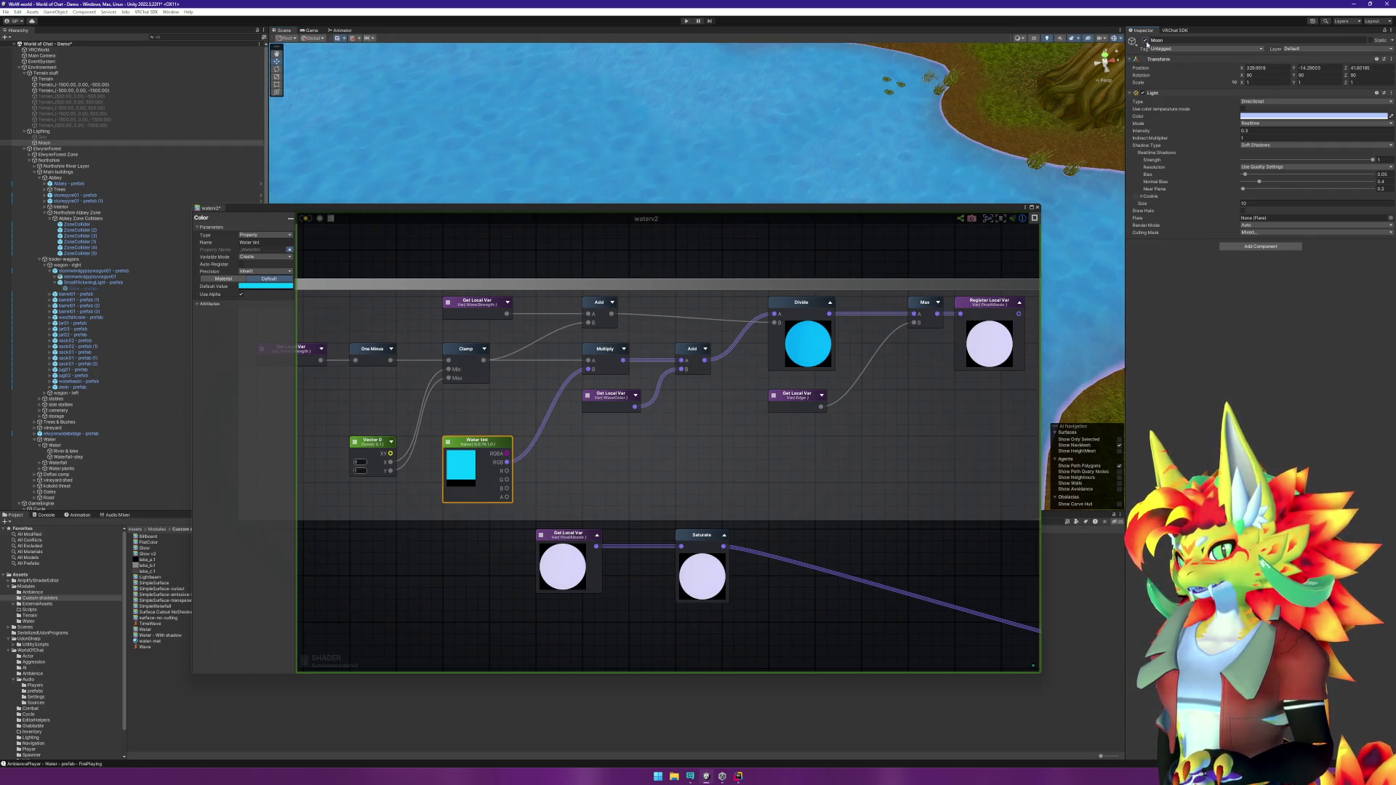
{"action": "left_click", "coordinate": [1146, 41]}
{"action": "left_click", "coordinate": [1146, 41]}
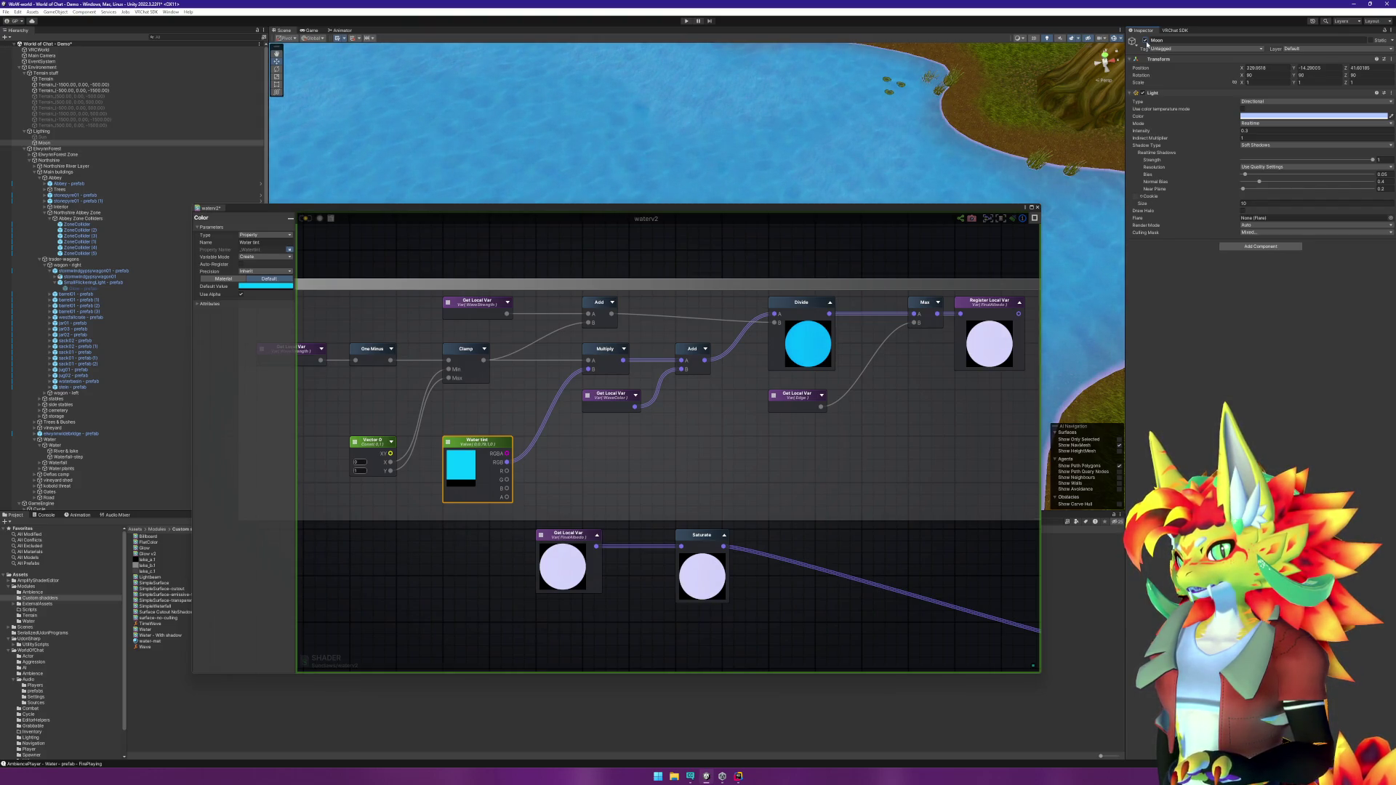
{"action": "left_click", "coordinate": [1146, 41]}
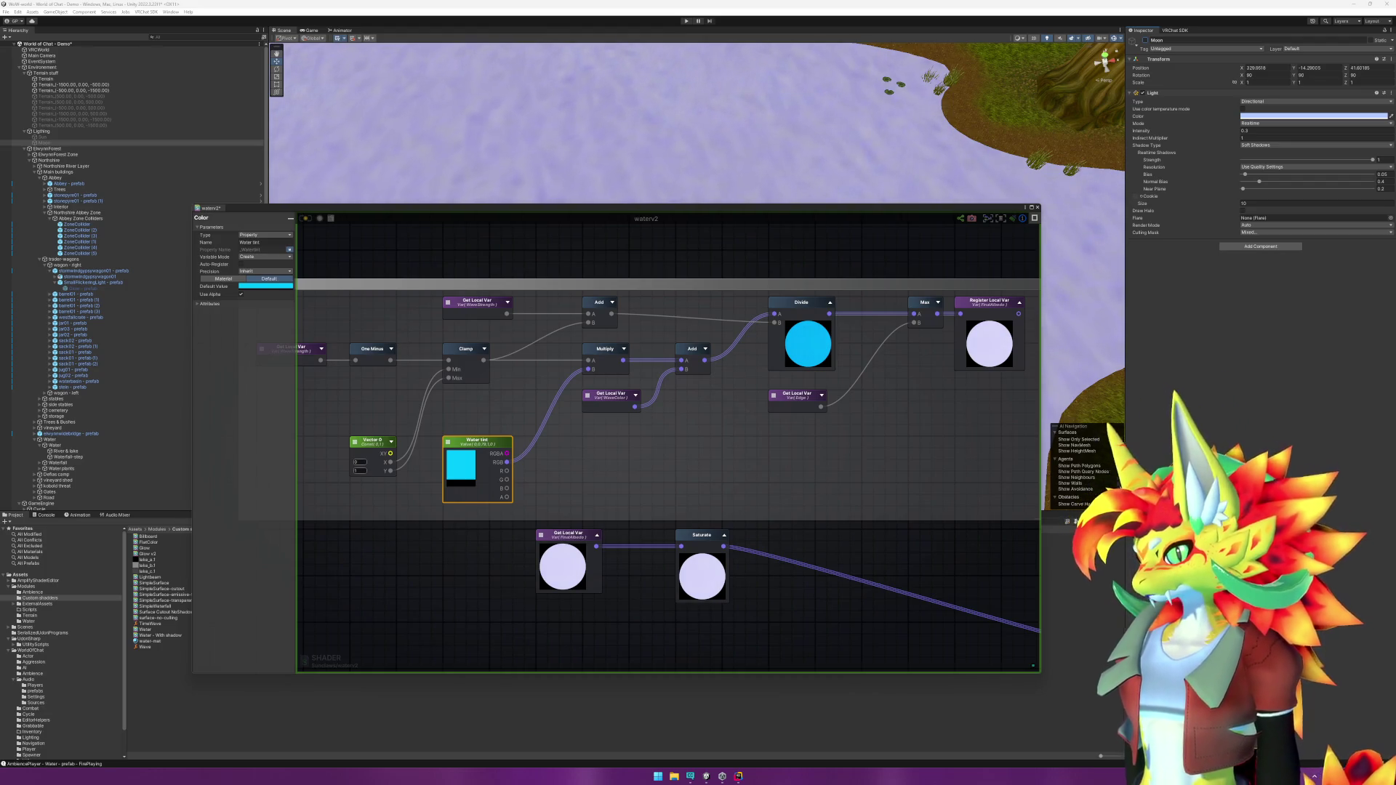
{"action": "mouse_move", "coordinate": [848, 503]}
{"action": "left_mouse_down"}
{"action": "mouse_move", "coordinate": [867, 536]}
{"action": "mouse_move", "coordinate": [844, 544]}
{"action": "left_mouse_up"}
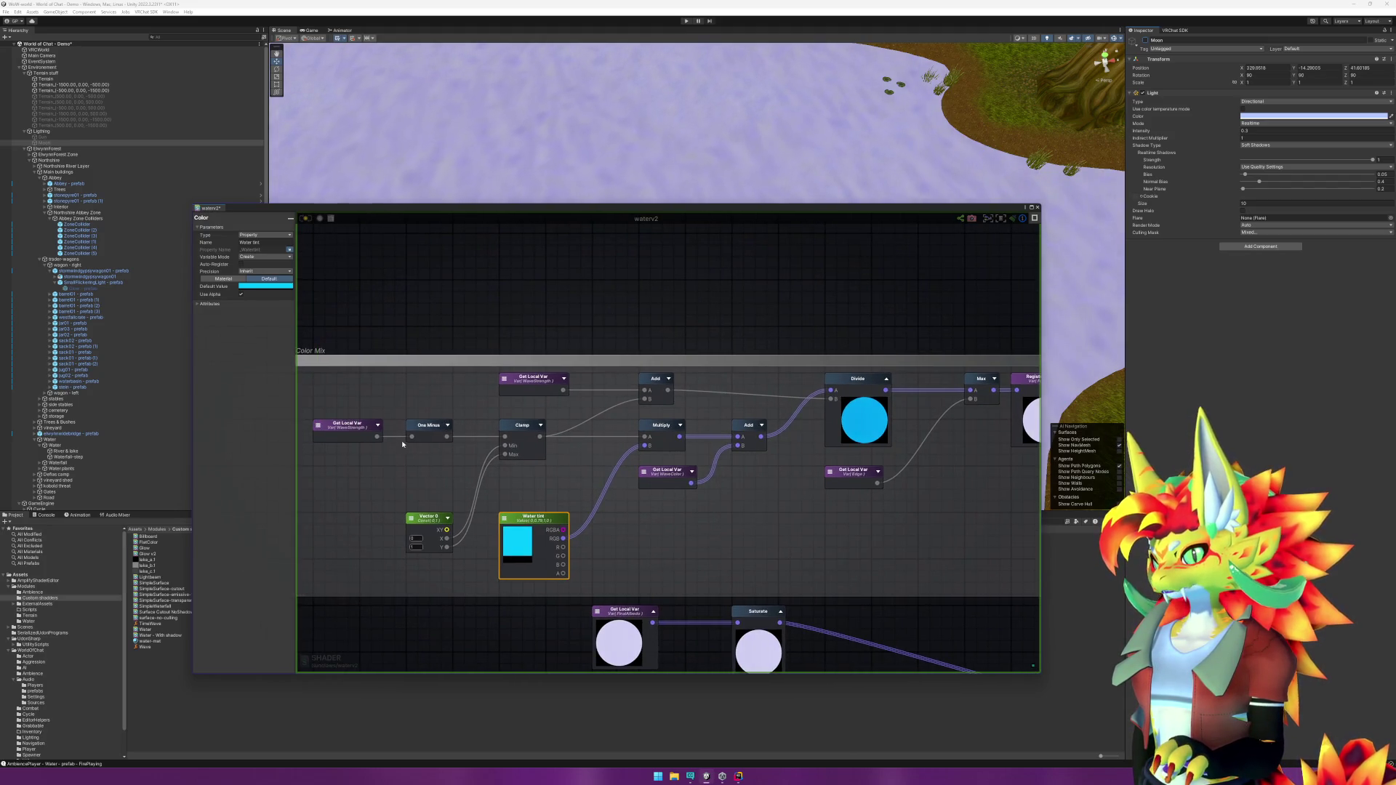
Step: Preview the Get Local Var, One Minus and WaveStrength nodes and inspect the Clamp settings
{"action": "left_click", "coordinate": [378, 427]}
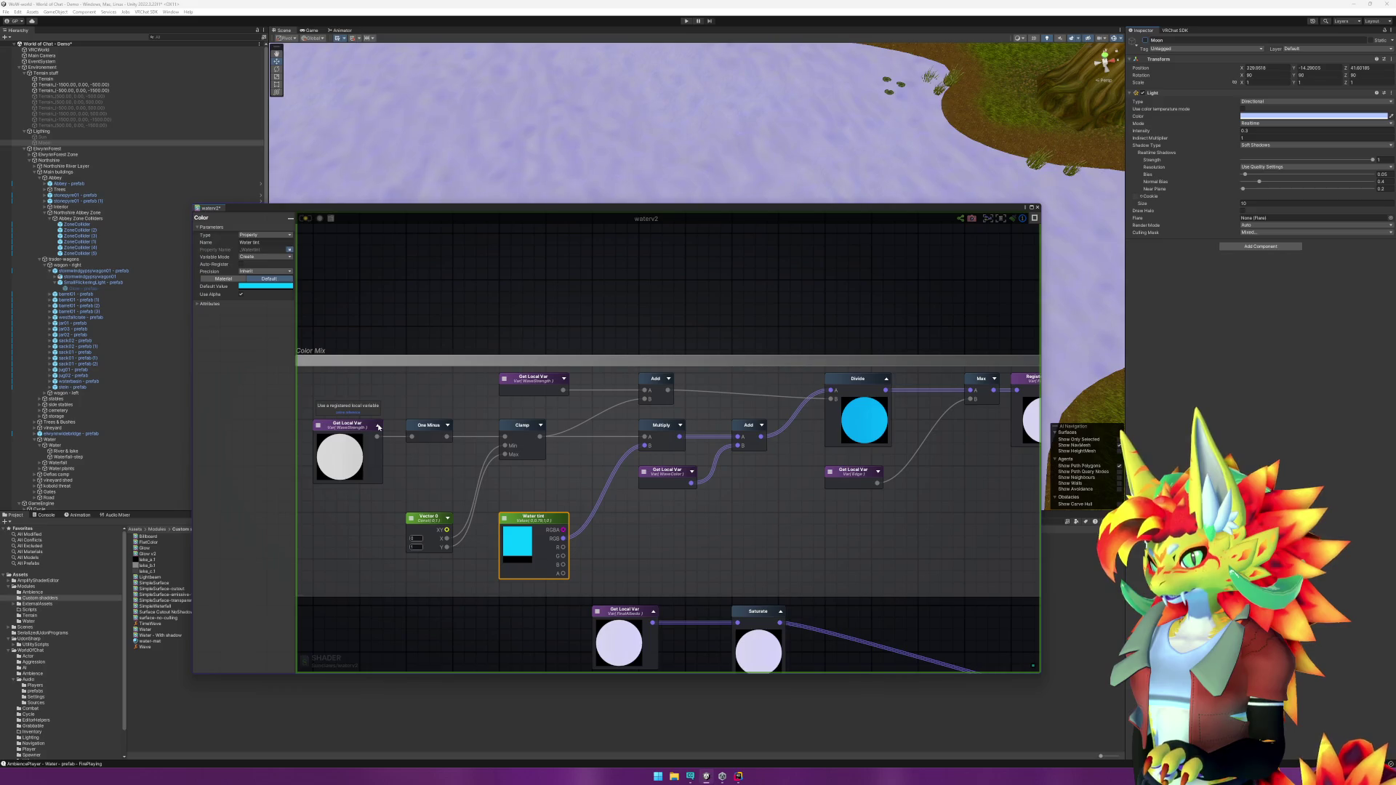
{"action": "left_click", "coordinate": [453, 427]}
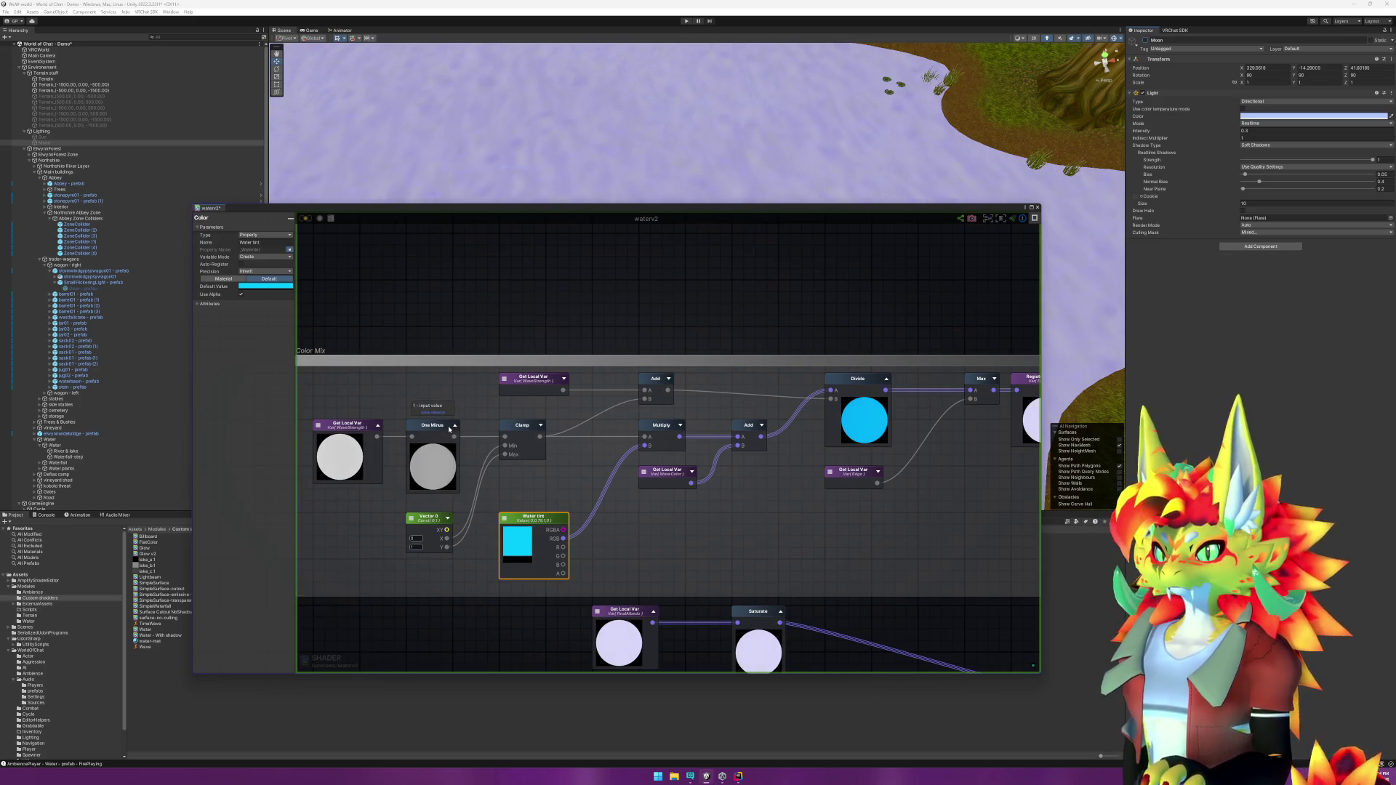
{"action": "left_click", "coordinate": [379, 427]}
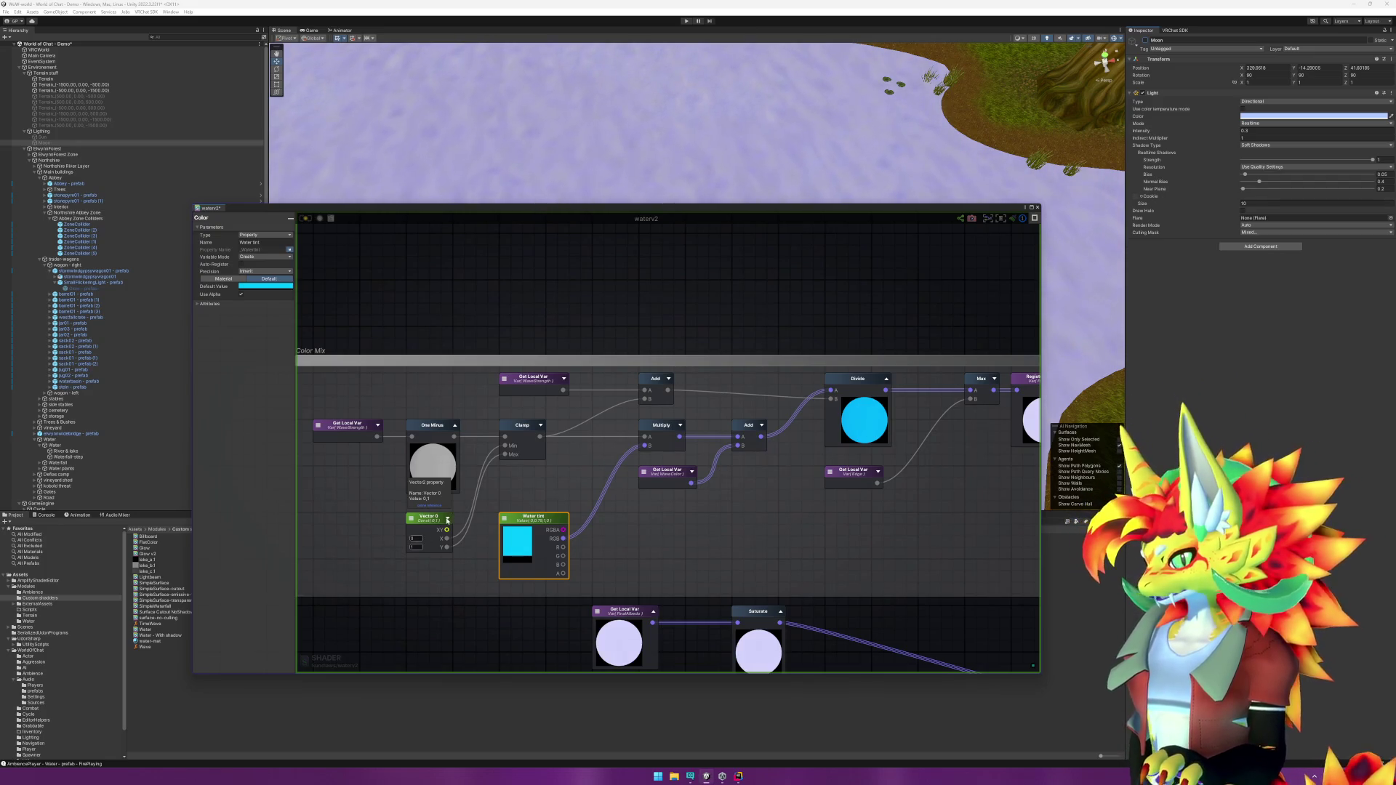
{"action": "left_click", "coordinate": [514, 443]}
{"action": "left_click", "coordinate": [534, 432]}
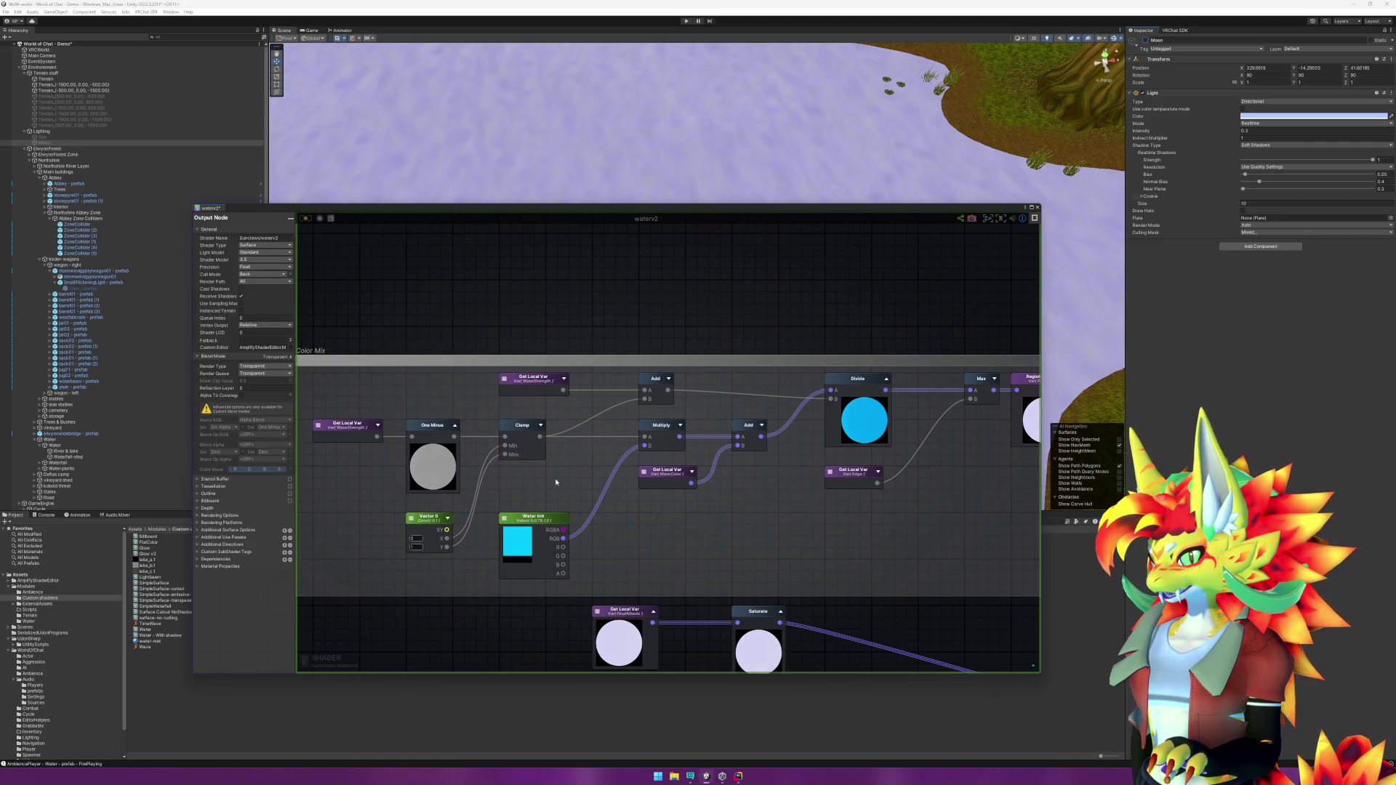
{"action": "left_click", "coordinate": [565, 379]}
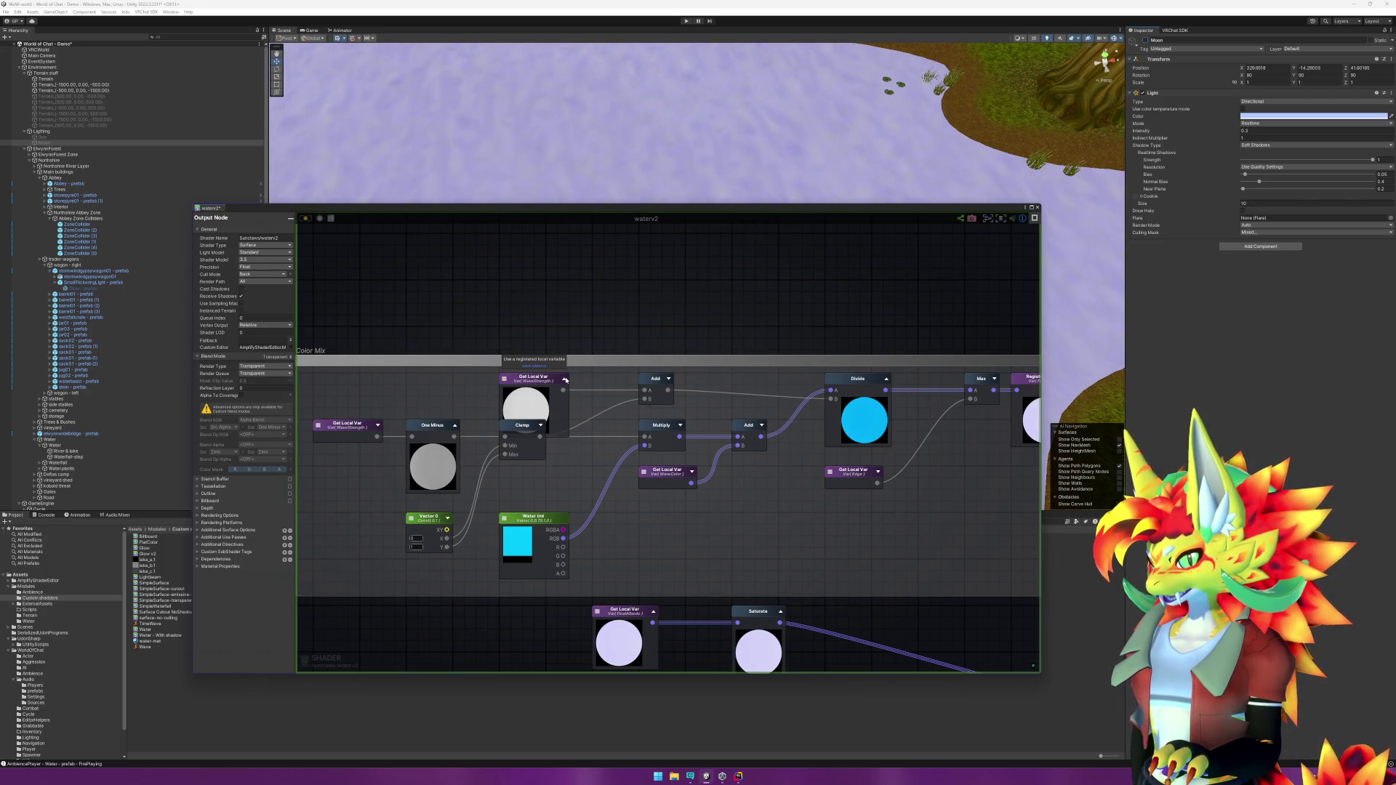
{"action": "left_click", "coordinate": [565, 379]}
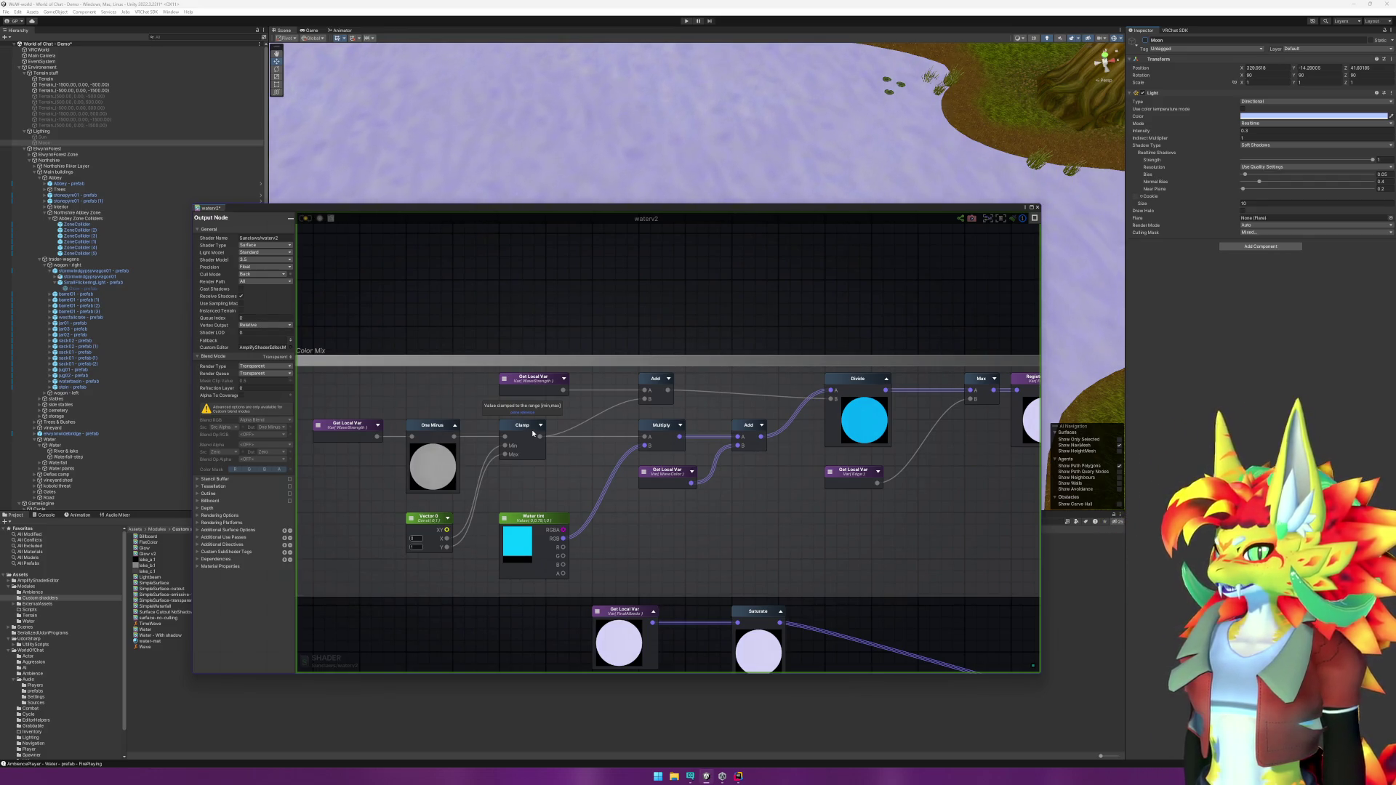
Step: Check the Add, Clamp, Multiply and WaveColor previews, then pan to the Divide and Max nodes
{"action": "left_click", "coordinate": [668, 379]}
{"action": "left_click", "coordinate": [701, 380]}
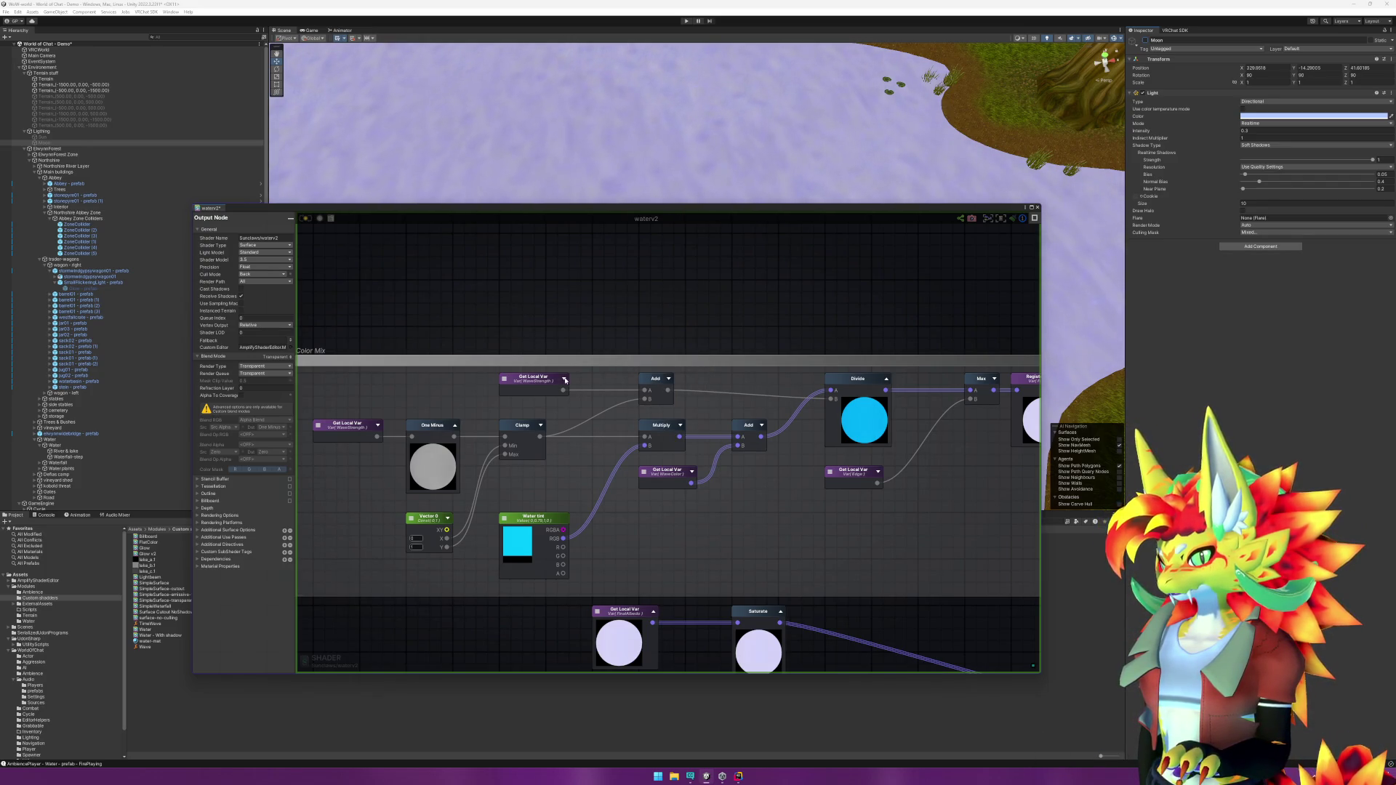
{"action": "left_click", "coordinate": [541, 424]}
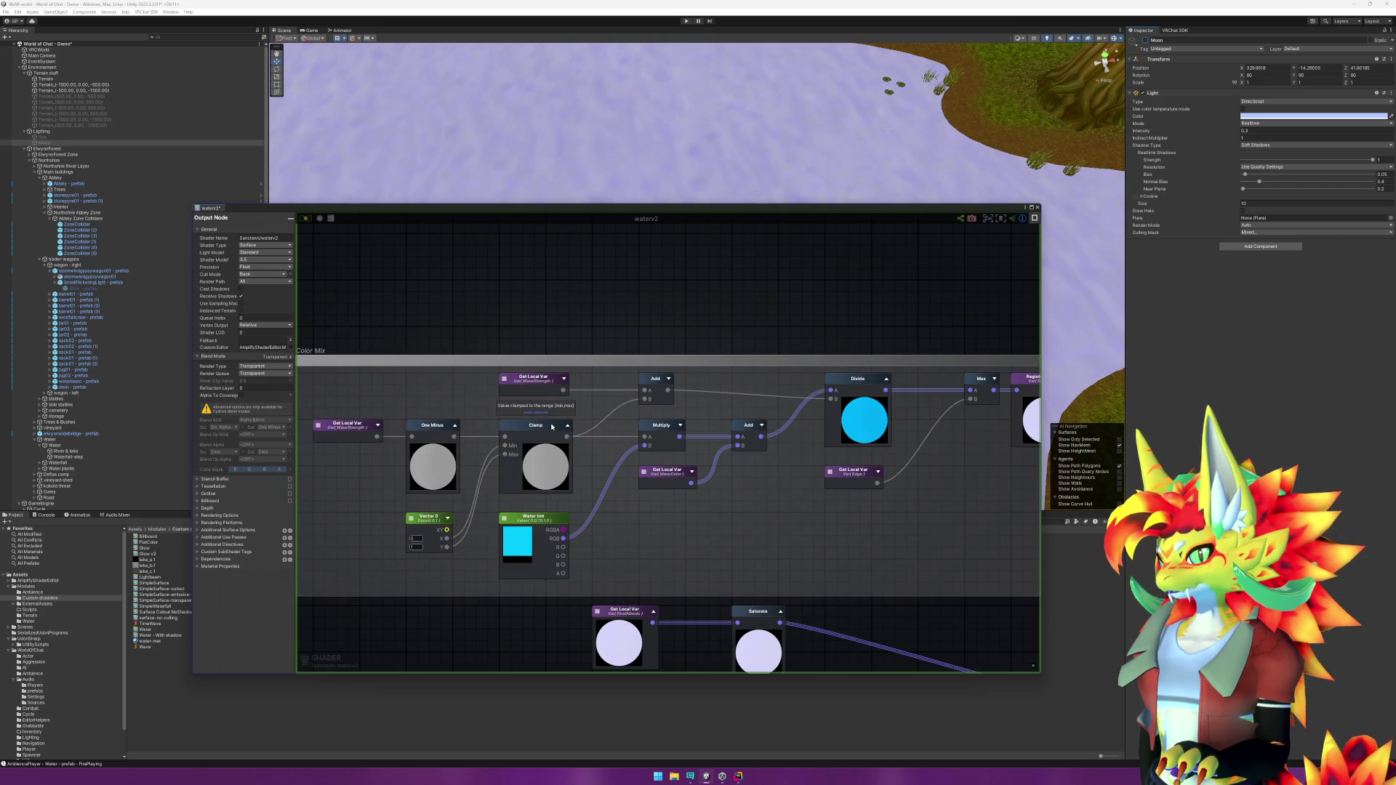
{"action": "left_click", "coordinate": [569, 426]}
{"action": "left_click", "coordinate": [680, 426]}
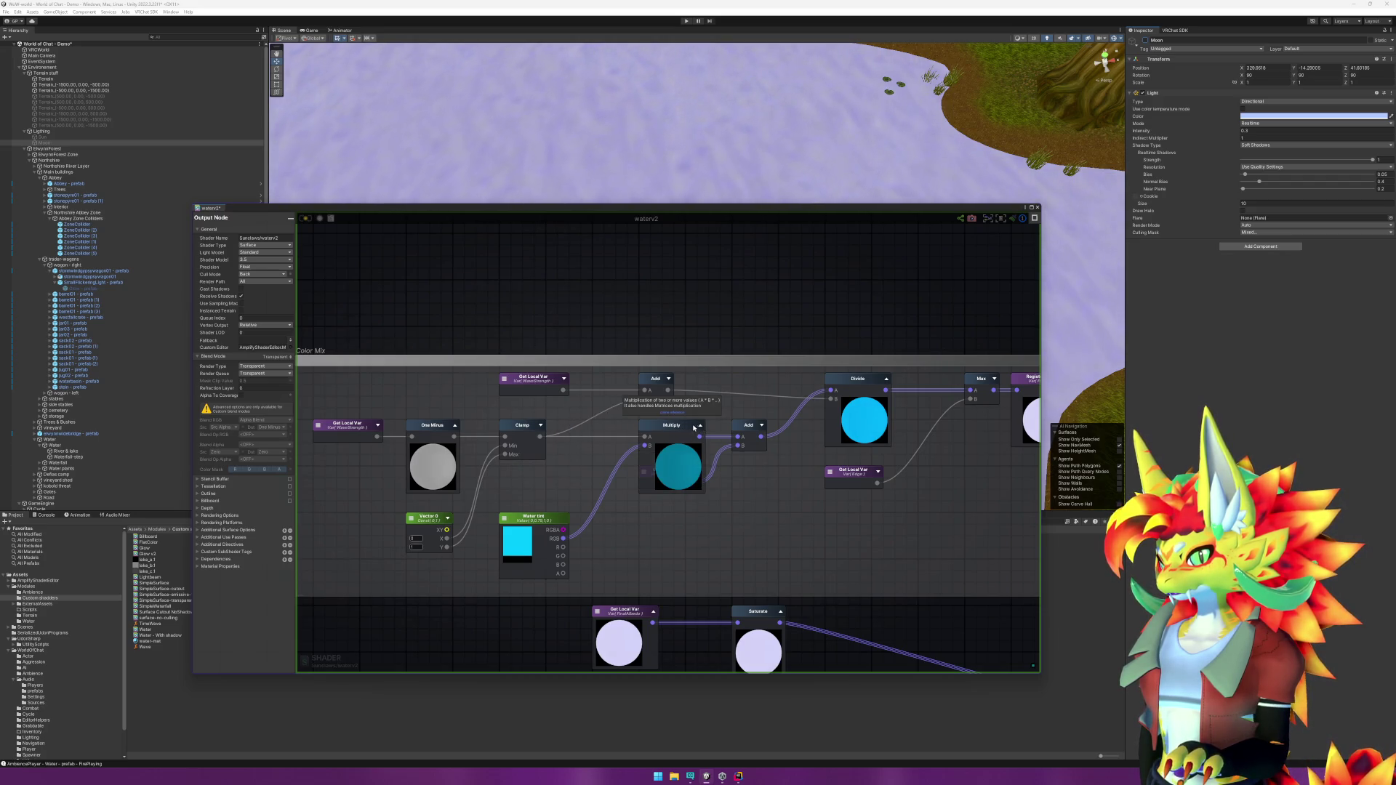
{"action": "left_click", "coordinate": [700, 426]}
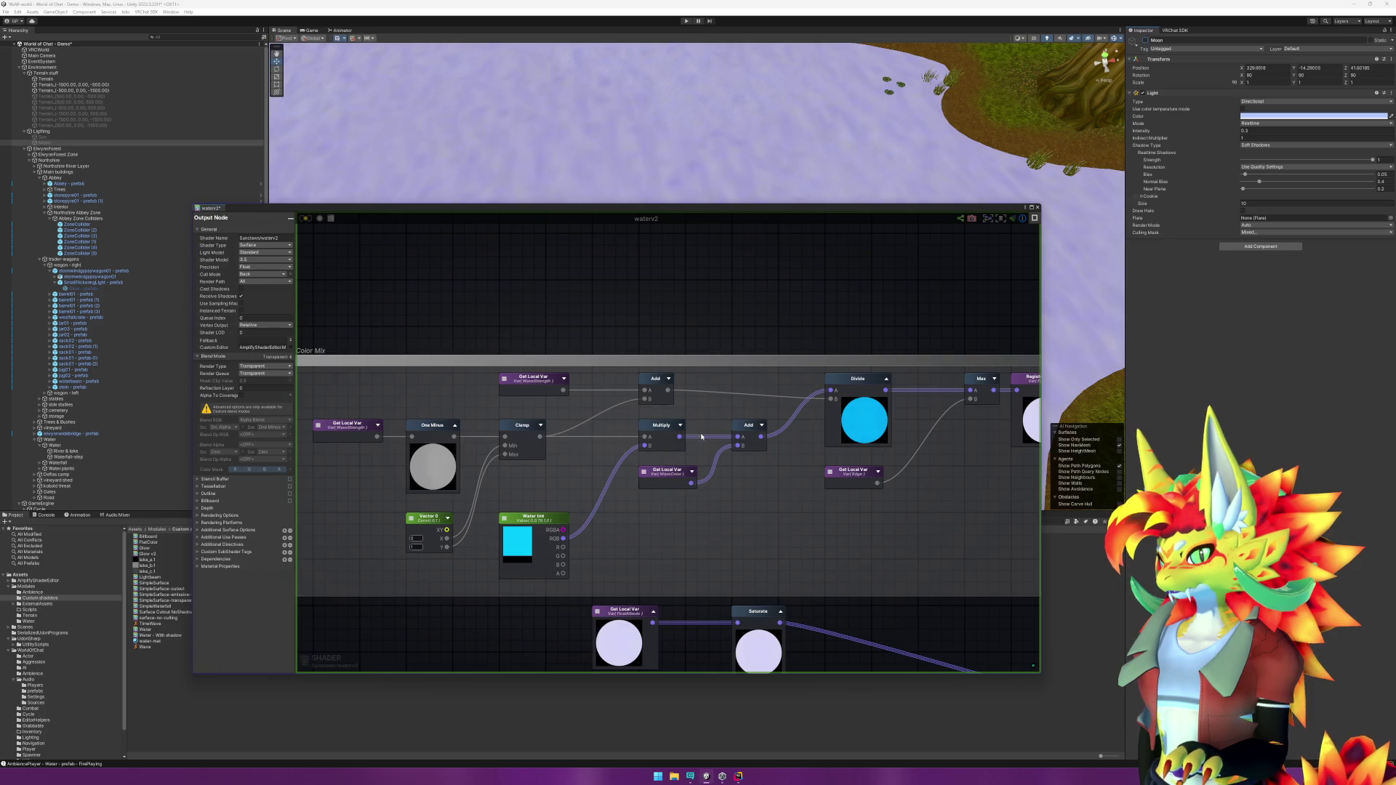
{"action": "left_click", "coordinate": [693, 472]}
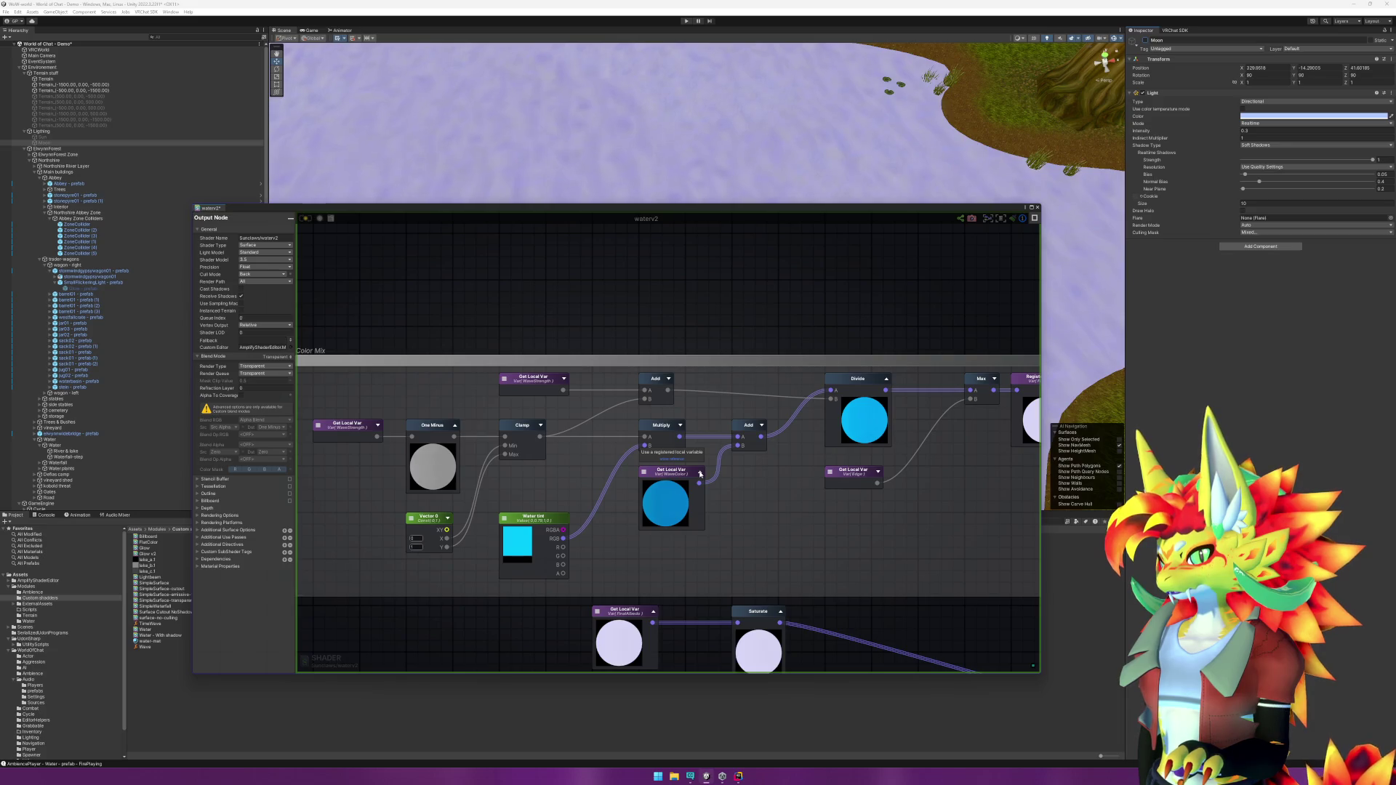
{"action": "left_click", "coordinate": [700, 473]}
{"action": "left_click", "coordinate": [680, 425]}
{"action": "left_click", "coordinate": [699, 429]}
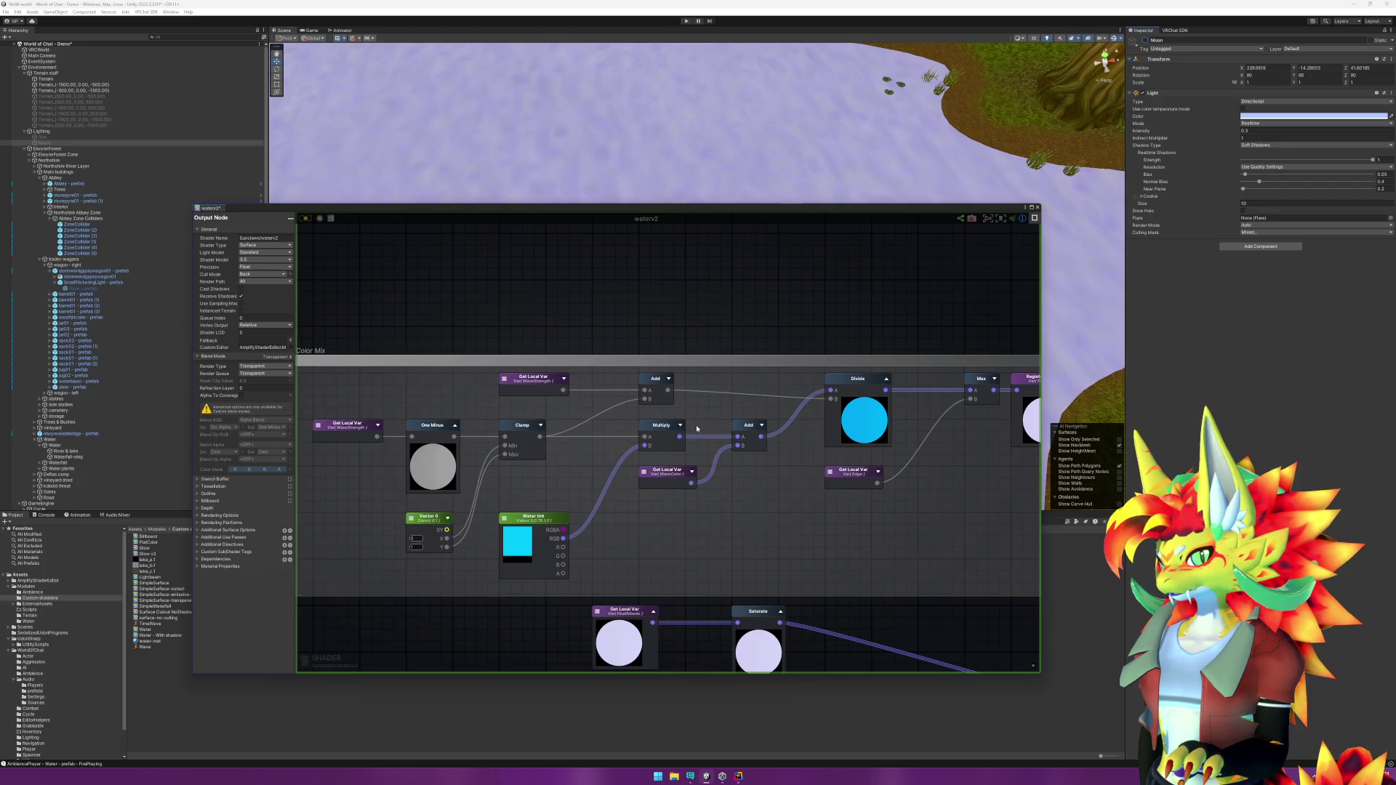
{"action": "left_click_drag", "start_coordinate": [914, 500], "coordinate": [838, 504]}
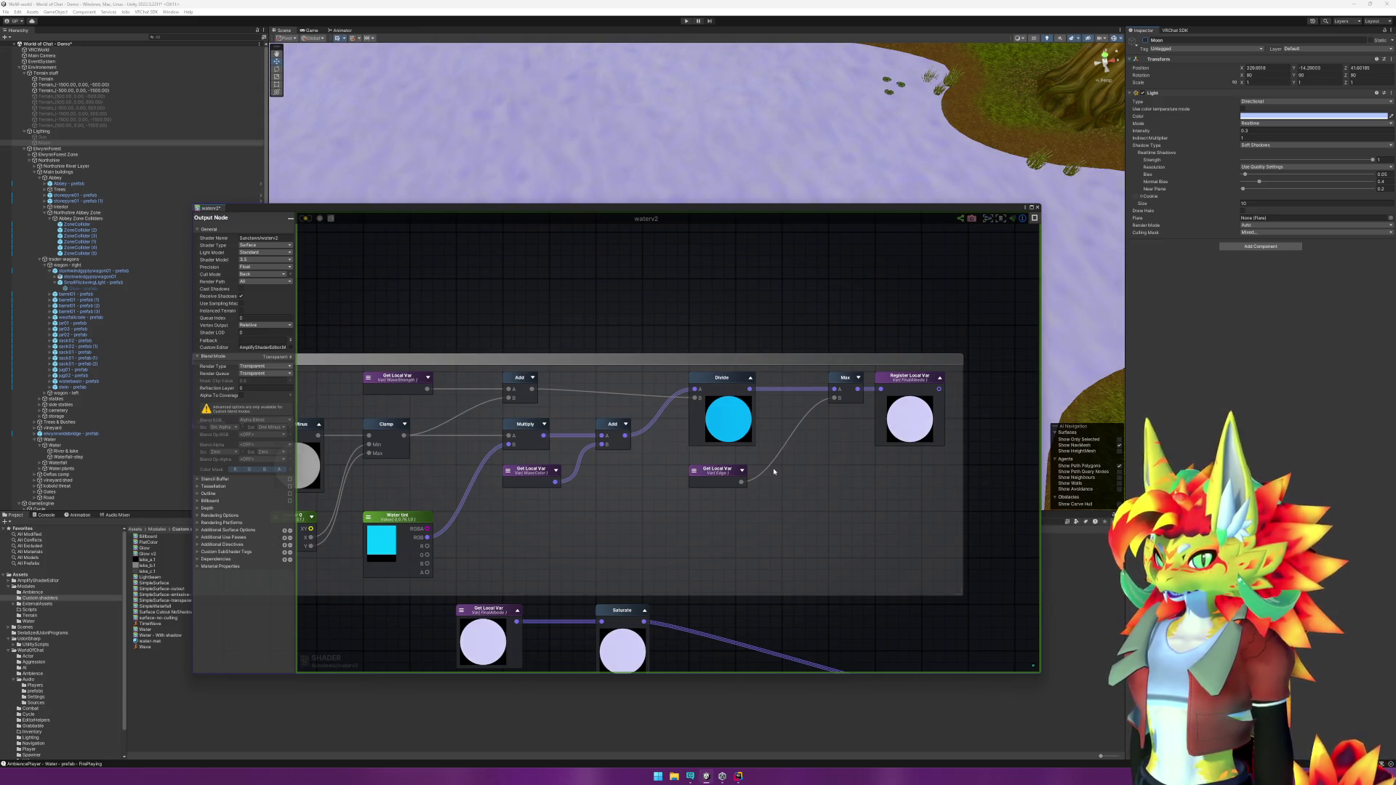
Step: Toggle the Moon light on and off several times, ending with it off
{"action": "mouse_move", "coordinate": [762, 524]}
{"action": "left_mouse_down"}
{"action": "mouse_move", "coordinate": [884, 407]}
{"action": "mouse_move", "coordinate": [840, 437]}
{"action": "left_mouse_up"}
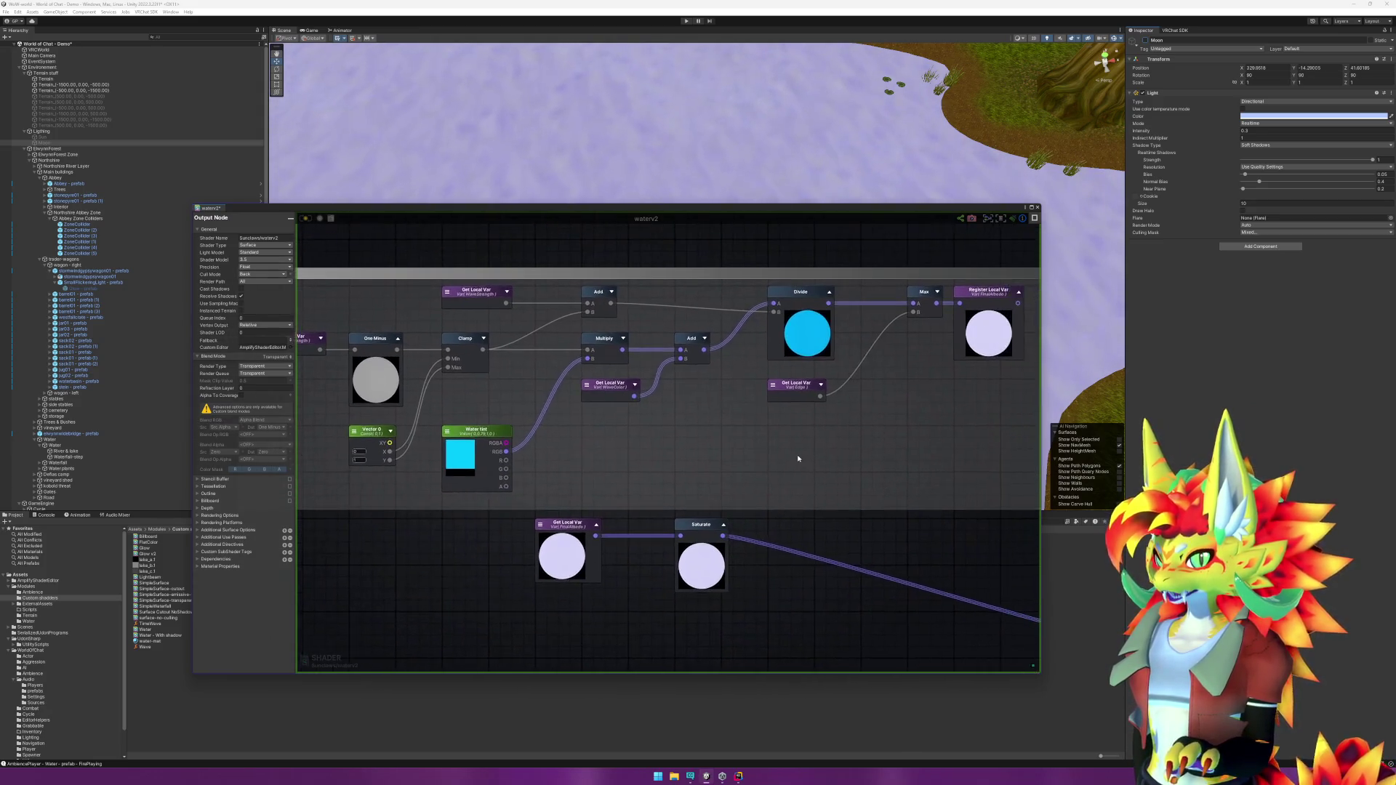
{"action": "left_click", "coordinate": [1147, 40]}
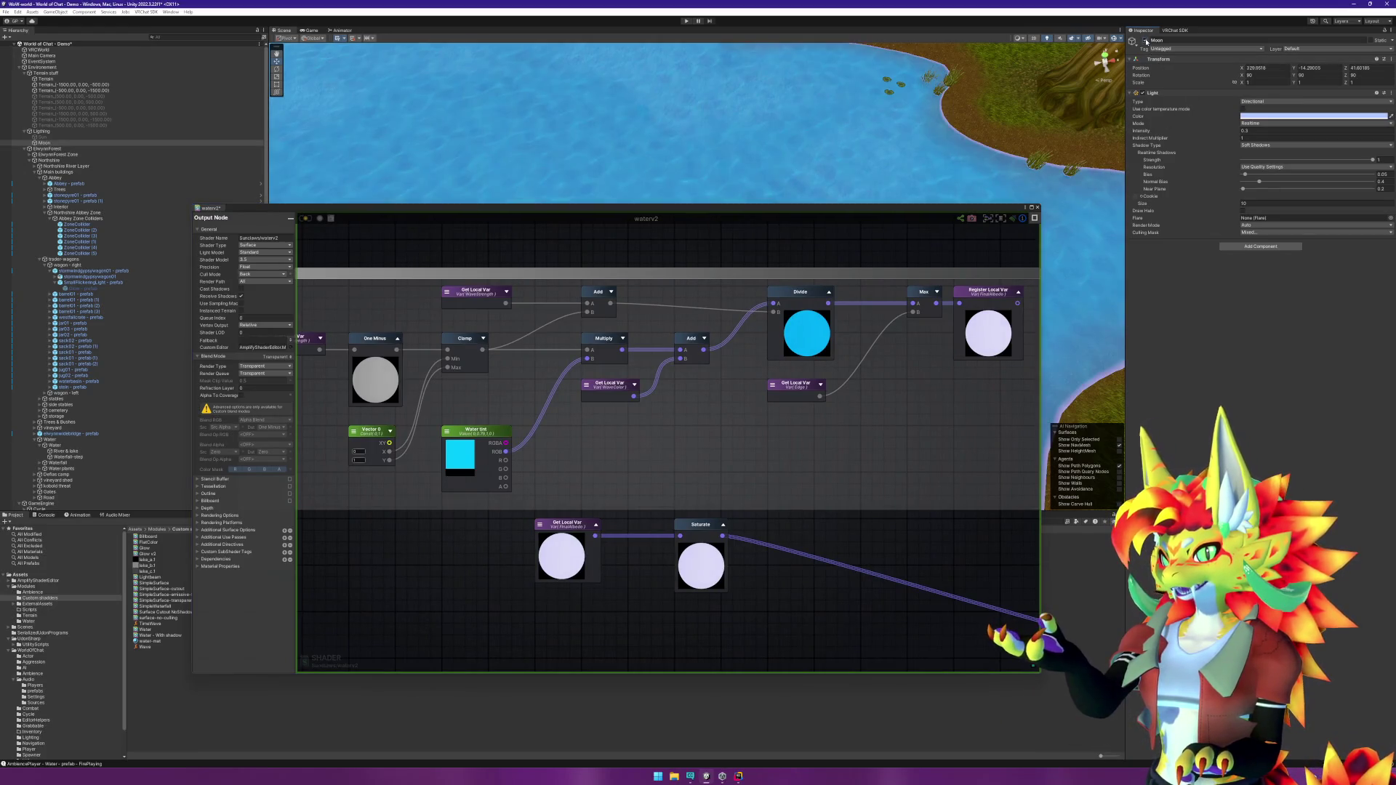
{"action": "left_click", "coordinate": [1147, 41]}
{"action": "left_click", "coordinate": [1147, 41]}
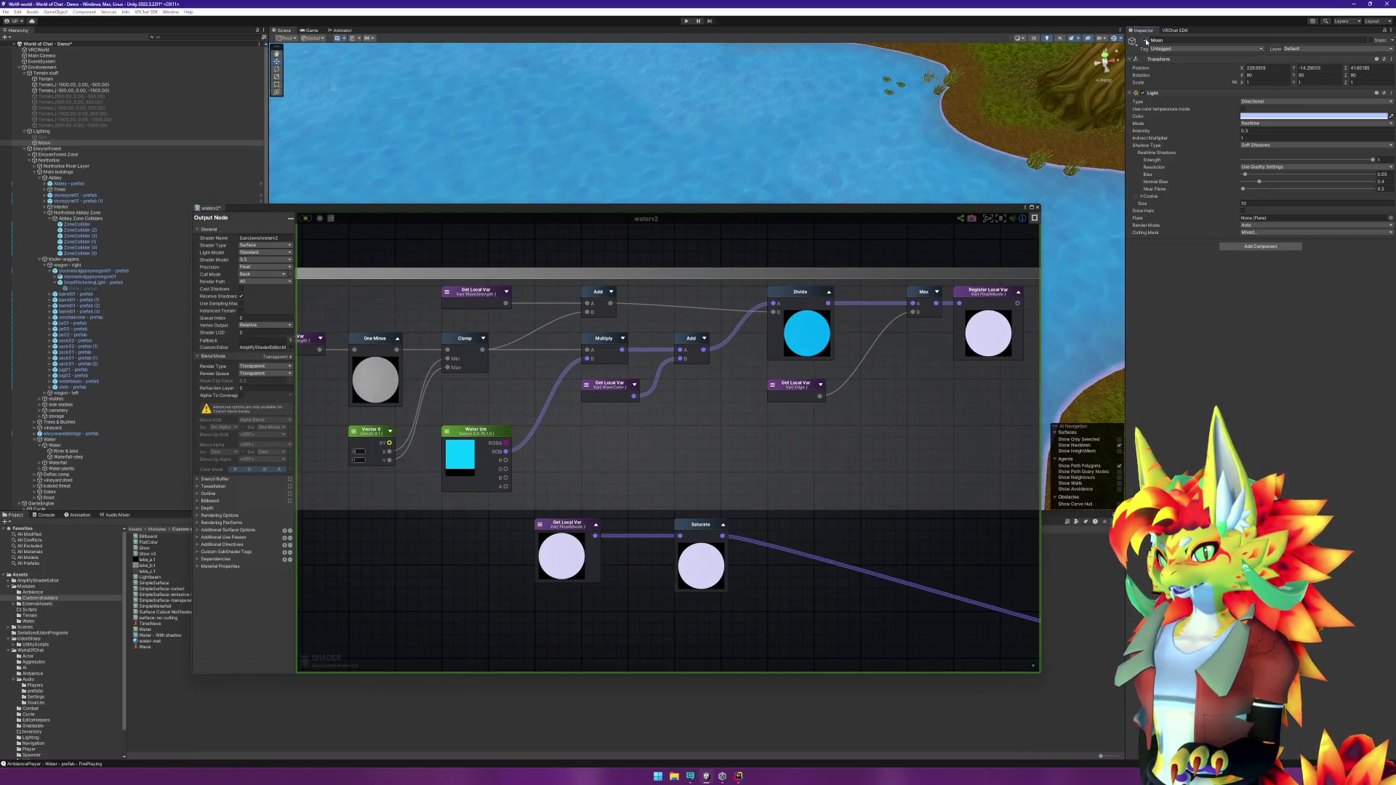
{"action": "left_click", "coordinate": [1147, 41]}
{"action": "left_click", "coordinate": [1147, 41]}
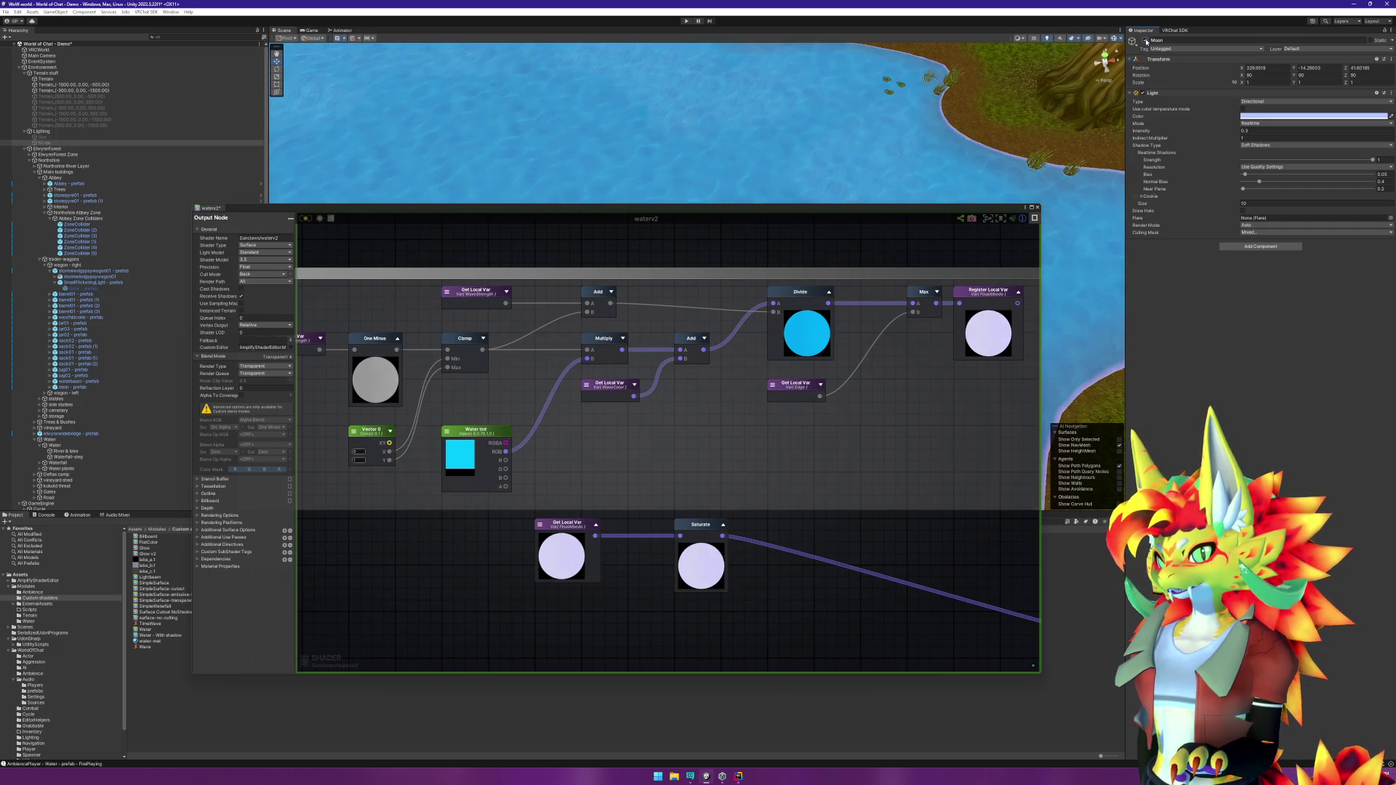
{"action": "left_click", "coordinate": [1147, 42]}
Step: Move to the Transparency group and reroute the Min wire from Opacity to Emission
{"action": "mouse_move", "coordinate": [785, 530]}
{"action": "left_mouse_down"}
{"action": "mouse_move", "coordinate": [822, 427]}
{"action": "mouse_move", "coordinate": [713, 278]}
{"action": "mouse_move", "coordinate": [651, 329]}
{"action": "left_mouse_up"}
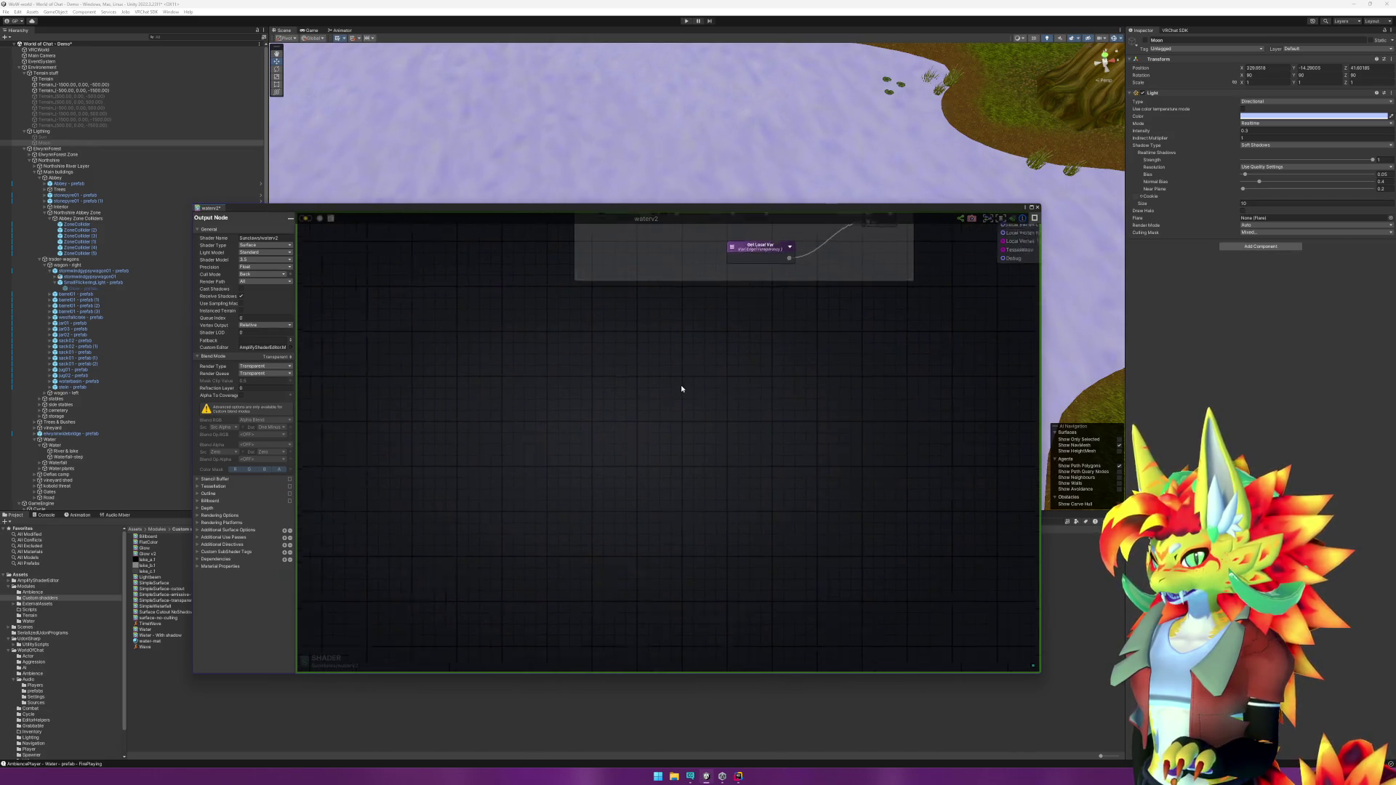
{"action": "scroll", "coordinate": [623, 508], "scroll_direction": "down", "scroll_amount": 3}
{"action": "mouse_move", "coordinate": [623, 507]}
{"action": "left_mouse_down"}
{"action": "mouse_move", "coordinate": [863, 458]}
{"action": "mouse_move", "coordinate": [791, 521]}
{"action": "left_mouse_up"}
{"action": "scroll", "coordinate": [791, 521], "scroll_direction": "up", "scroll_amount": 6}
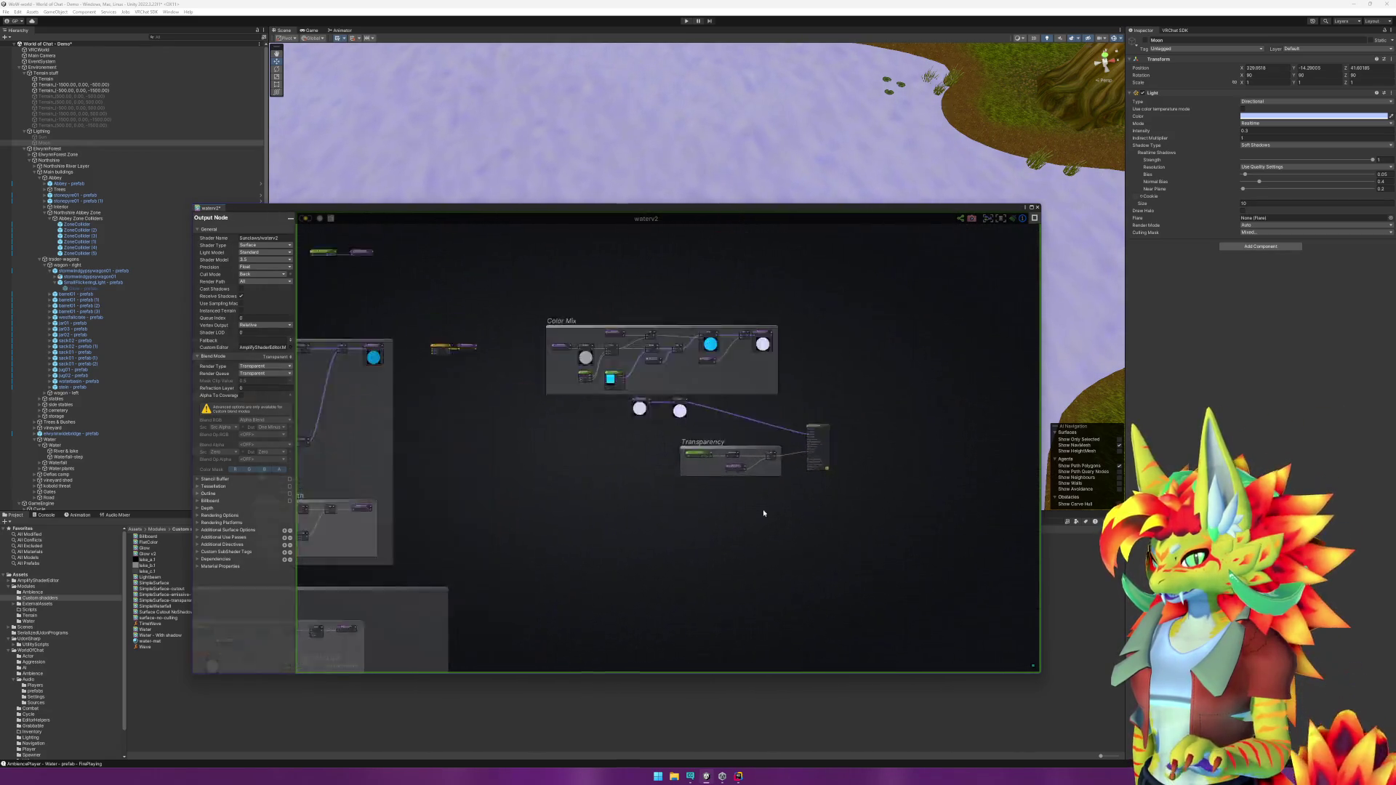
{"action": "left_click_drag", "start_coordinate": [912, 321], "coordinate": [886, 326]}
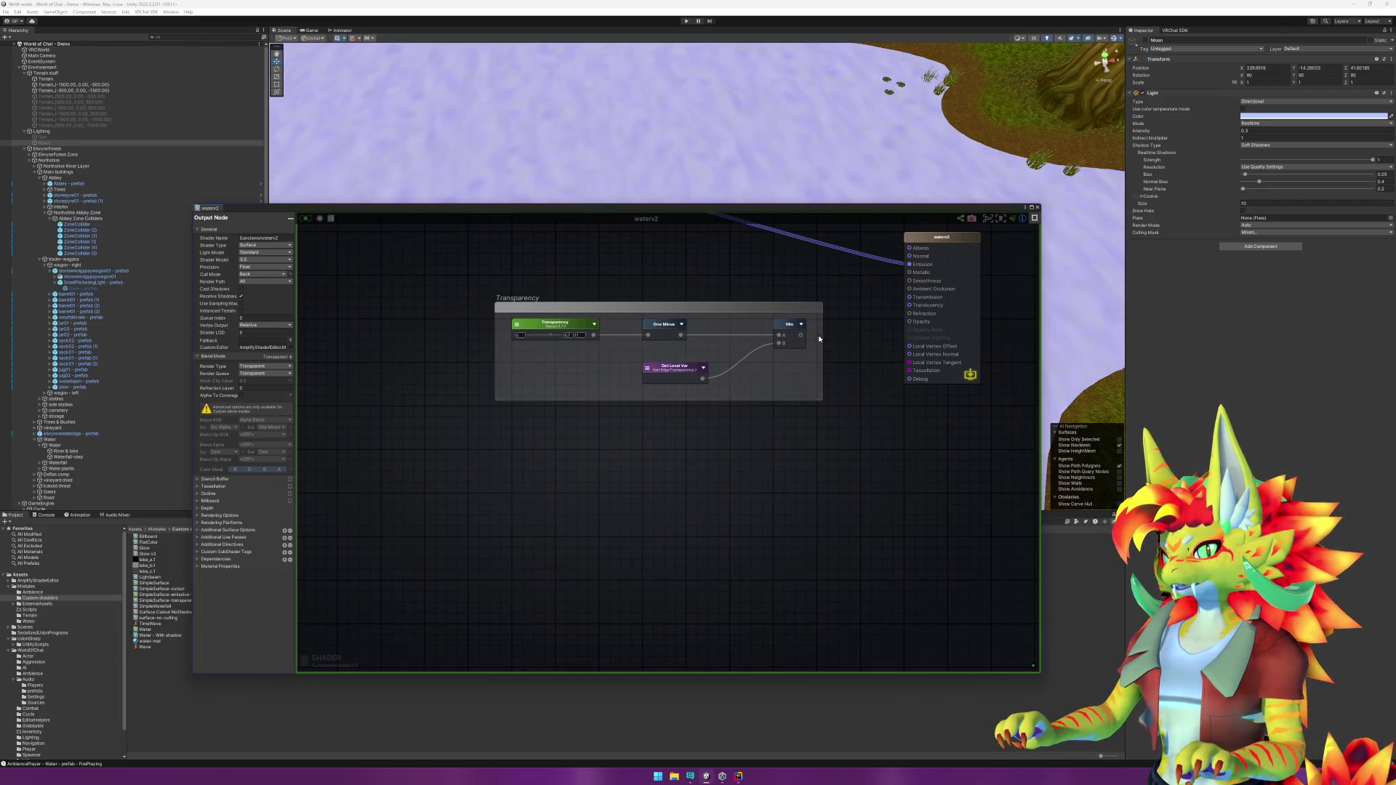
{"action": "left_click_drag", "start_coordinate": [802, 337], "coordinate": [909, 264]}
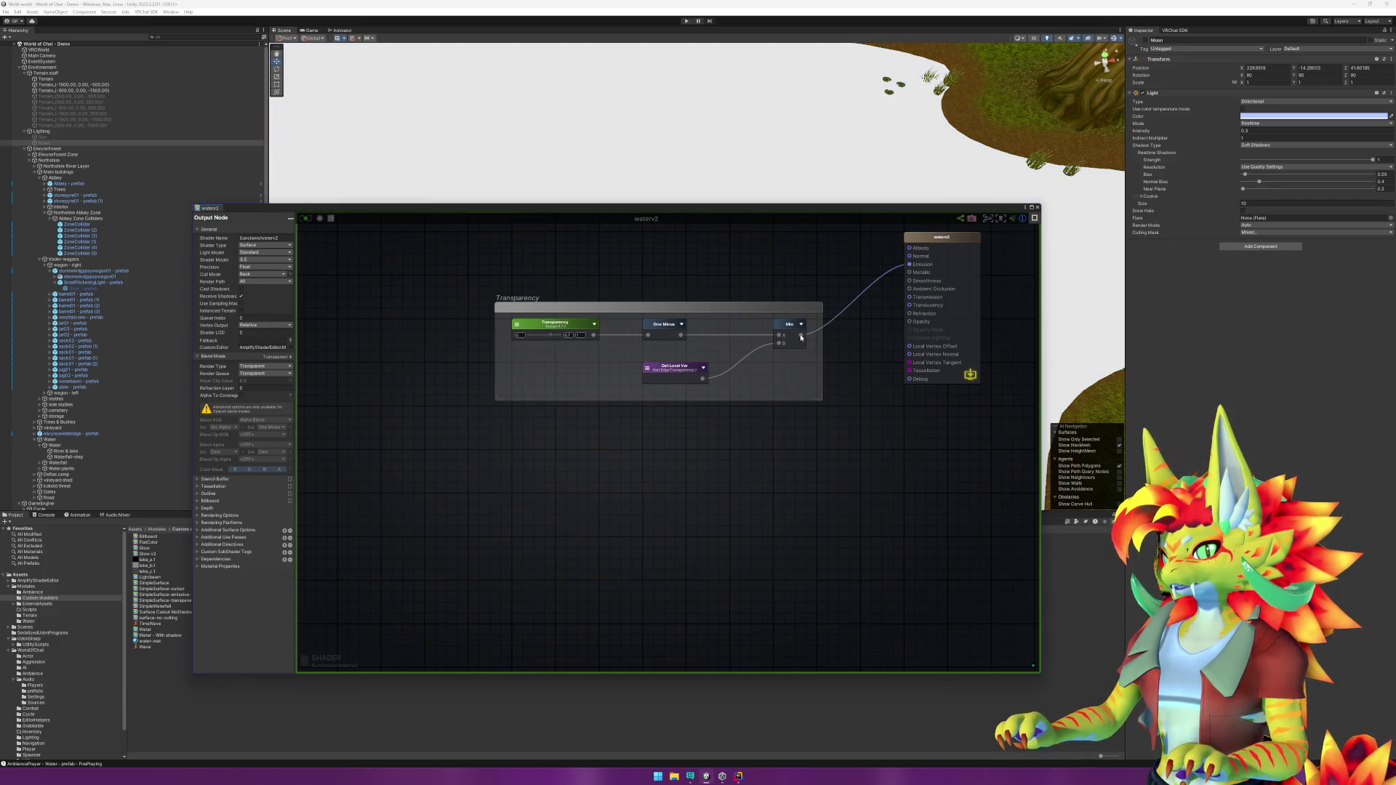
Step: Wire Min into Opacity, then clear the Opacity connection again
{"action": "mouse_move", "coordinate": [887, 339]}
{"action": "left_mouse_down"}
{"action": "mouse_move", "coordinate": [908, 346]}
{"action": "mouse_move", "coordinate": [909, 322]}
{"action": "left_mouse_up"}
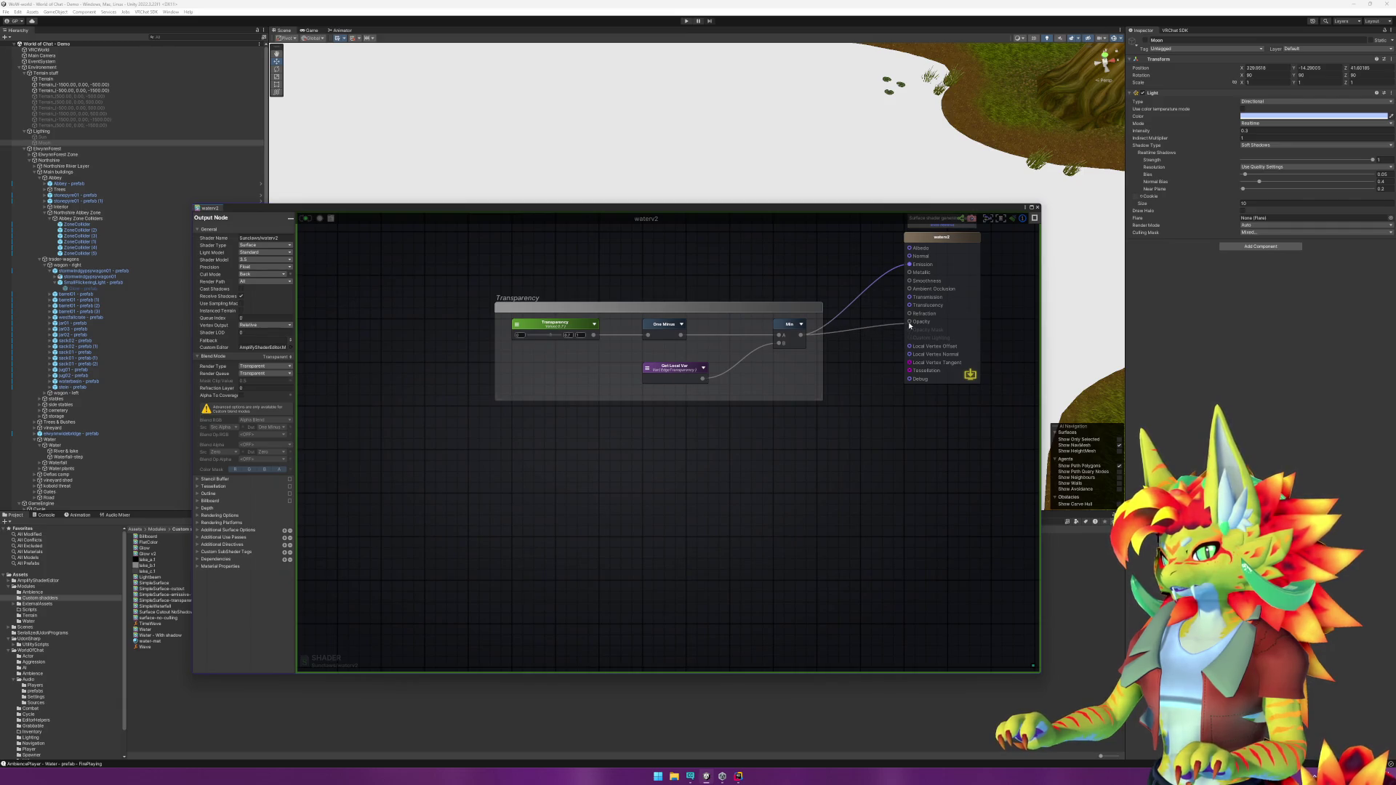
{"action": "right_click", "coordinate": [909, 324]}
{"action": "left_click", "coordinate": [924, 333]}
Step: Flick the Moon light off and on, then frame the Get Local Var and Saturate nodes
{"action": "left_click", "coordinate": [1146, 41]}
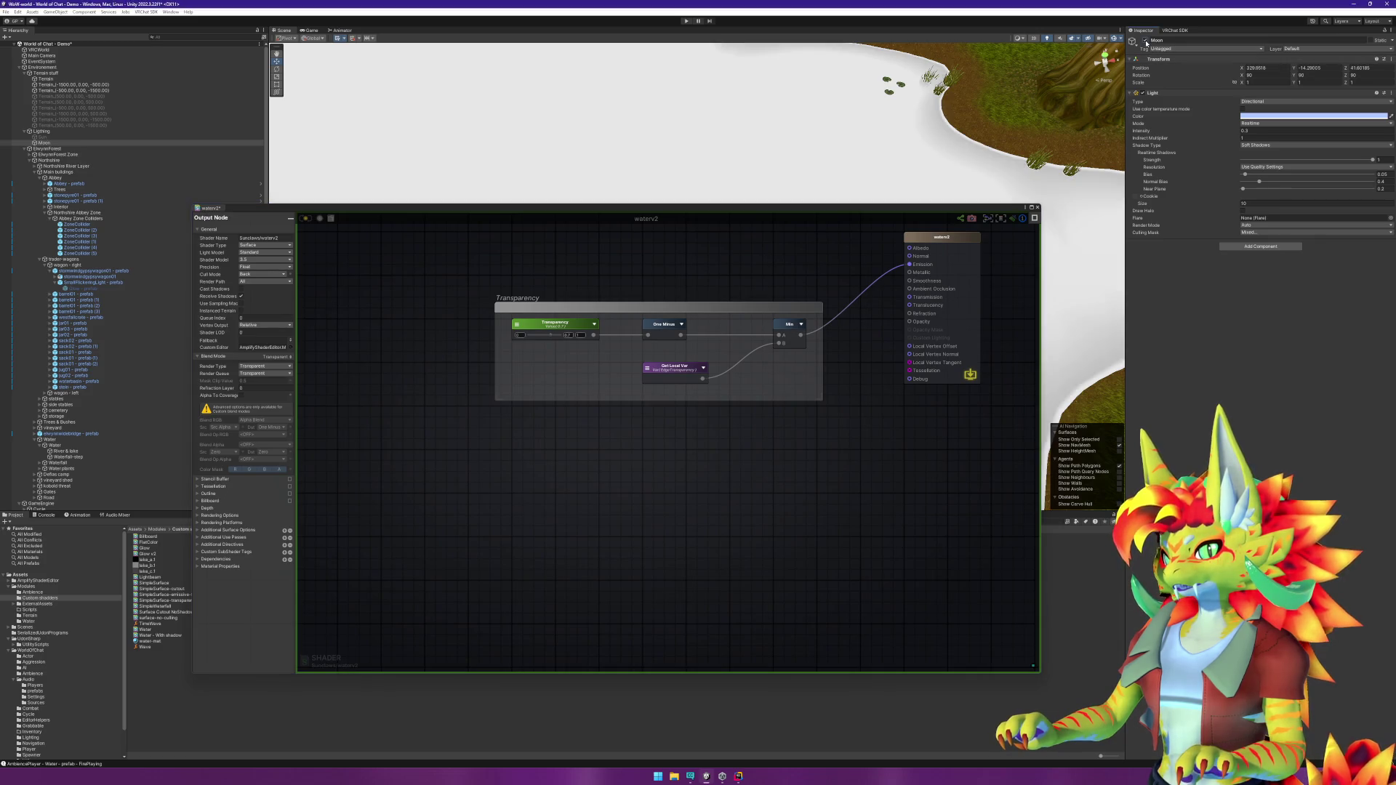
{"action": "left_click", "coordinate": [1147, 43]}
{"action": "left_click", "coordinate": [1147, 42]}
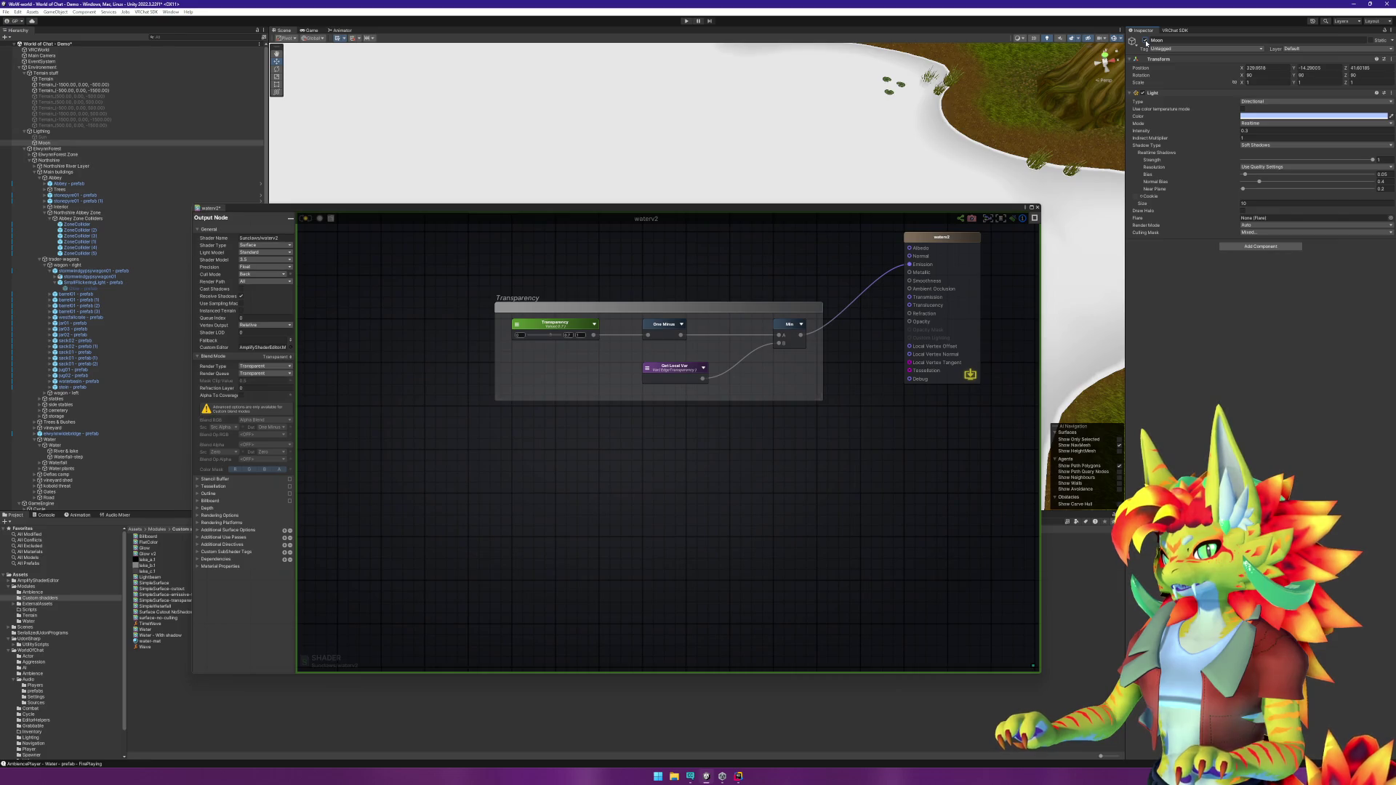
{"action": "left_click", "coordinate": [1146, 42]}
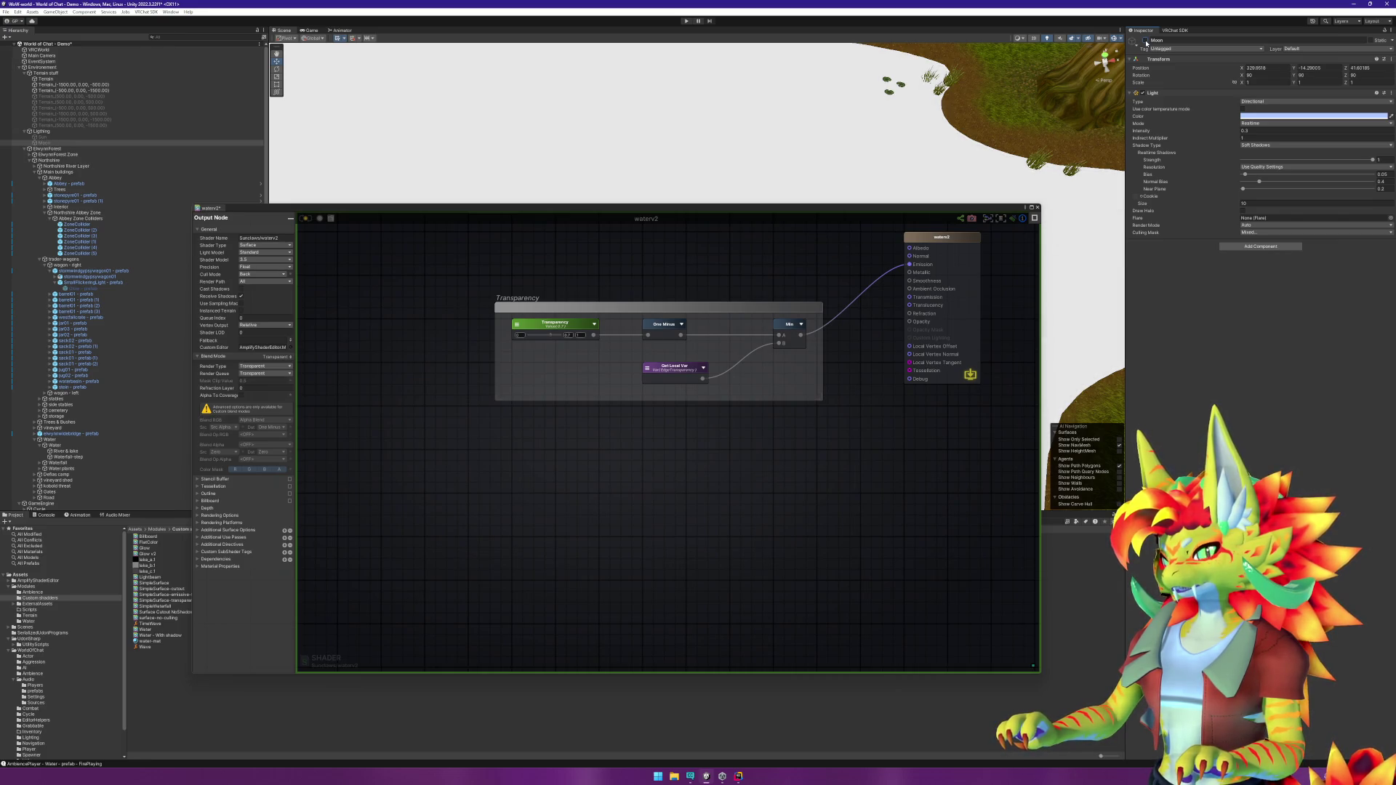
{"action": "left_click", "coordinate": [1147, 42]}
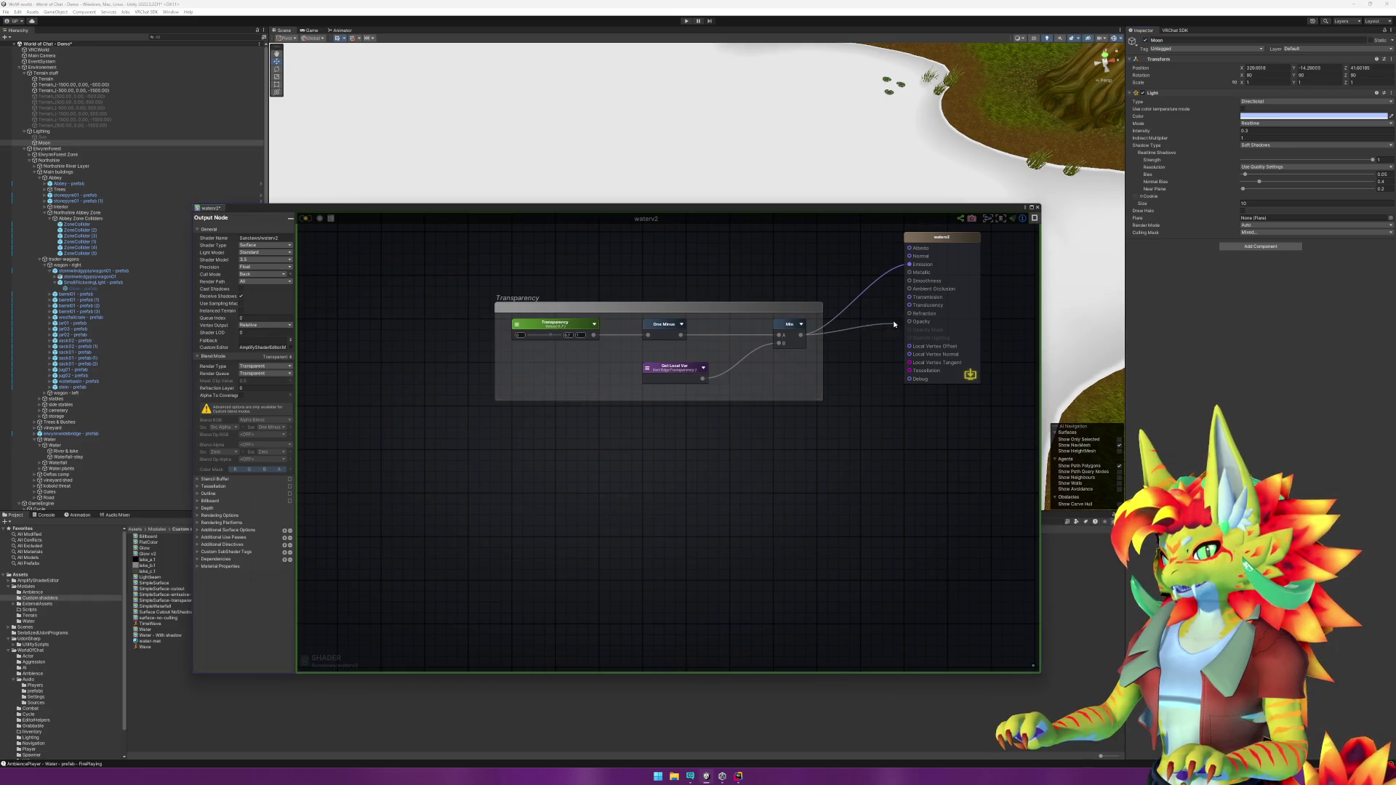
{"action": "key", "text": "f"}
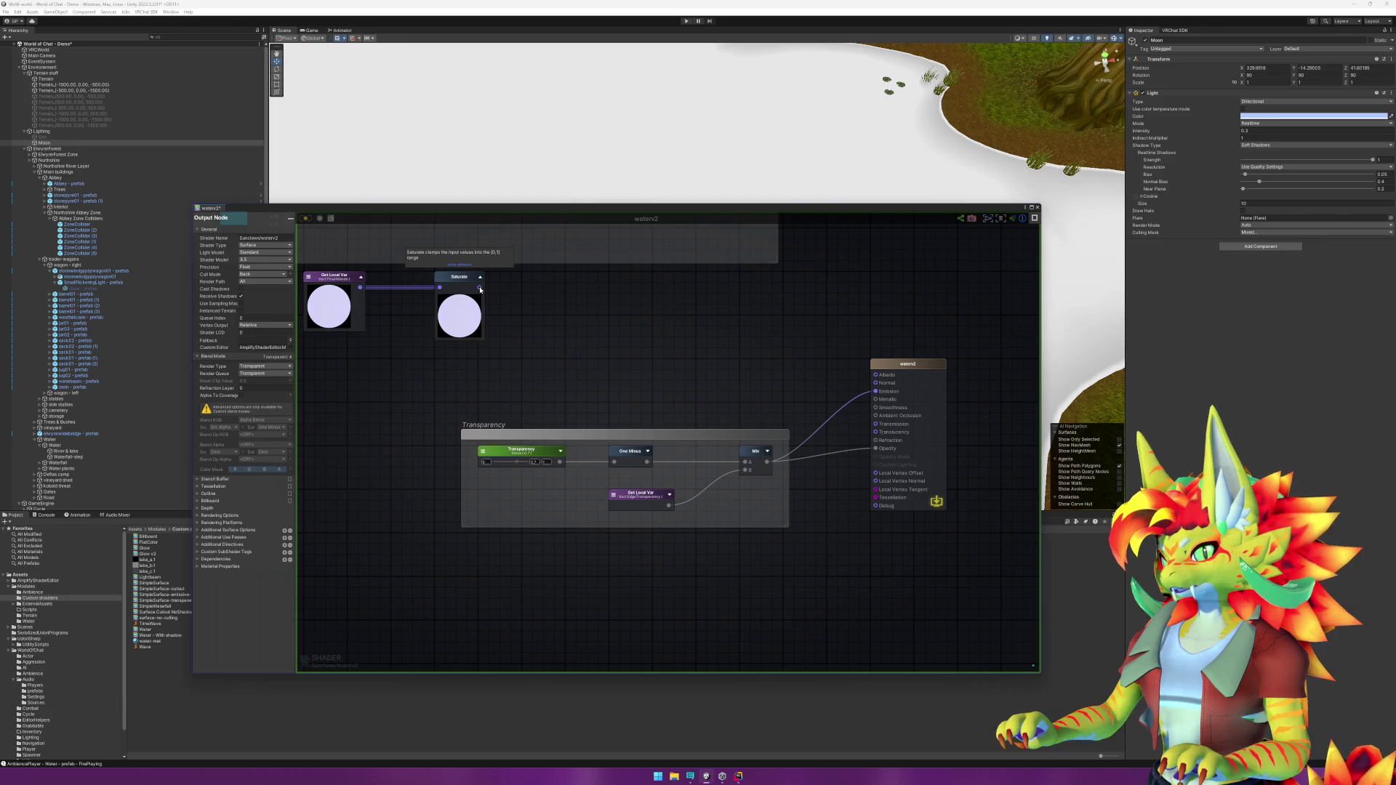
Step: Delete the Saturate node from the graph
{"action": "left_click", "coordinate": [459, 305]}
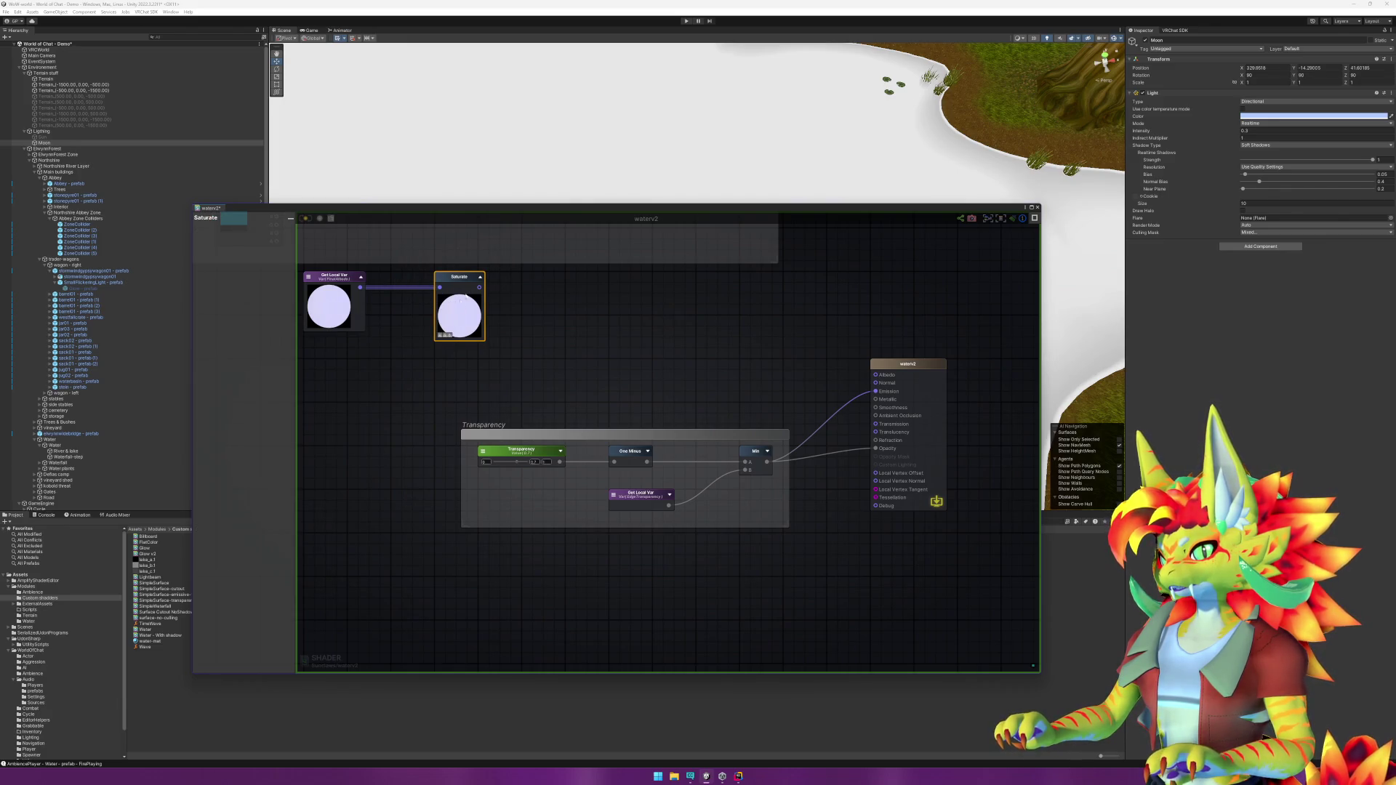
{"action": "left_click", "coordinate": [517, 311]}
{"action": "left_click", "coordinate": [459, 302]}
{"action": "key", "text": "Delete"}
Step: Place Get Local Var beside waterv2, wire it into Albedo and remove the Min-to-Emission wire
{"action": "left_click_drag", "start_coordinate": [344, 277], "coordinate": [735, 326]}
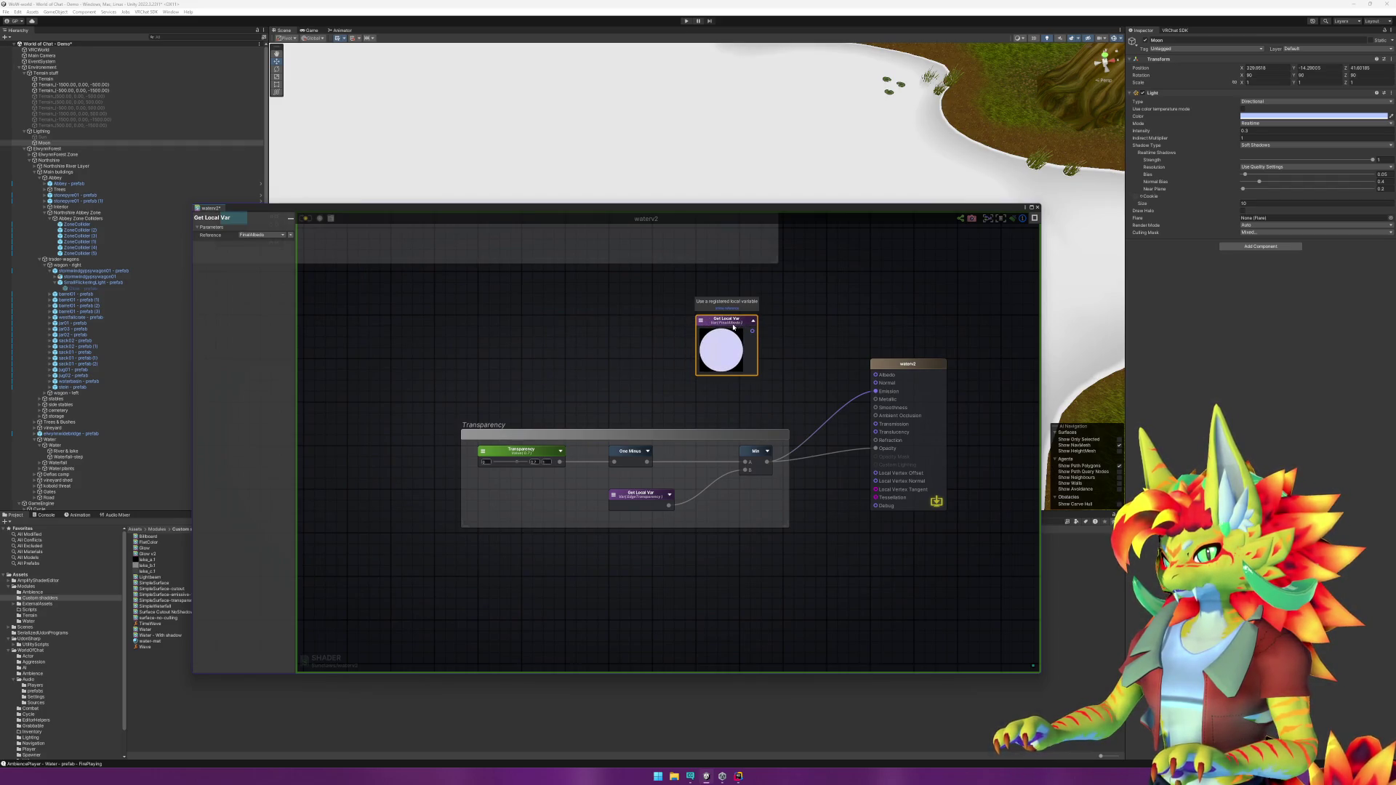
{"action": "left_click", "coordinate": [753, 321]}
{"action": "left_click_drag", "start_coordinate": [745, 332], "coordinate": [875, 378]}
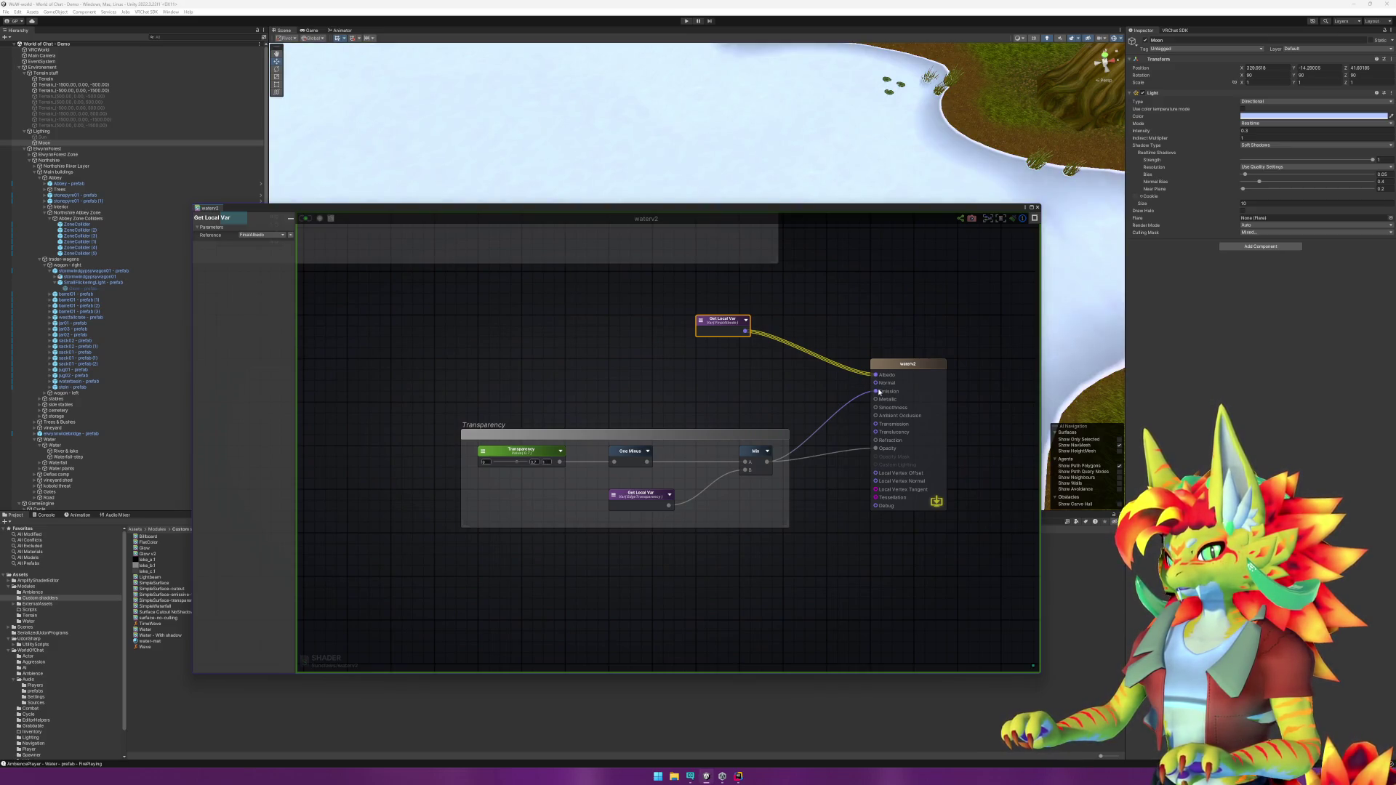
{"action": "left_click_drag", "start_coordinate": [876, 391], "coordinate": [804, 393]}
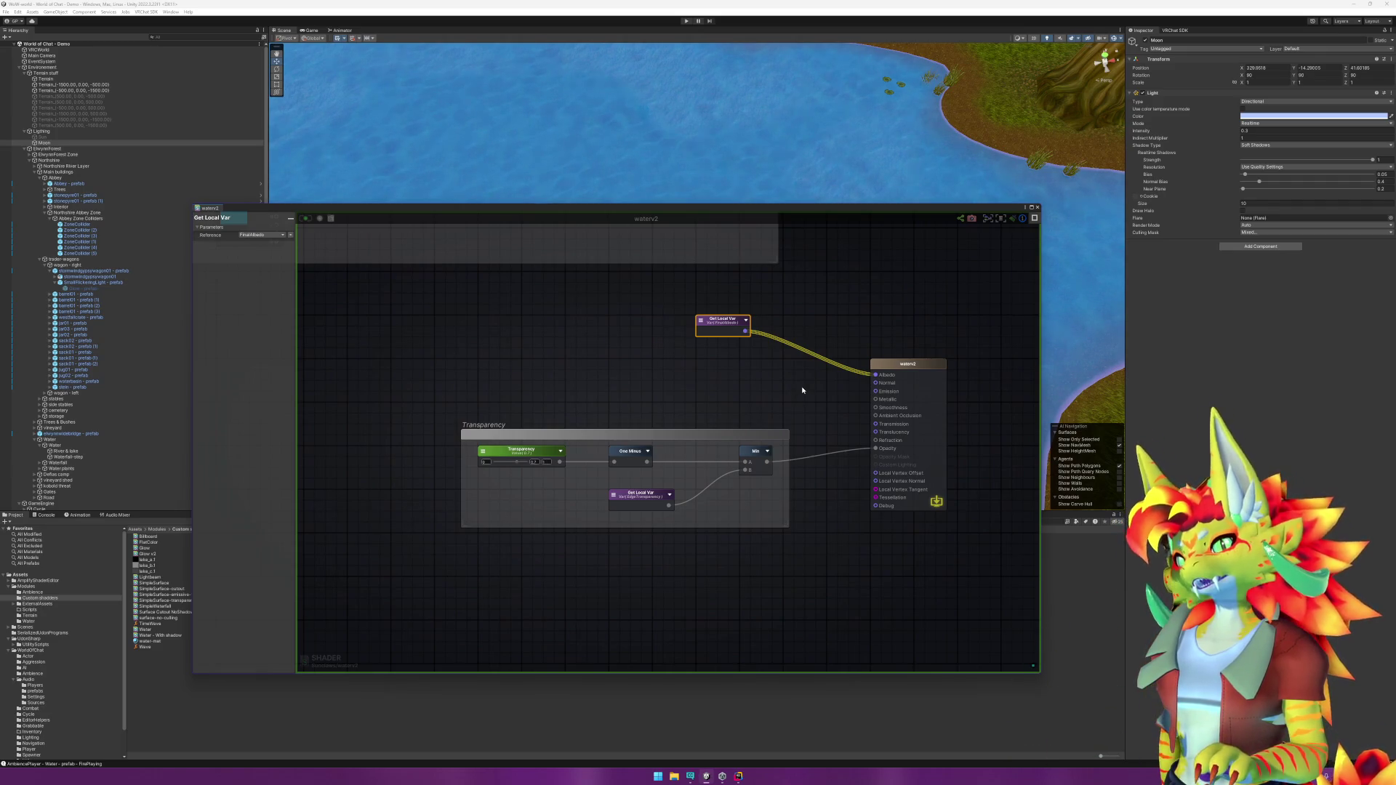
Step: Frame the graph, bring the Edges and Edge Foam groups into view, and move Get Local Var lower
{"action": "key", "text": "f"}
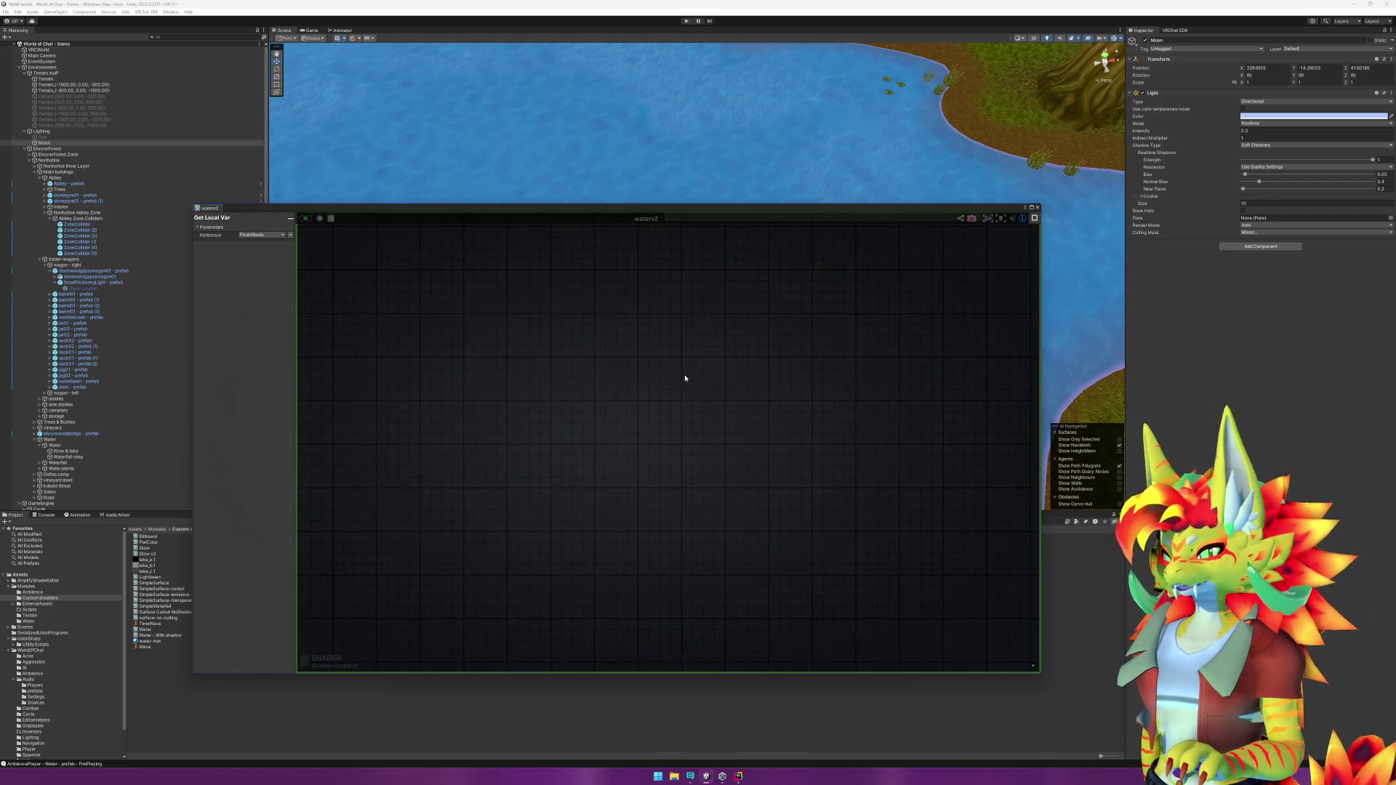
{"action": "scroll", "coordinate": [570, 473], "scroll_direction": "up", "scroll_amount": 5}
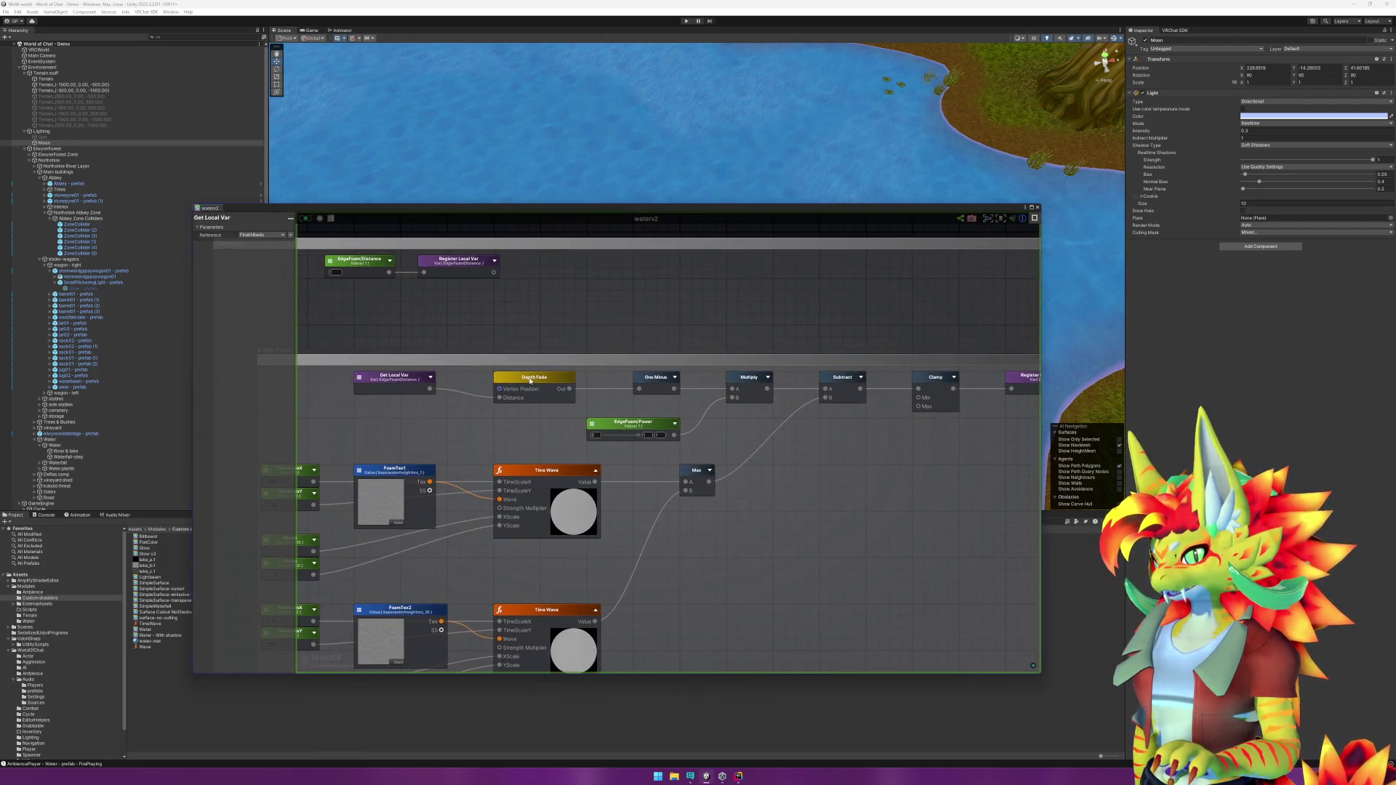
{"action": "left_click", "coordinate": [530, 379]}
{"action": "left_click_drag", "start_coordinate": [530, 379], "coordinate": [683, 404]}
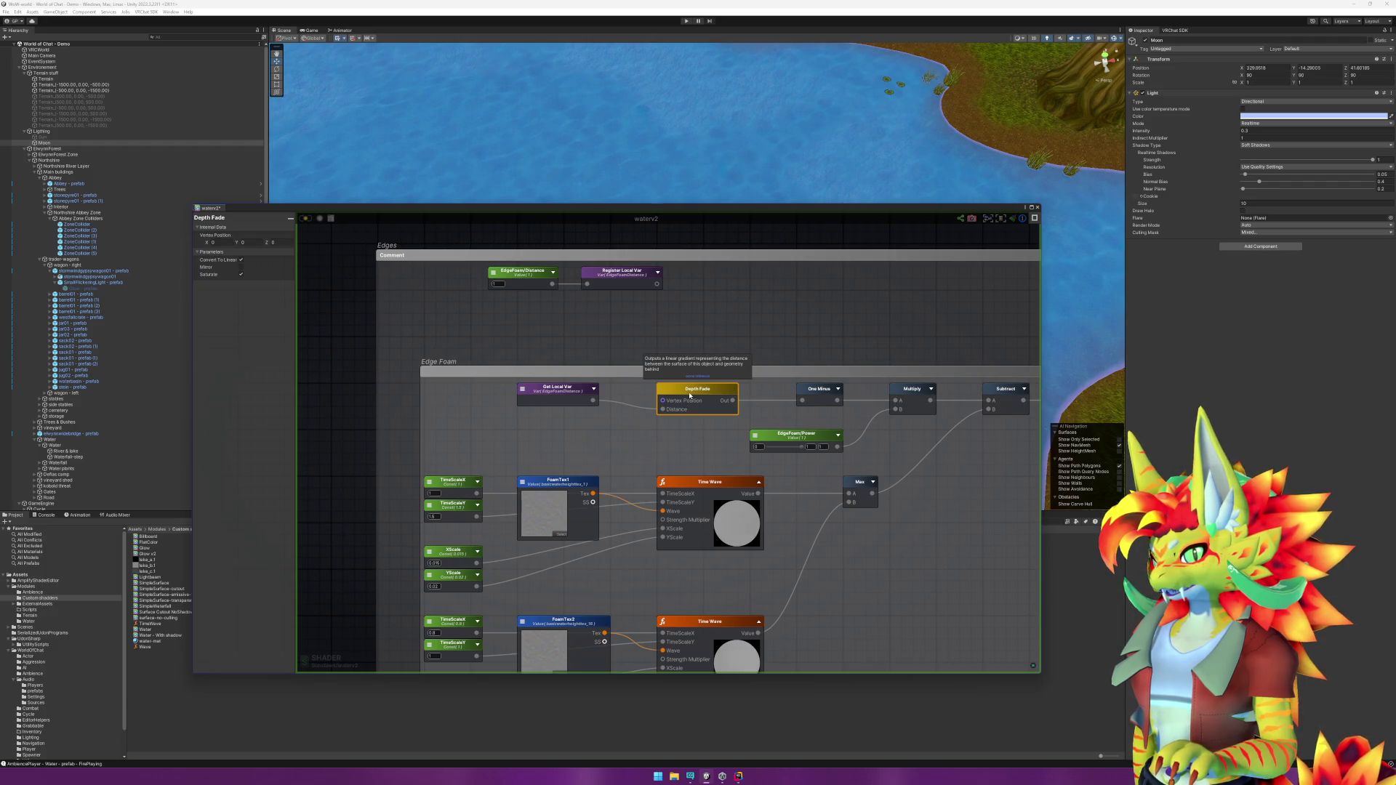
{"action": "left_click_drag", "start_coordinate": [555, 391], "coordinate": [555, 437]}
Step: Add a Vertex Position node just above Get Local Var beside Depth Fade in Edge Foam
{"action": "left_click", "coordinate": [690, 335]}
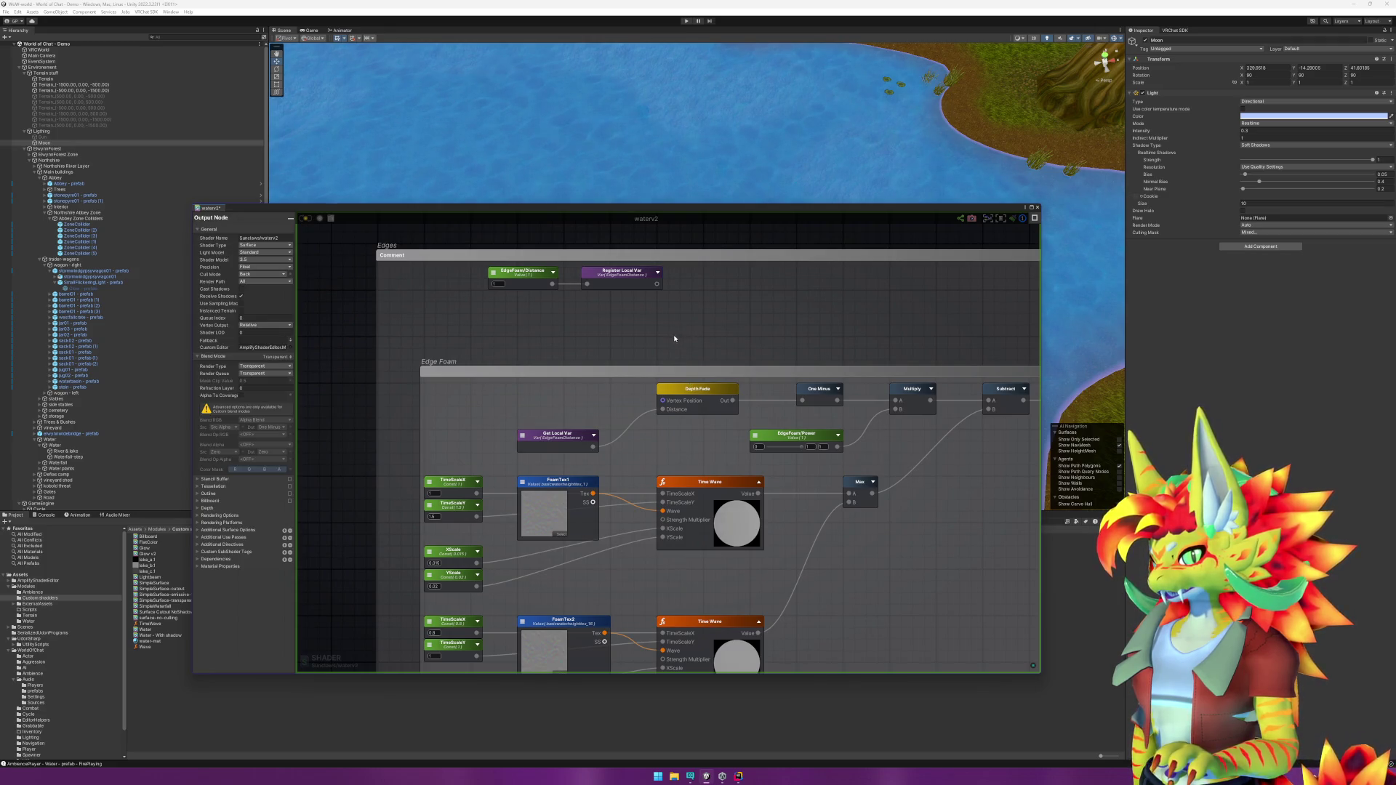
{"action": "right_click", "coordinate": [578, 333]}
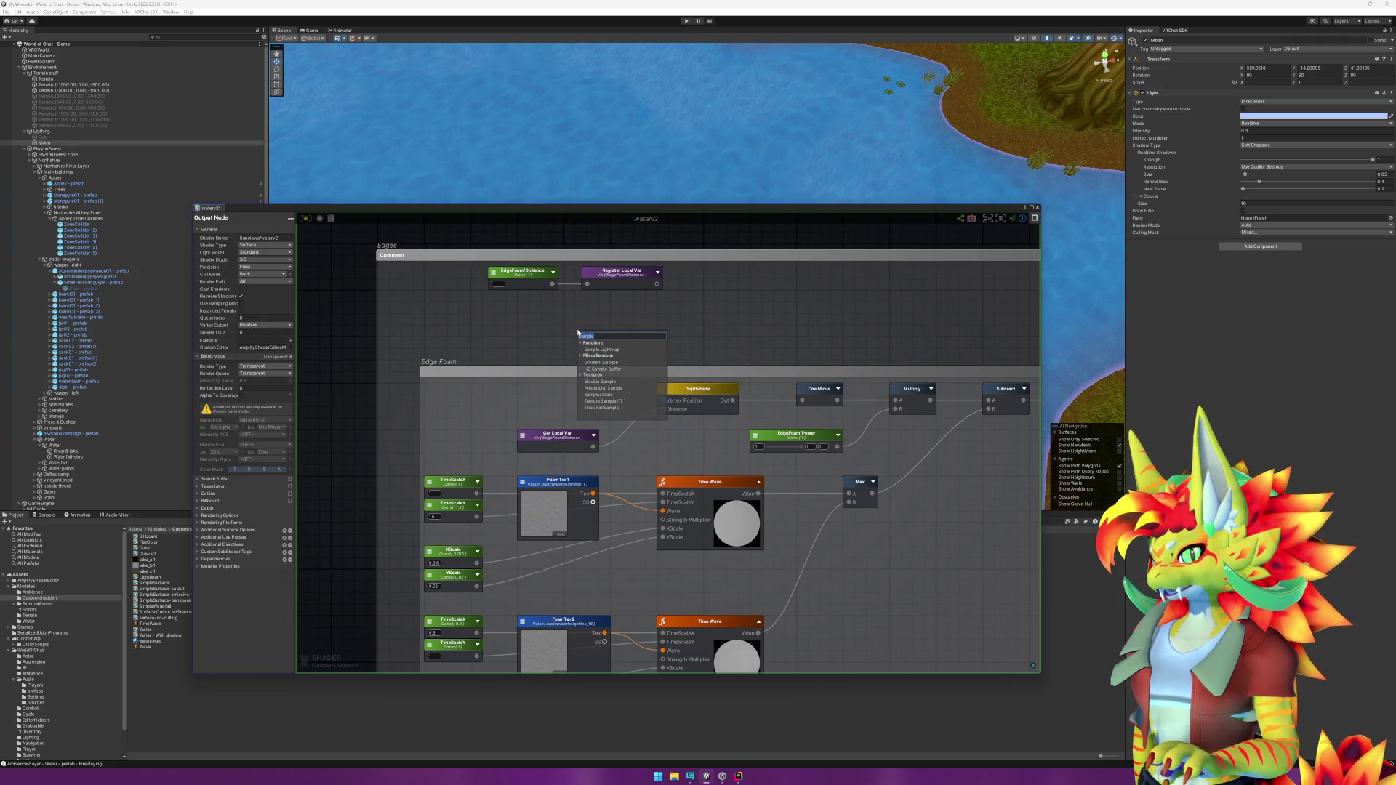
{"action": "type", "text": "vertex"}
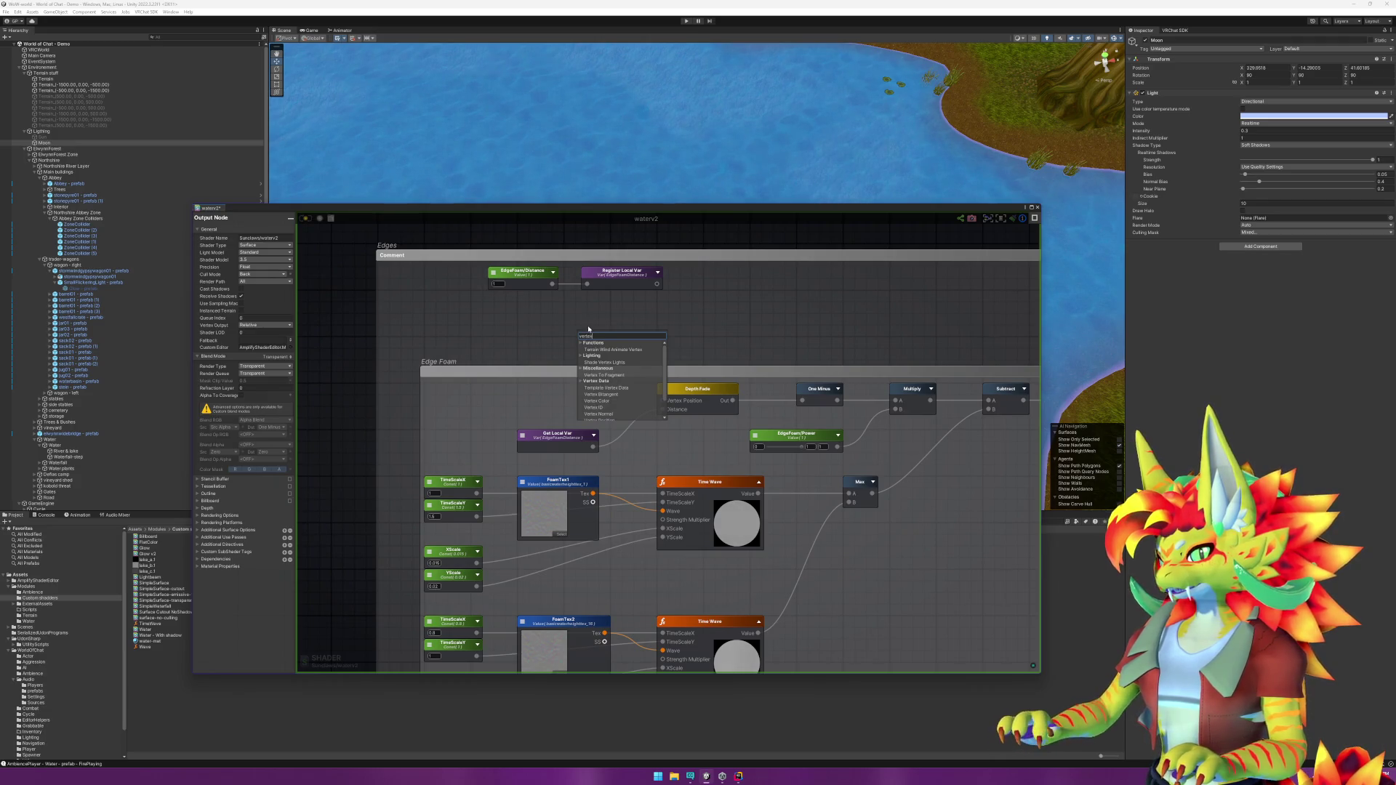
{"action": "scroll", "coordinate": [627, 413], "scroll_direction": "down", "scroll_amount": 1}
{"action": "left_click", "coordinate": [626, 406]}
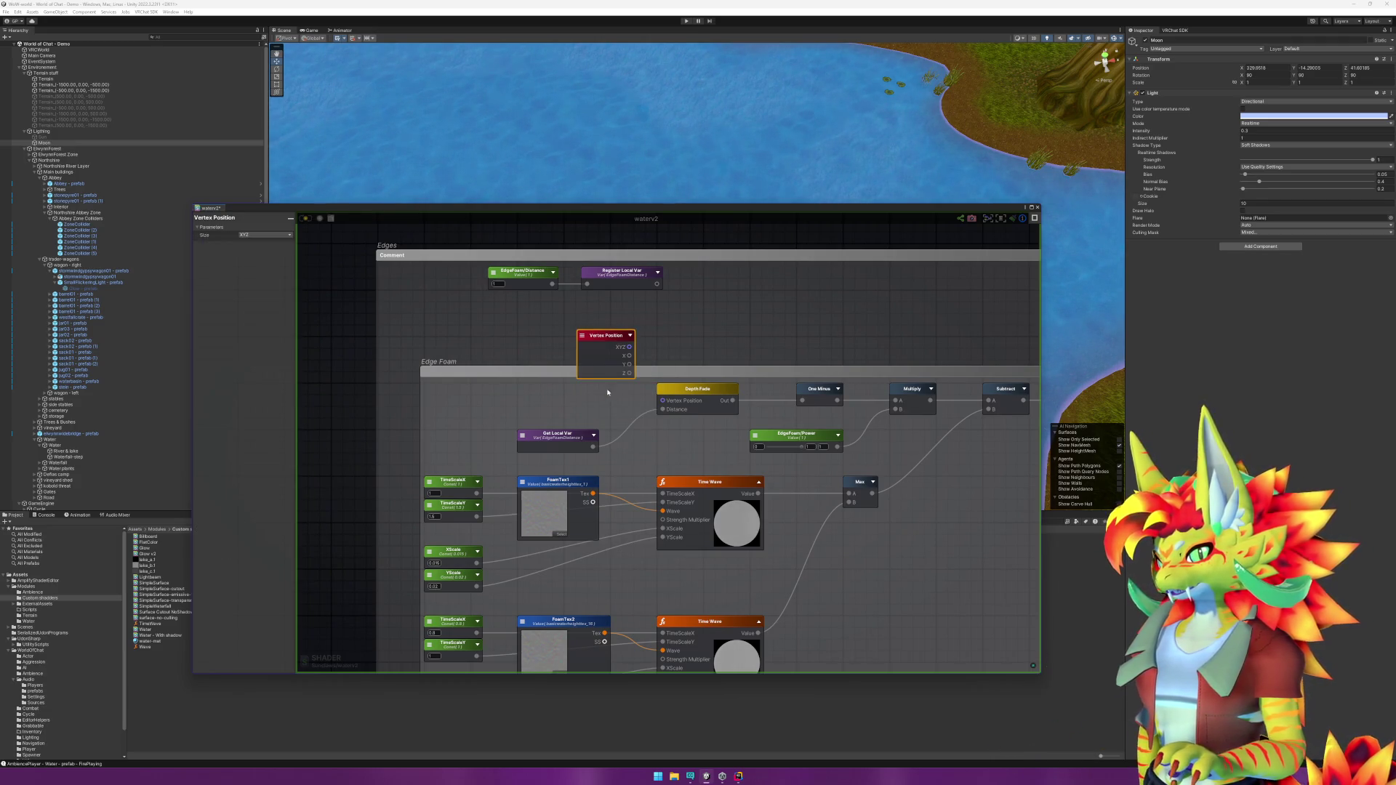
{"action": "left_click_drag", "start_coordinate": [612, 340], "coordinate": [552, 388]}
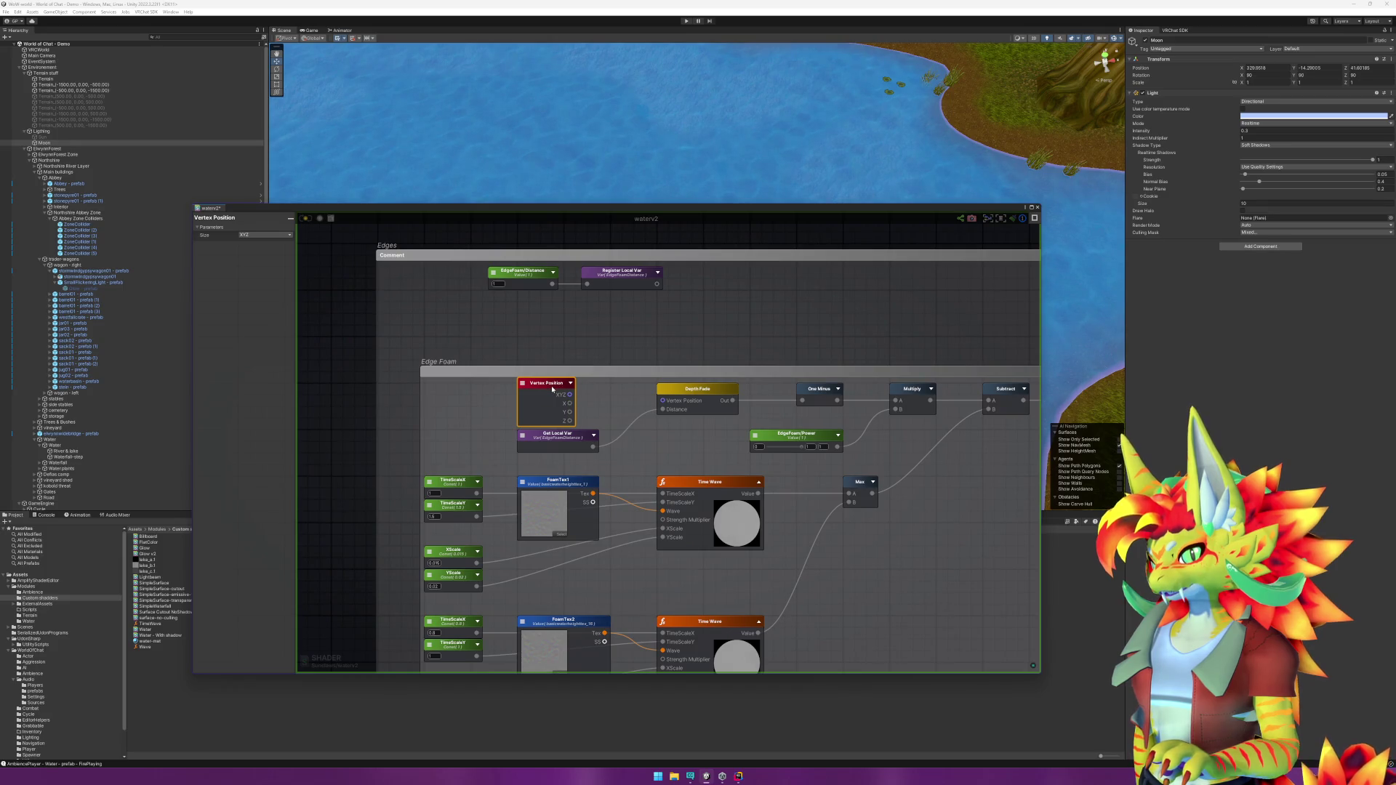
{"action": "left_click_drag", "start_coordinate": [573, 438], "coordinate": [573, 444]}
{"action": "left_click_drag", "start_coordinate": [553, 386], "coordinate": [658, 401]}
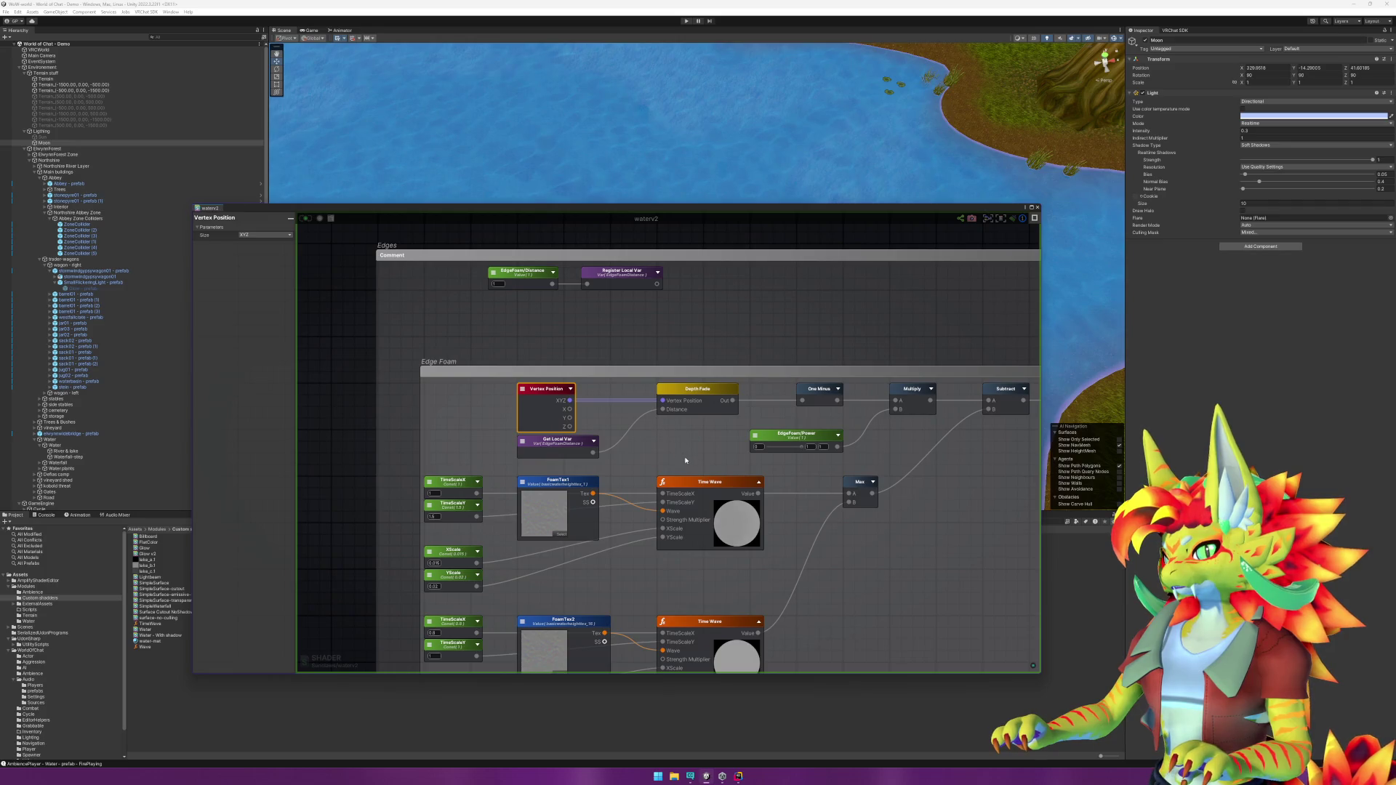
{"action": "scroll", "coordinate": [685, 461], "scroll_direction": "down", "scroll_amount": 3}
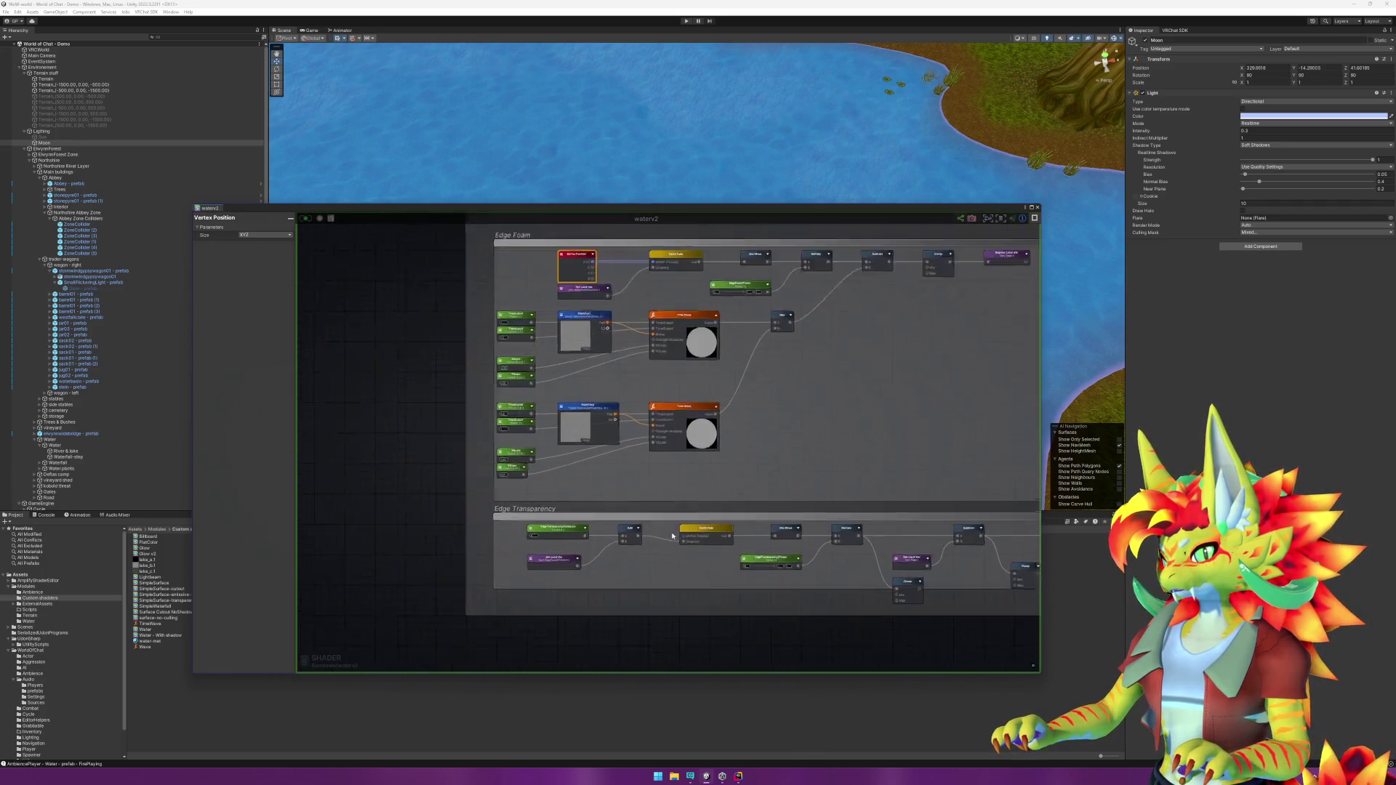
{"action": "scroll", "coordinate": [673, 536], "scroll_direction": "up", "scroll_amount": 2}
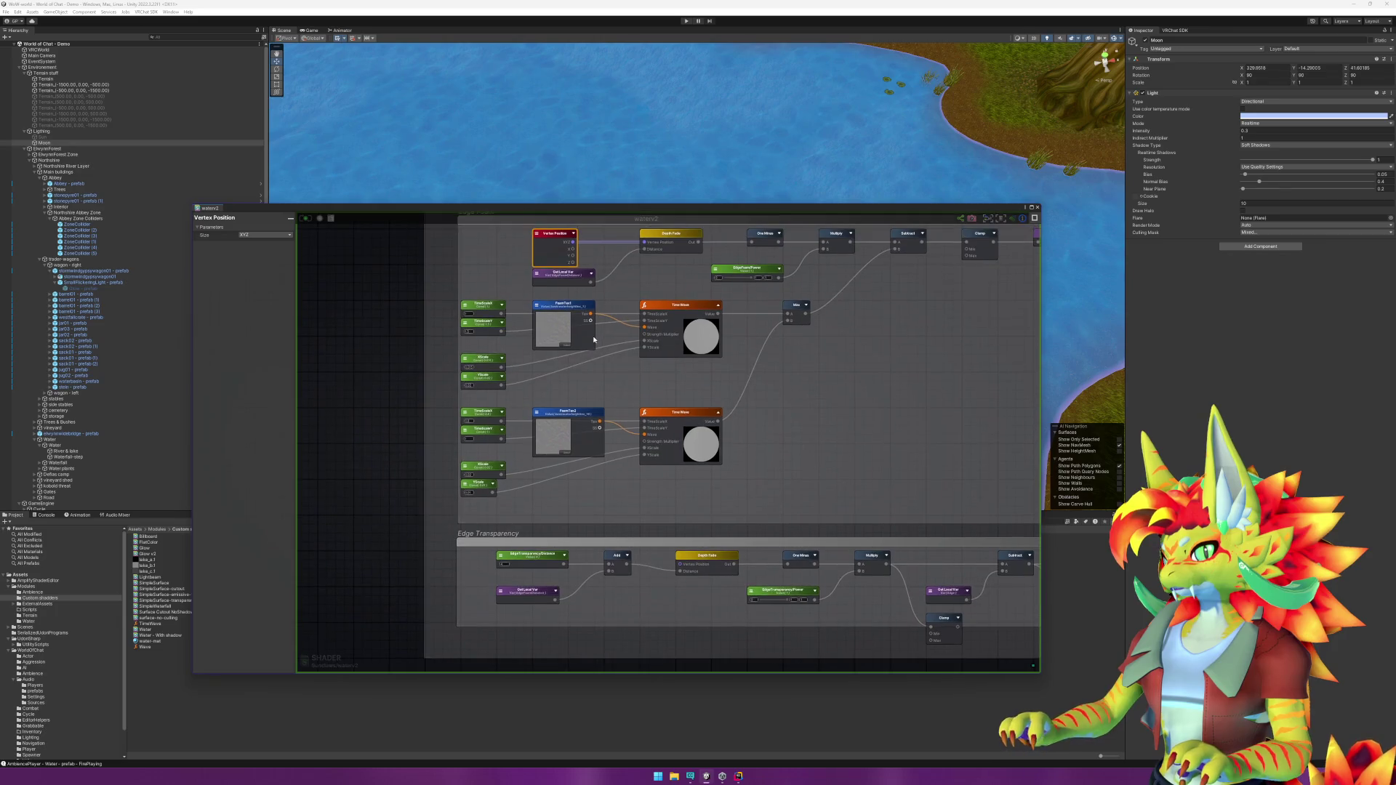
Step: Copy the Vertex Position node into Edge Transparency beside its Depth Fade node
{"action": "left_click", "coordinate": [554, 233]}
{"action": "key", "text": "ctrl+c"}
{"action": "key", "text": "ctrl+v"}
{"action": "mouse_move", "coordinate": [661, 548]}
{"action": "left_mouse_down"}
{"action": "mouse_move", "coordinate": [633, 601]}
{"action": "mouse_move", "coordinate": [681, 565]}
{"action": "left_mouse_up"}
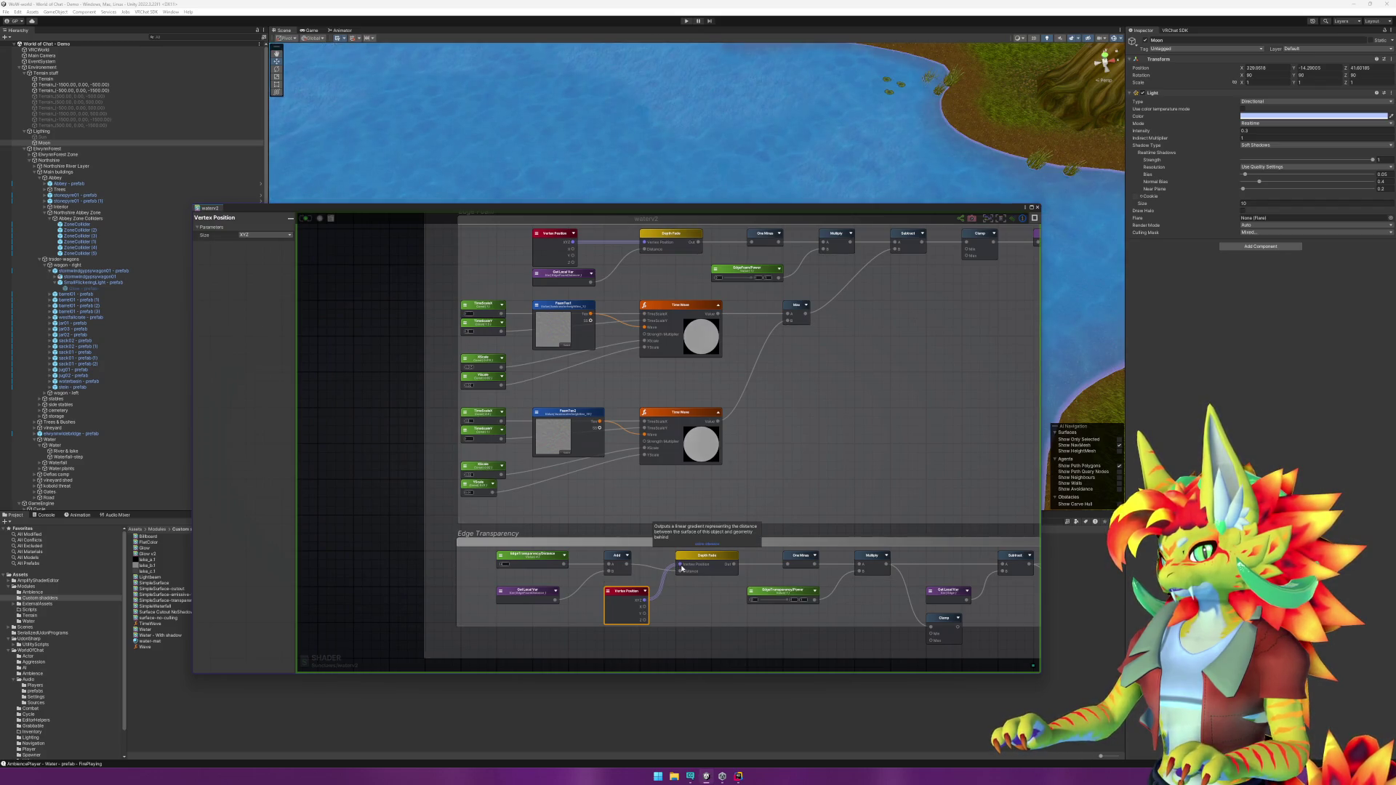
{"action": "scroll", "coordinate": [819, 489], "scroll_direction": "down", "scroll_amount": 2}
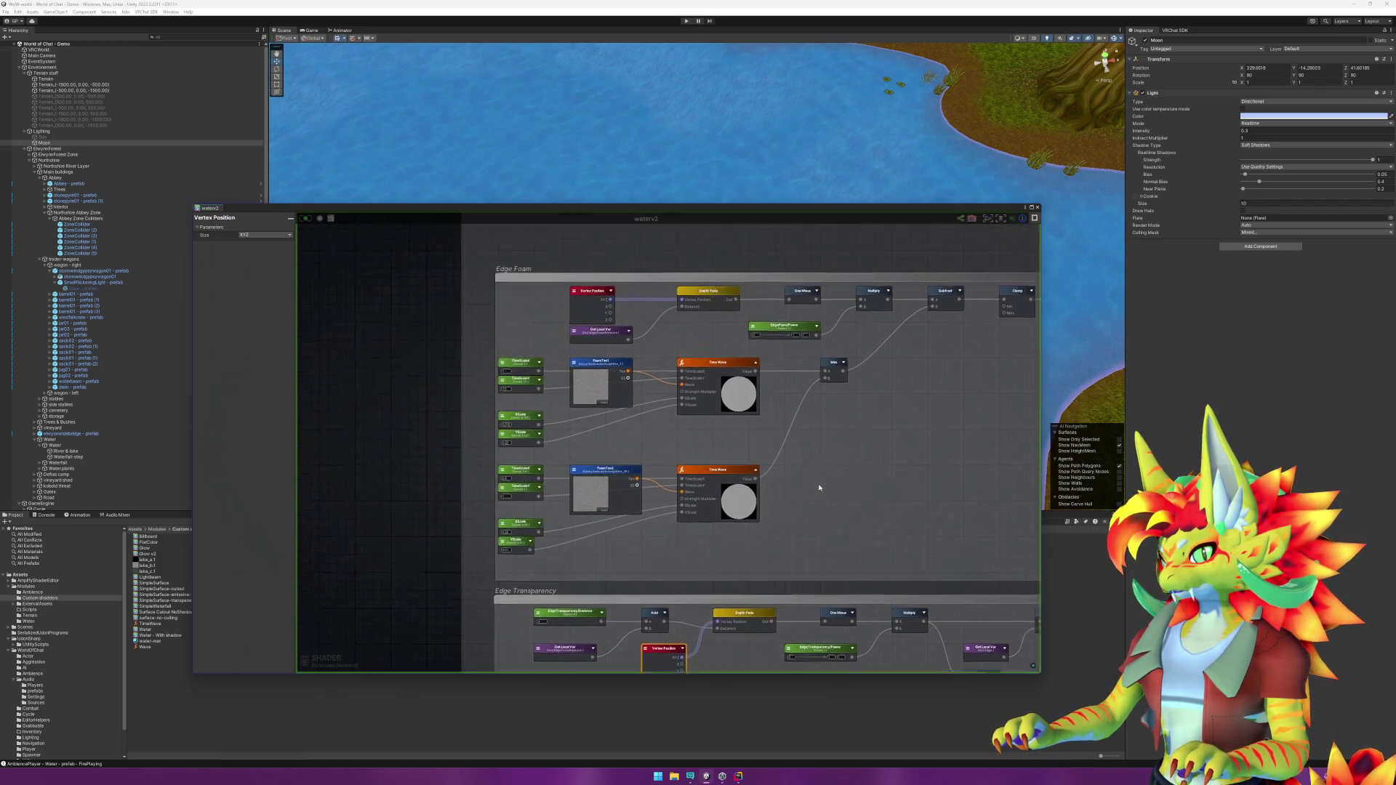
Step: Toggle the Moon object on and off to compare the lighting, leaving it switched off
{"action": "scroll", "coordinate": [681, 591], "scroll_direction": "up", "scroll_amount": 2}
{"action": "scroll", "coordinate": [681, 591], "scroll_direction": "down", "scroll_amount": 2}
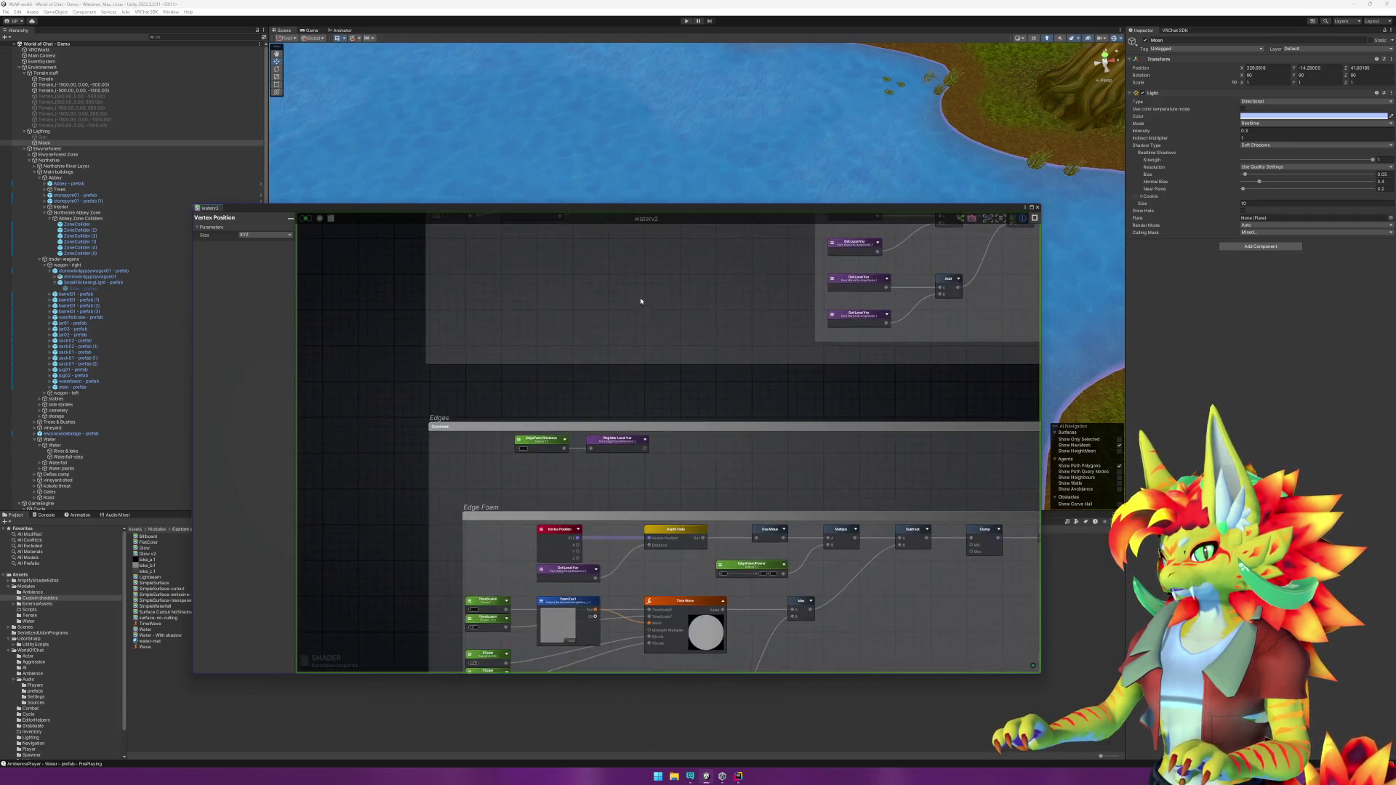
{"action": "scroll", "coordinate": [710, 430], "scroll_direction": "up", "scroll_amount": 2}
{"action": "left_click", "coordinate": [1145, 41]}
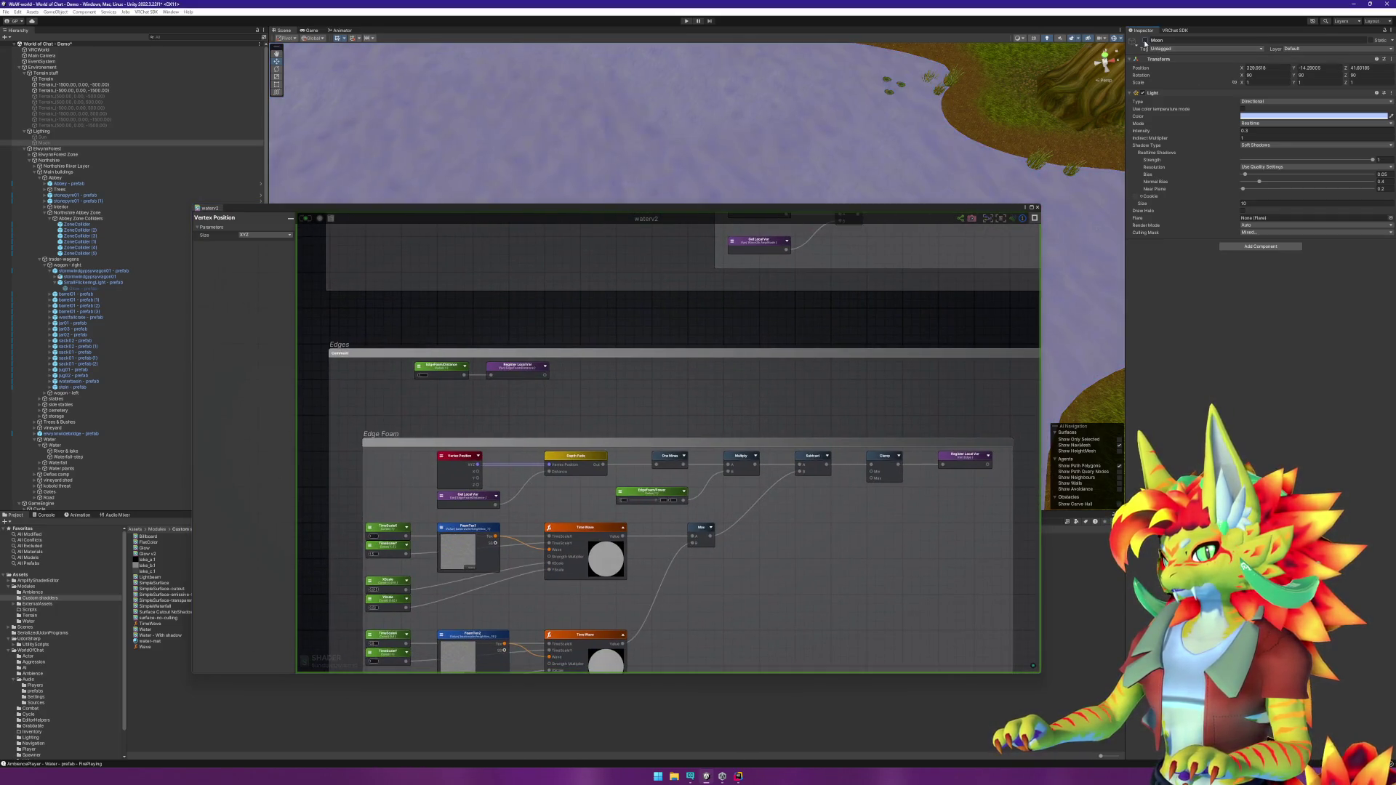
{"action": "left_click", "coordinate": [1145, 42]}
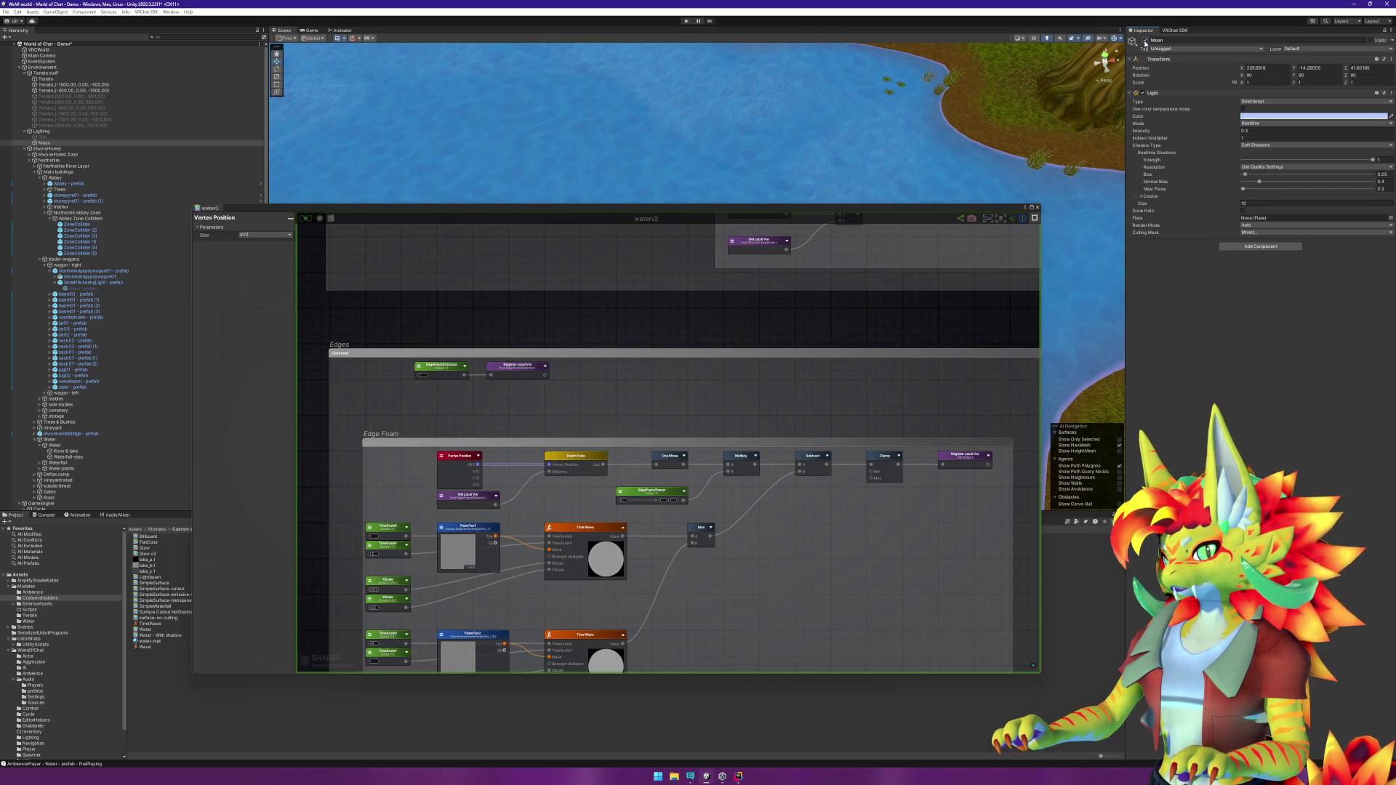
{"action": "left_click", "coordinate": [1146, 43]}
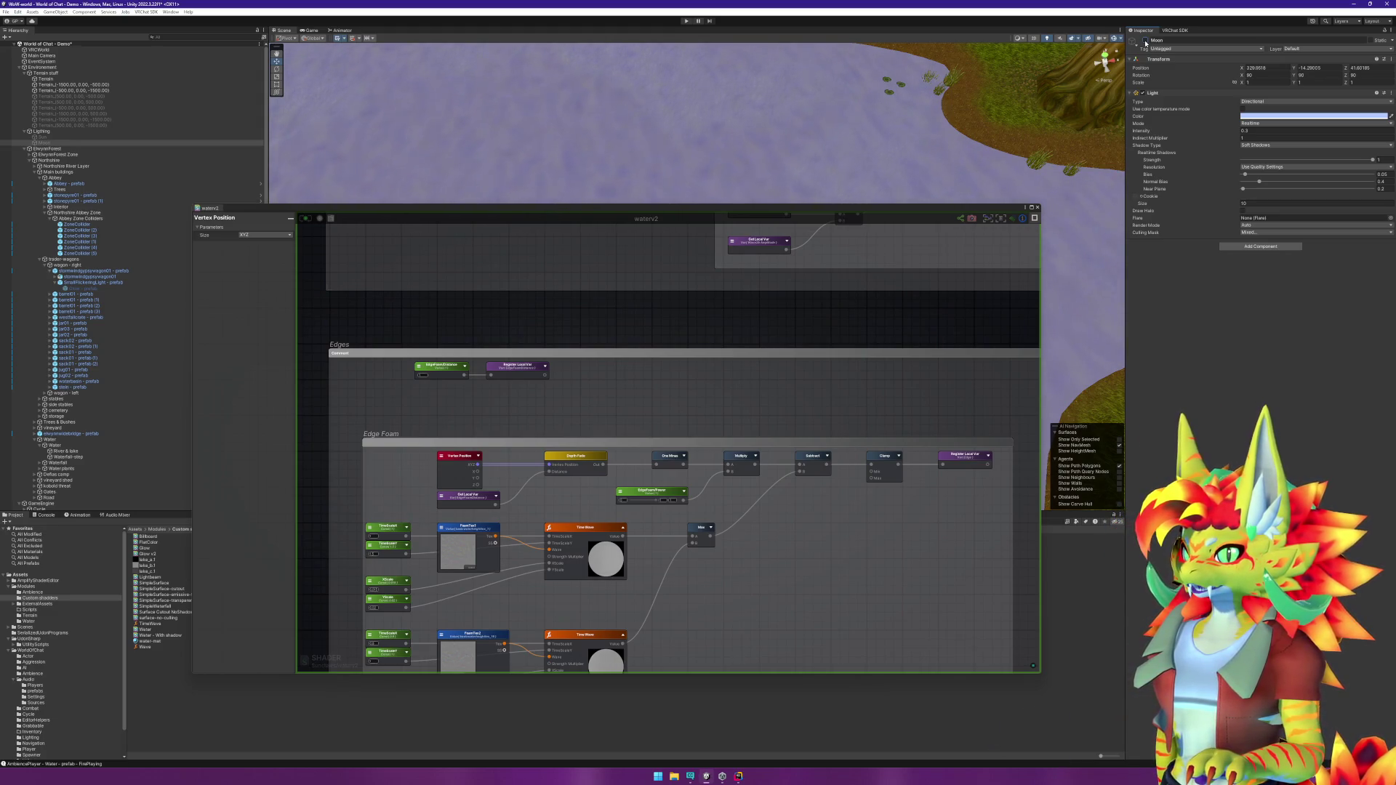
{"action": "left_click", "coordinate": [1146, 42]}
{"action": "left_click", "coordinate": [1146, 42]}
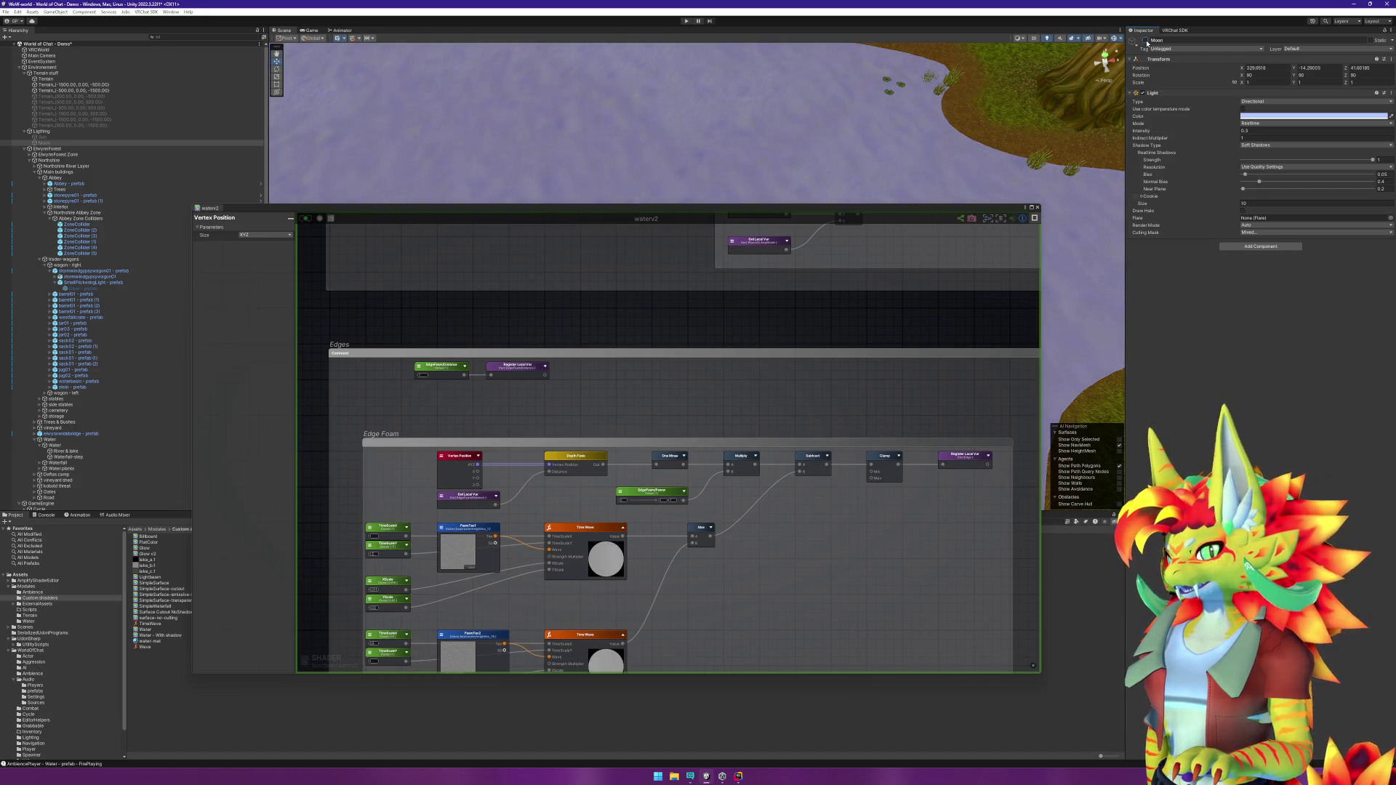
{"action": "left_click", "coordinate": [1146, 42]}
{"action": "left_click", "coordinate": [1145, 42]}
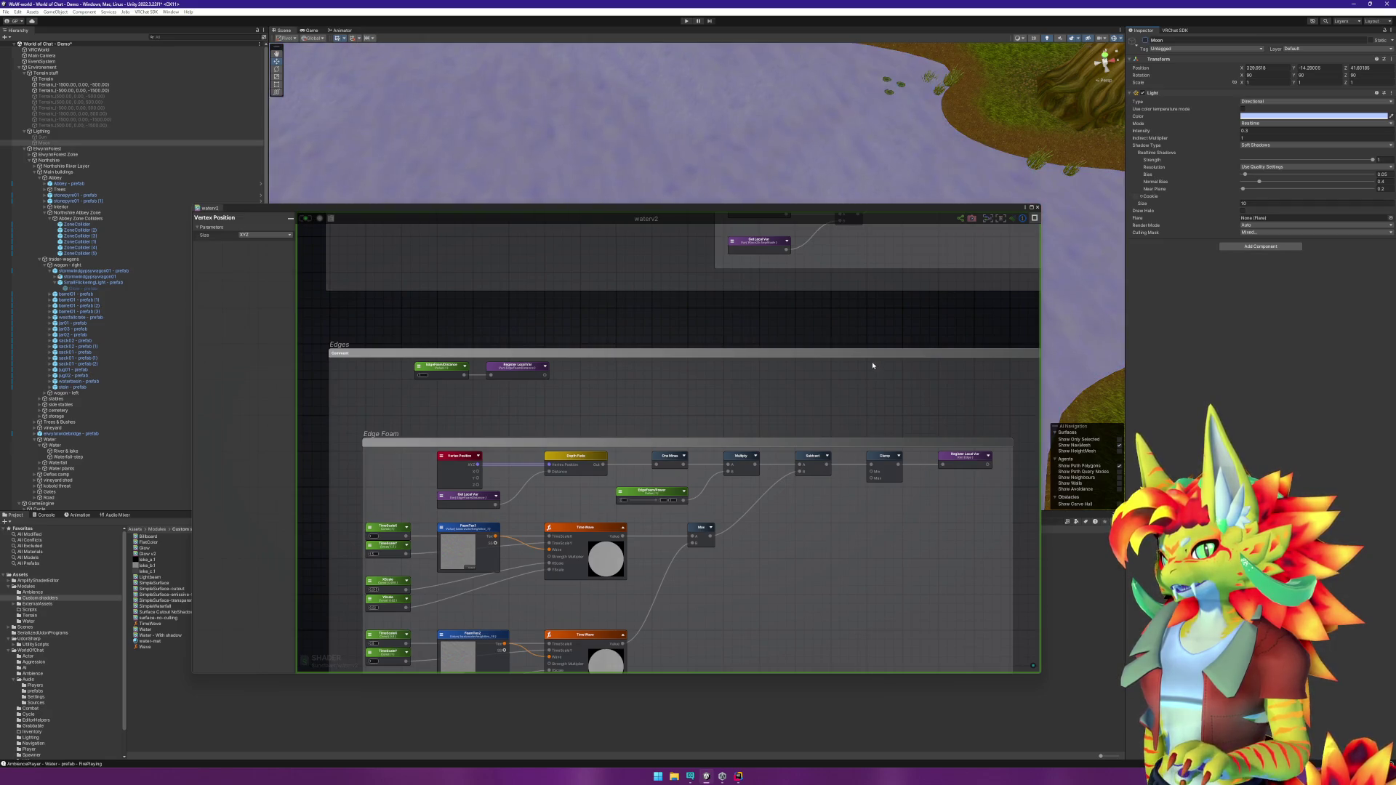
{"action": "scroll", "coordinate": [773, 499], "scroll_direction": "down", "scroll_amount": 3}
{"action": "scroll", "coordinate": [758, 494], "scroll_direction": "up", "scroll_amount": 3}
{"action": "scroll", "coordinate": [759, 493], "scroll_direction": "down", "scroll_amount": 5}
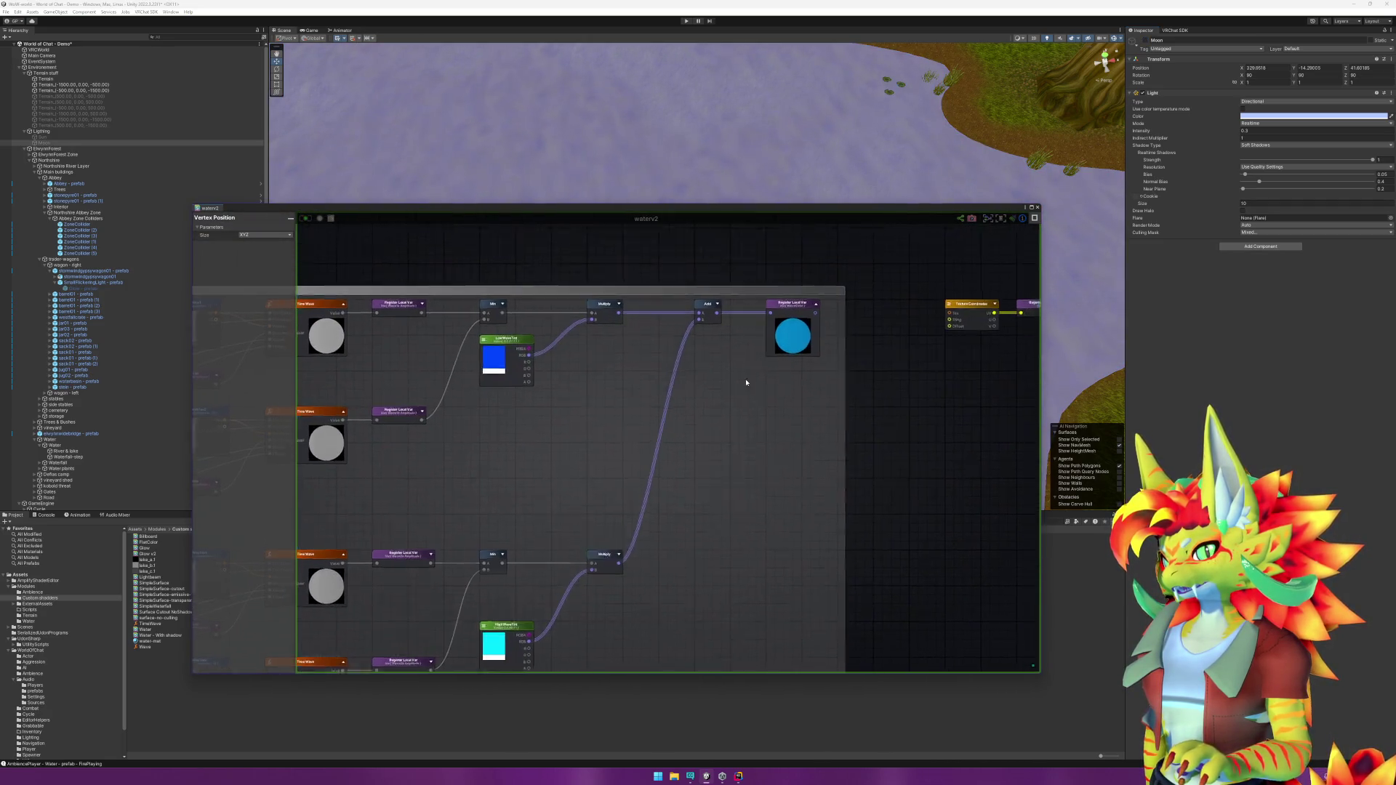
Step: Try routing the Min result into Albedo, save the shader, then disconnect it again
{"action": "left_click_drag", "start_coordinate": [720, 455], "coordinate": [520, 290]}
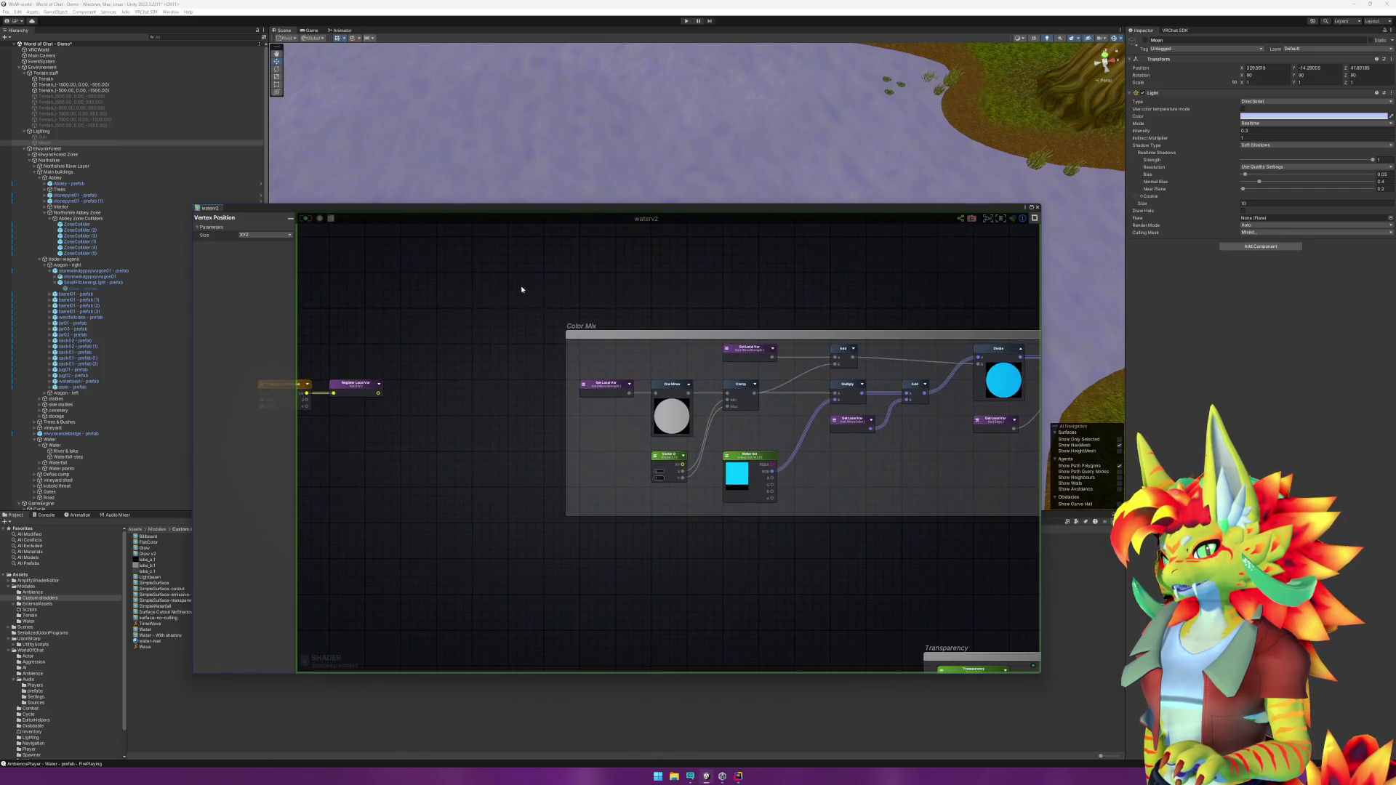
{"action": "mouse_move", "coordinate": [936, 571]}
{"action": "left_mouse_down"}
{"action": "mouse_move", "coordinate": [795, 378]}
{"action": "mouse_move", "coordinate": [479, 393]}
{"action": "left_mouse_up"}
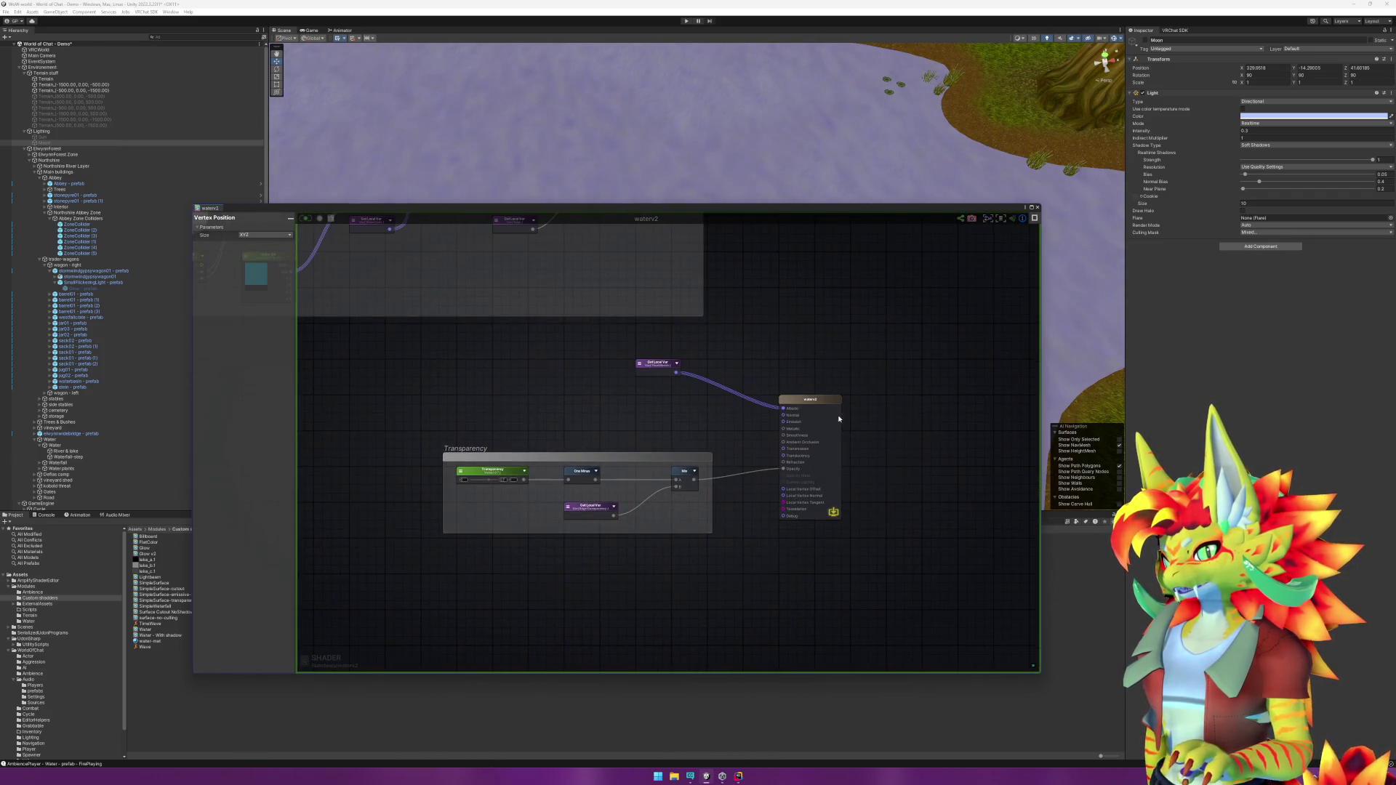
{"action": "scroll", "coordinate": [766, 436], "scroll_direction": "up", "scroll_amount": 2}
{"action": "left_click_drag", "start_coordinate": [672, 493], "coordinate": [787, 400]}
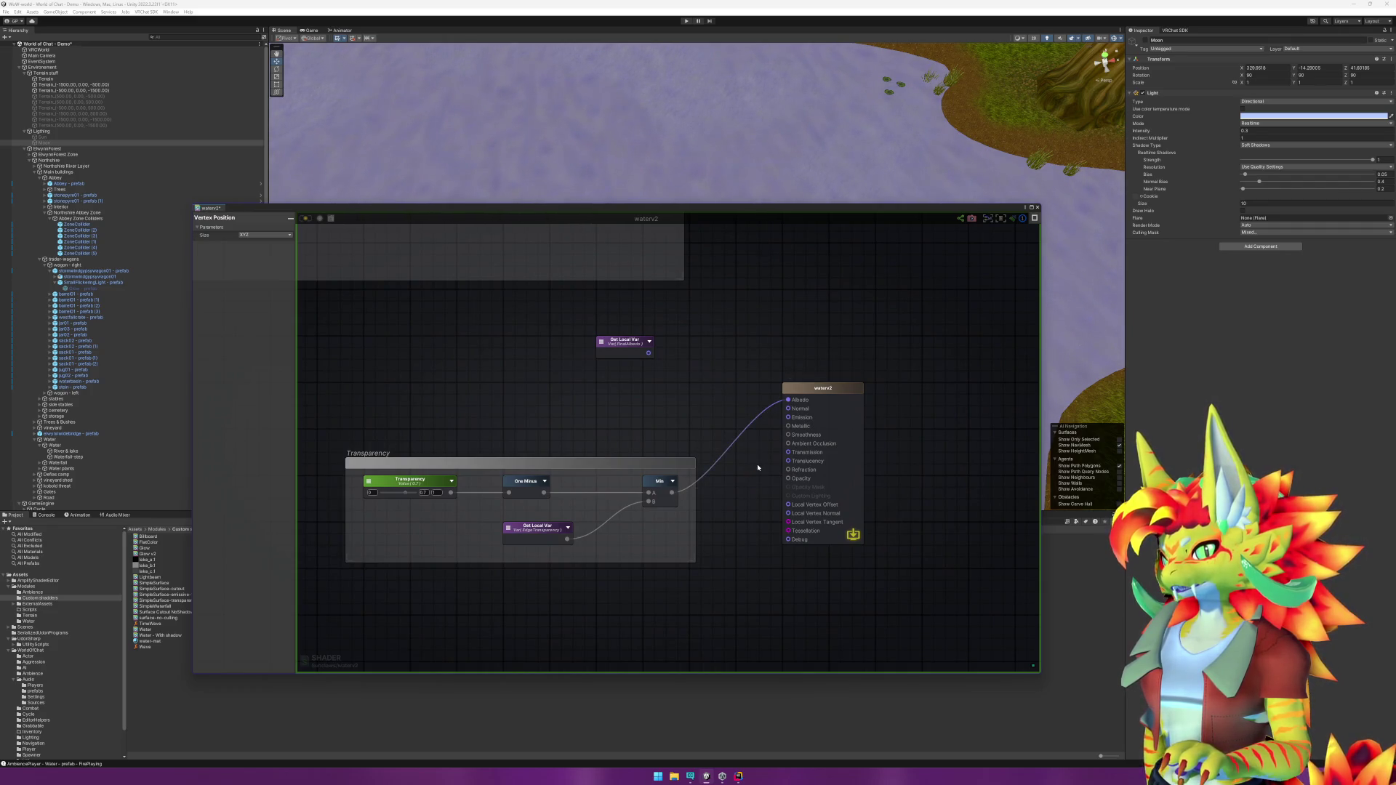
{"action": "key", "text": "ctrl+s"}
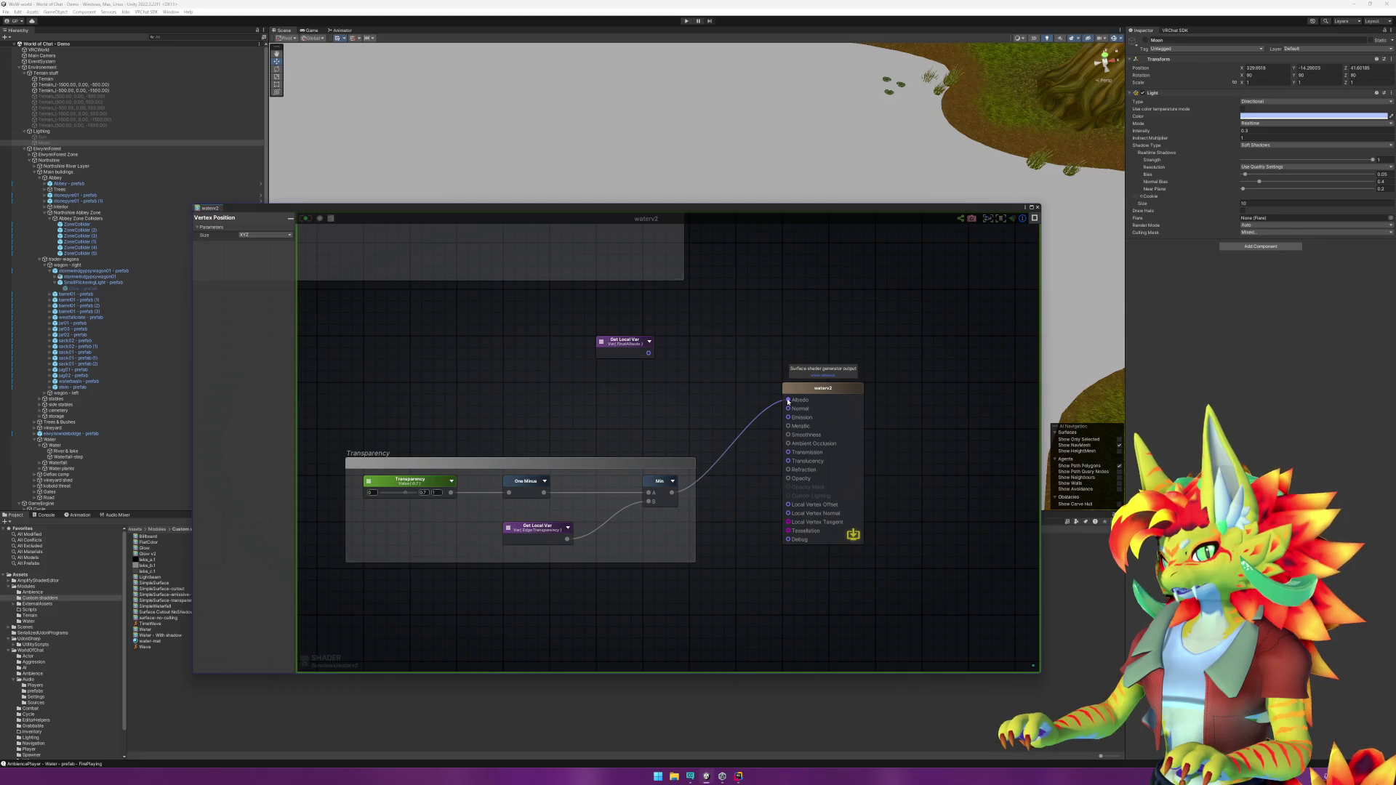
{"action": "mouse_move", "coordinate": [788, 401]}
{"action": "left_mouse_down"}
{"action": "mouse_move", "coordinate": [695, 390]}
{"action": "mouse_move", "coordinate": [788, 400]}
{"action": "left_mouse_up"}
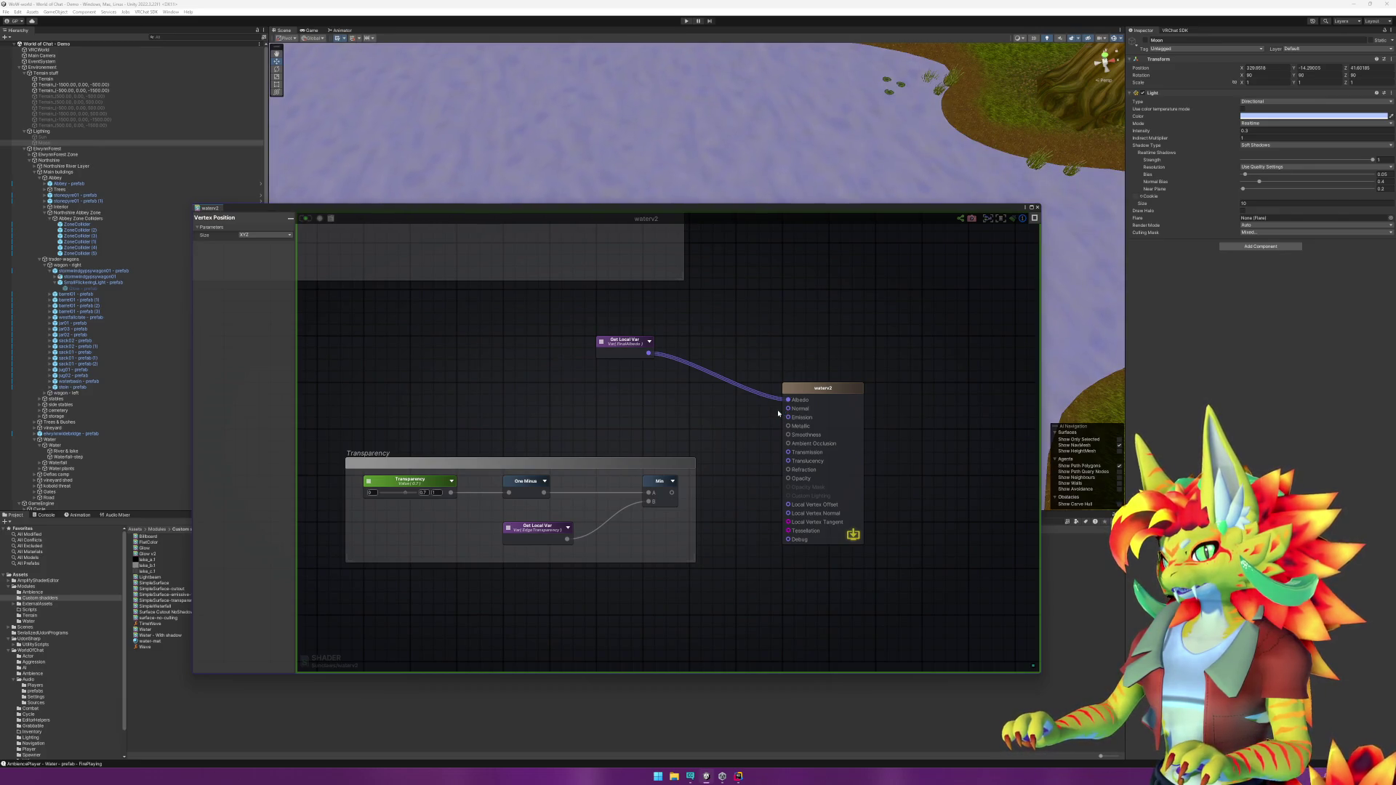
Step: Wire the Get Local Var output into waterv2's Emission input as well
{"action": "left_click_drag", "start_coordinate": [667, 395], "coordinate": [759, 477]}
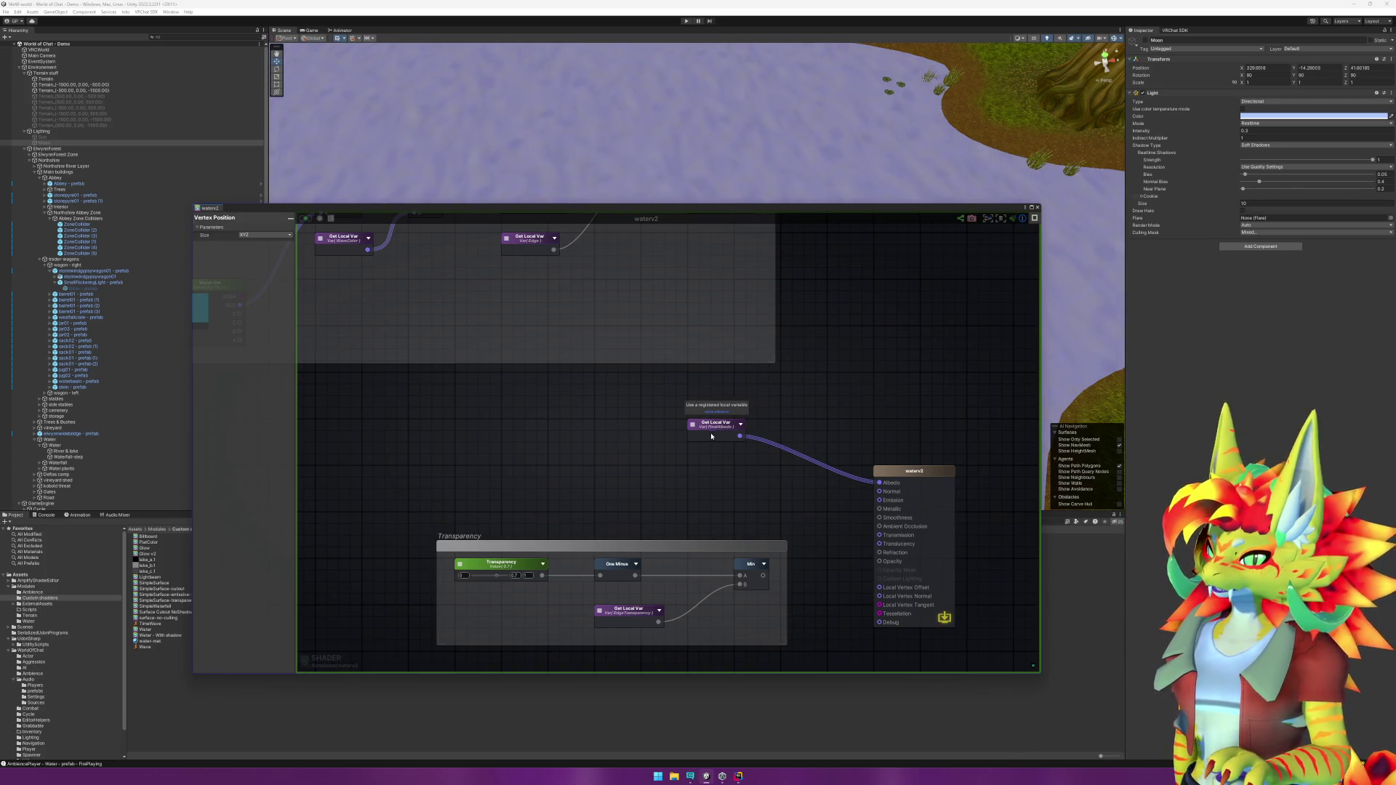
{"action": "mouse_move", "coordinate": [739, 436]}
{"action": "left_mouse_down"}
{"action": "mouse_move", "coordinate": [879, 500]}
{"action": "mouse_move", "coordinate": [839, 462]}
{"action": "left_mouse_up"}
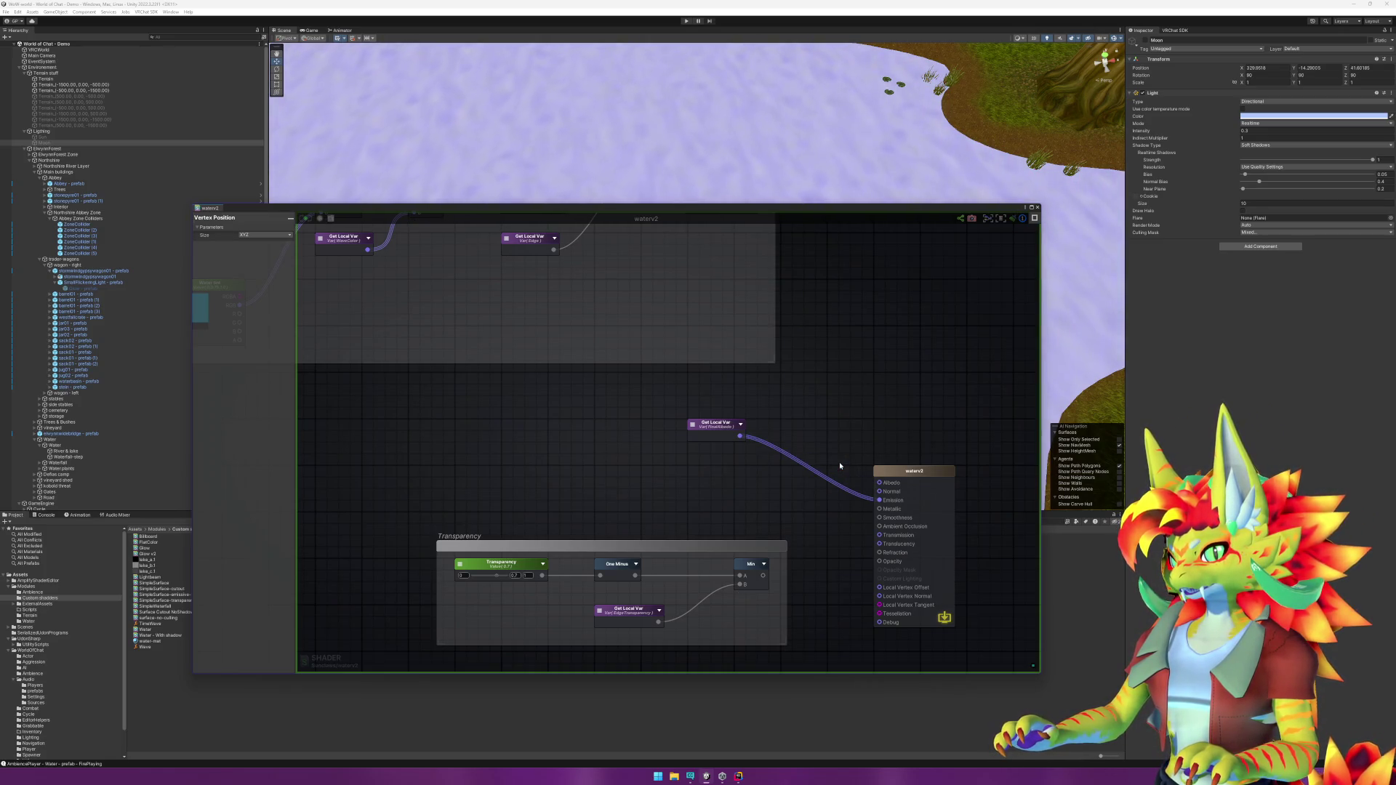
{"action": "scroll", "coordinate": [666, 181], "scroll_direction": "up", "scroll_amount": 5}
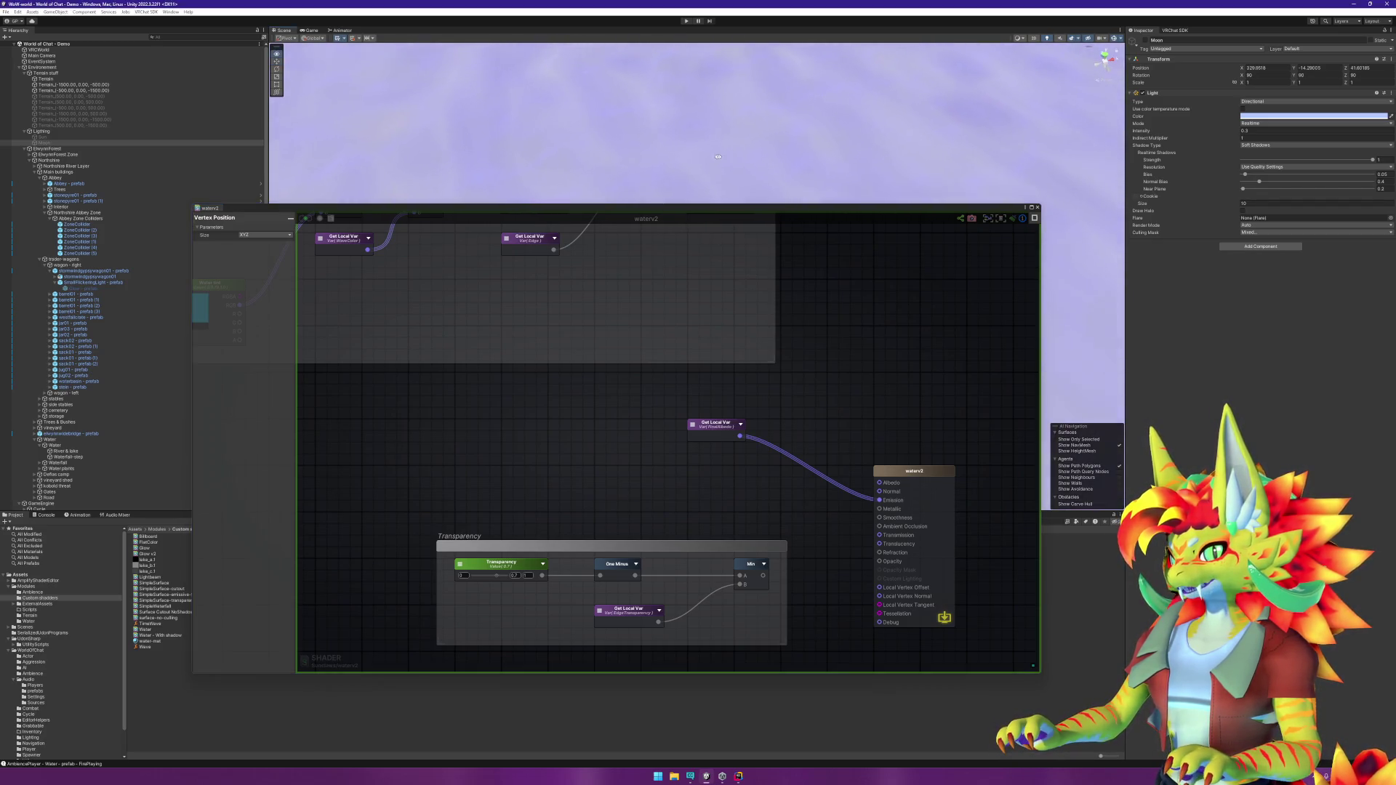
{"action": "mouse_move", "coordinate": [974, 182]}
{"action": "left_mouse_down"}
{"action": "mouse_move", "coordinate": [795, 110]}
{"action": "mouse_move", "coordinate": [735, 158]}
{"action": "left_mouse_up"}
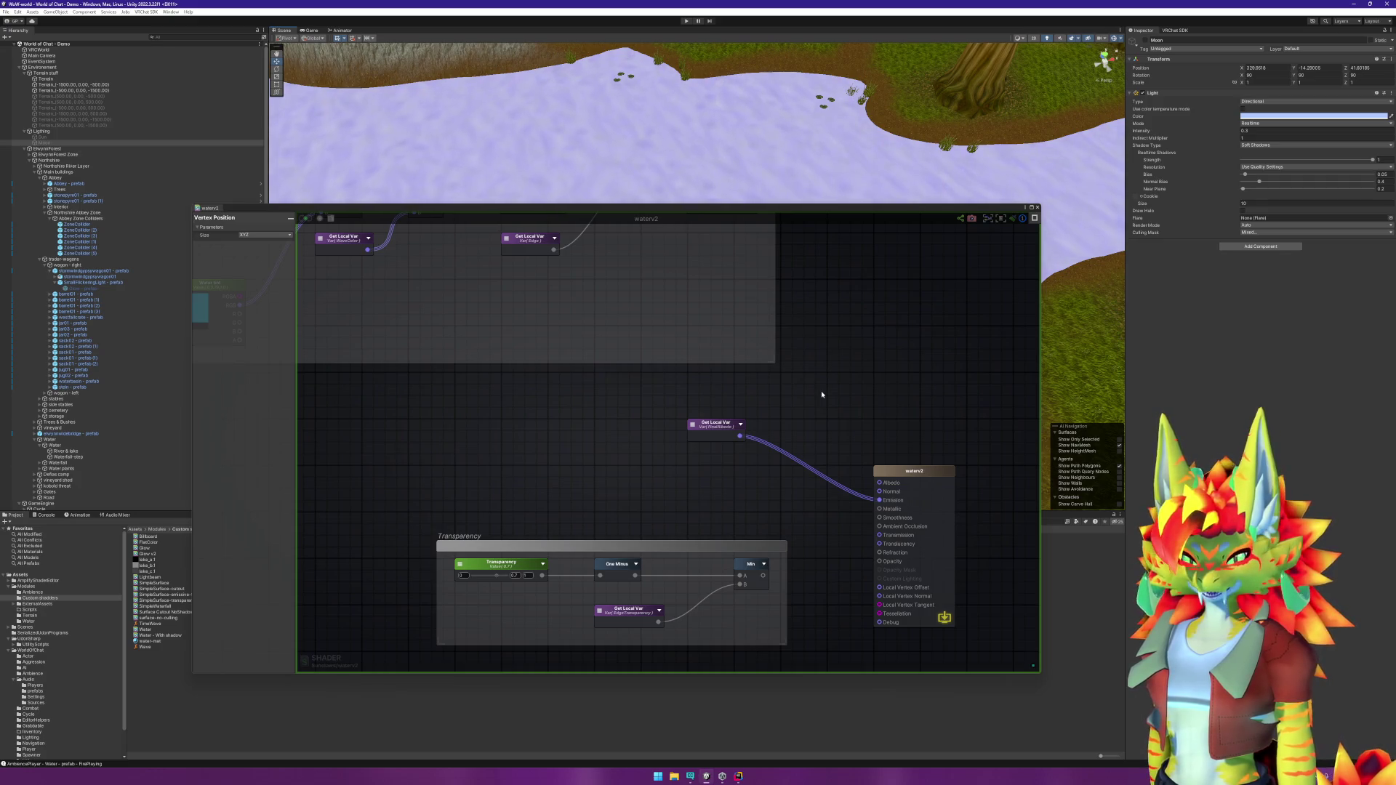
Step: Check the Max and Edge previews in Color Mix and connect Add into Max input A
{"action": "key", "text": "f"}
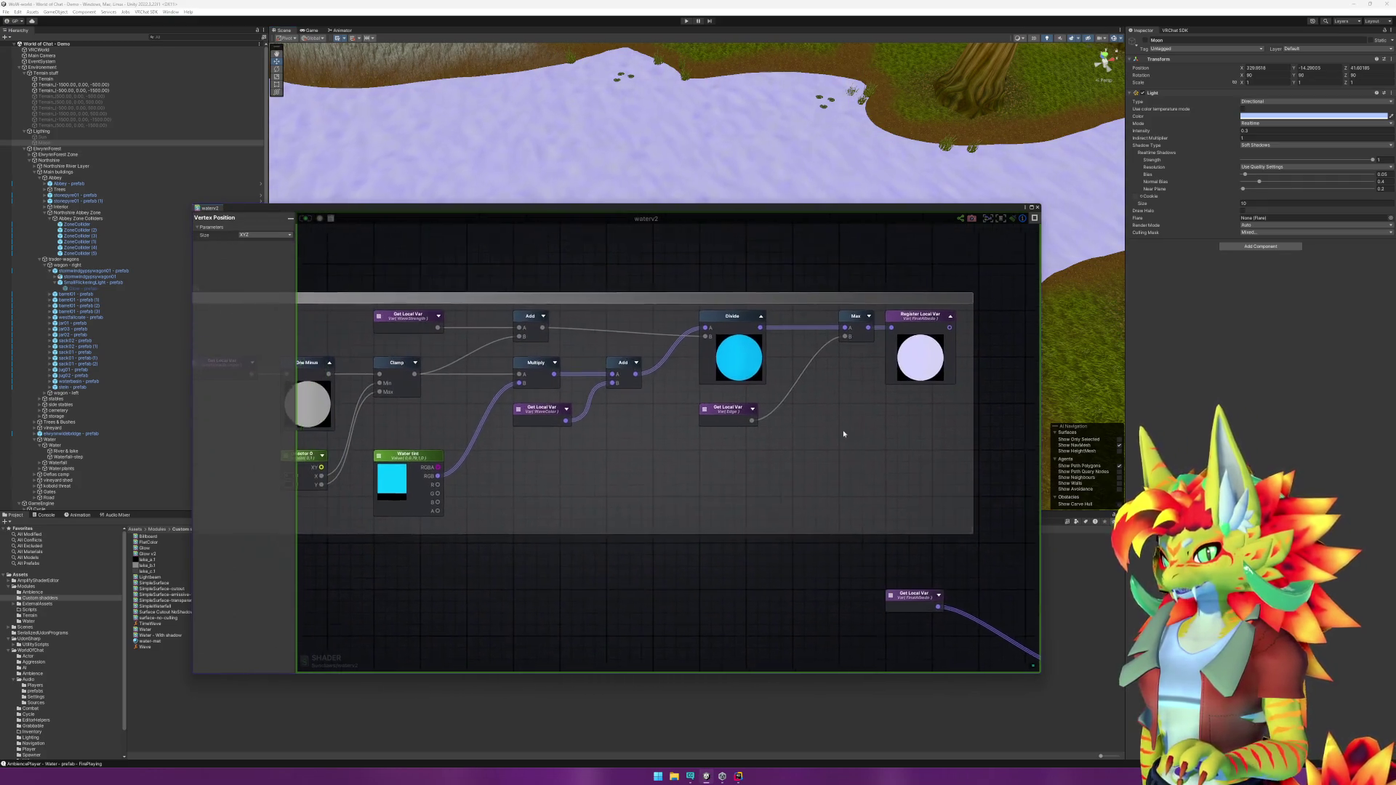
{"action": "left_click_drag", "start_coordinate": [823, 425], "coordinate": [876, 456]}
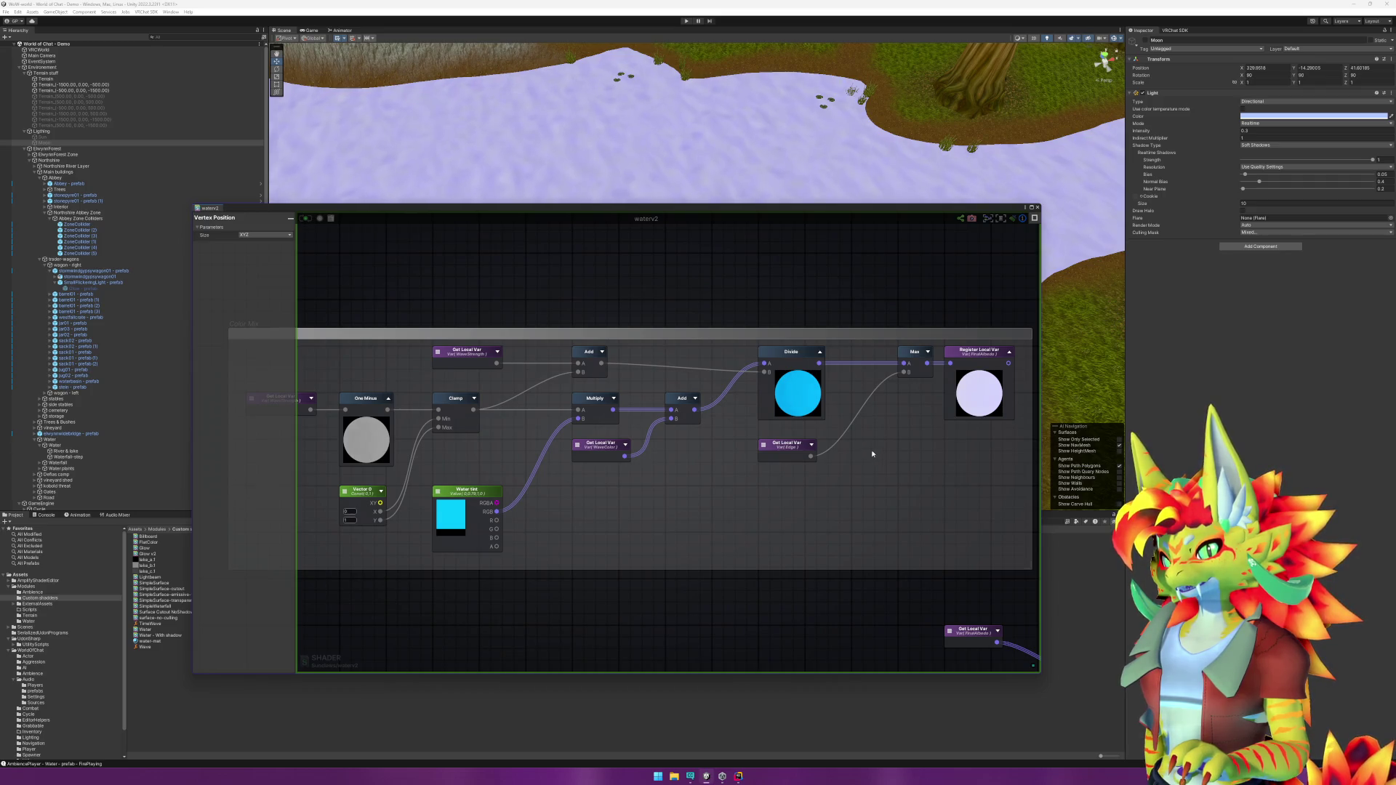
{"action": "left_click", "coordinate": [928, 353]}
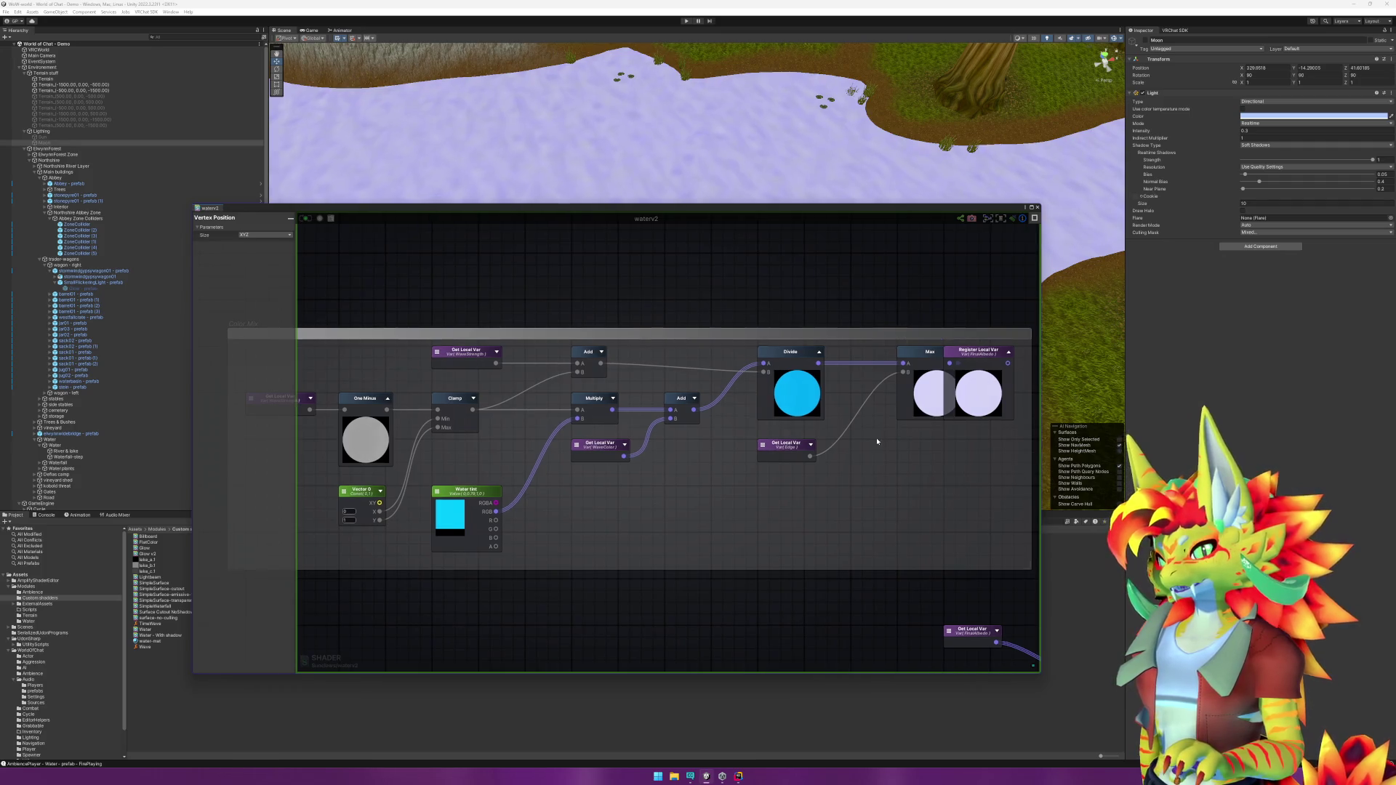
{"action": "left_click_drag", "start_coordinate": [882, 442], "coordinate": [817, 451]}
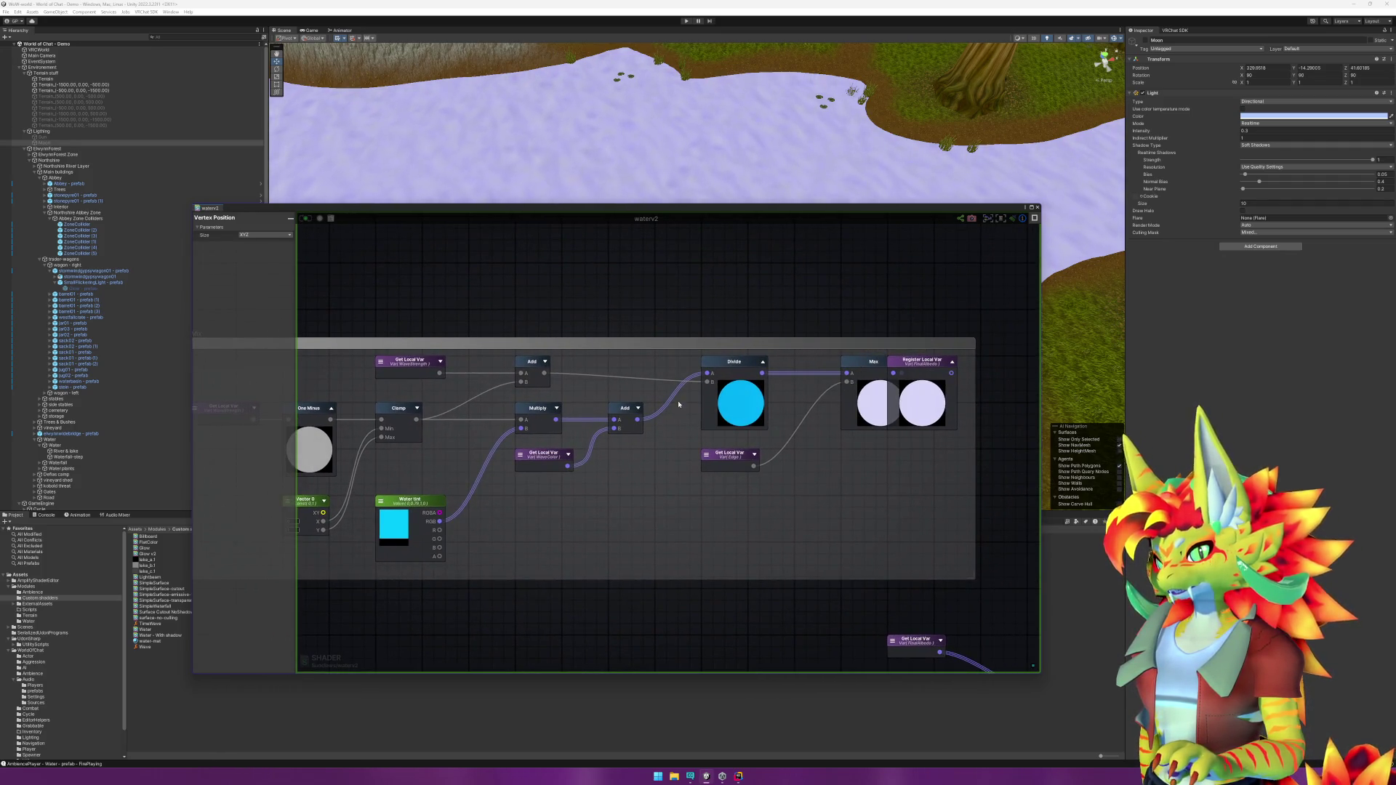
{"action": "left_click", "coordinate": [863, 365]}
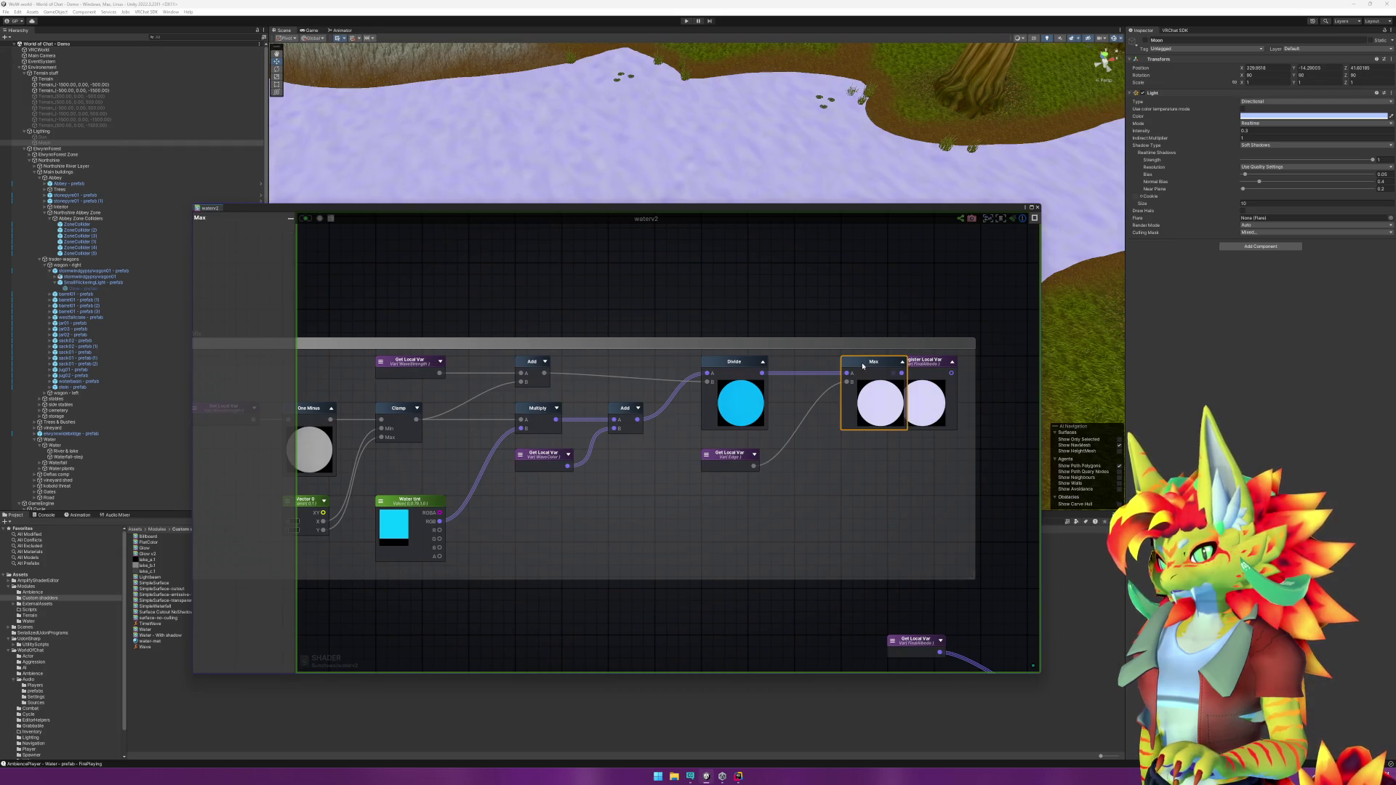
{"action": "left_click", "coordinate": [903, 363]}
{"action": "left_click", "coordinate": [755, 454]}
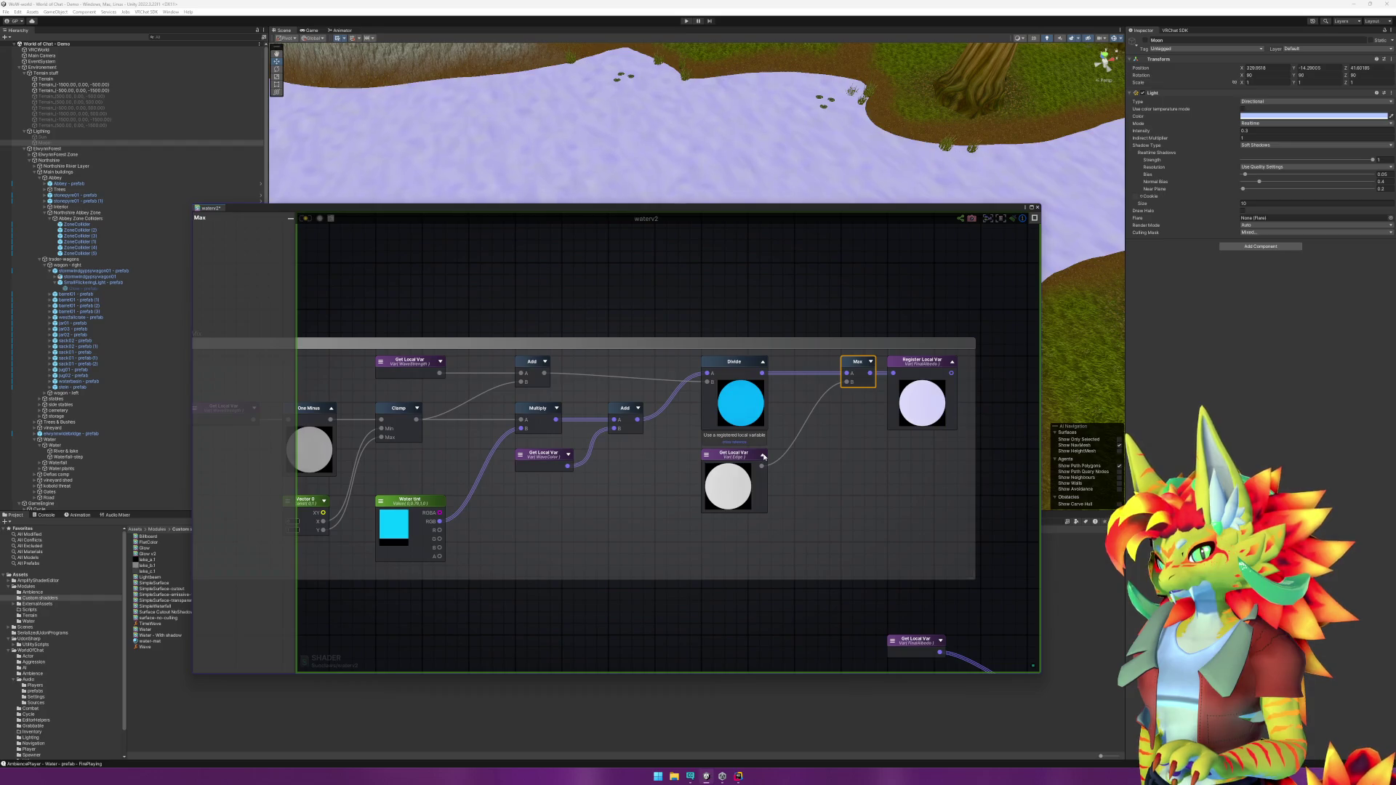
{"action": "left_click", "coordinate": [762, 456]}
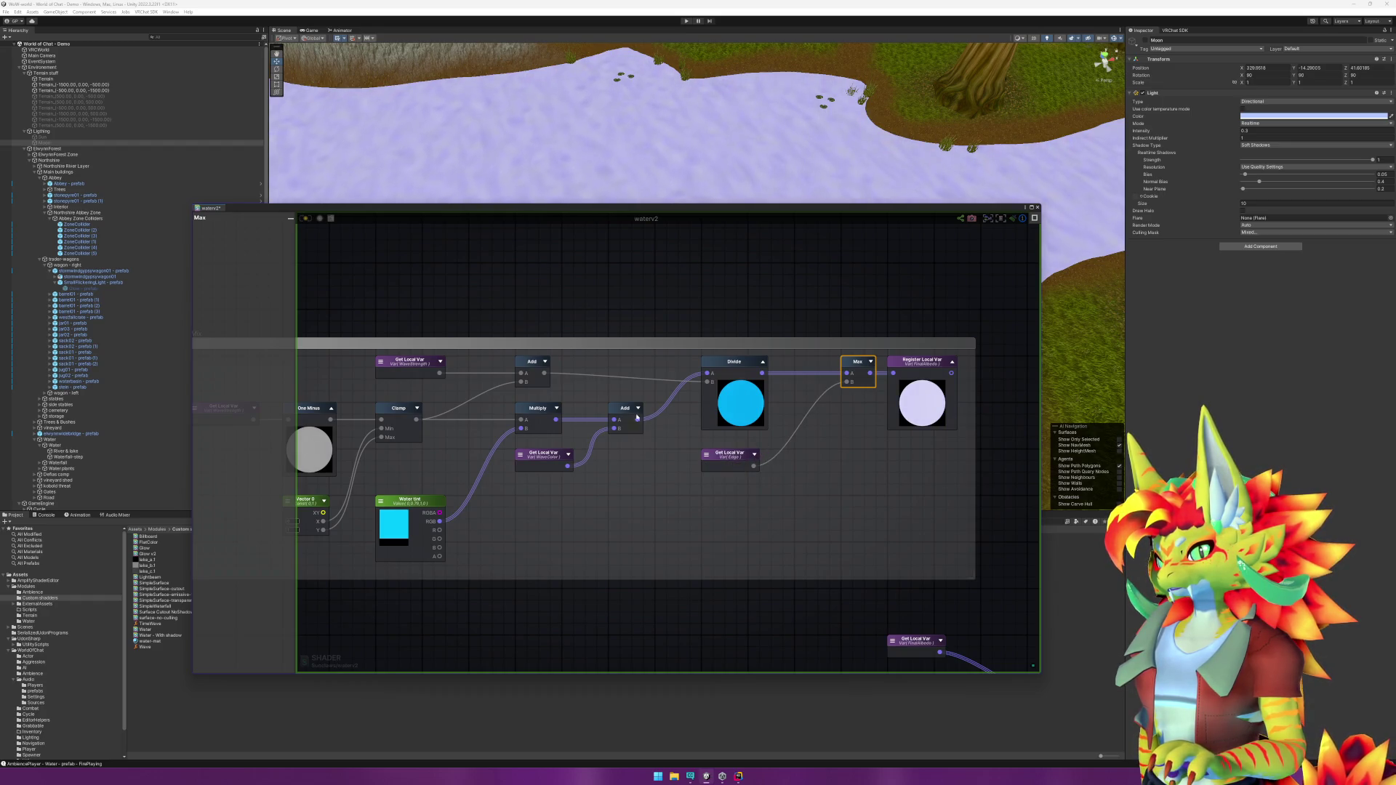
{"action": "left_click_drag", "start_coordinate": [638, 420], "coordinate": [847, 375]}
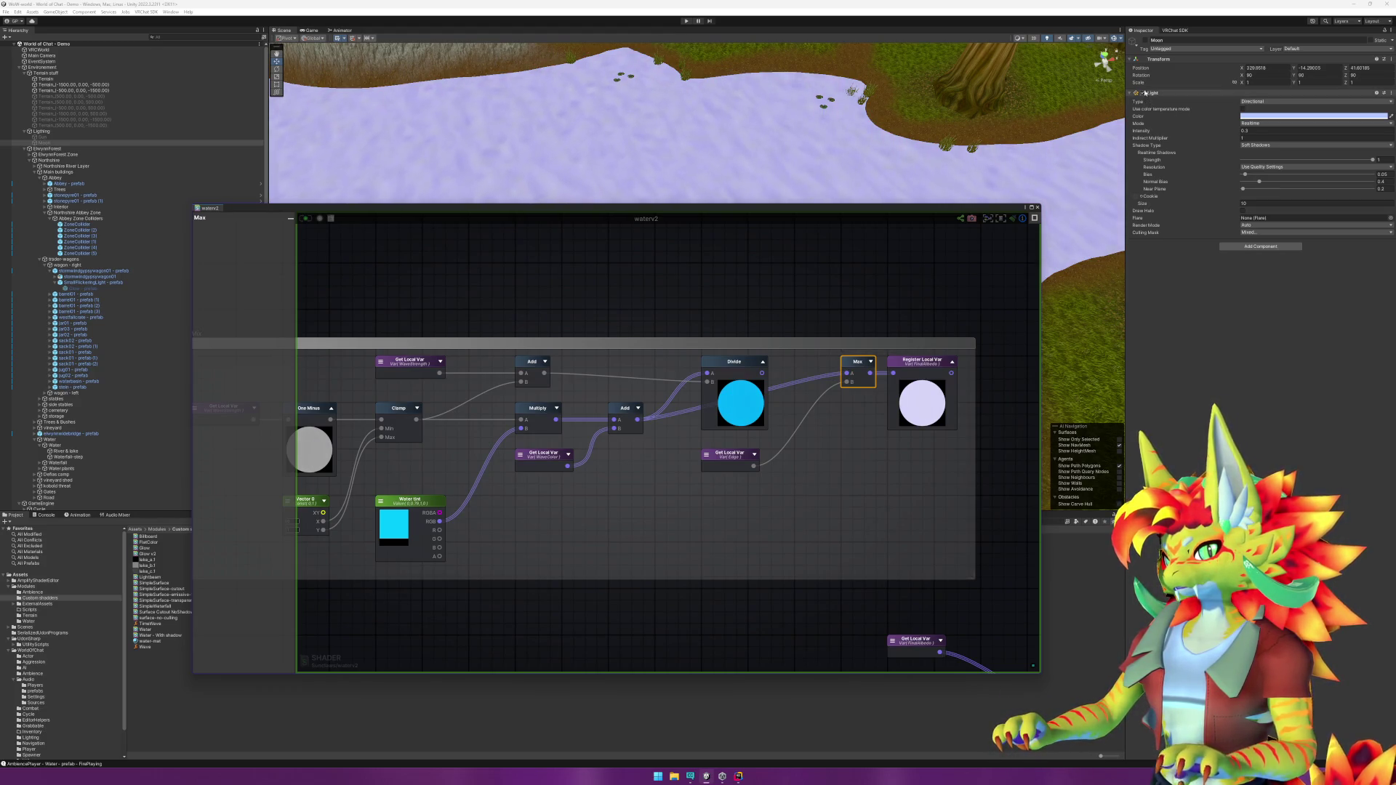
Step: Reconnect the Divide output to Max input A, toggling the Moon to compare the water colour
{"action": "left_click", "coordinate": [1147, 41]}
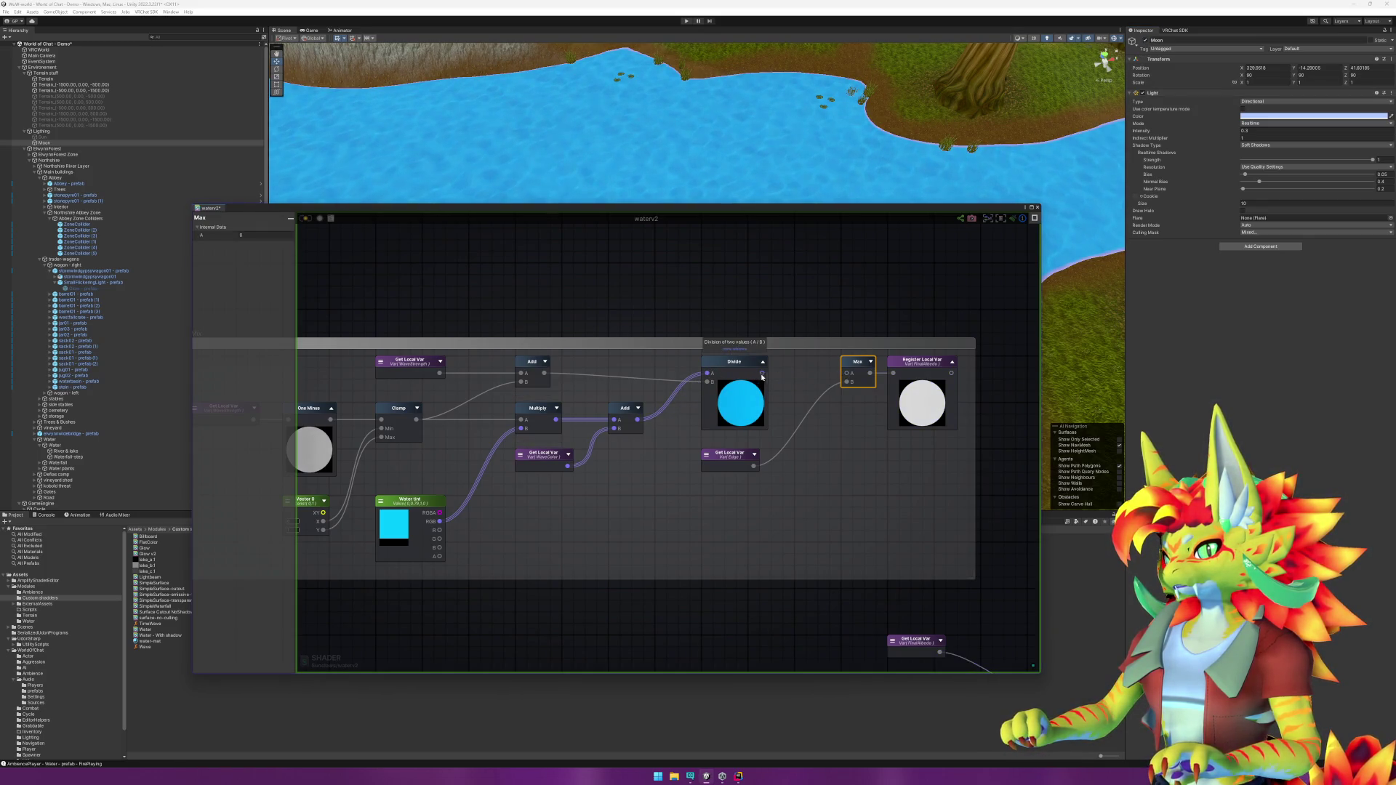
{"action": "left_click_drag", "start_coordinate": [762, 373], "coordinate": [846, 373]}
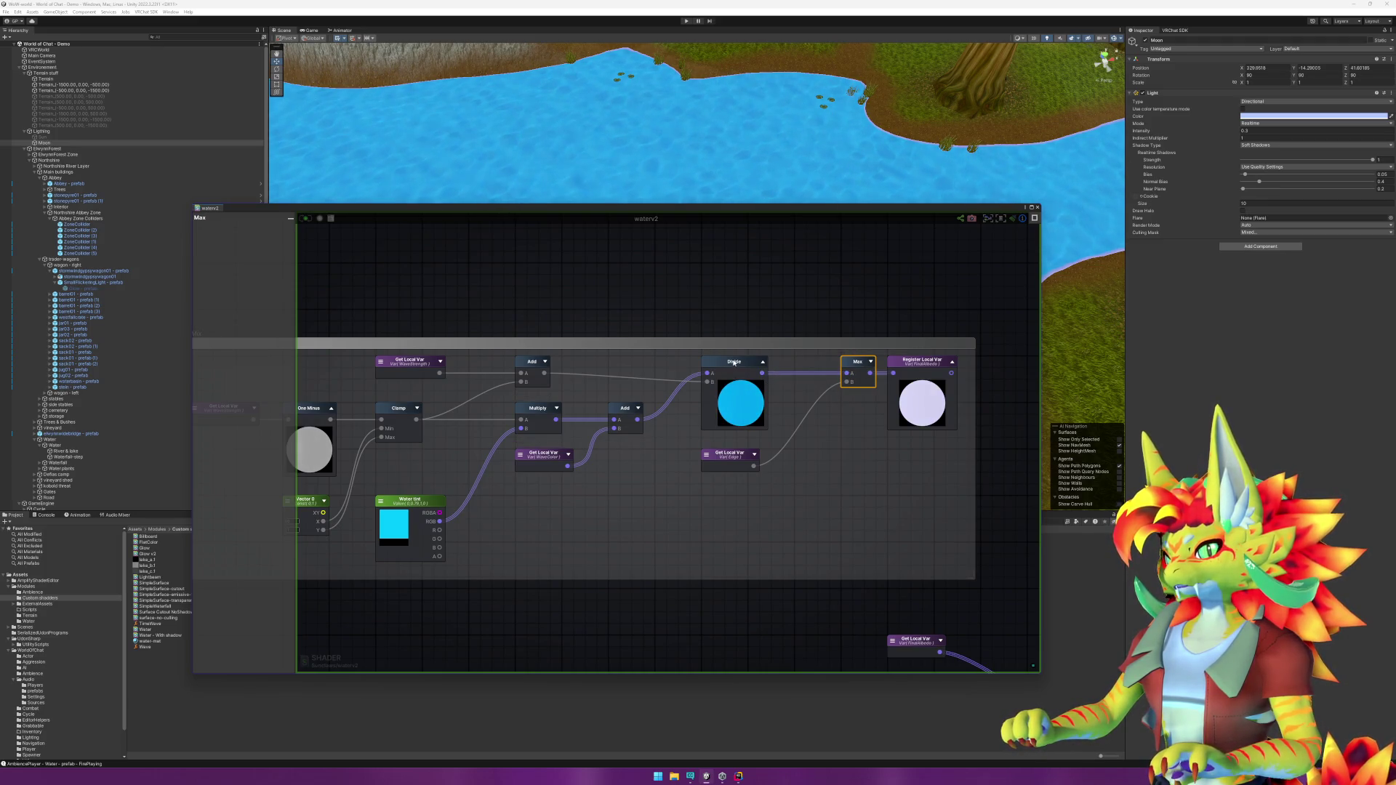
{"action": "left_click_drag", "start_coordinate": [703, 376], "coordinate": [798, 400]}
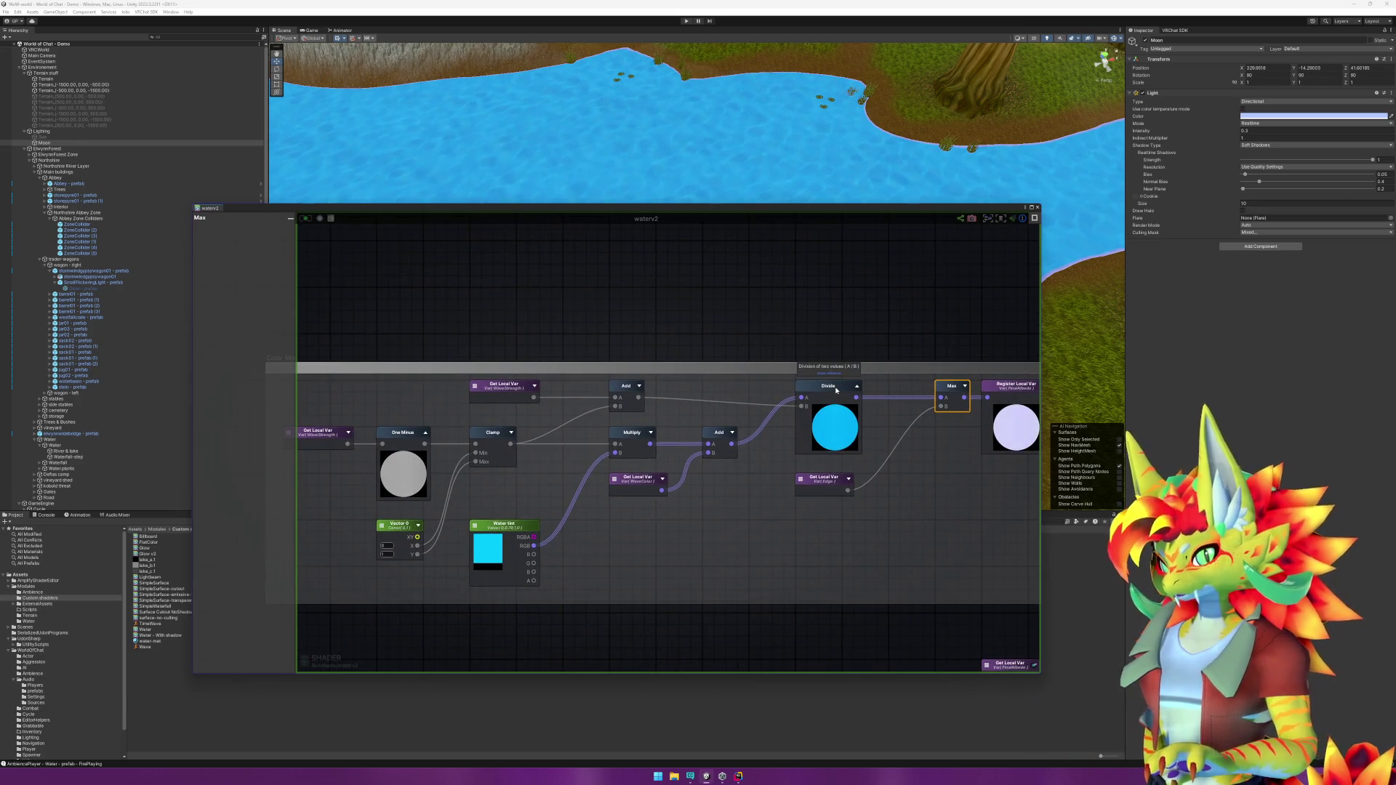
{"action": "left_click", "coordinate": [1146, 41]}
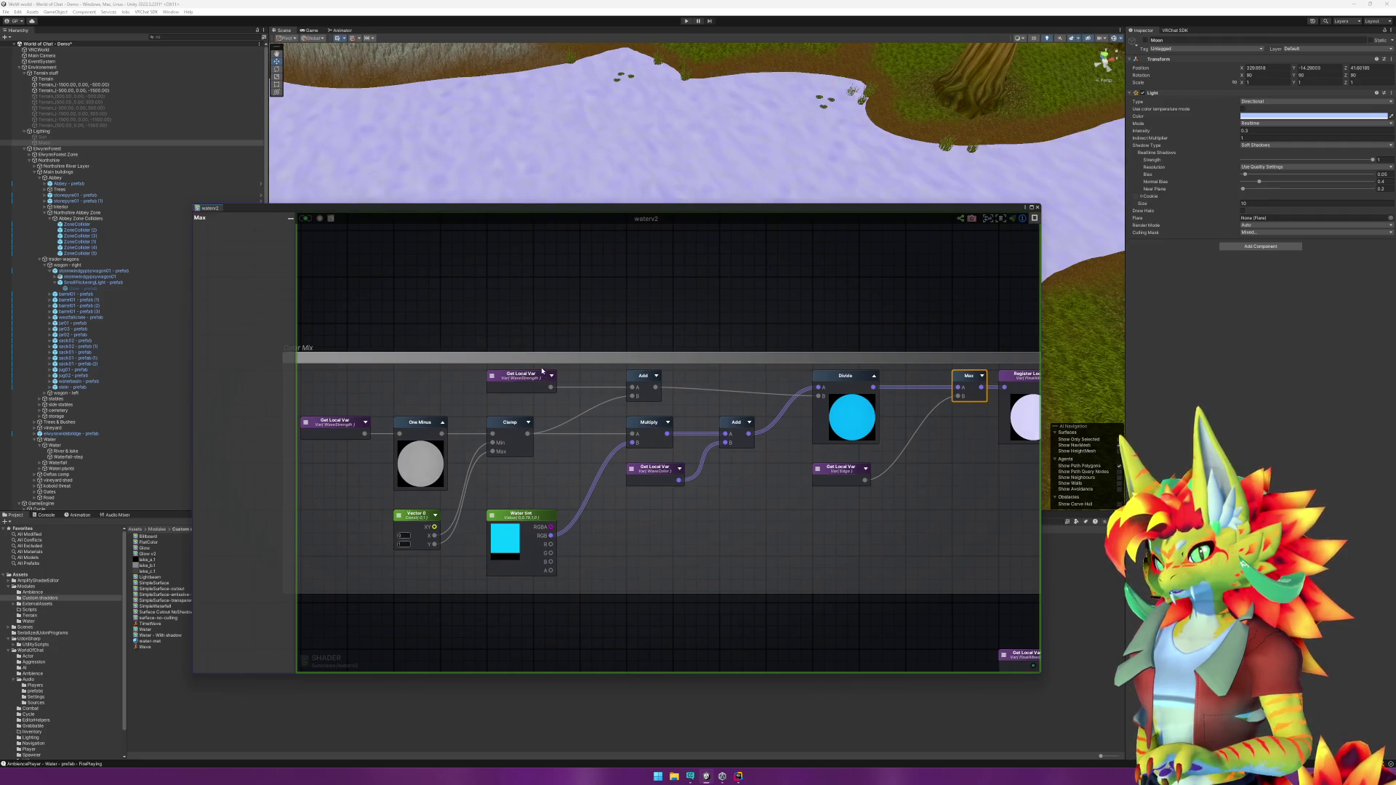
{"action": "left_click", "coordinate": [680, 469]}
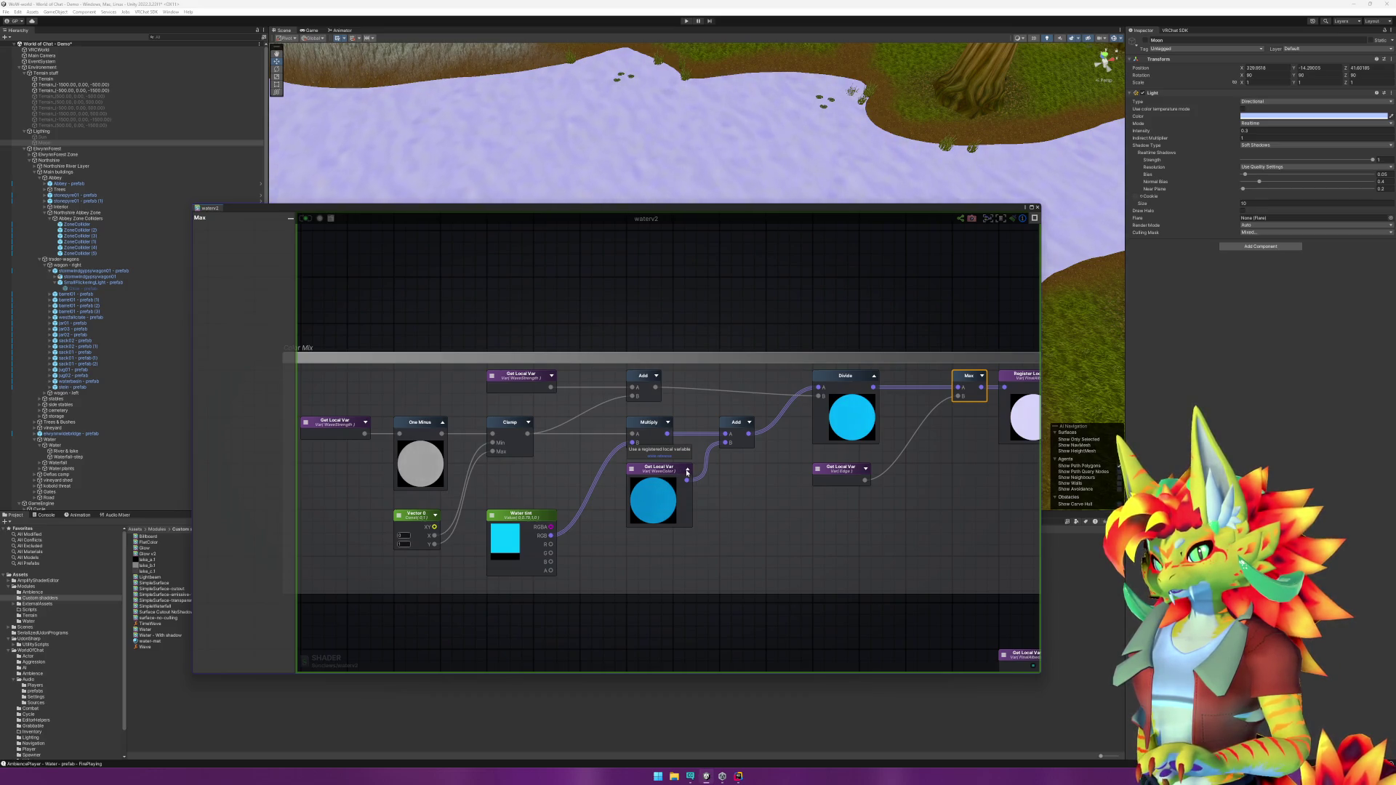
{"action": "left_click", "coordinate": [688, 470]}
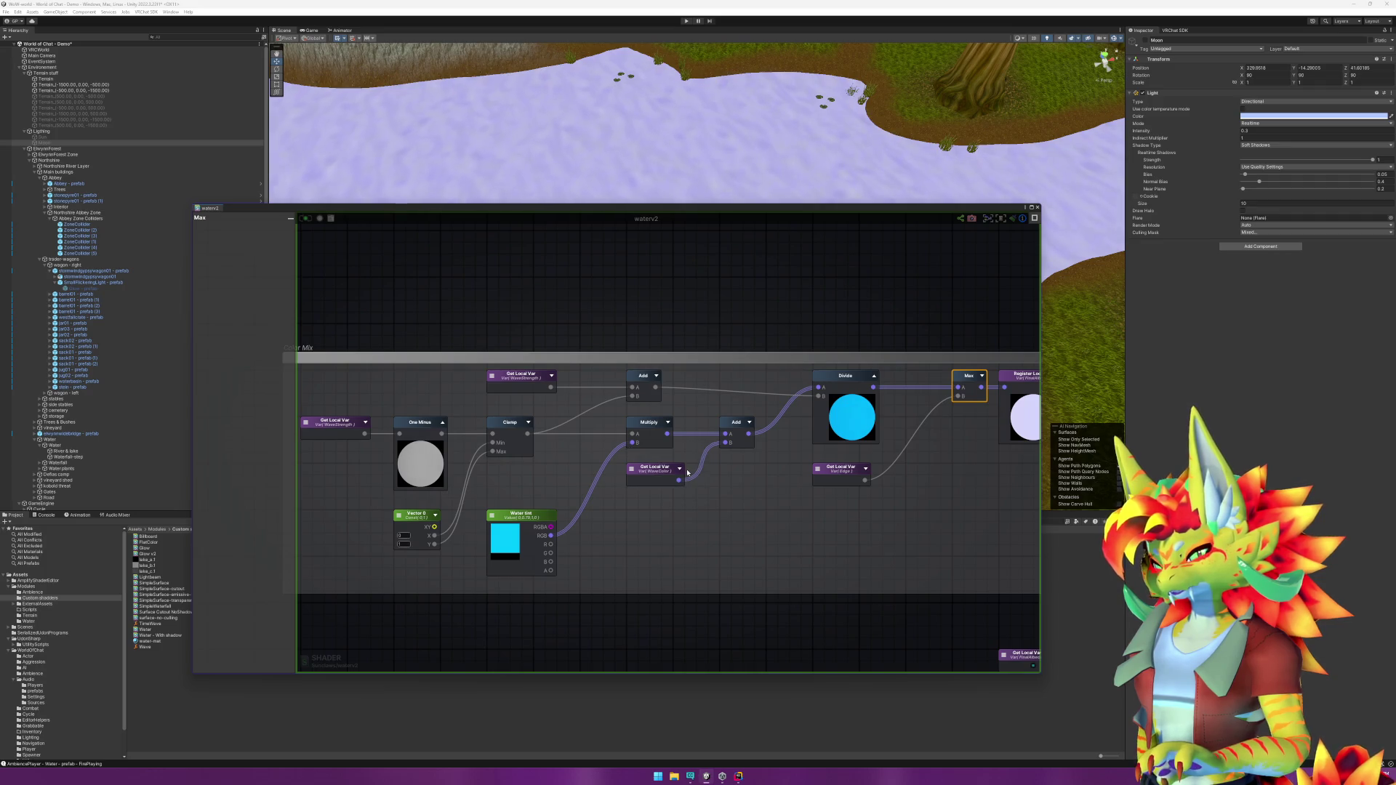
Step: Delete the WaveStrength variable, upper Add and Divide nodes, wire Add into Max, and save
{"action": "left_click", "coordinate": [525, 379]}
{"action": "key", "text": "Delete"}
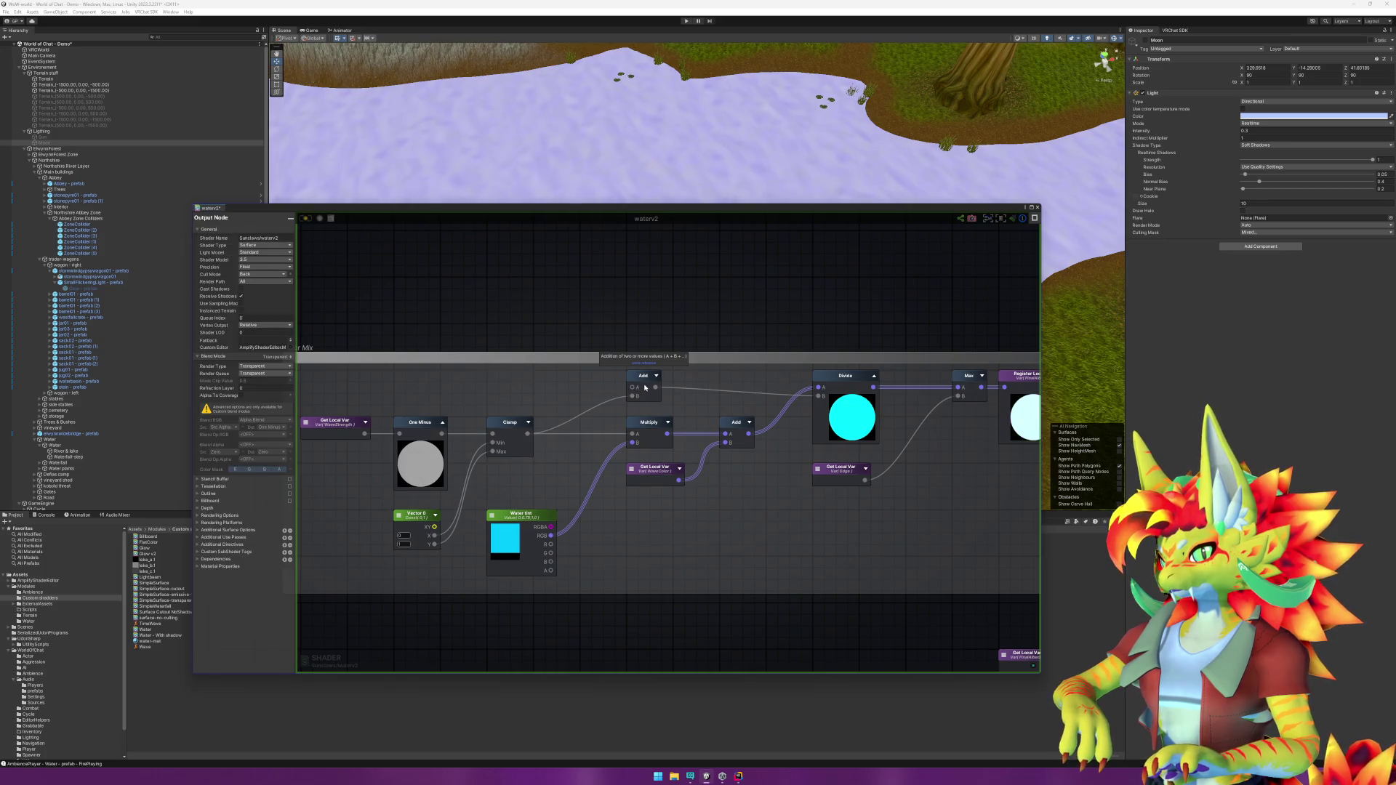
{"action": "left_click", "coordinate": [644, 376]}
{"action": "key", "text": "Delete"}
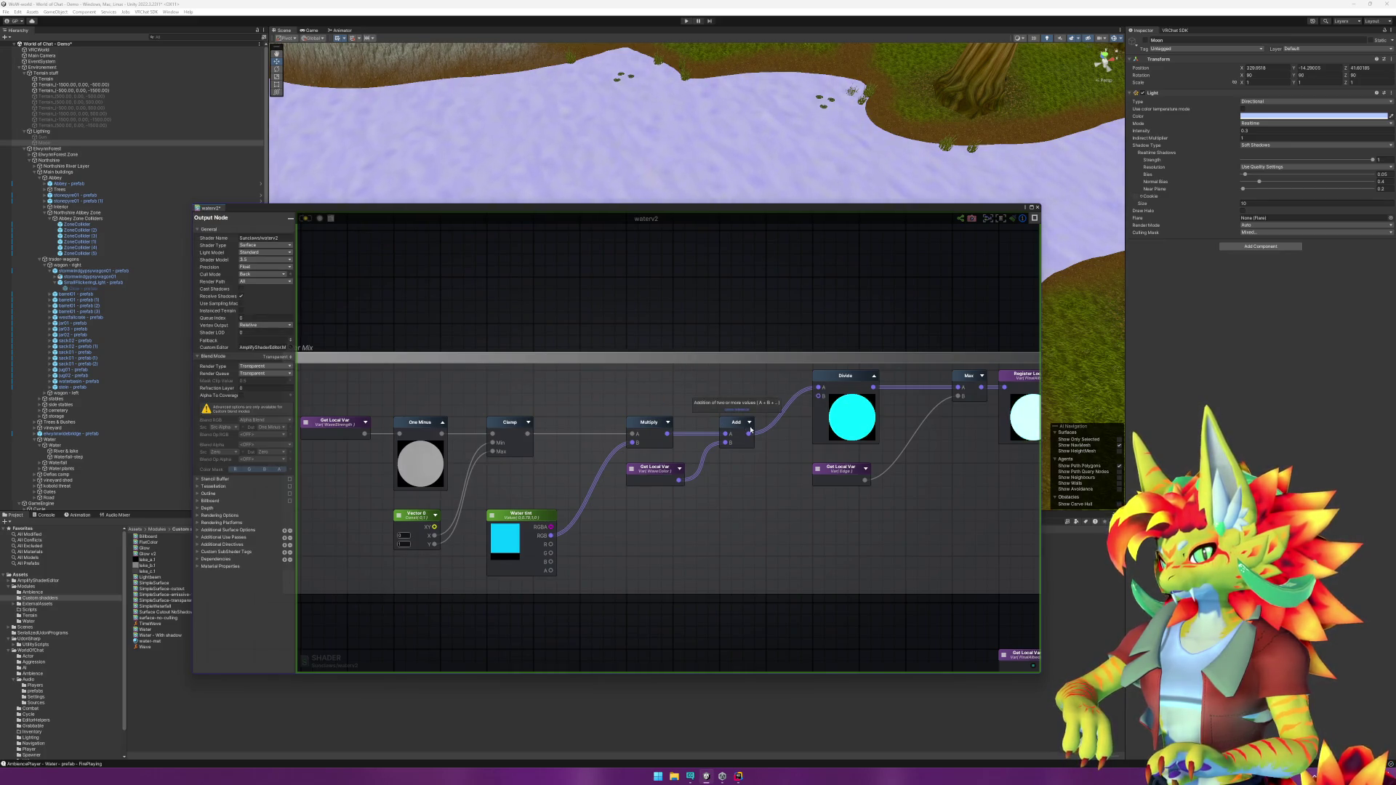
{"action": "left_click", "coordinate": [845, 377]}
{"action": "key", "text": "Delete"}
{"action": "left_click_drag", "start_coordinate": [749, 433], "coordinate": [958, 387]}
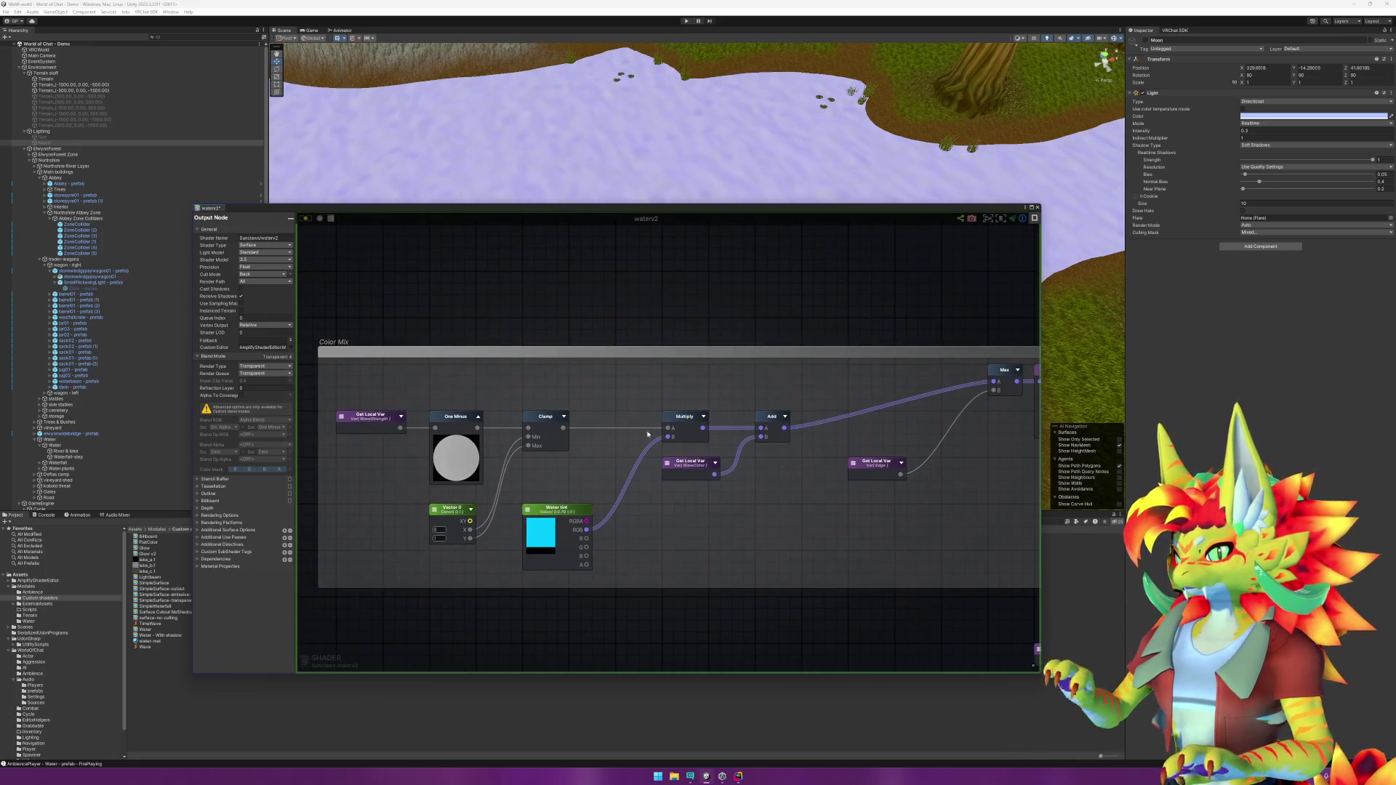
{"action": "key", "text": "ctrl+s"}
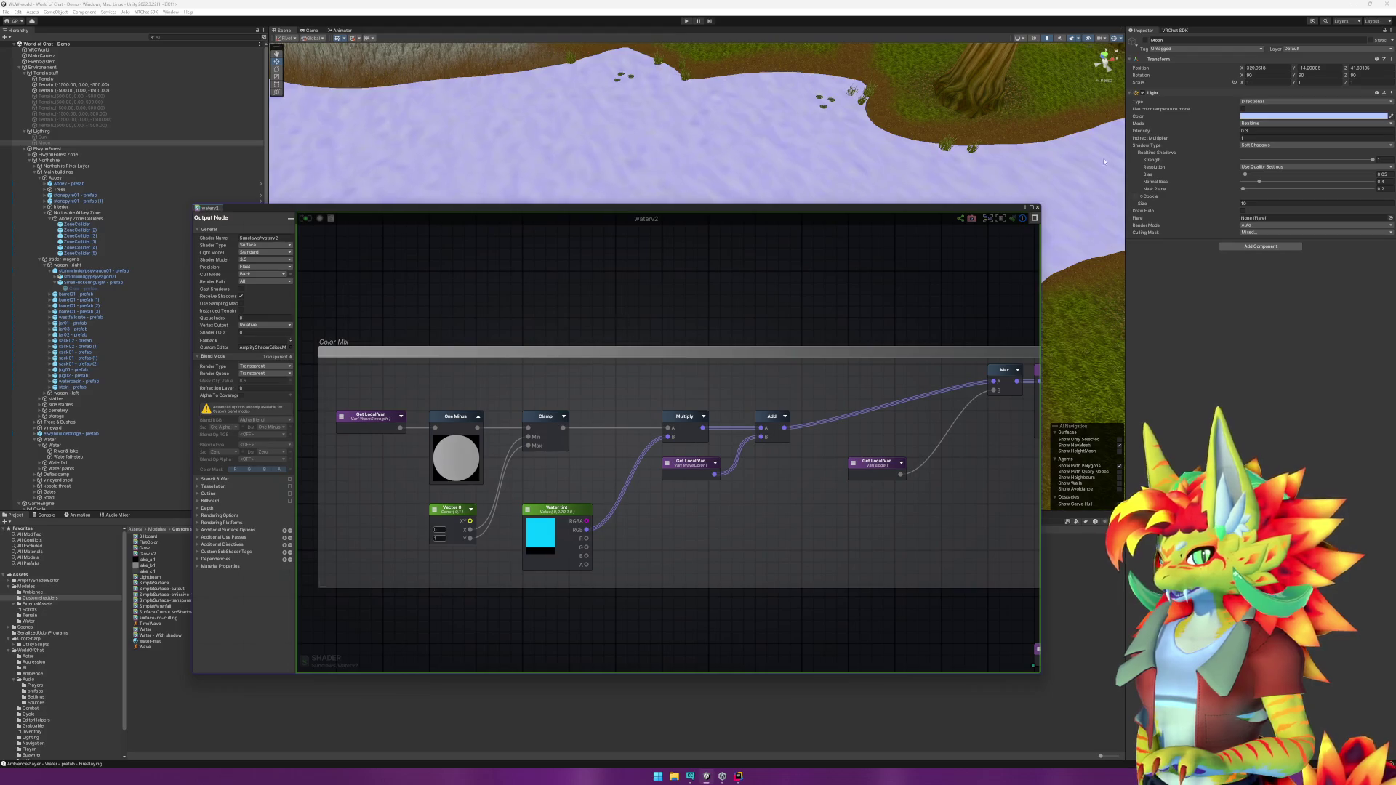
Step: Move the Color Mix nodes closer together, shrink the comment frame to fit, and save
{"action": "mouse_move", "coordinate": [325, 399]}
{"action": "left_mouse_down"}
{"action": "mouse_move", "coordinate": [757, 519]}
{"action": "mouse_move", "coordinate": [796, 583]}
{"action": "left_mouse_up"}
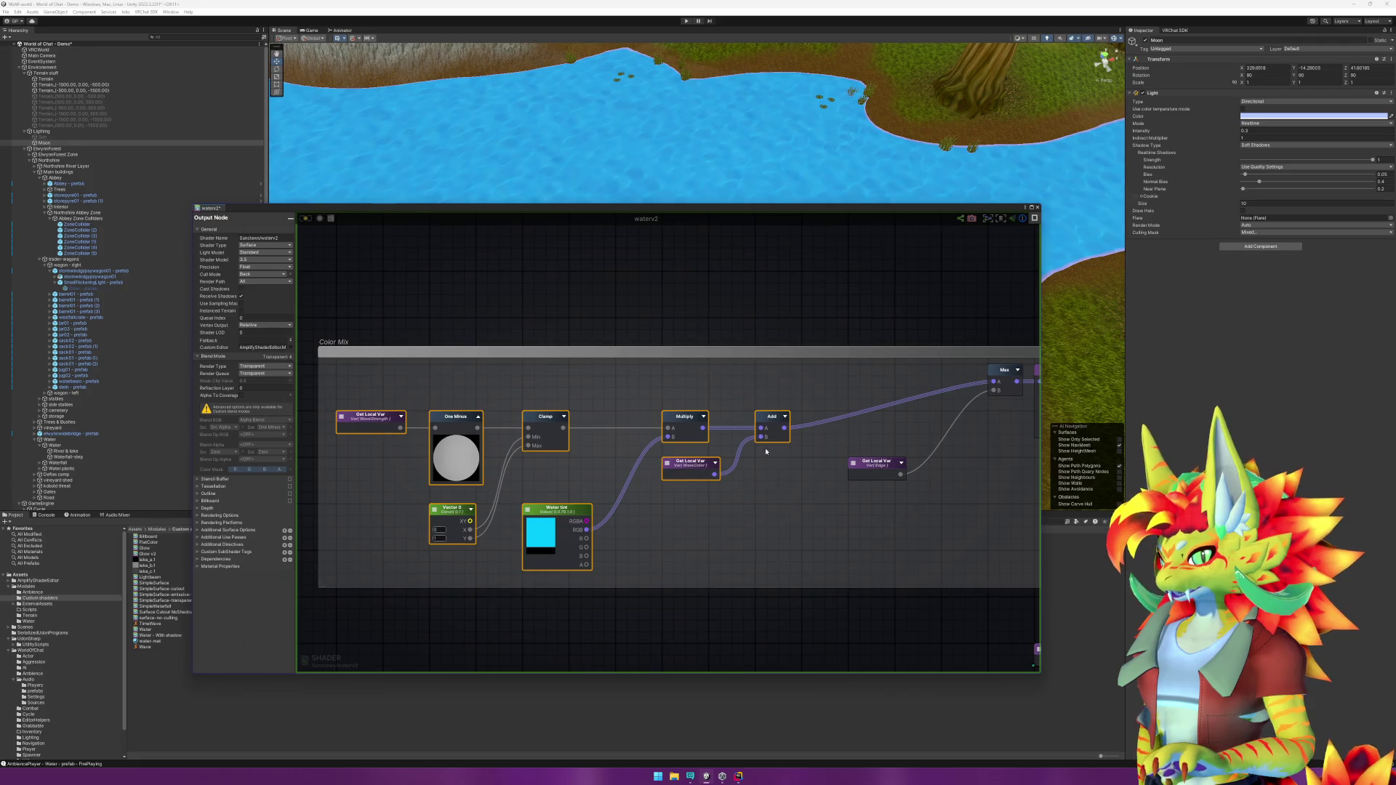
{"action": "left_click_drag", "start_coordinate": [771, 416], "coordinate": [769, 369]}
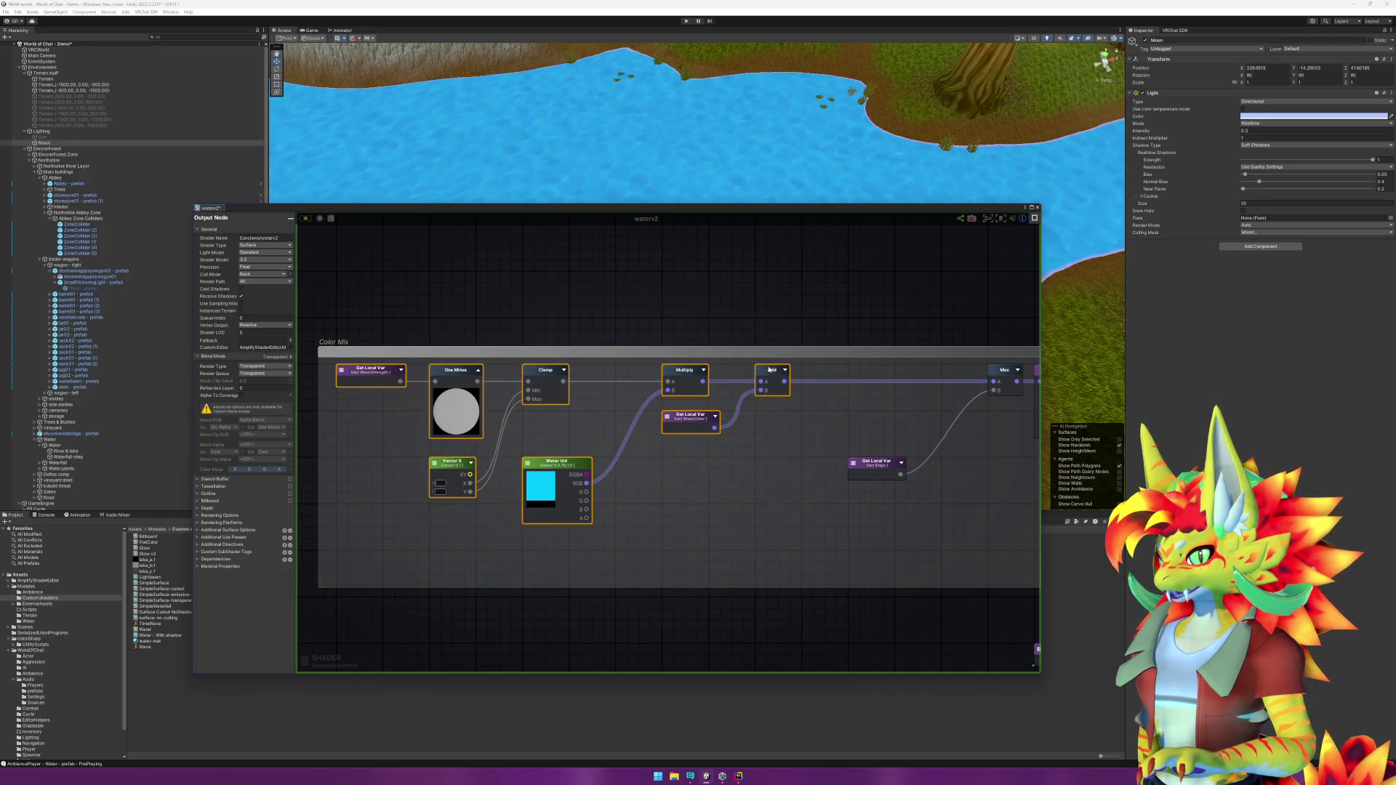
{"action": "left_click_drag", "start_coordinate": [962, 440], "coordinate": [772, 465]}
{"action": "left_click", "coordinate": [879, 561]}
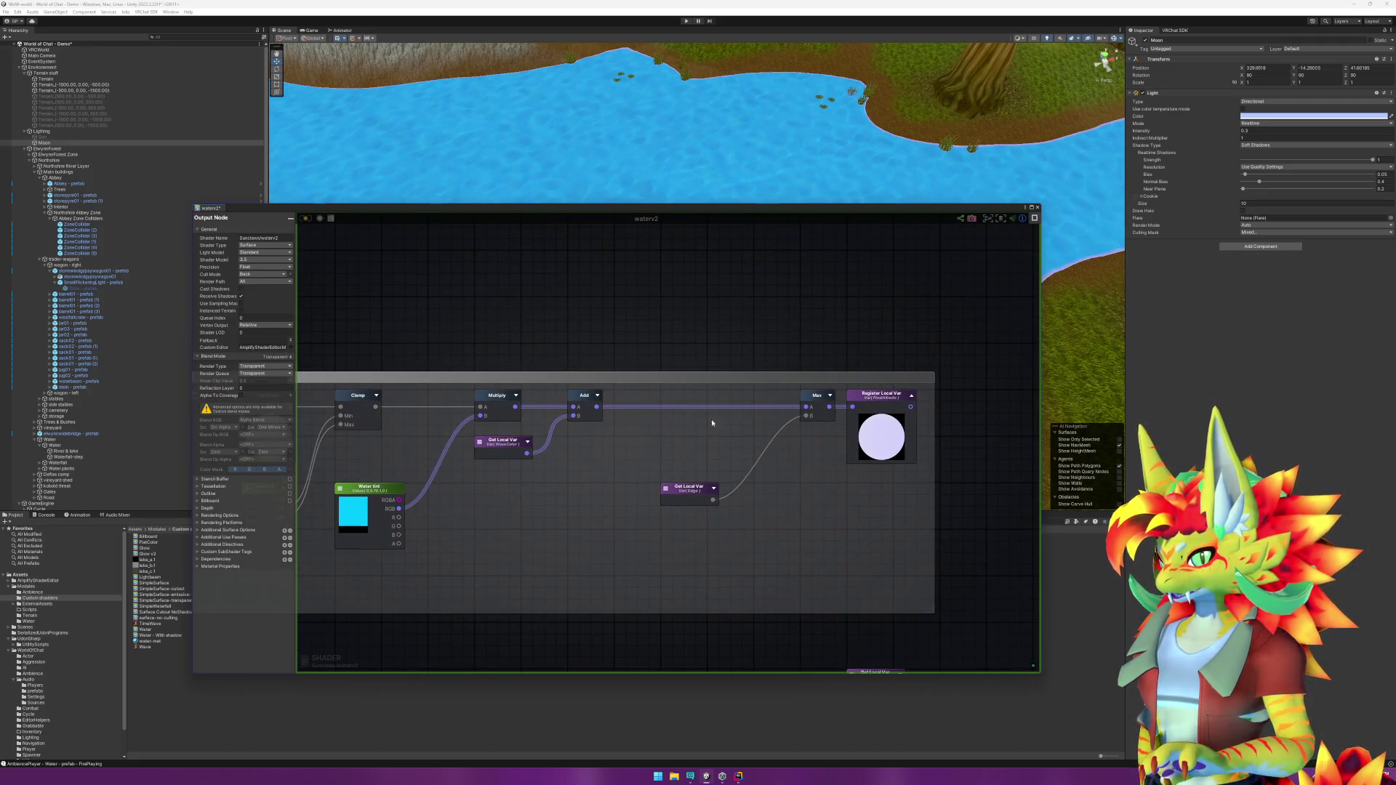
{"action": "left_click_drag", "start_coordinate": [818, 397], "coordinate": [673, 397]}
{"action": "left_click_drag", "start_coordinate": [697, 489], "coordinate": [604, 490]}
{"action": "left_click_drag", "start_coordinate": [883, 399], "coordinate": [790, 399]}
{"action": "left_click", "coordinate": [934, 599]}
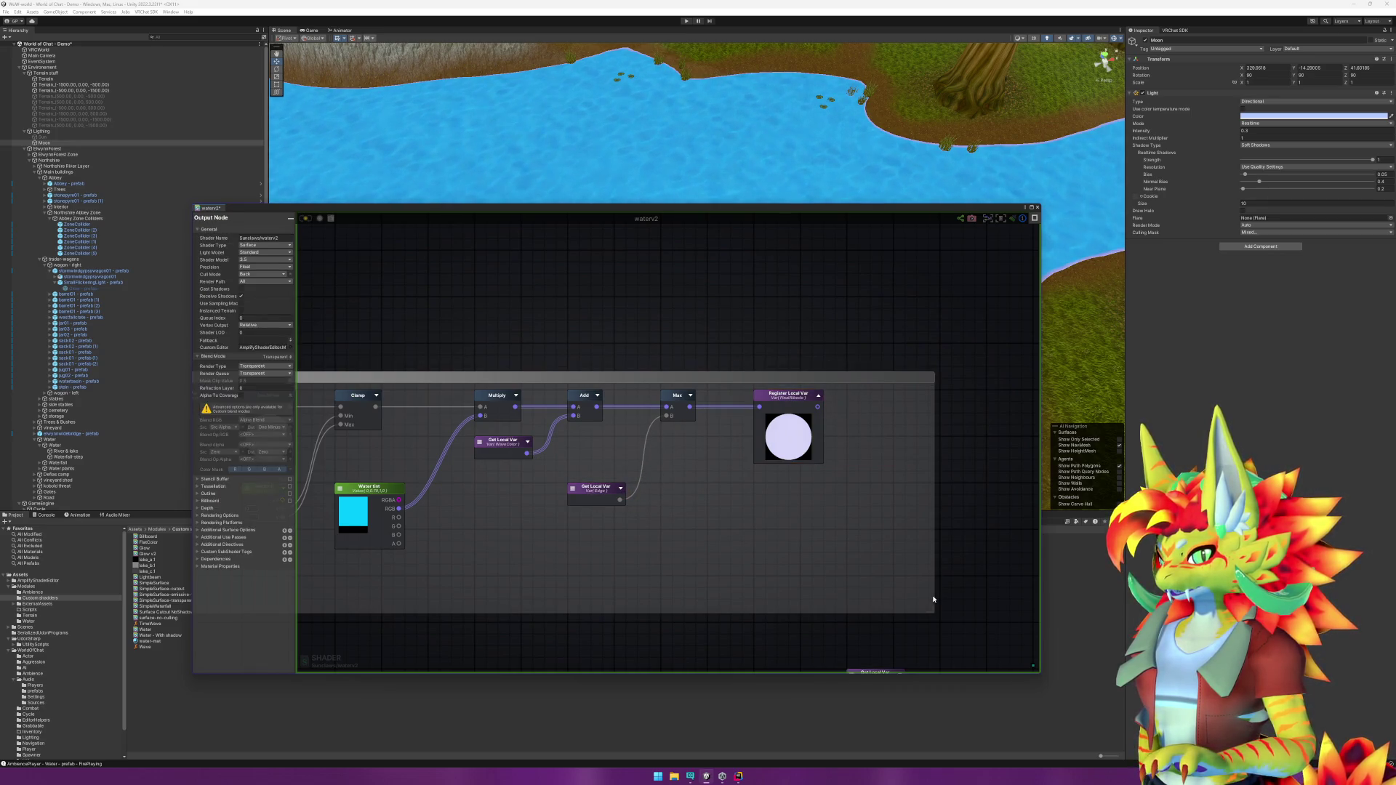
{"action": "mouse_move", "coordinate": [935, 614]}
{"action": "left_mouse_down"}
{"action": "mouse_move", "coordinate": [892, 608]}
{"action": "mouse_move", "coordinate": [1026, 591]}
{"action": "mouse_move", "coordinate": [913, 574]}
{"action": "mouse_move", "coordinate": [865, 541]}
{"action": "left_mouse_up"}
{"action": "left_click", "coordinate": [955, 524]}
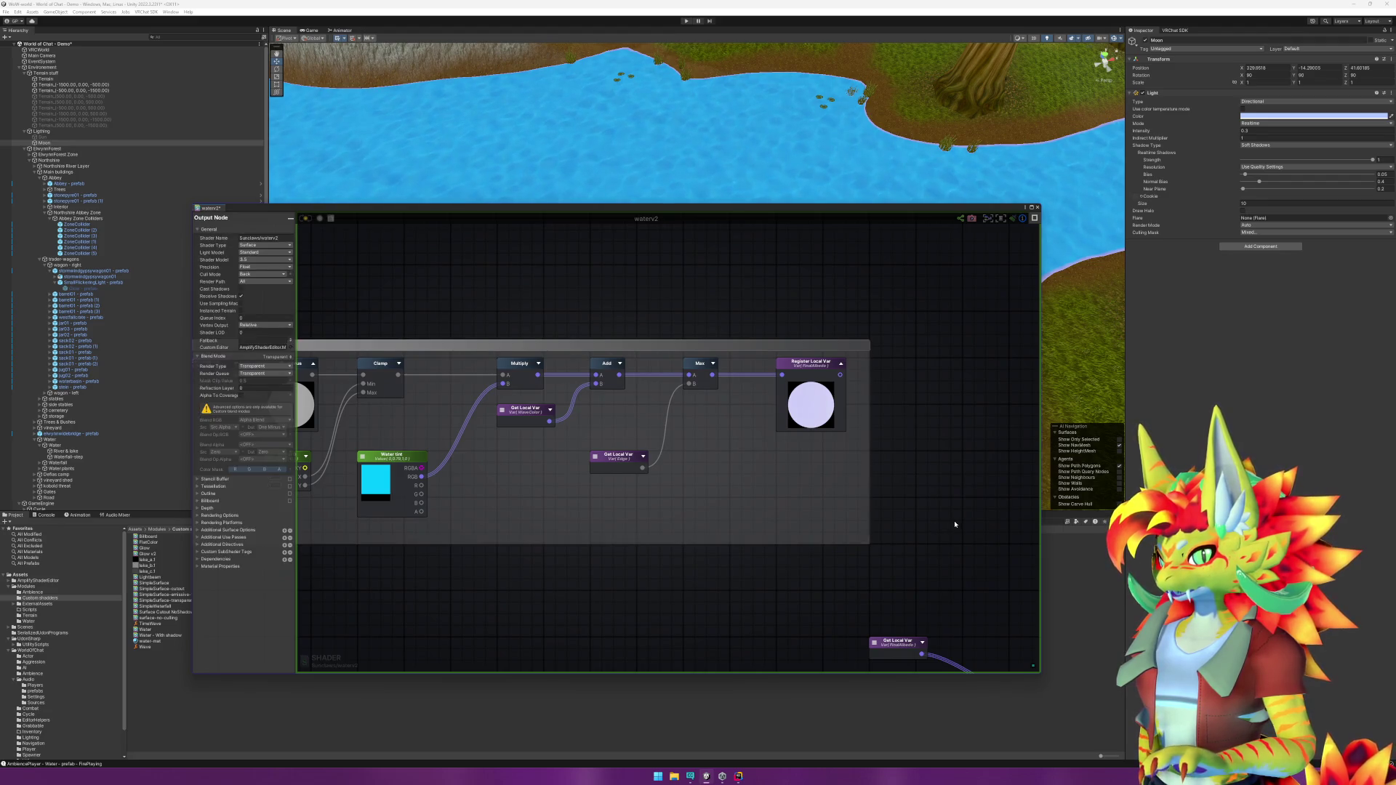
{"action": "key", "text": "ctrl+s"}
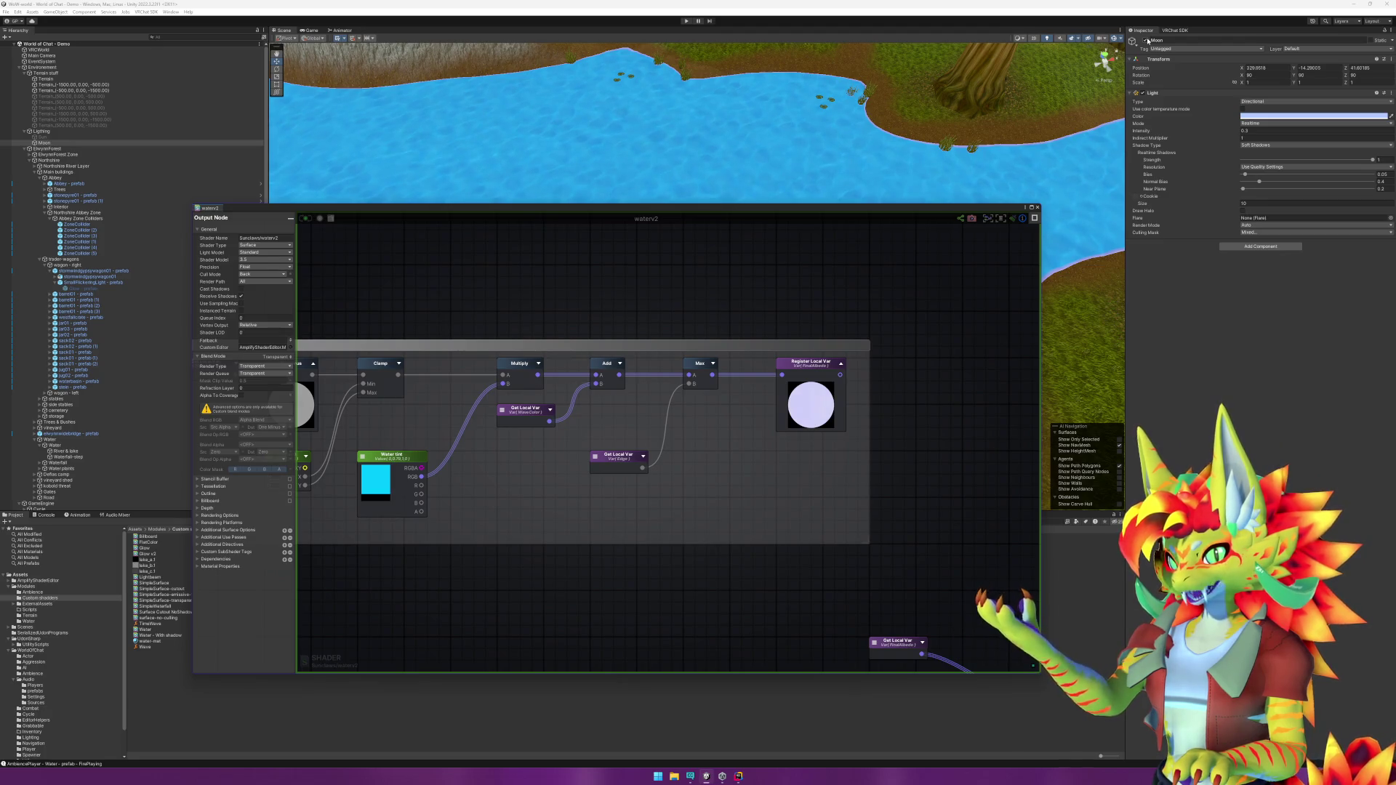
Step: Switch the Moon off and back on to preview the water
{"action": "left_click", "coordinate": [1147, 41]}
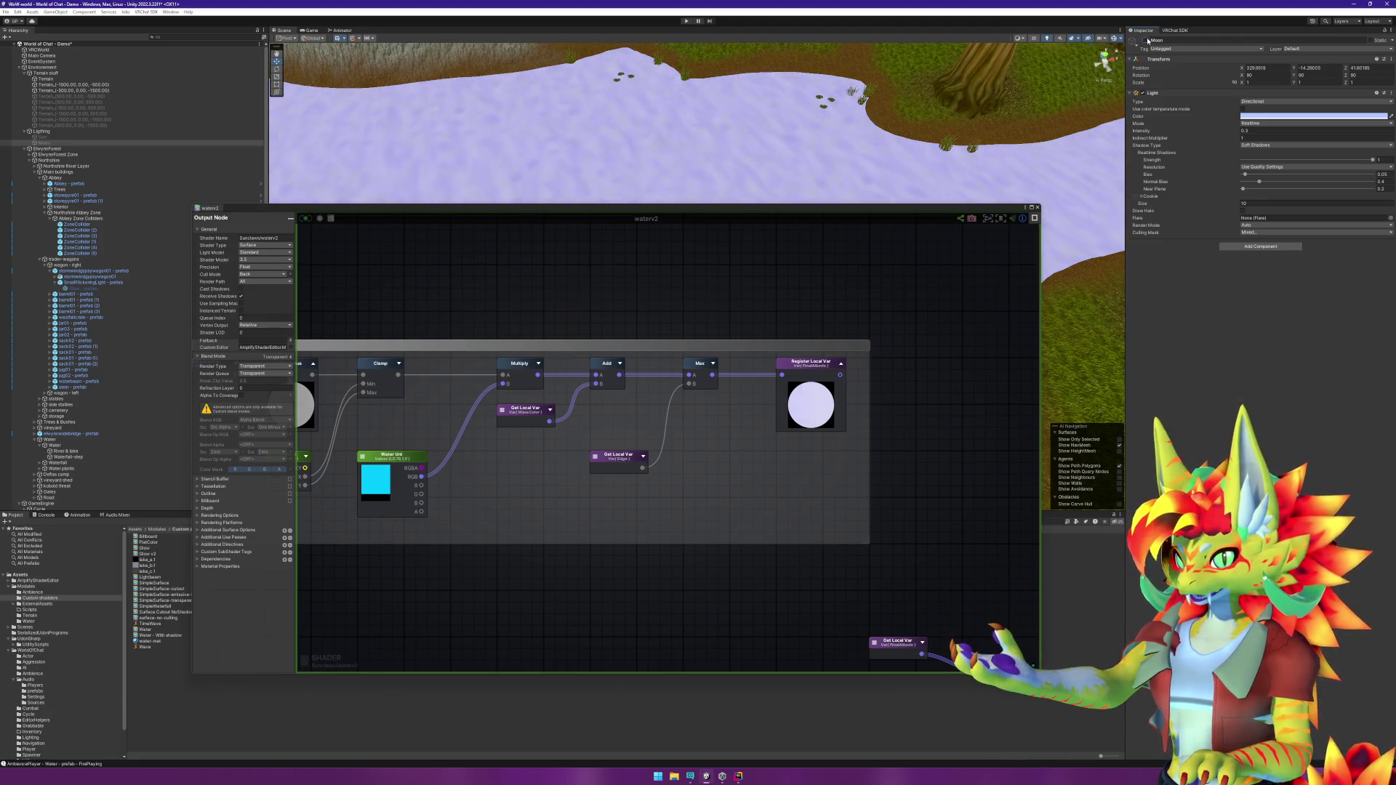
{"action": "left_click", "coordinate": [1148, 41]}
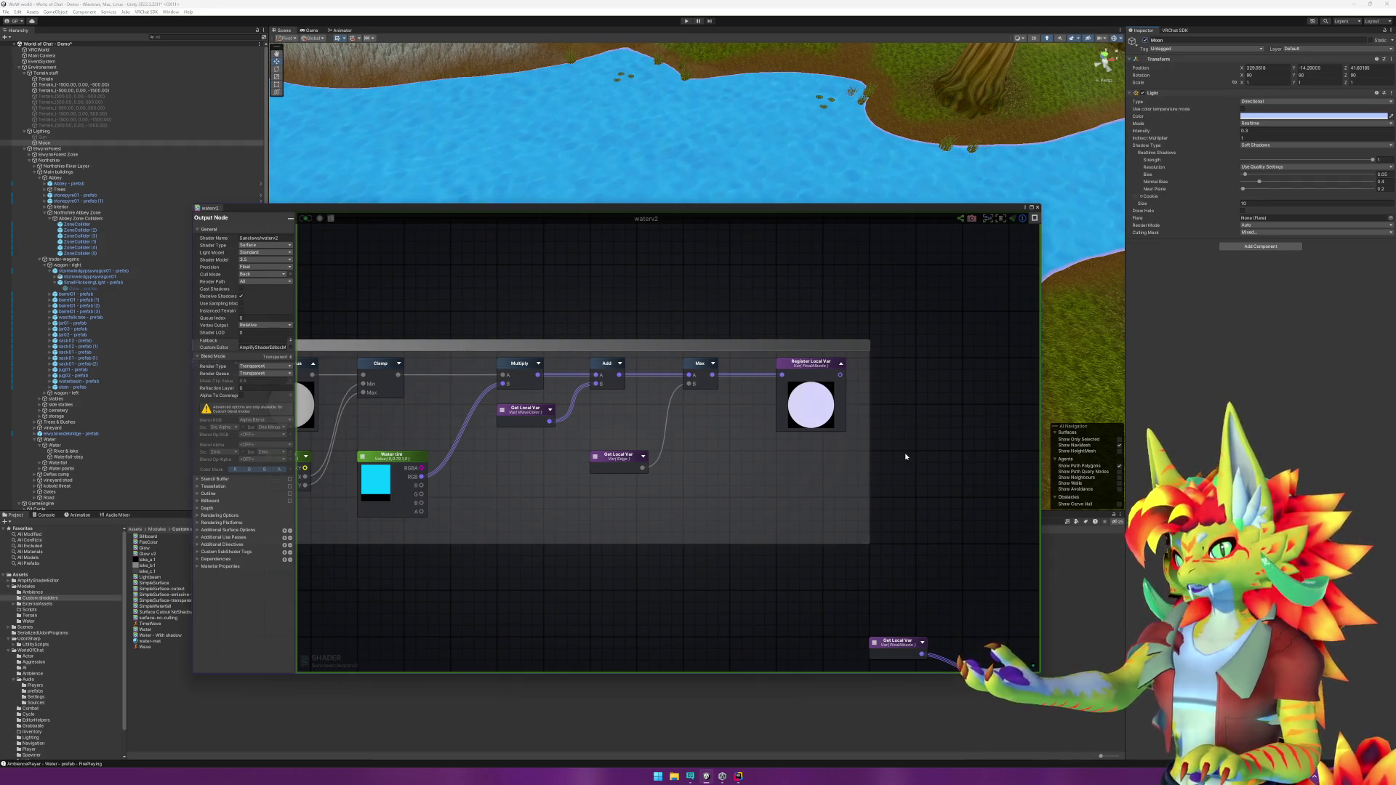
{"action": "scroll", "coordinate": [652, 567], "scroll_direction": "down", "scroll_amount": 3}
Step: Raise the Water tint colour's alpha to 255, then frame the Transparency group
{"action": "scroll", "coordinate": [834, 486], "scroll_direction": "down", "scroll_amount": 2}
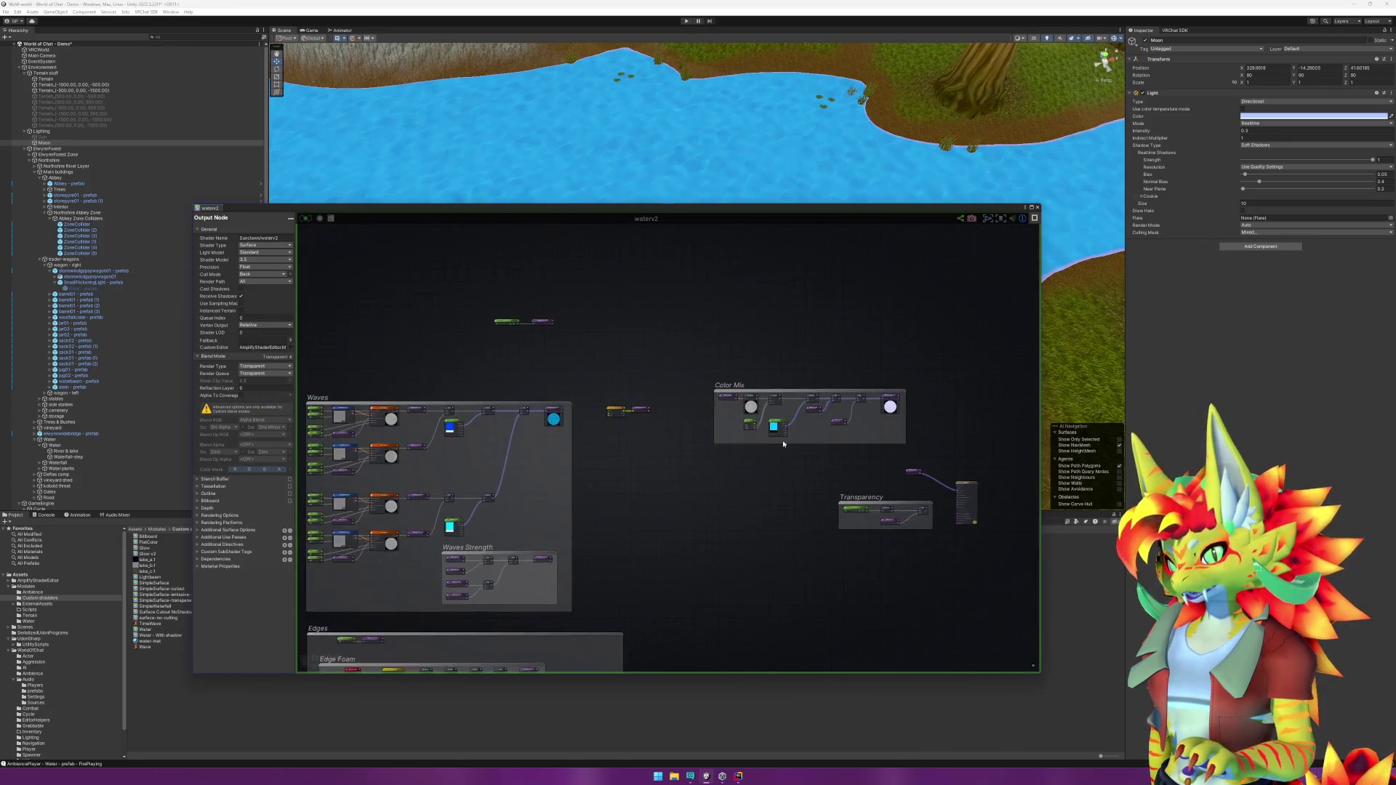
{"action": "scroll", "coordinate": [773, 432], "scroll_direction": "up", "scroll_amount": 4}
{"action": "left_click", "coordinate": [752, 411]}
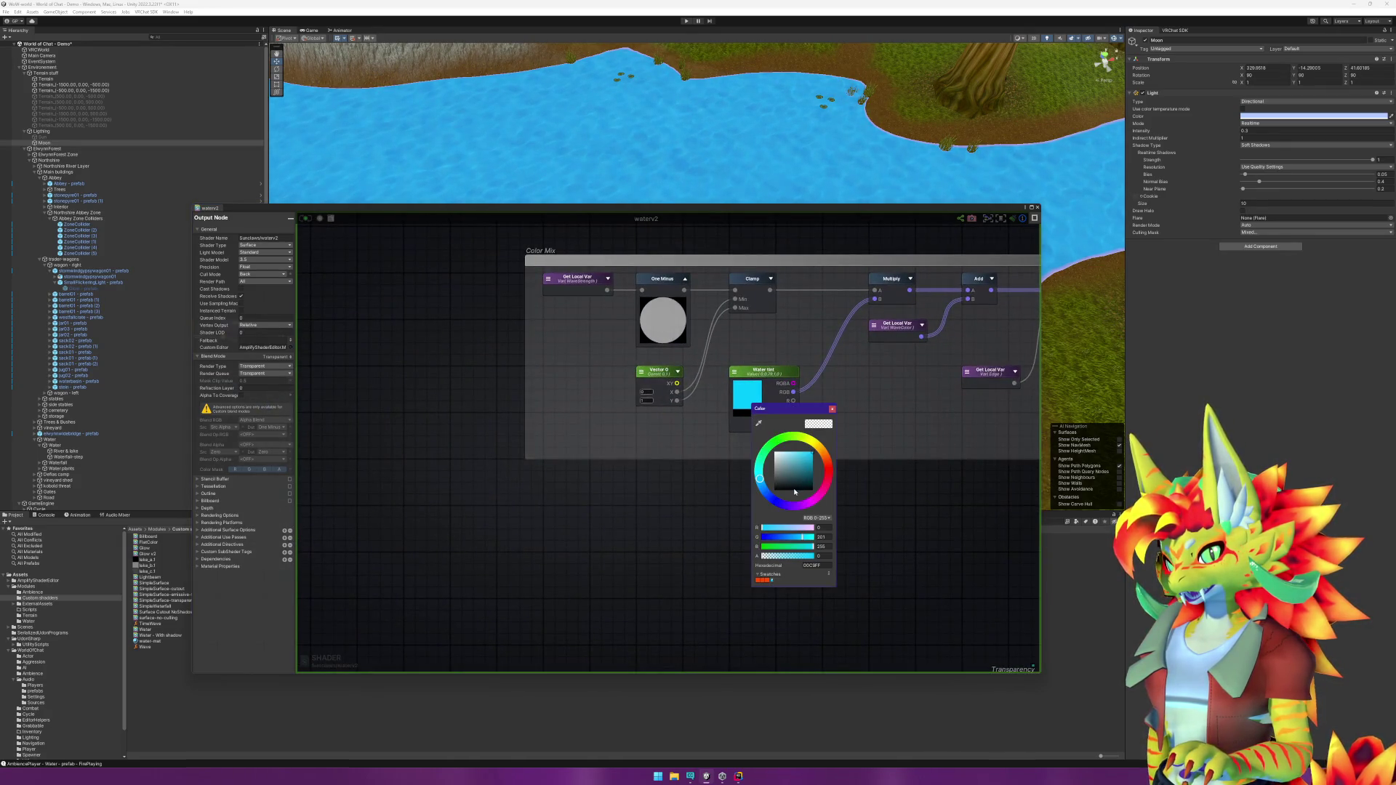
{"action": "left_click_drag", "start_coordinate": [798, 557], "coordinate": [882, 566]}
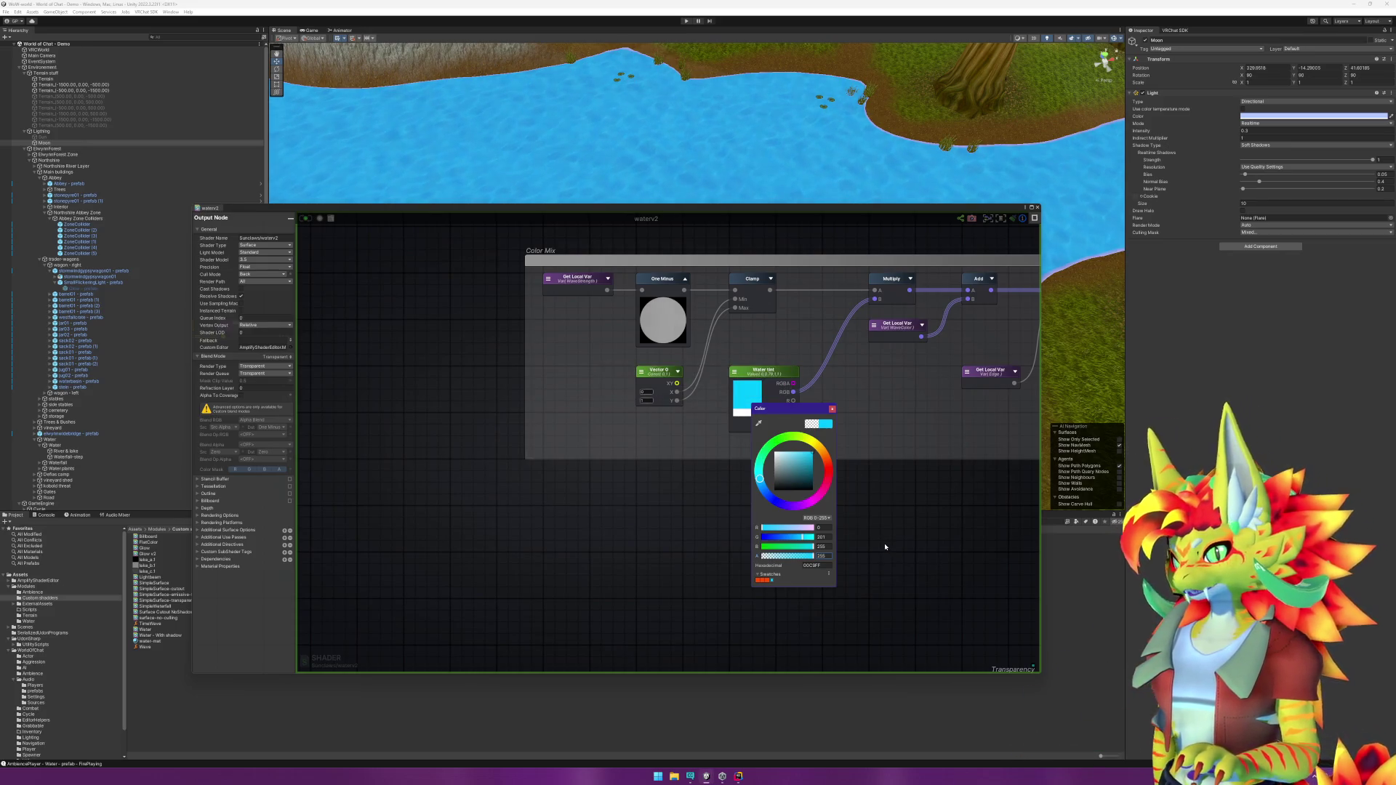
{"action": "left_click", "coordinate": [885, 546]}
{"action": "scroll", "coordinate": [837, 549], "scroll_direction": "down", "scroll_amount": 5}
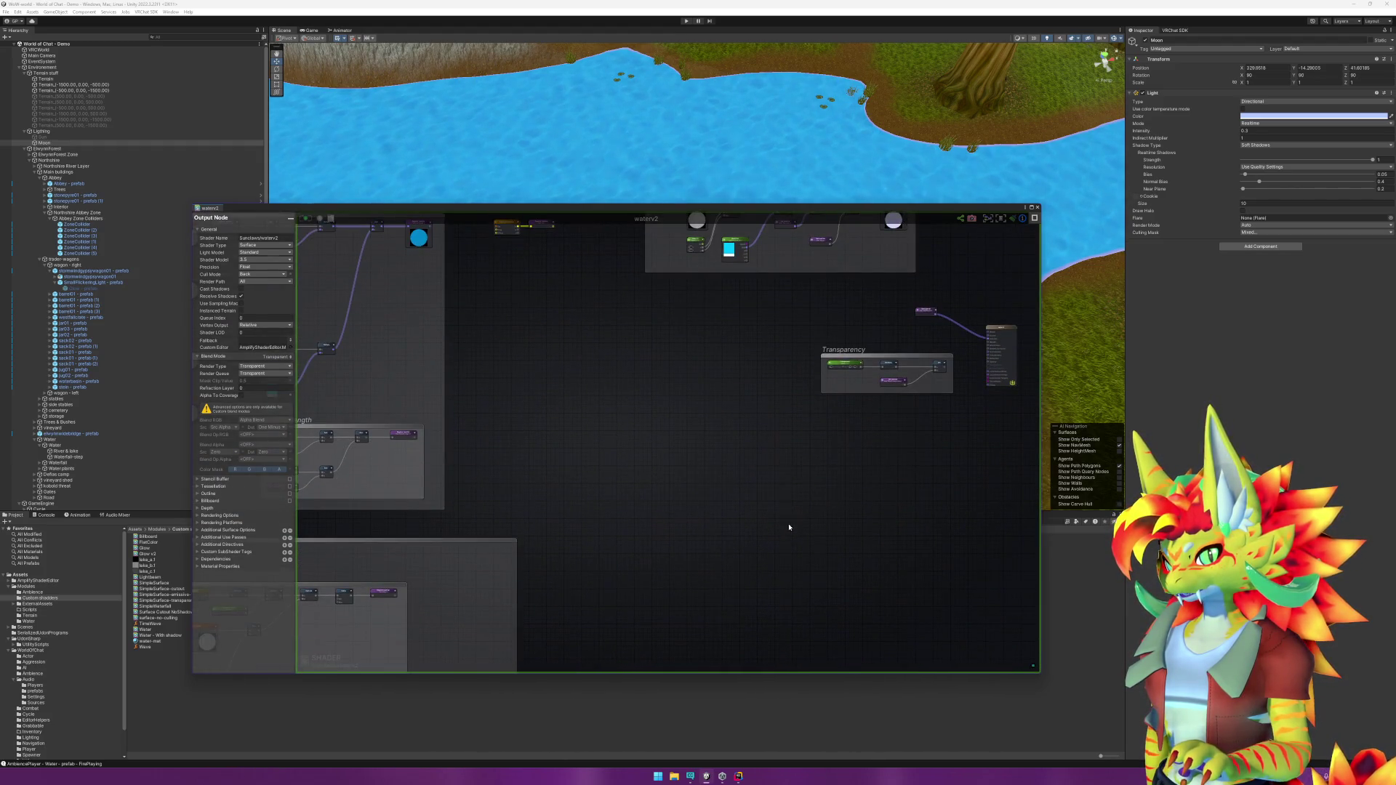
{"action": "key", "text": "f"}
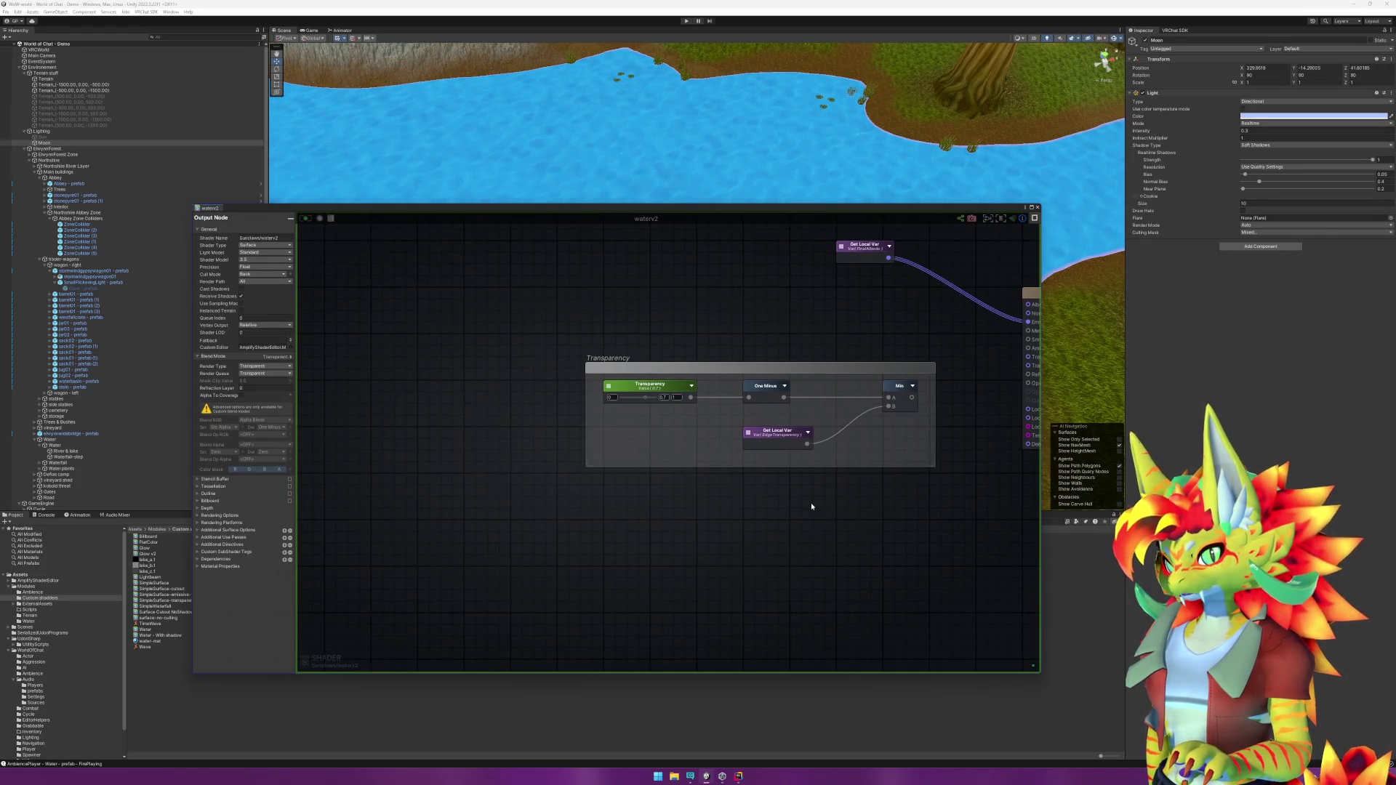
Step: Move the Get Local Var wire from Emission to Albedo and save the waterv2 shader
{"action": "left_click_drag", "start_coordinate": [829, 499], "coordinate": [753, 536]}
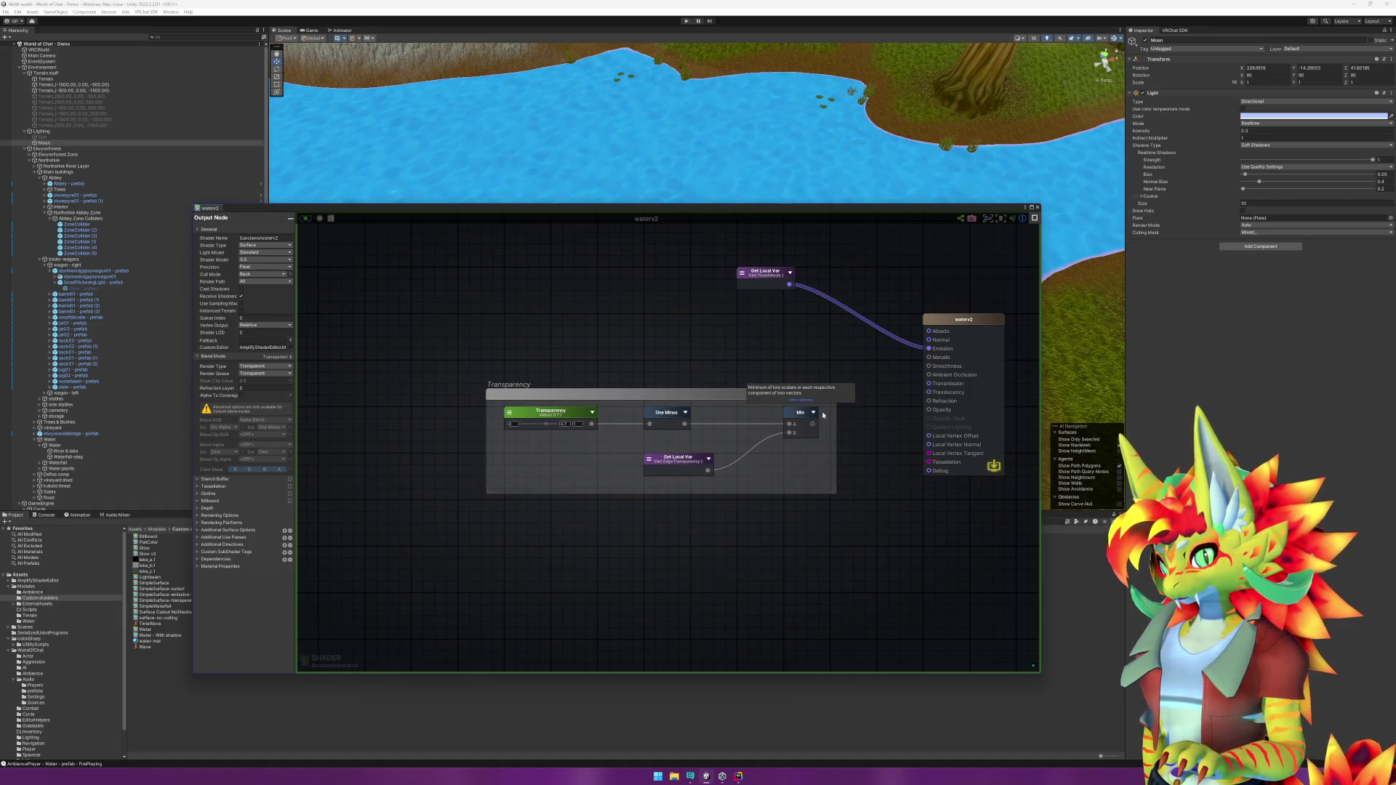
{"action": "mouse_move", "coordinate": [929, 349]}
{"action": "left_mouse_down"}
{"action": "mouse_move", "coordinate": [922, 305]}
{"action": "mouse_move", "coordinate": [929, 331]}
{"action": "left_mouse_up"}
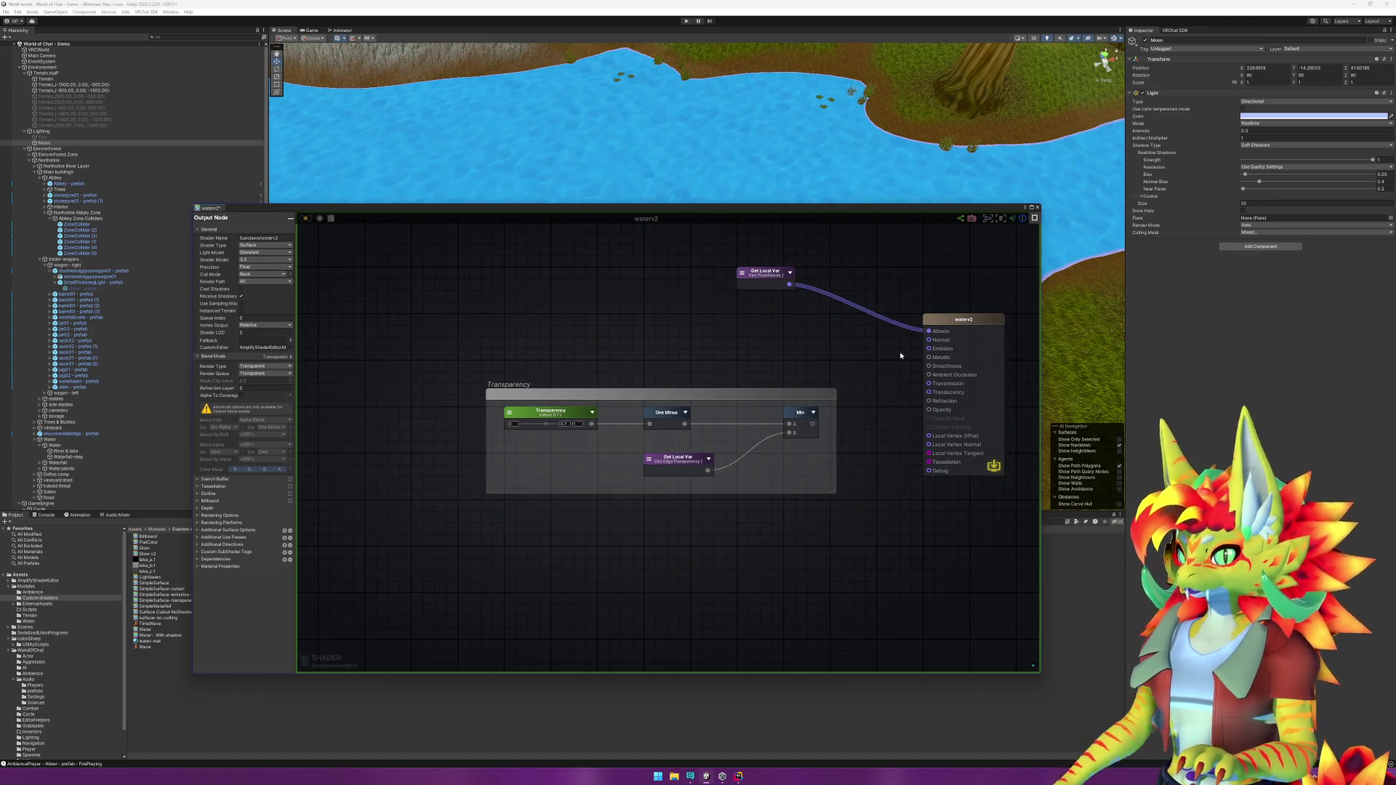
{"action": "key", "text": "ctrl+s"}
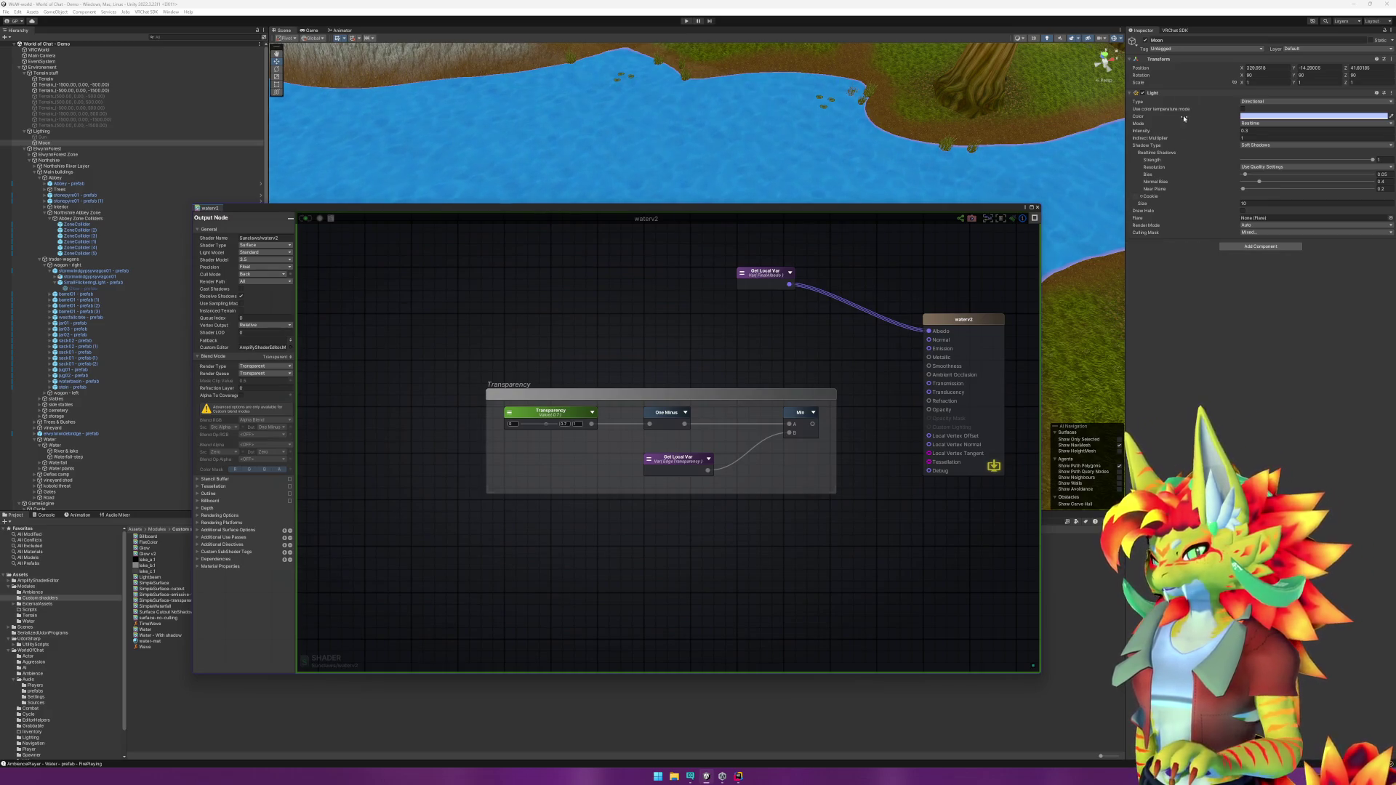
Step: Toggle the Moon light off and on to compare the water, then select the waterv2 output node
{"action": "left_click", "coordinate": [1146, 41]}
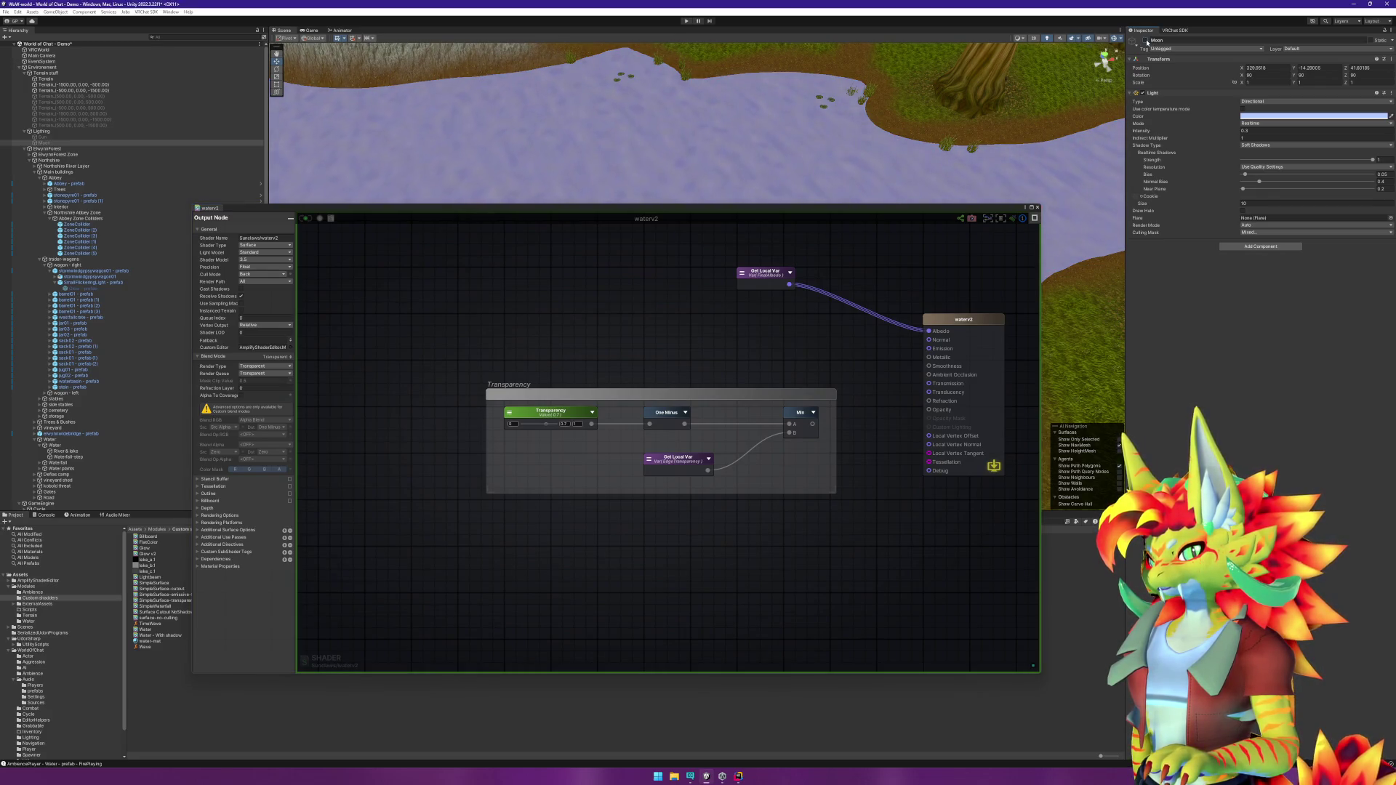
{"action": "left_click", "coordinate": [1147, 41]}
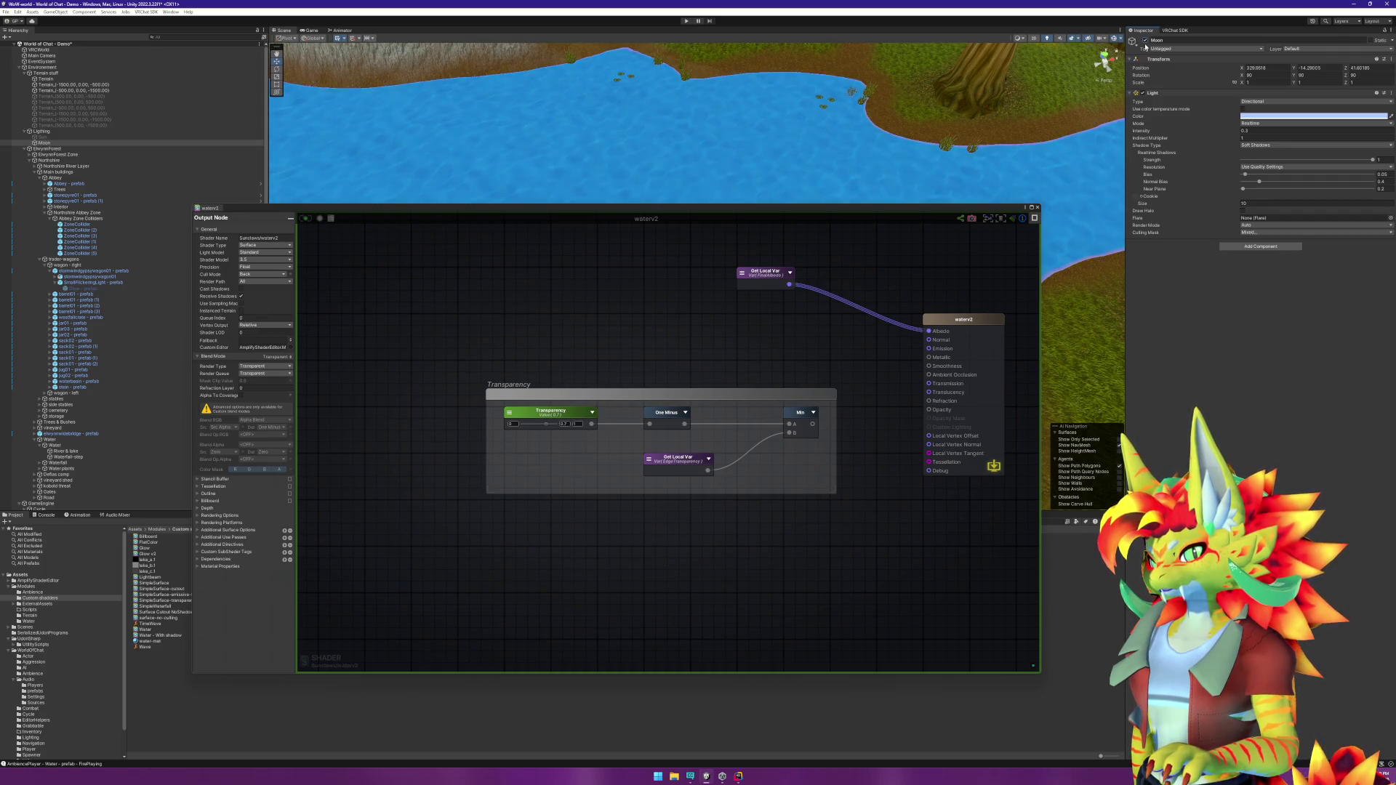
{"action": "left_click", "coordinate": [869, 348]}
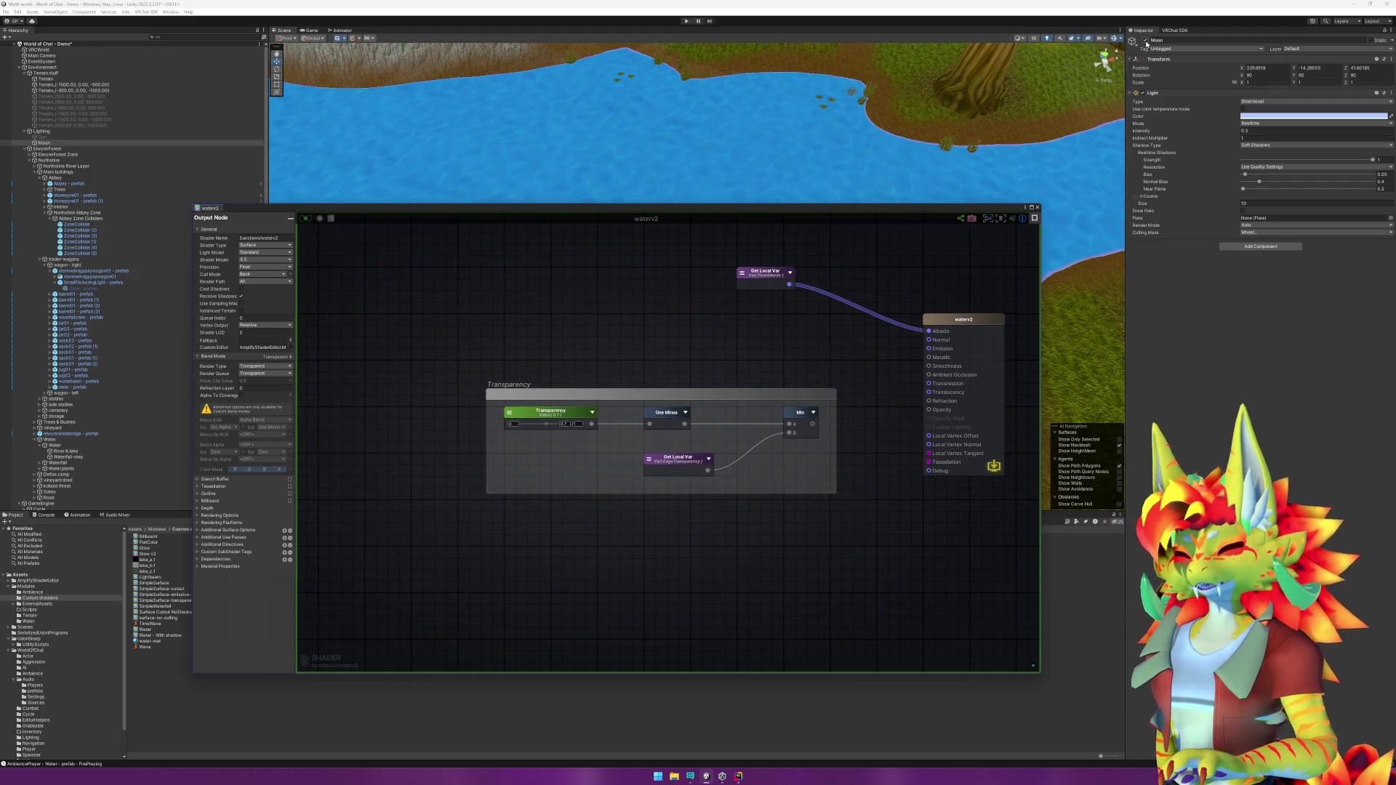
{"action": "left_click", "coordinate": [1147, 41]}
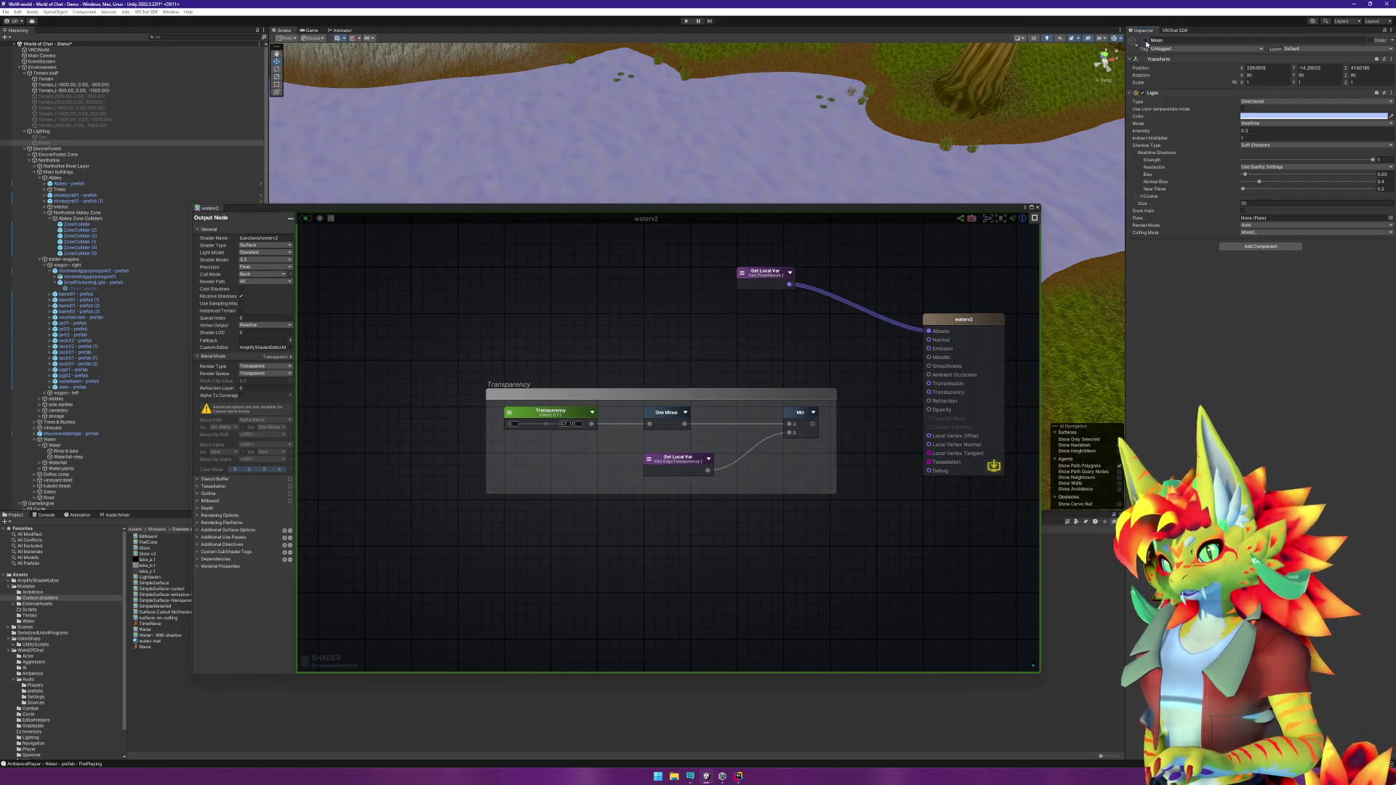
{"action": "left_click", "coordinate": [1146, 42]}
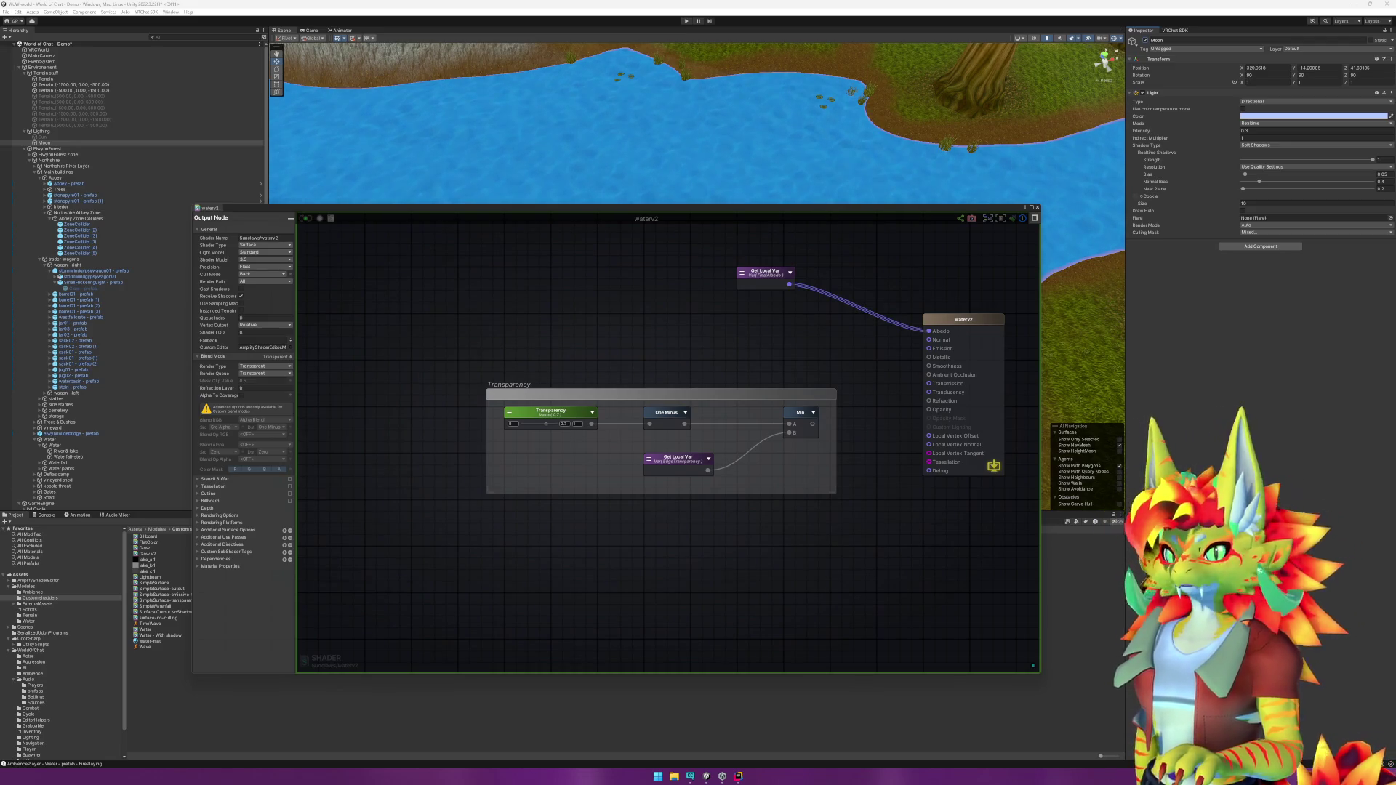
{"action": "left_click", "coordinate": [966, 338]}
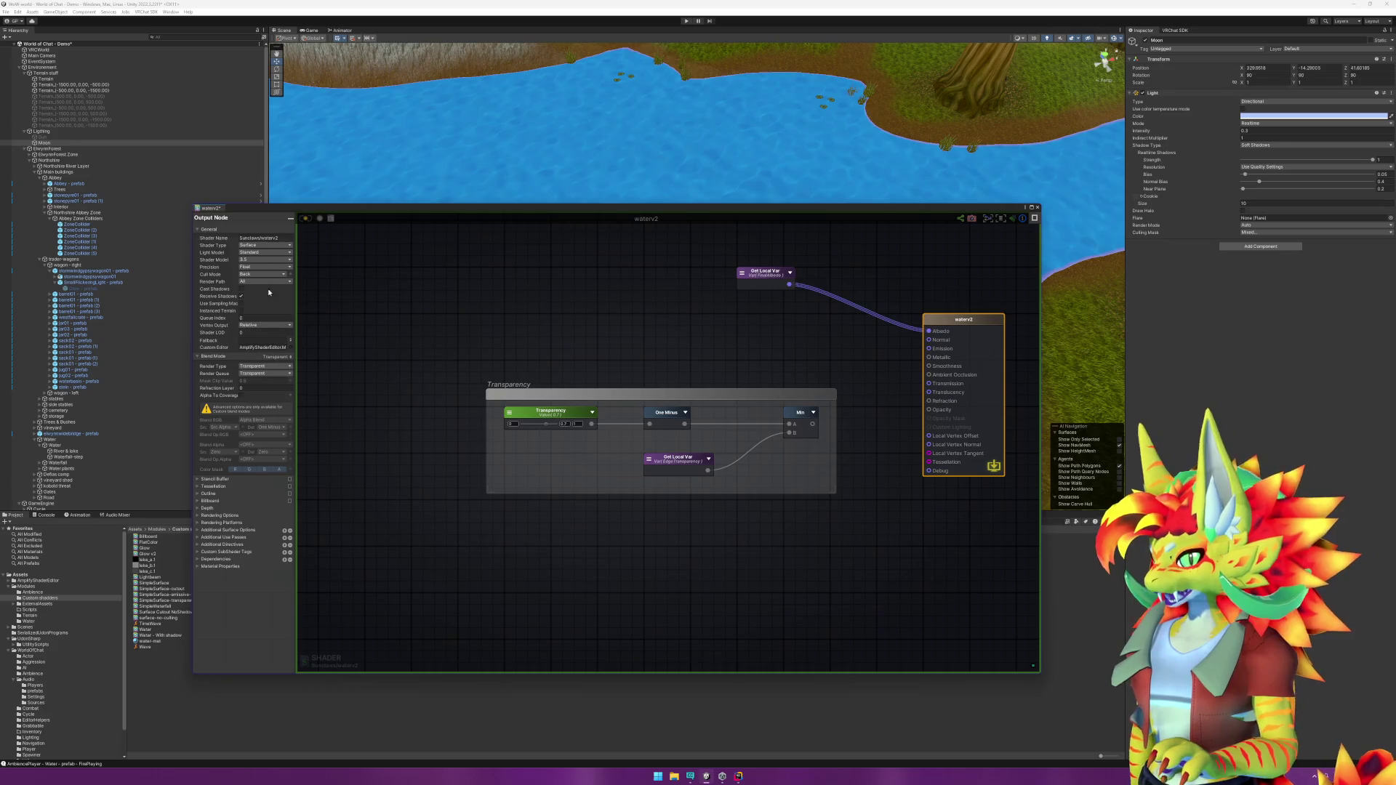
Step: Set the output node's Render Type to Opaque, keeping the Render Queue at Transparent
{"action": "left_click", "coordinate": [274, 365]}
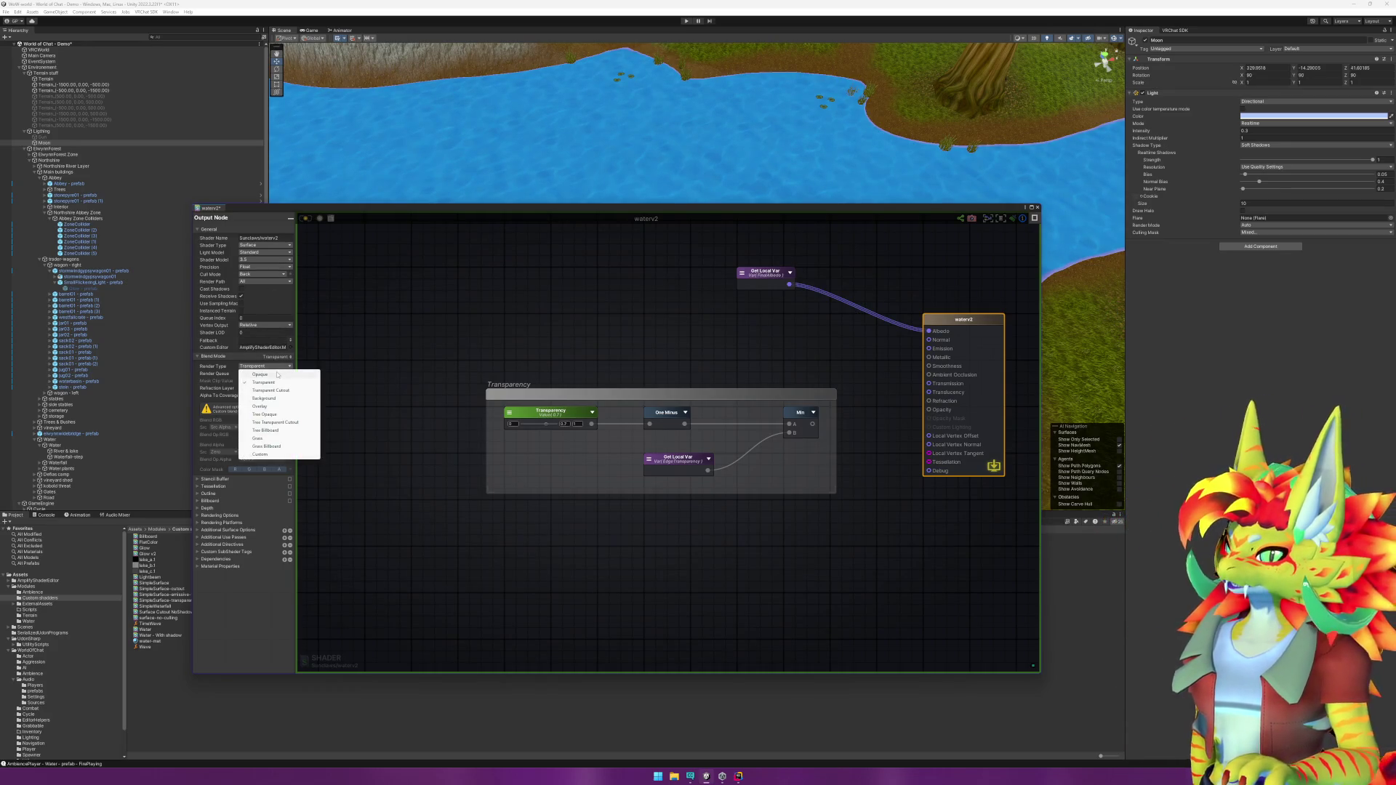
{"action": "left_click", "coordinate": [277, 374]}
{"action": "left_click", "coordinate": [272, 374]}
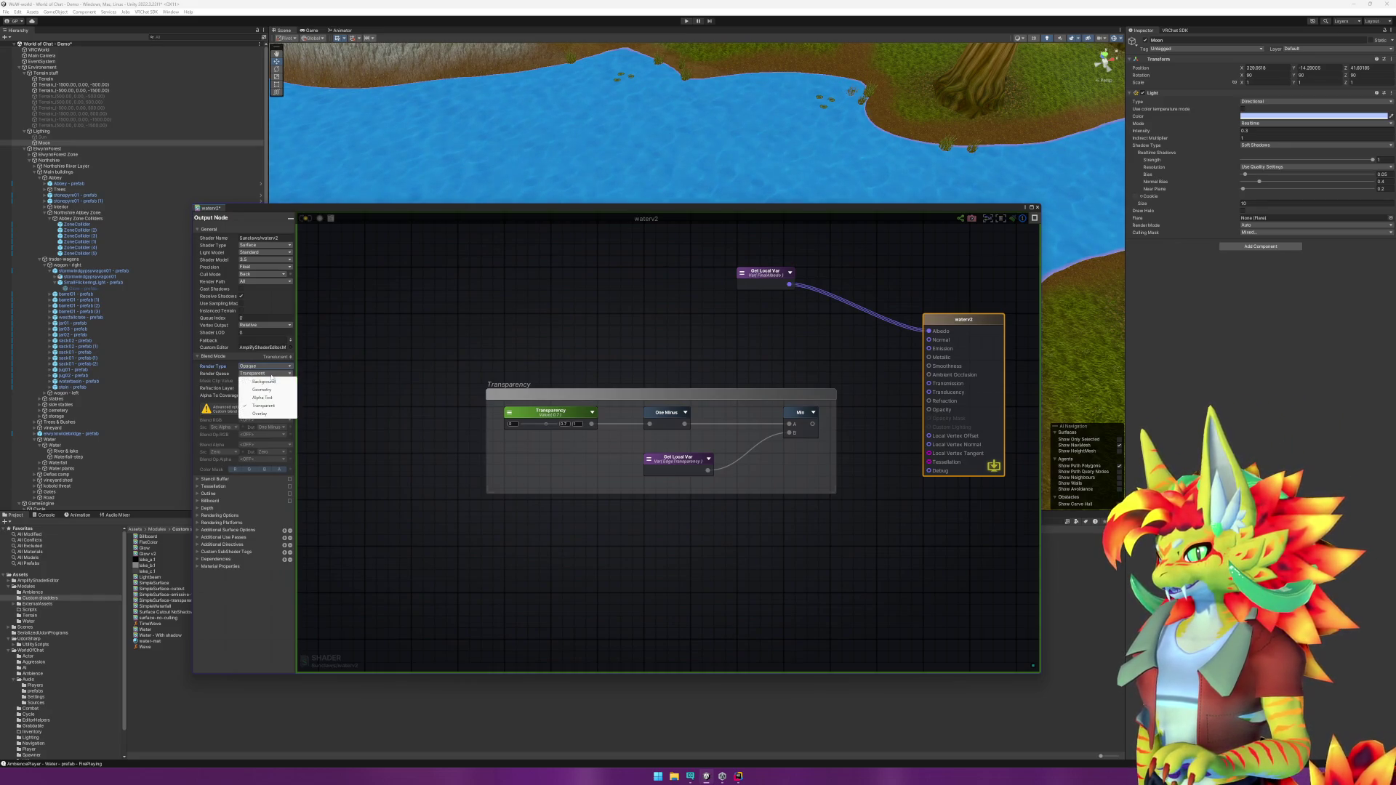
{"action": "left_click", "coordinate": [417, 345]}
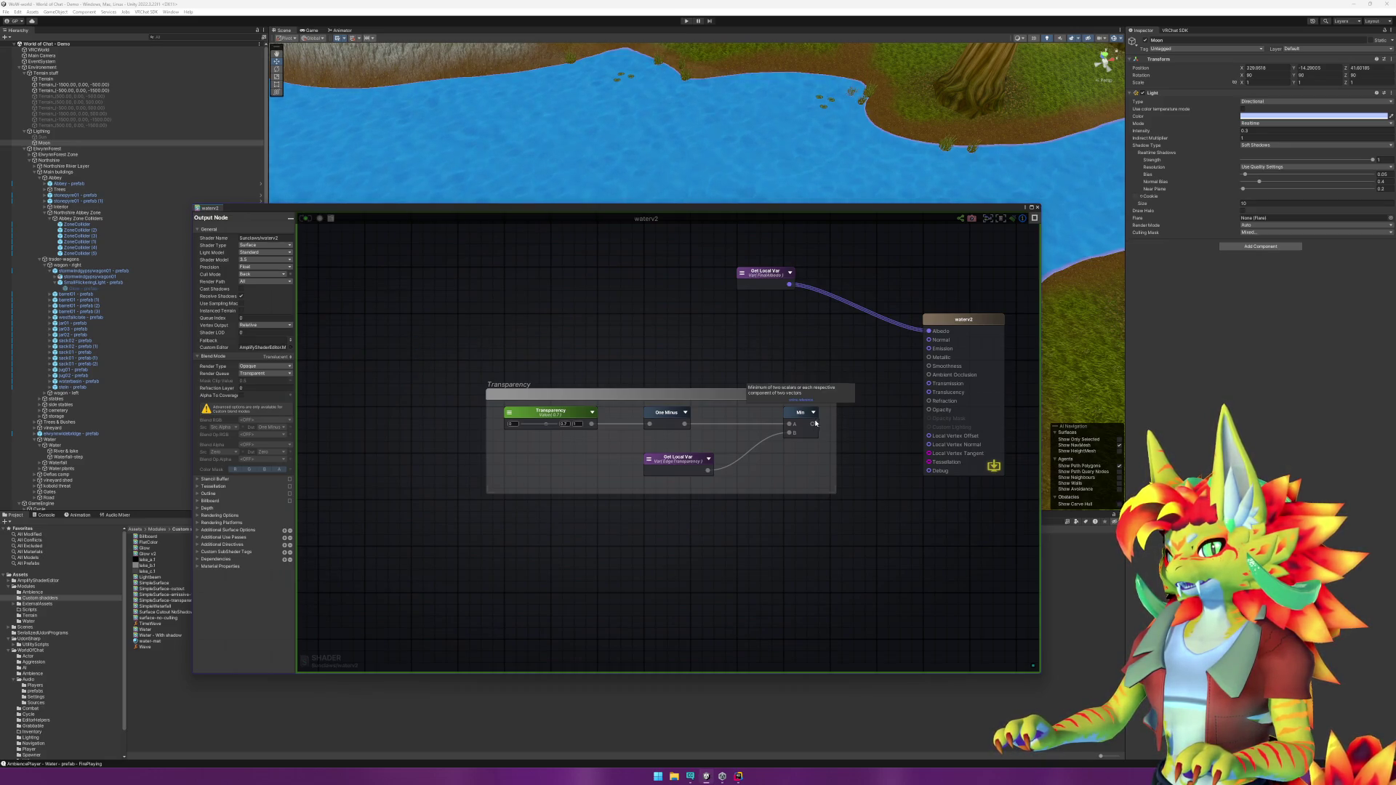
Step: Turn off the Moon and enable the Sun for daylight, then orbit the scene over the river
{"action": "left_click", "coordinate": [1146, 42]}
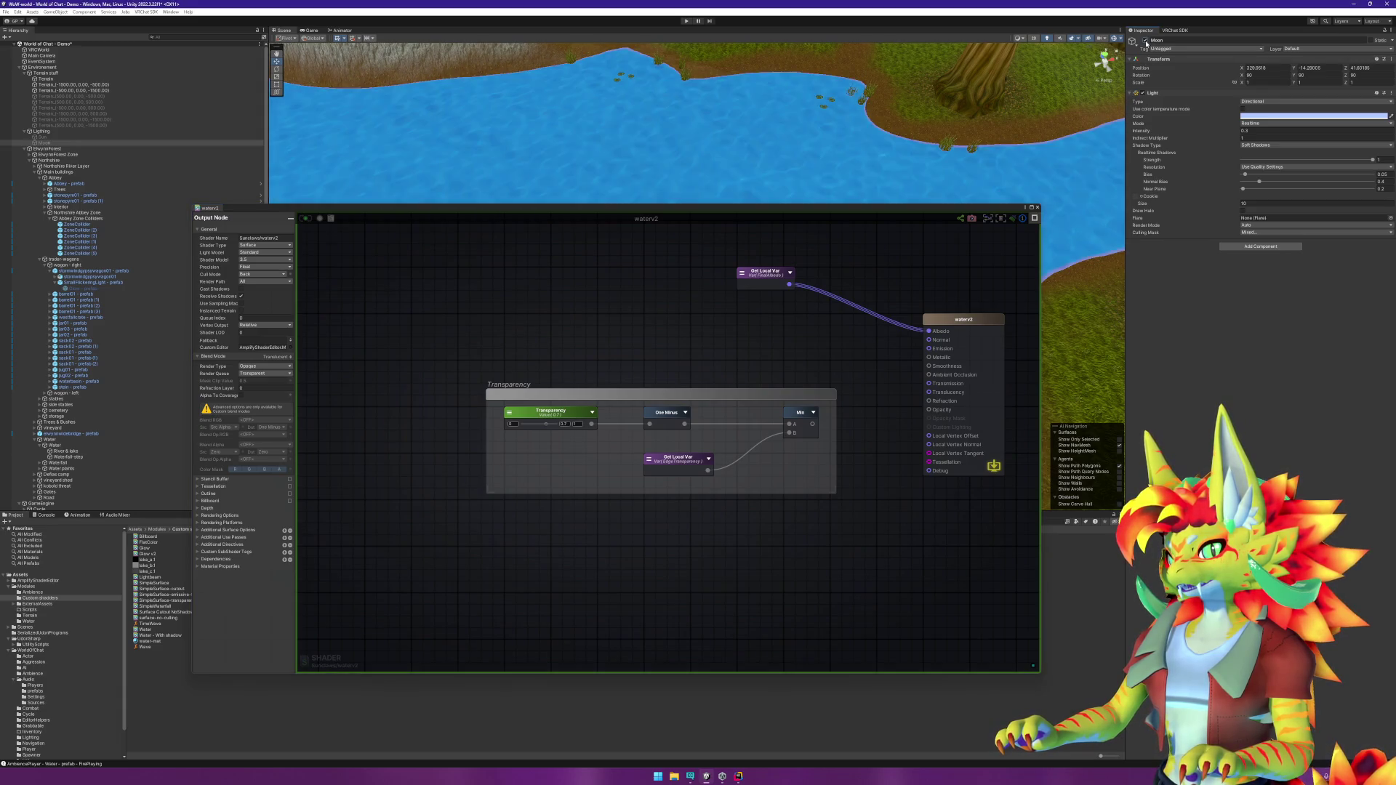
{"action": "left_click", "coordinate": [1146, 41]}
{"action": "left_click", "coordinate": [43, 137]}
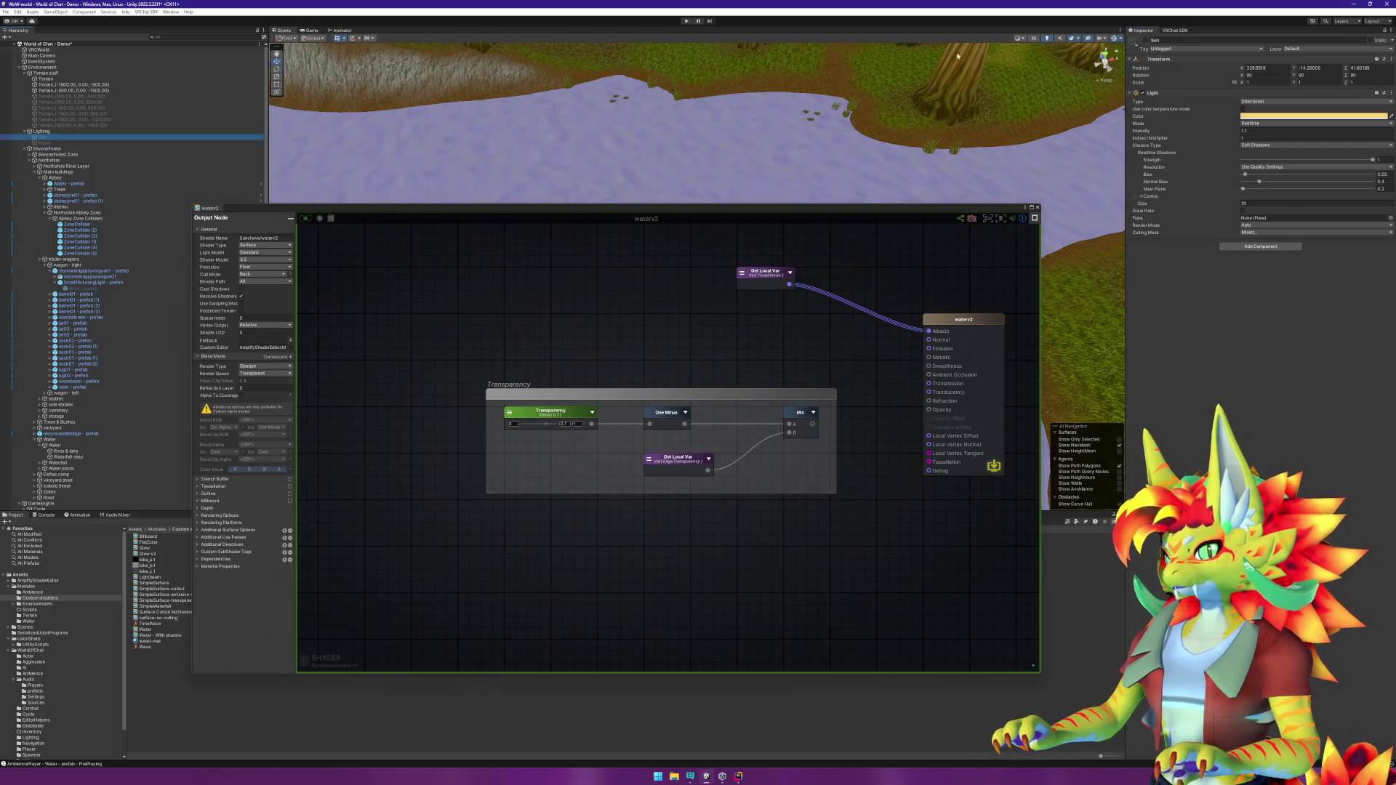
{"action": "left_click", "coordinate": [1146, 41]}
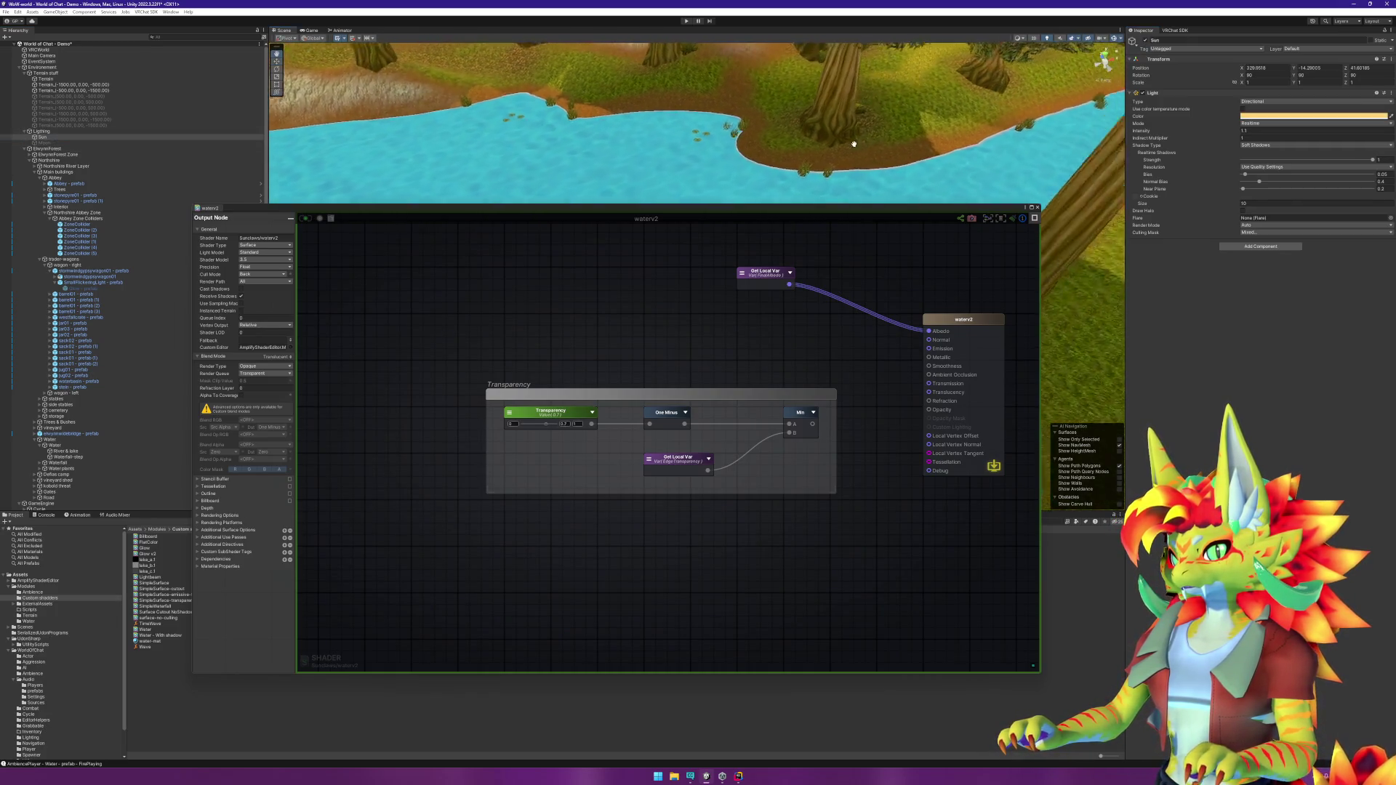
{"action": "scroll", "coordinate": [841, 141], "scroll_direction": "up", "scroll_amount": 5}
{"action": "scroll", "coordinate": [692, 106], "scroll_direction": "down", "scroll_amount": 5}
{"action": "scroll", "coordinate": [764, 147], "scroll_direction": "up", "scroll_amount": 5}
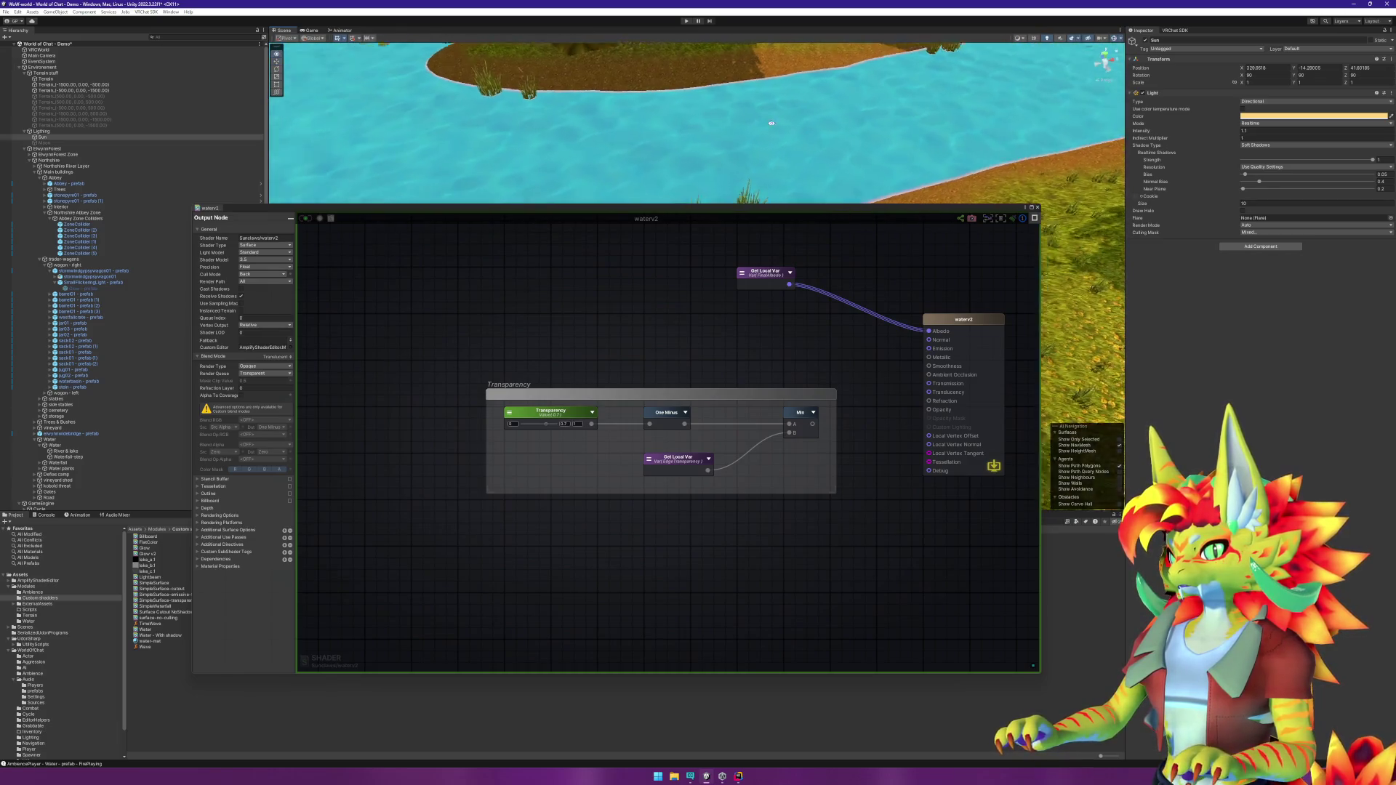
{"action": "mouse_move", "coordinate": [589, 95]}
{"action": "left_mouse_down"}
{"action": "mouse_move", "coordinate": [666, 45]}
{"action": "mouse_move", "coordinate": [671, 93]}
{"action": "left_mouse_up"}
{"action": "scroll", "coordinate": [674, 92], "scroll_direction": "up", "scroll_amount": 5}
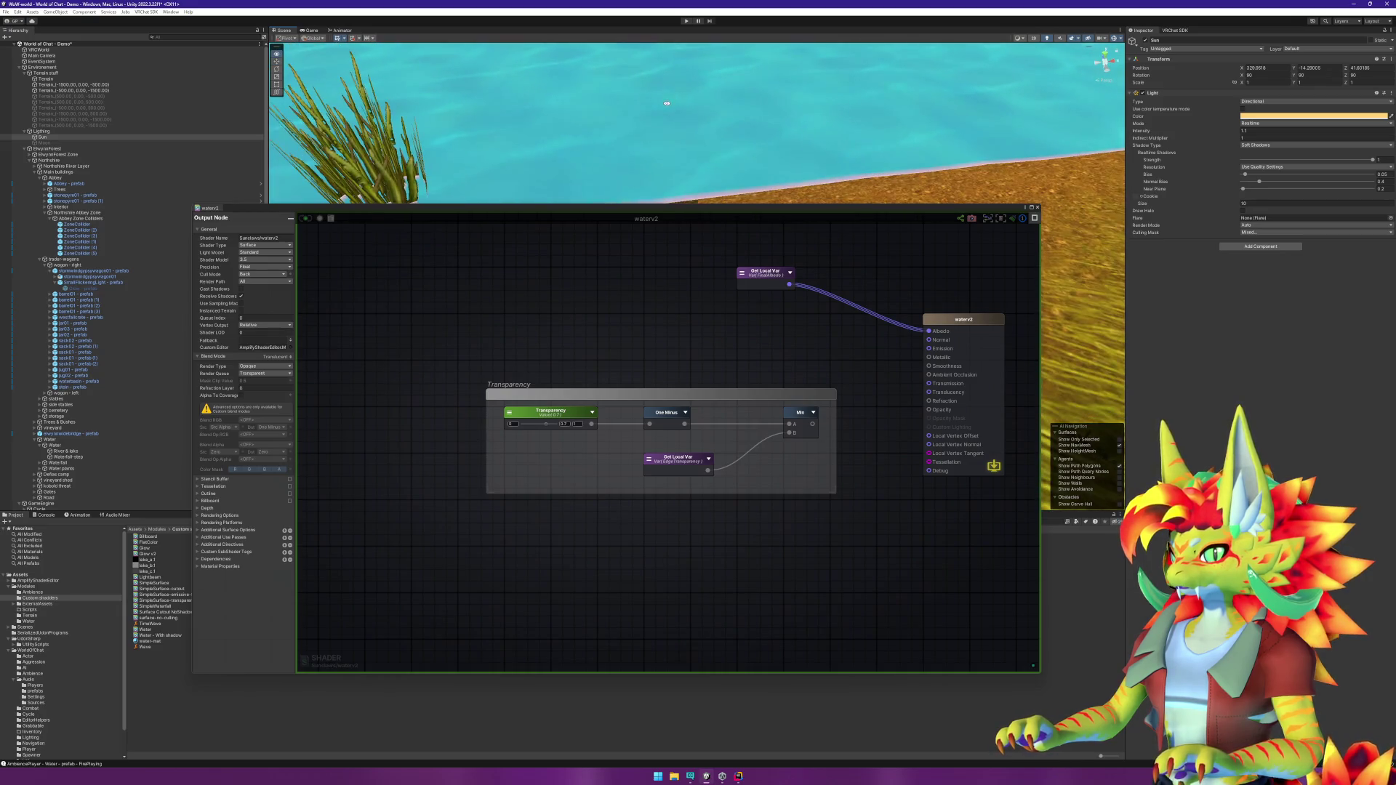
{"action": "mouse_move", "coordinate": [680, 124]}
{"action": "left_mouse_down"}
{"action": "mouse_move", "coordinate": [552, 101]}
{"action": "mouse_move", "coordinate": [635, 85]}
{"action": "left_mouse_up"}
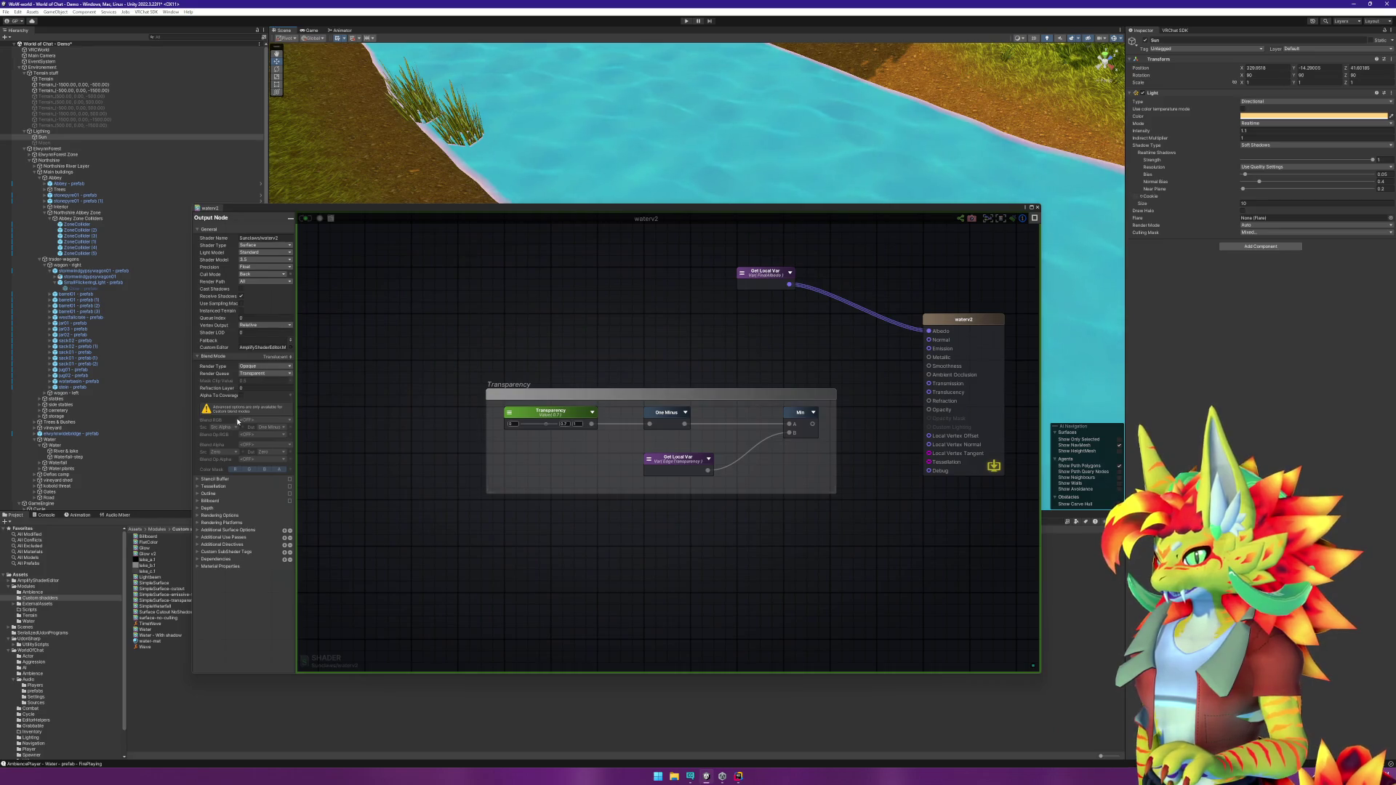
Step: Set Render Queue to Alpha Test and wire the Min output into waterv2's Opacity
{"action": "left_click", "coordinate": [258, 375]}
{"action": "left_click", "coordinate": [272, 397]}
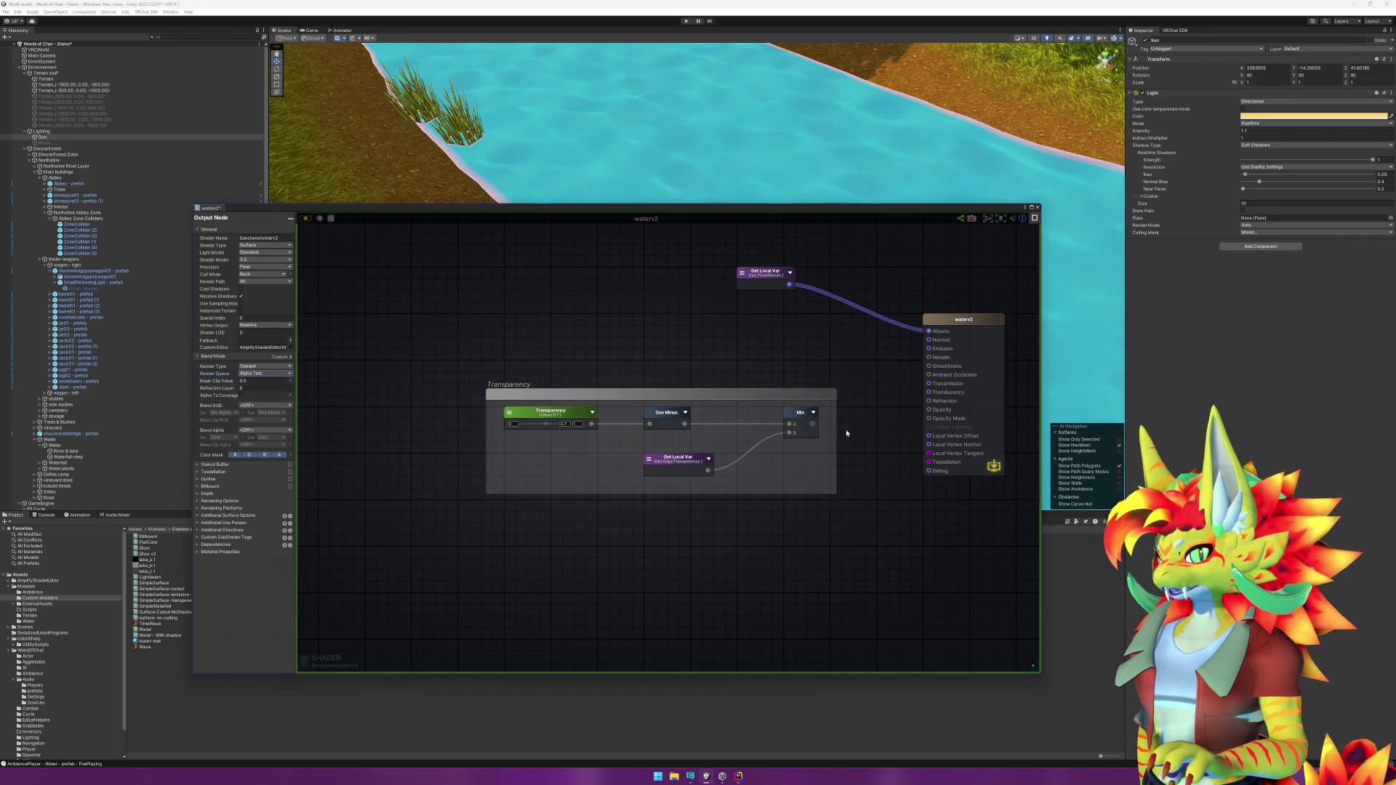
{"action": "left_click_drag", "start_coordinate": [814, 427], "coordinate": [928, 410]}
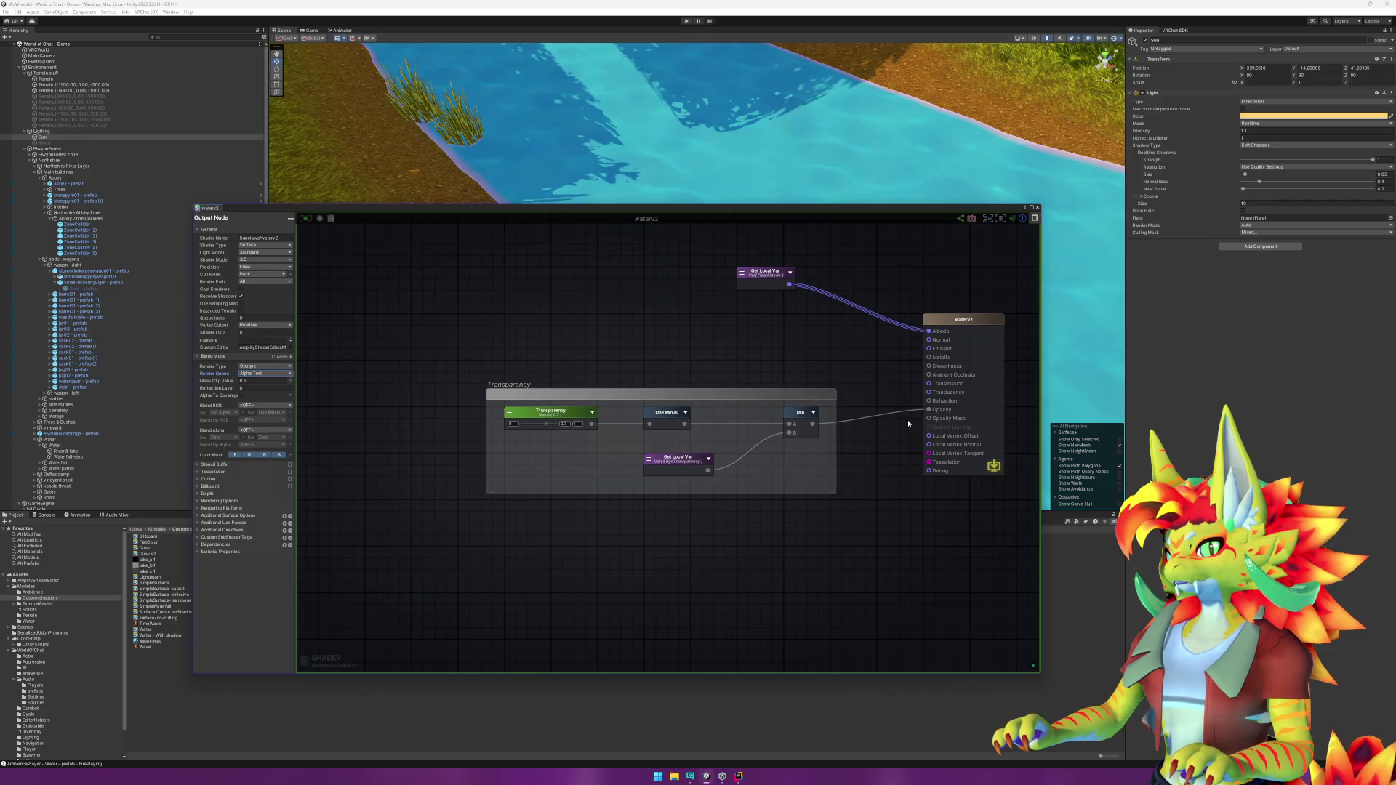
{"action": "scroll", "coordinate": [797, 94], "scroll_direction": "down", "scroll_amount": 1}
{"action": "scroll", "coordinate": [788, 106], "scroll_direction": "down", "scroll_amount": 1}
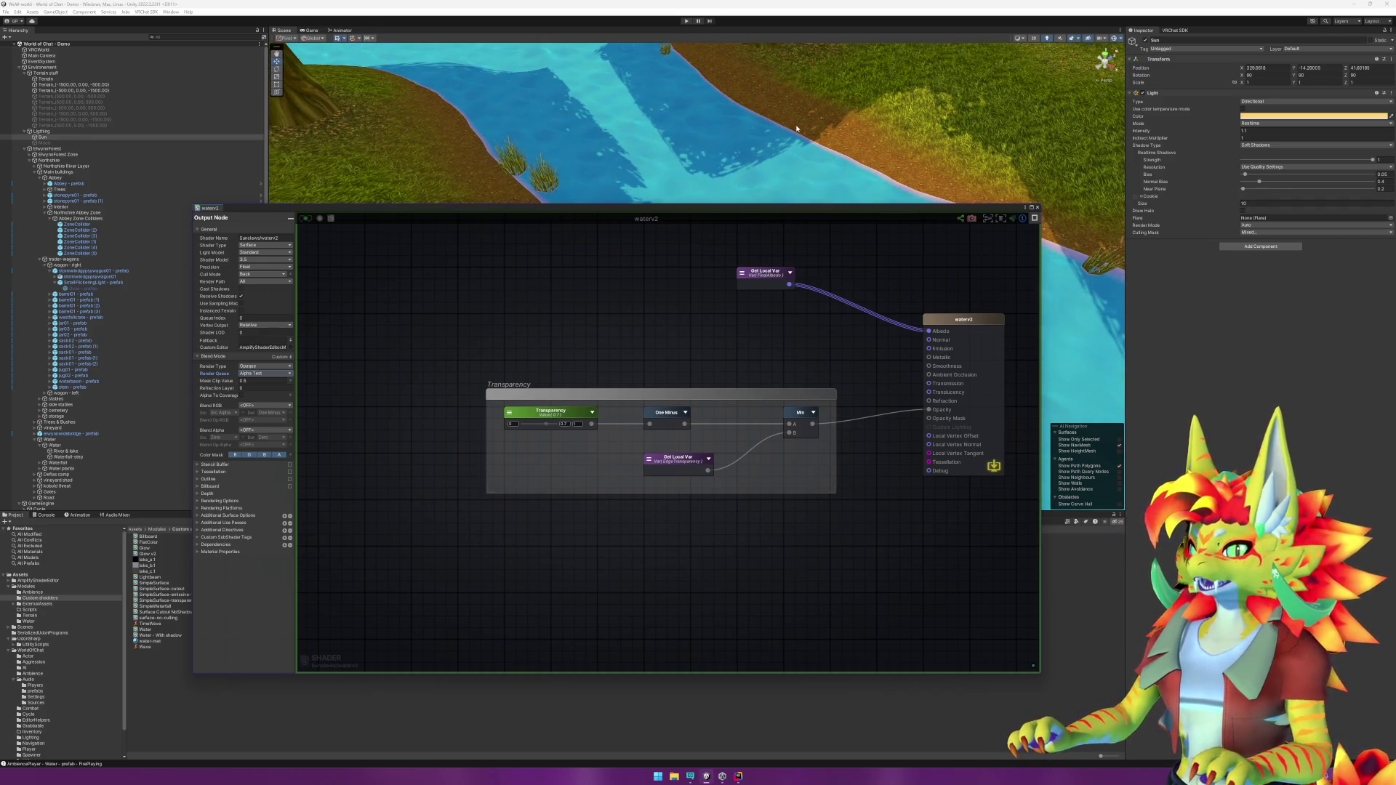
{"action": "scroll", "coordinate": [800, 164], "scroll_direction": "down", "scroll_amount": 2}
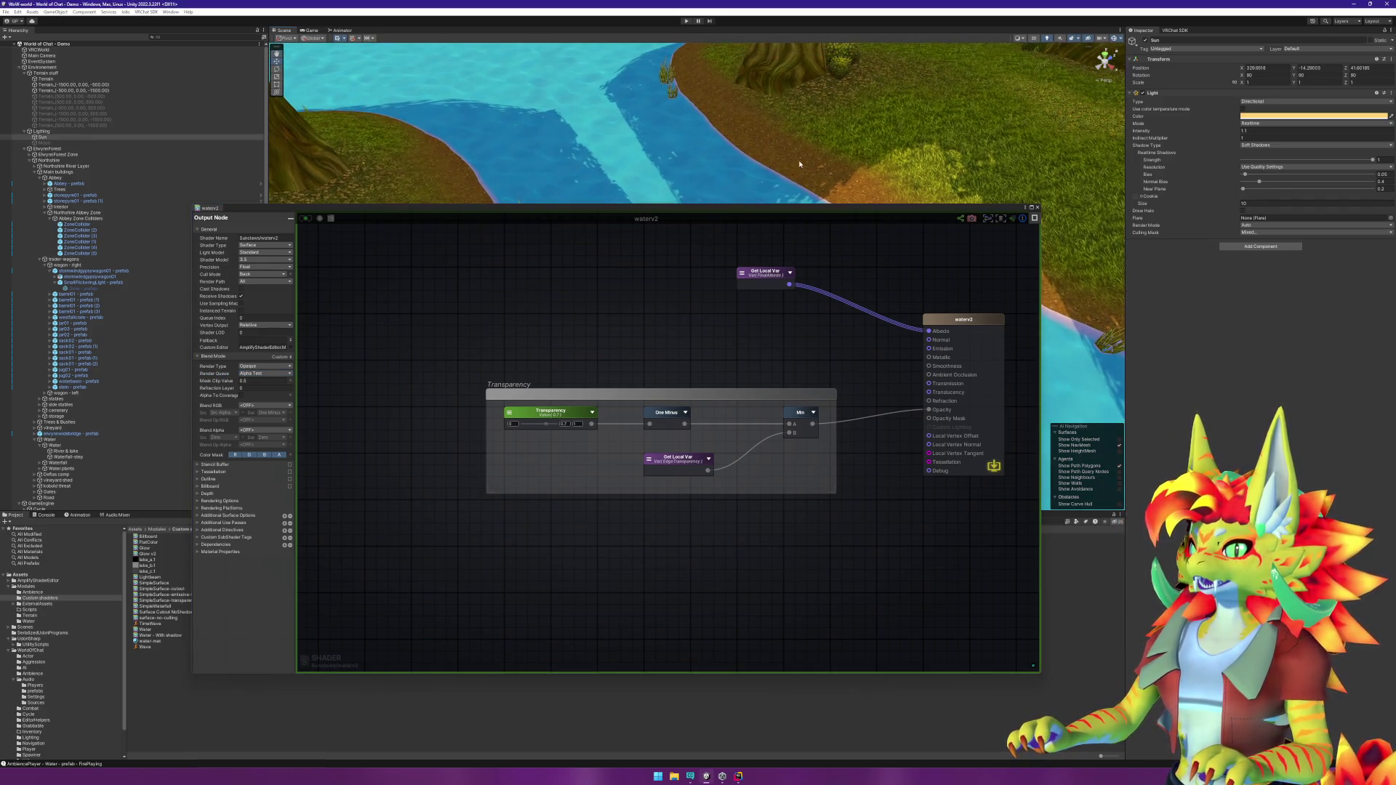
{"action": "mouse_move", "coordinate": [800, 164]}
{"action": "left_mouse_down"}
{"action": "mouse_move", "coordinate": [696, 136]}
{"action": "mouse_move", "coordinate": [834, 136]}
{"action": "mouse_move", "coordinate": [762, 102]}
{"action": "mouse_move", "coordinate": [798, 164]}
{"action": "mouse_move", "coordinate": [804, 116]}
{"action": "left_mouse_up"}
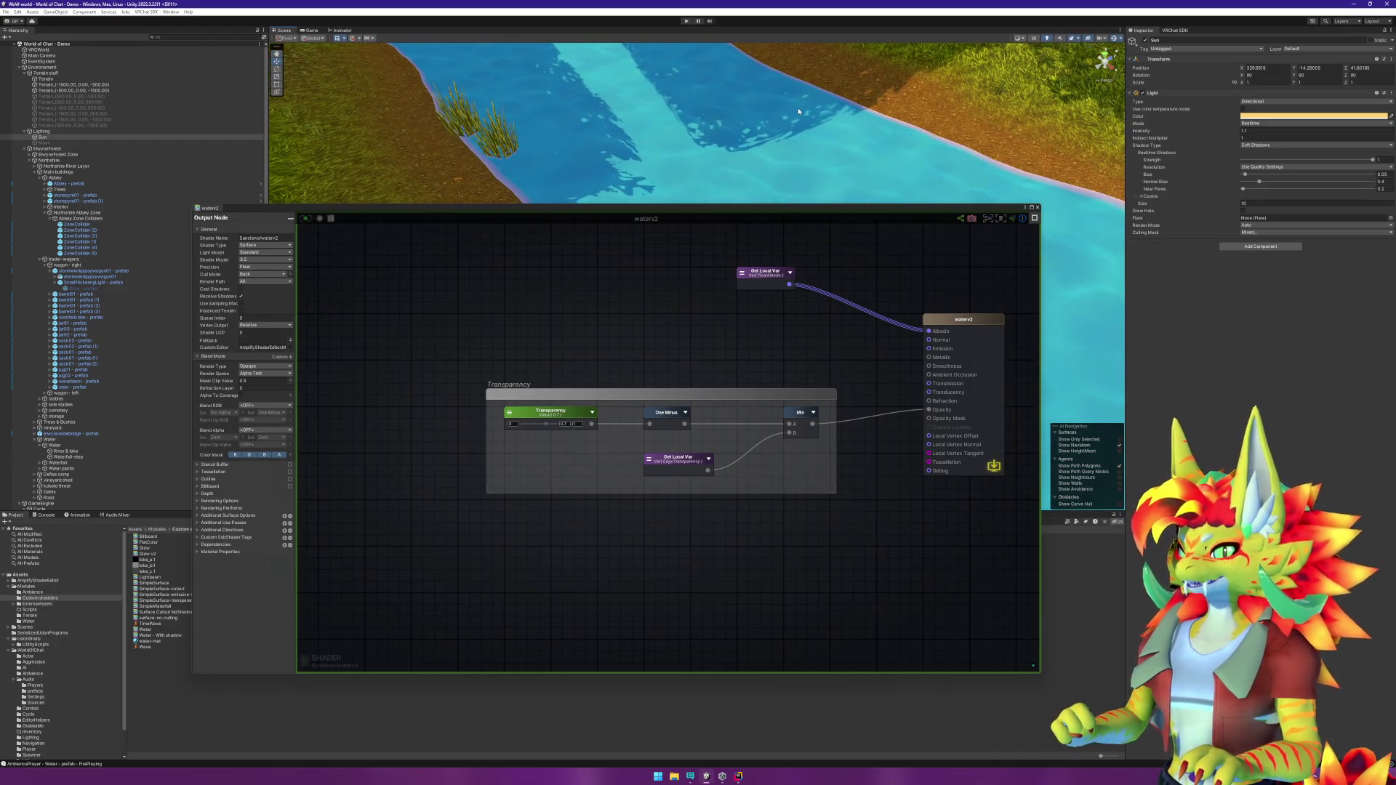
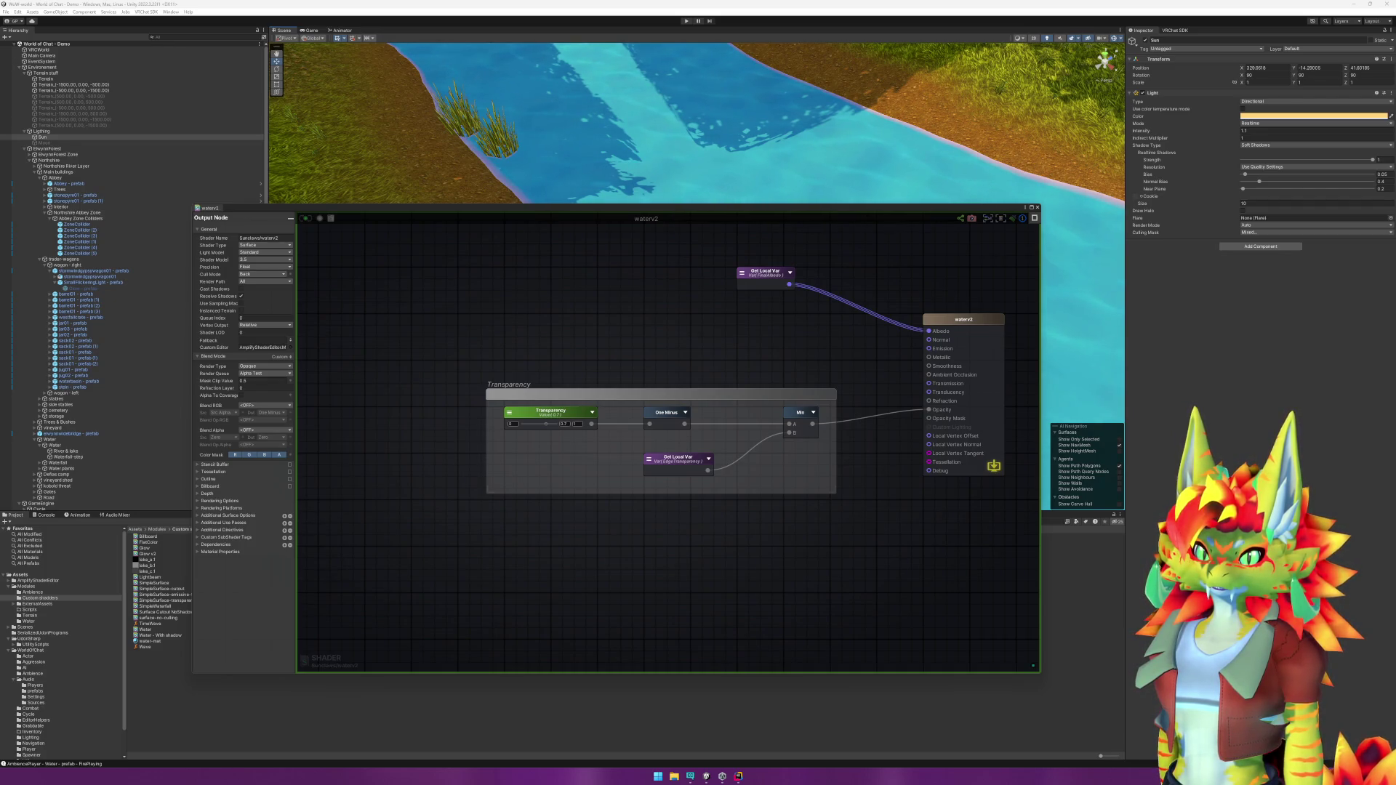
Step: Search the node list for 'color', then cancel without adding a node
{"action": "right_click", "coordinate": [703, 346]}
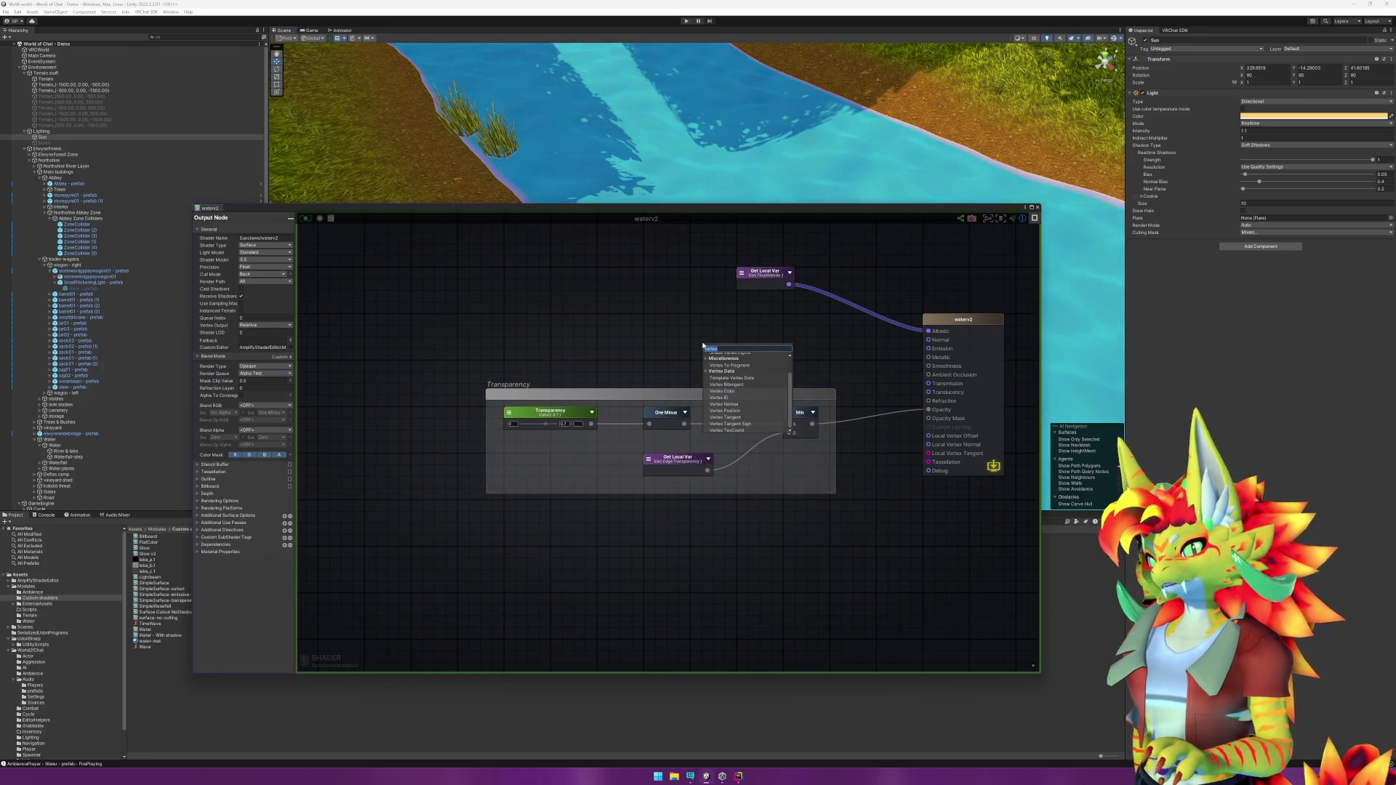
{"action": "type", "text": "bac"}
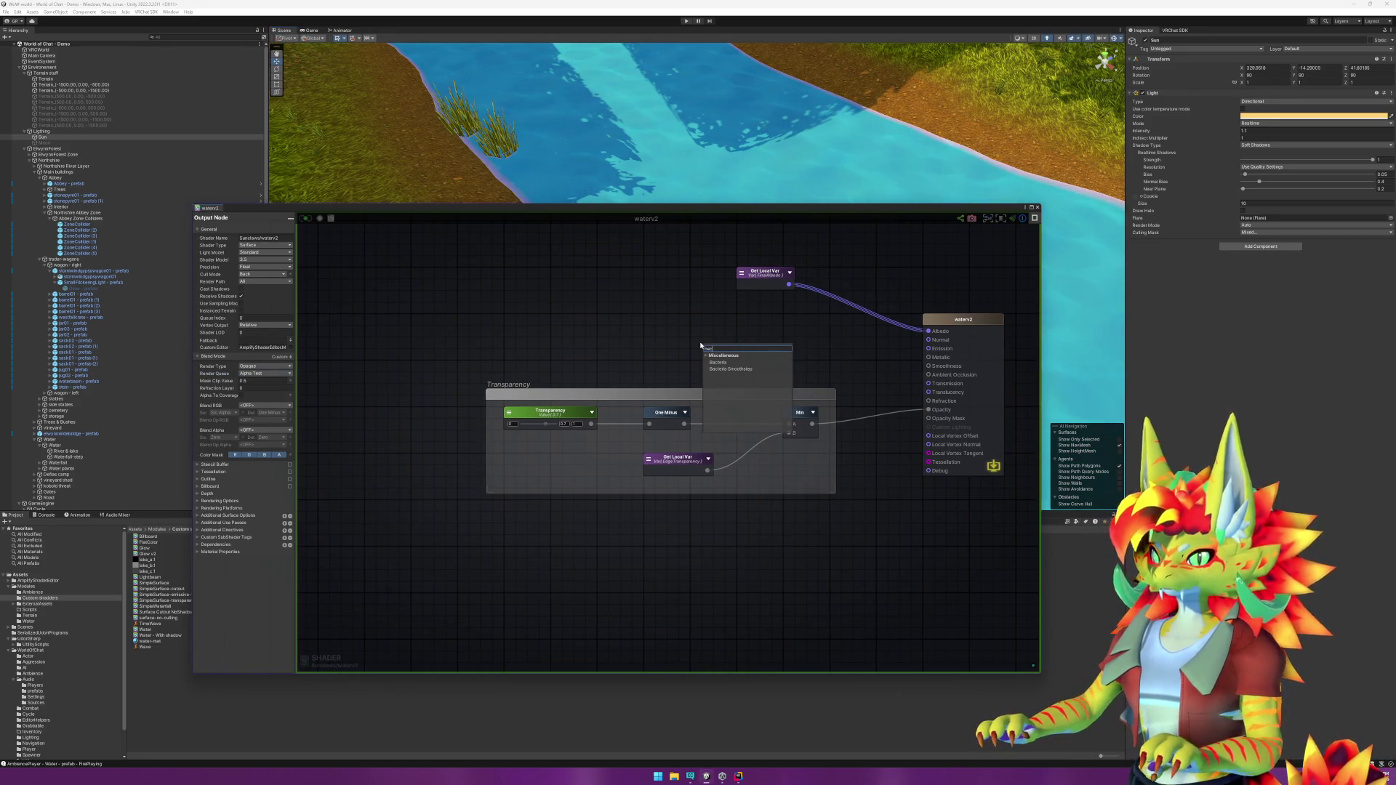
{"action": "key", "text": "BackSpace"}
{"action": "key", "text": "BackSpace"}
{"action": "key", "text": "BackSpace"}
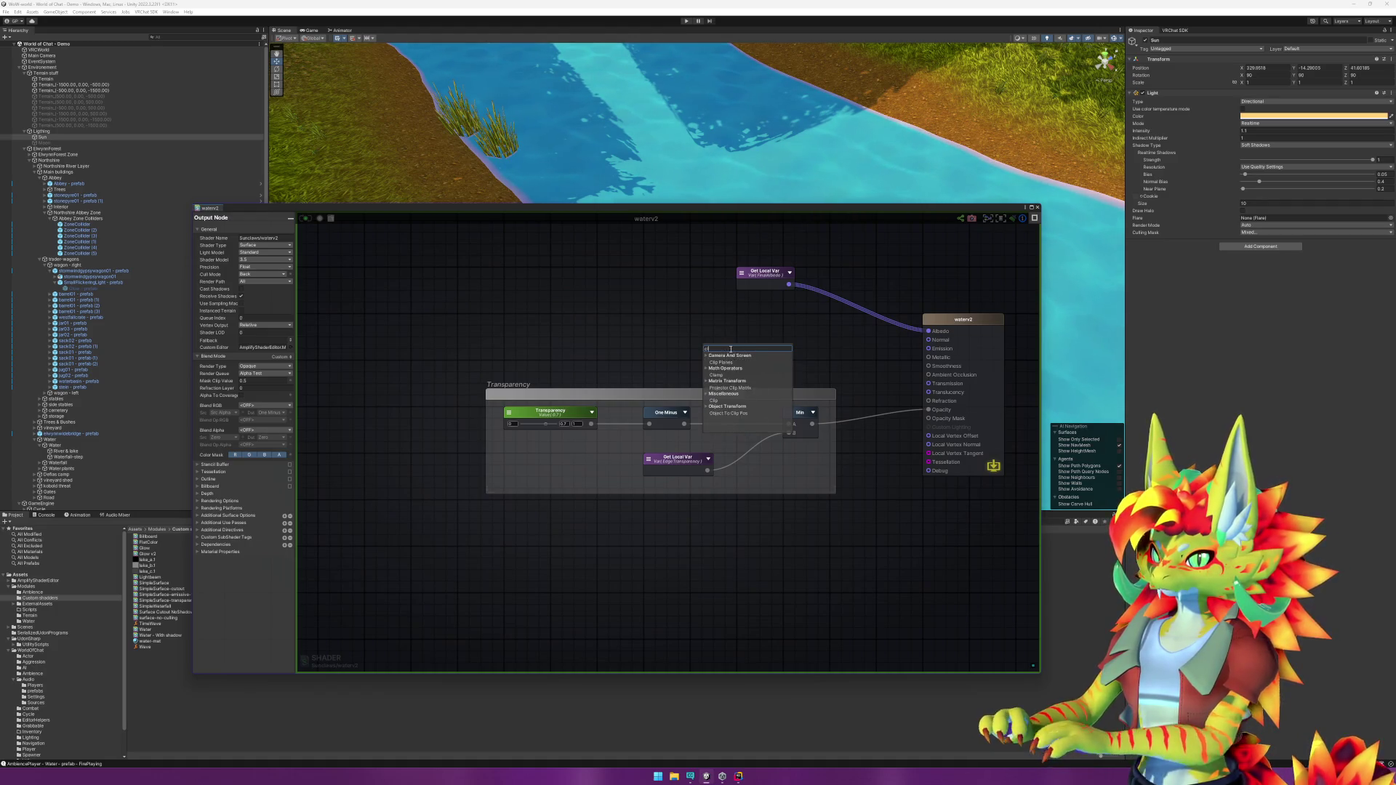
{"action": "type", "text": "color"}
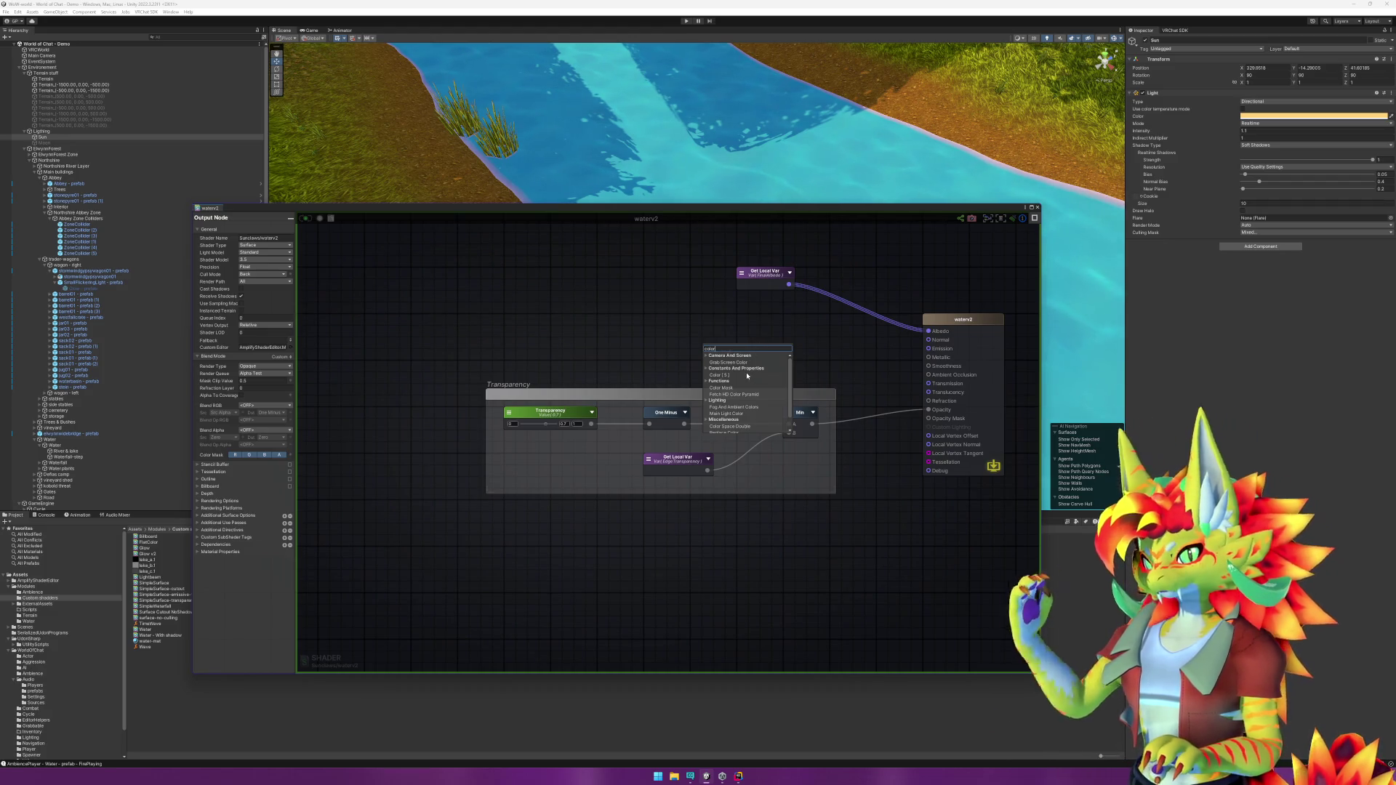
{"action": "scroll", "coordinate": [748, 375], "scroll_direction": "down", "scroll_amount": 1}
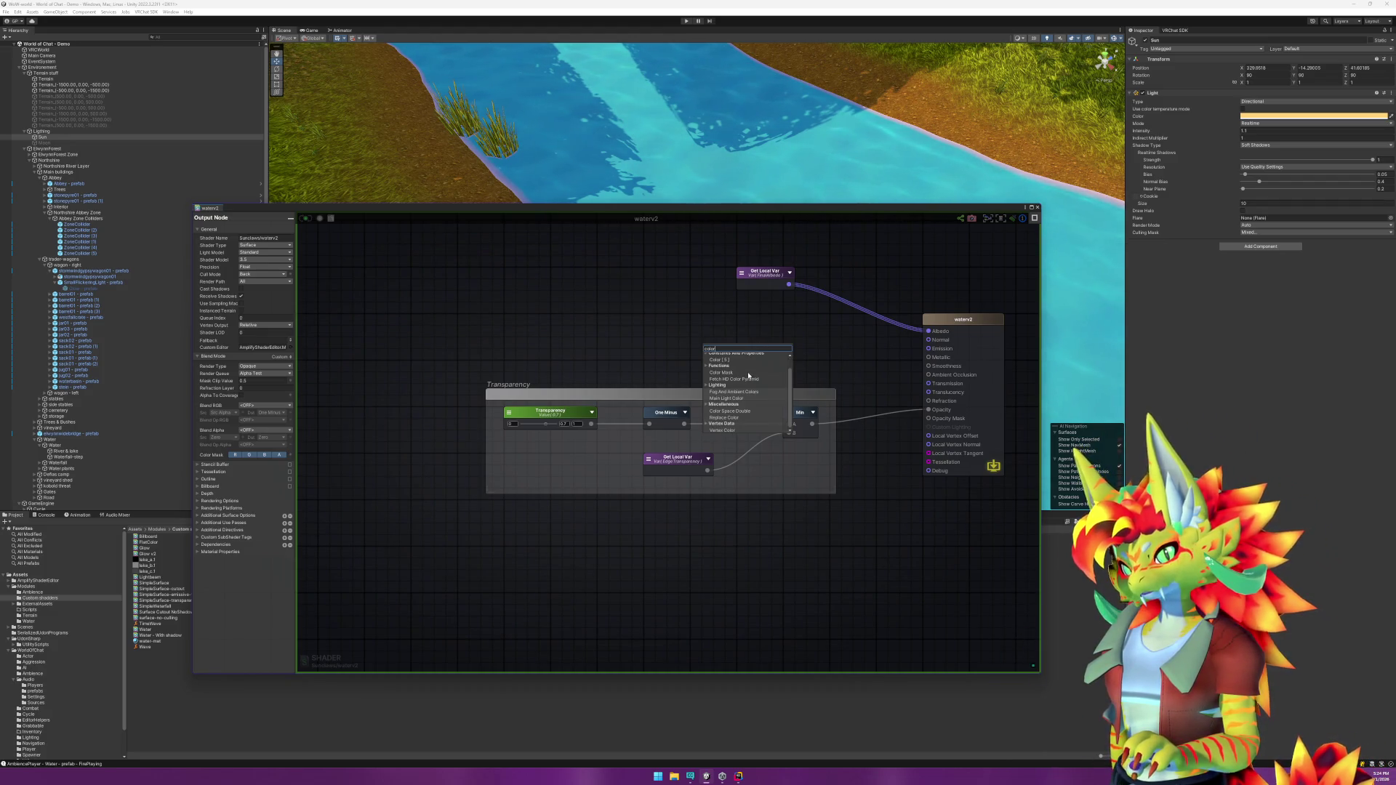
{"action": "scroll", "coordinate": [750, 378], "scroll_direction": "up", "scroll_amount": 1}
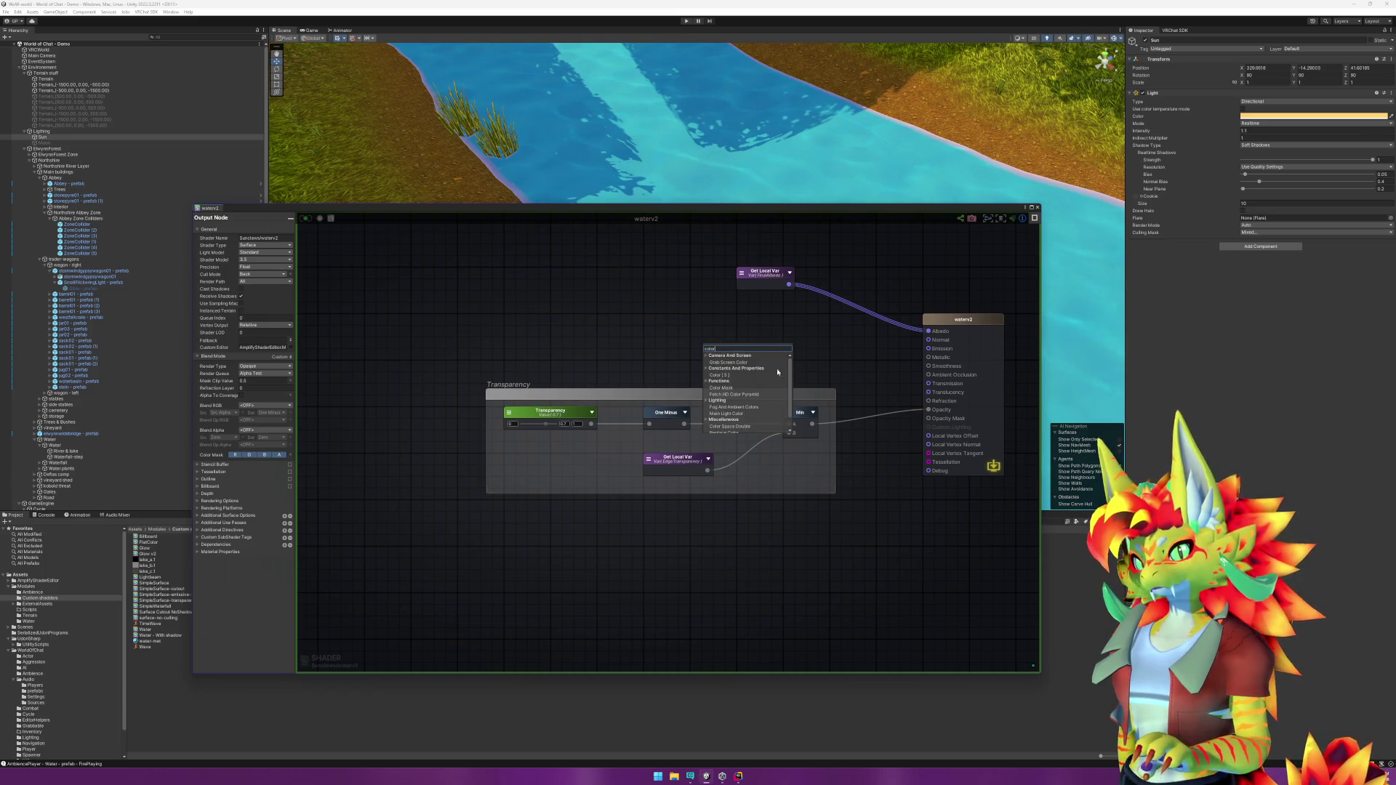
{"action": "key", "text": "Escape"}
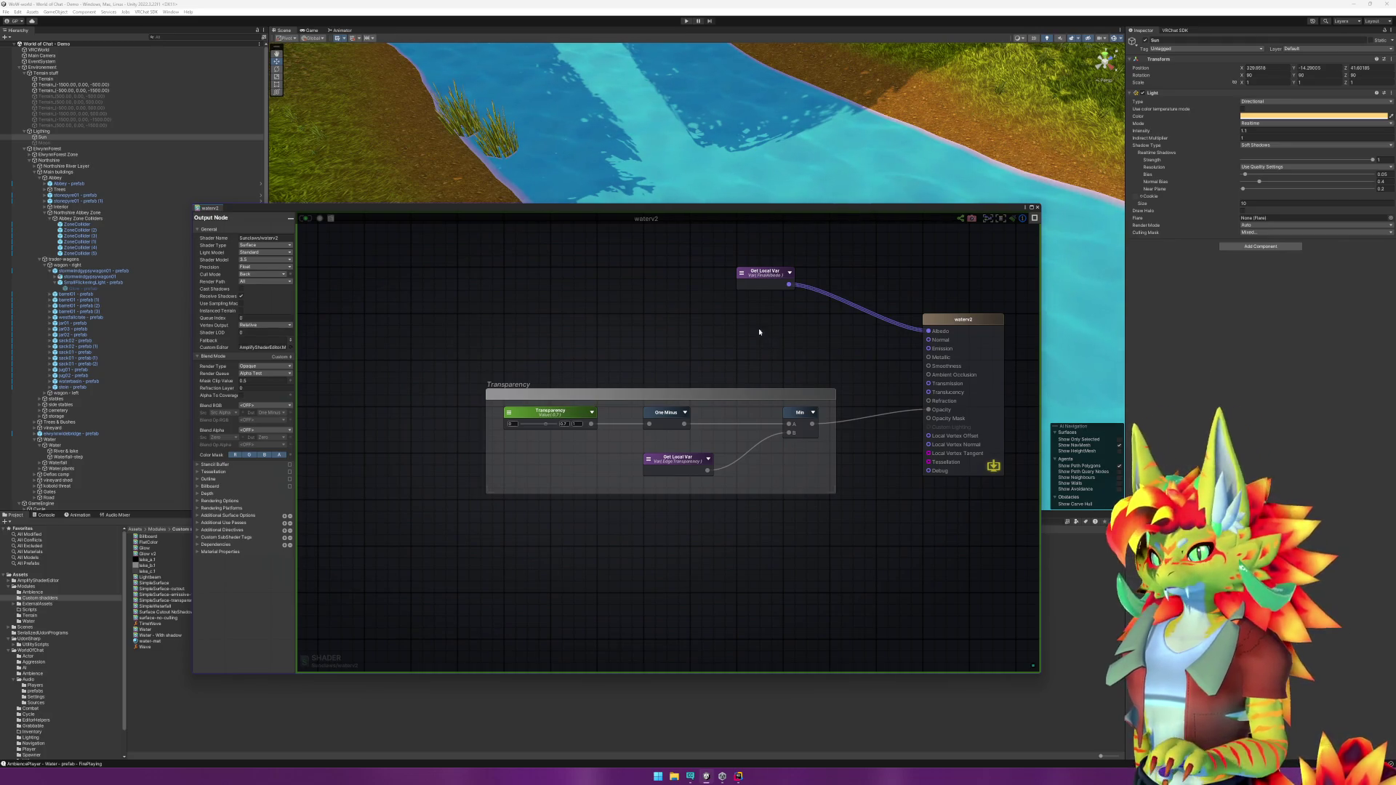
Step: Add a Grab Screen Color node and place it above the shifted Transparency group
{"action": "right_click", "coordinate": [682, 302]}
{"action": "type", "text": "grab"}
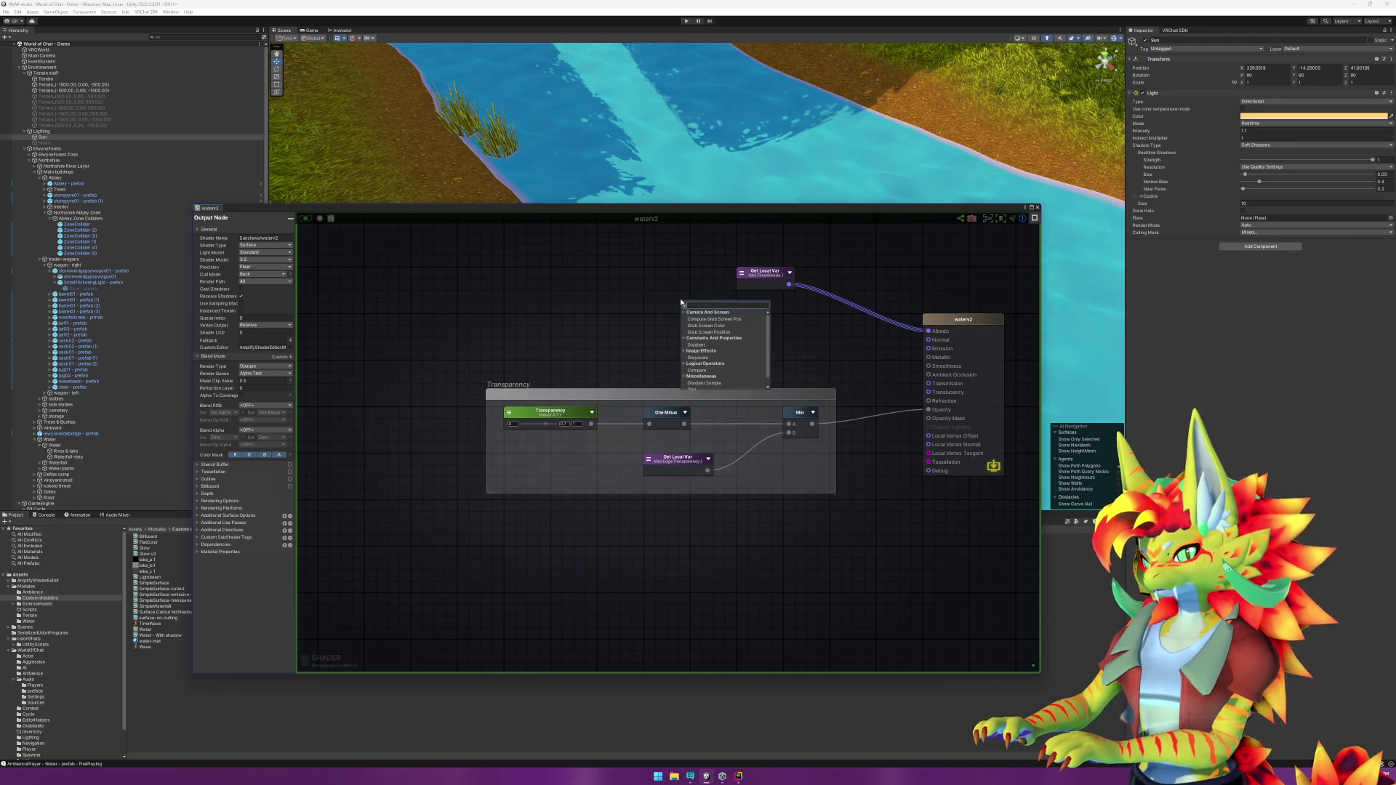
{"action": "left_click", "coordinate": [720, 326]}
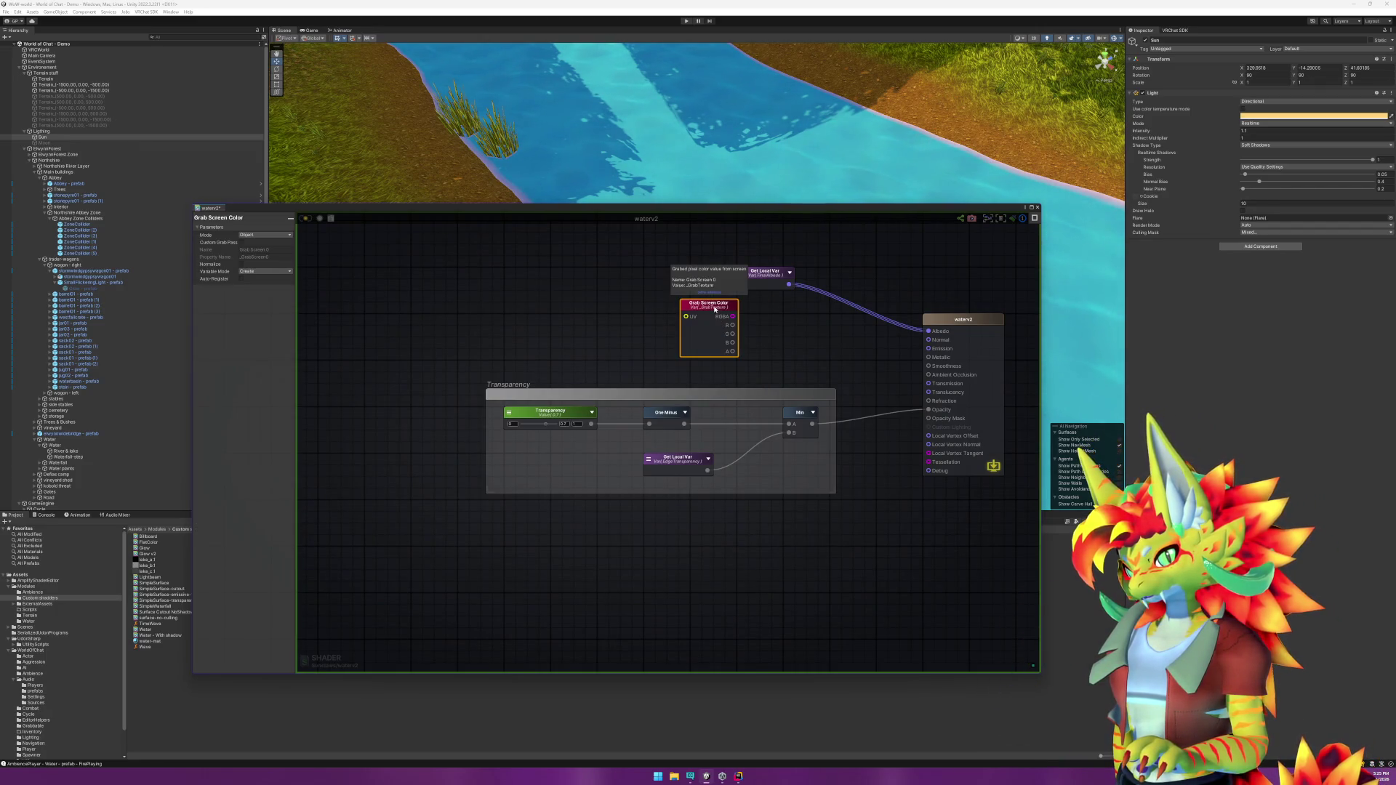
{"action": "left_click_drag", "start_coordinate": [714, 309], "coordinate": [773, 325]}
{"action": "mouse_move", "coordinate": [738, 396]}
{"action": "left_mouse_down"}
{"action": "mouse_move", "coordinate": [698, 449]}
{"action": "mouse_move", "coordinate": [663, 414]}
{"action": "left_mouse_up"}
{"action": "left_click", "coordinate": [666, 366]}
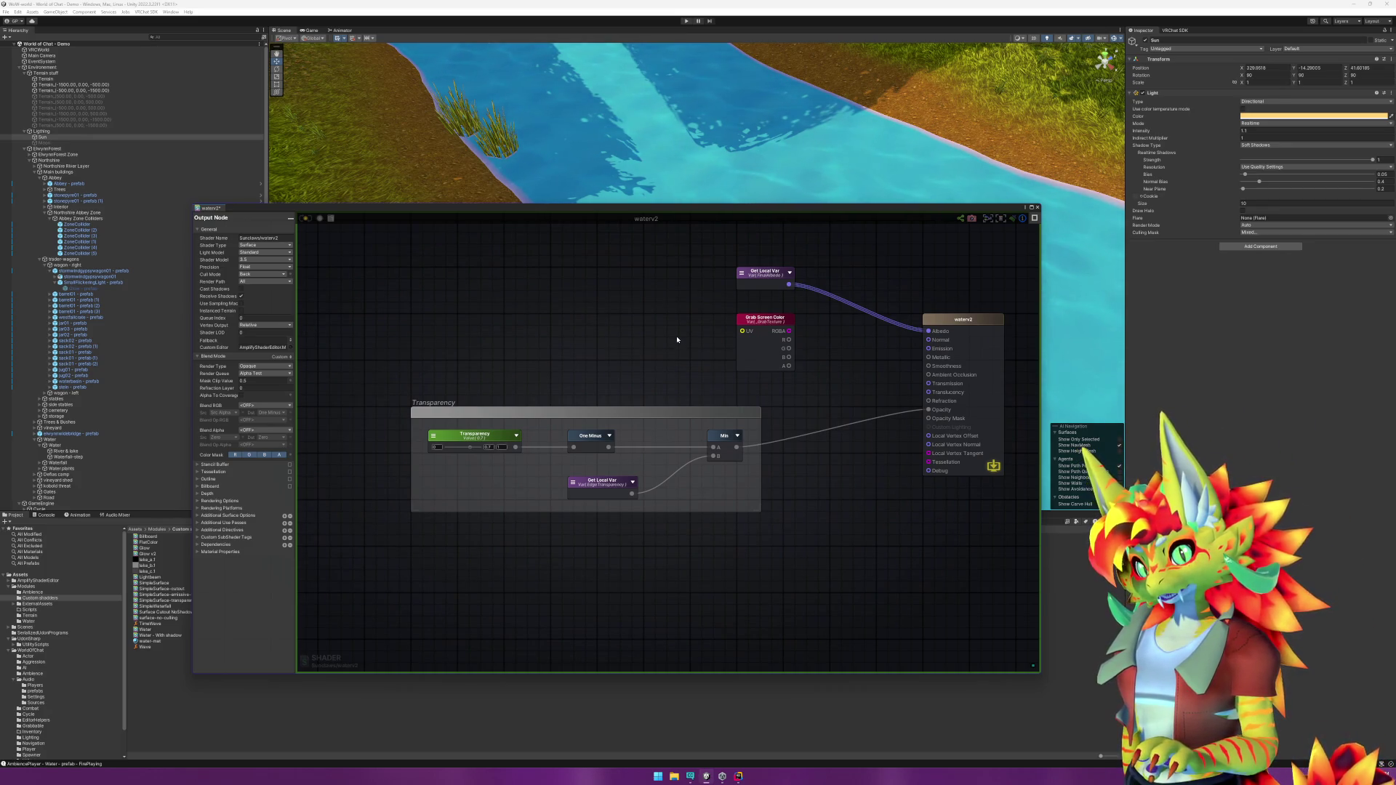
{"action": "left_click_drag", "start_coordinate": [762, 325], "coordinate": [439, 327]}
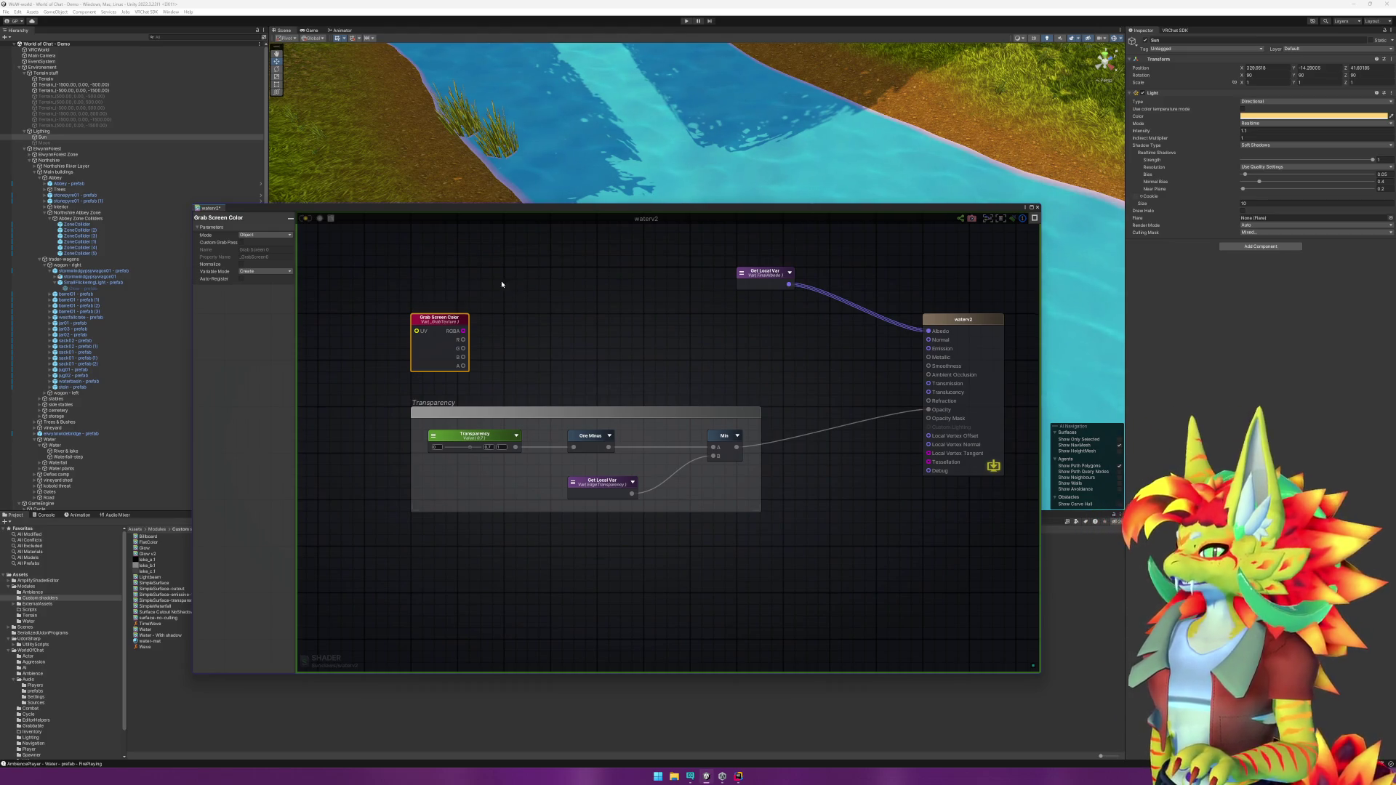
Step: Add a Get Local Var node set to UV, left of Grab Screen Color, feeding its UV input
{"action": "right_click", "coordinate": [519, 281]}
{"action": "type", "text": "get local"}
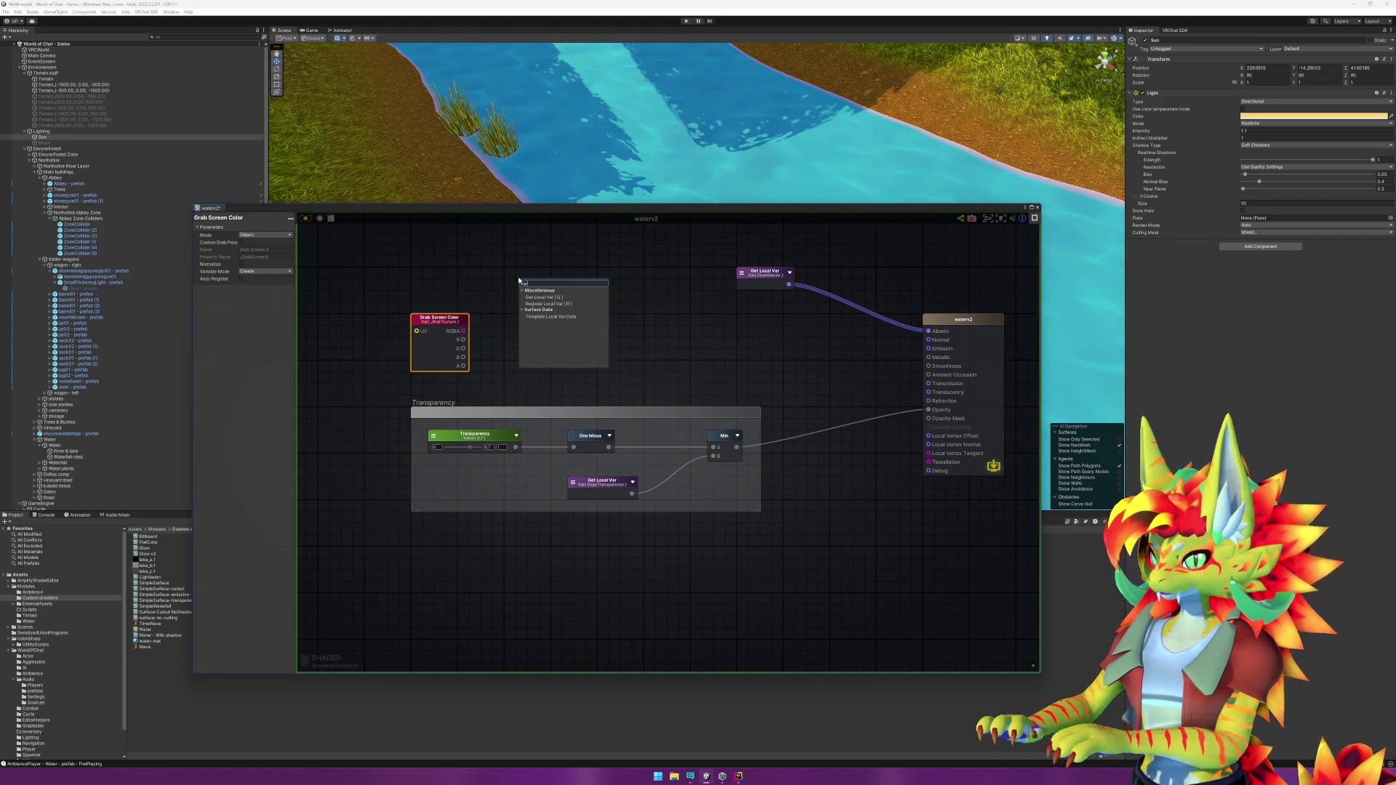
{"action": "left_click", "coordinate": [524, 290]}
{"action": "left_click", "coordinate": [524, 288]}
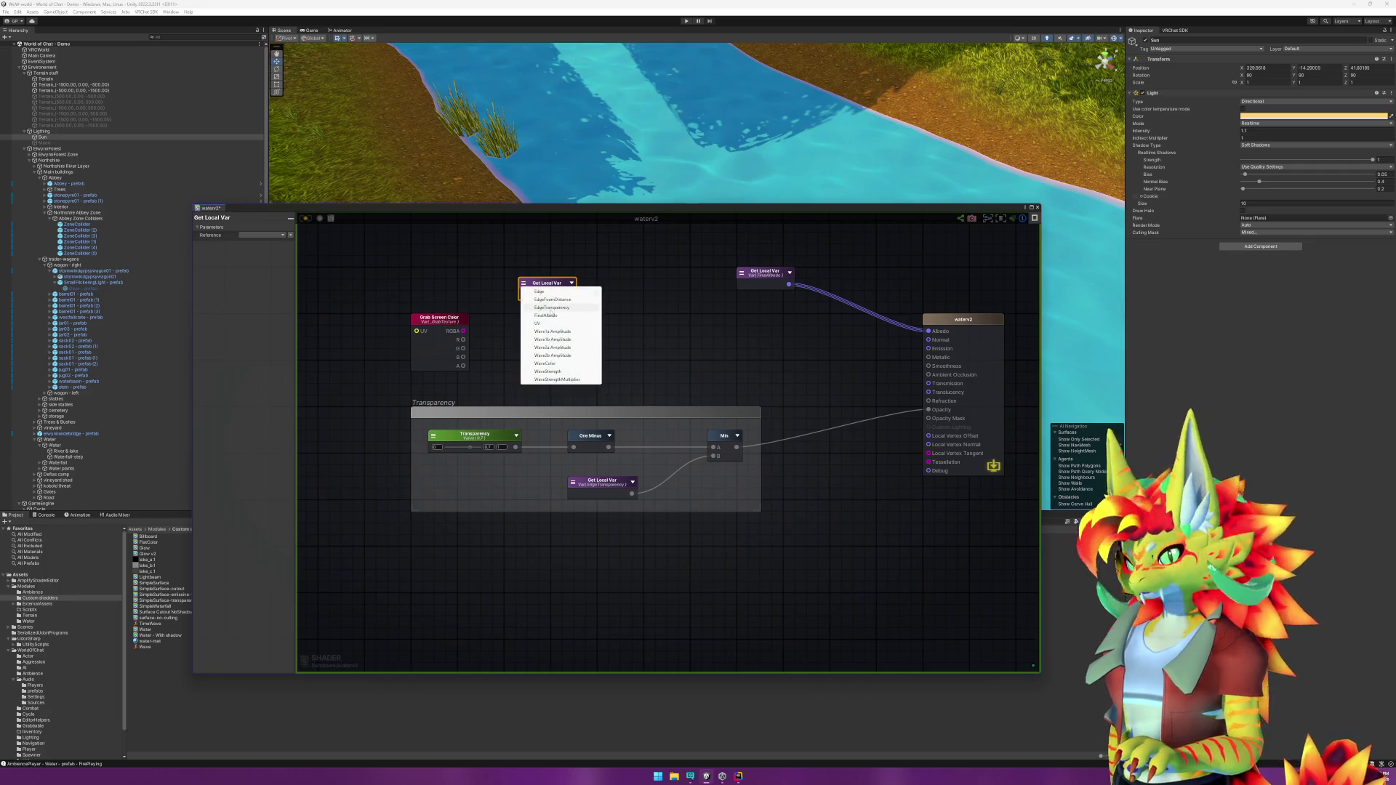
{"action": "left_click", "coordinate": [538, 322]}
{"action": "mouse_move", "coordinate": [548, 290]}
{"action": "left_mouse_down"}
{"action": "mouse_move", "coordinate": [346, 326]}
{"action": "mouse_move", "coordinate": [417, 331]}
{"action": "left_mouse_up"}
{"action": "left_click", "coordinate": [626, 346]}
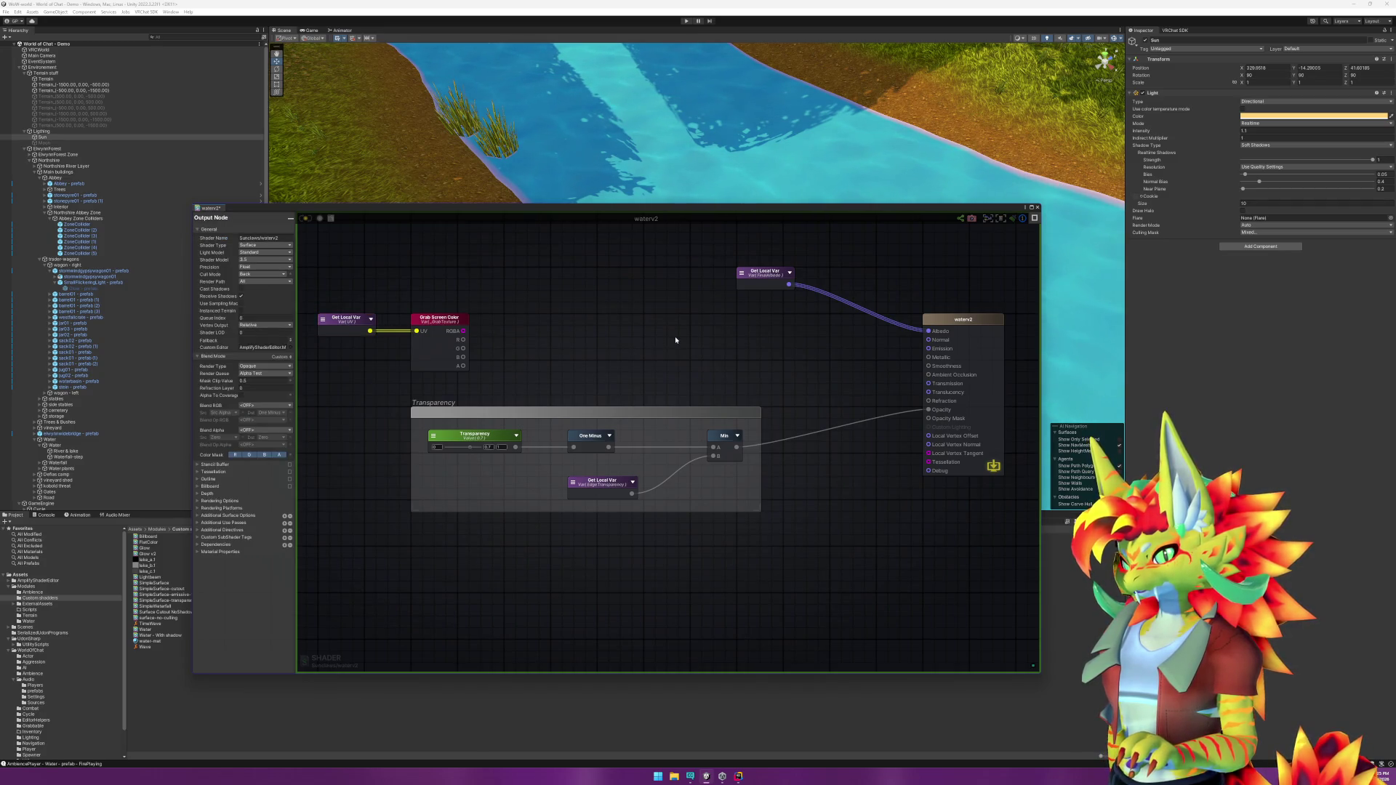
{"action": "left_click", "coordinate": [442, 322]}
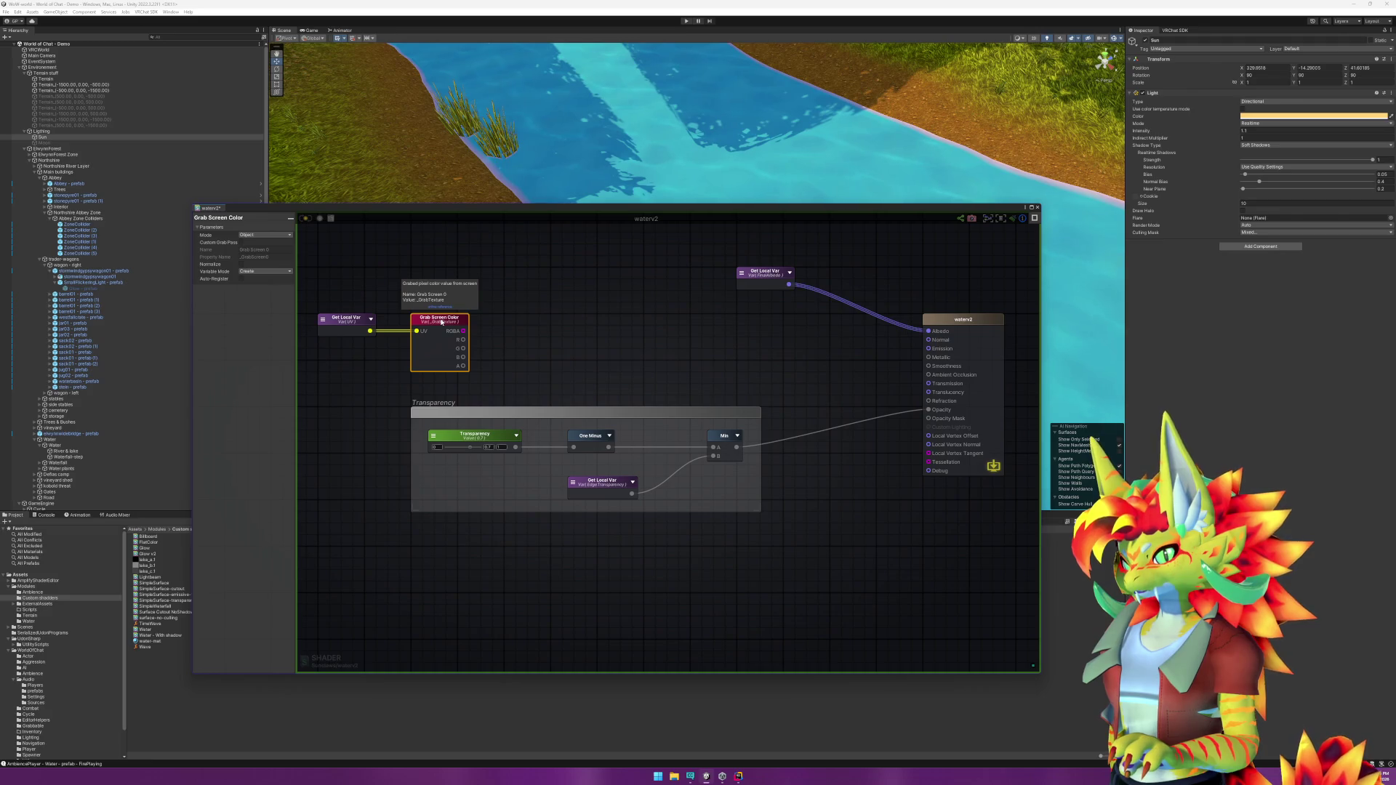
{"action": "left_click", "coordinate": [620, 334]}
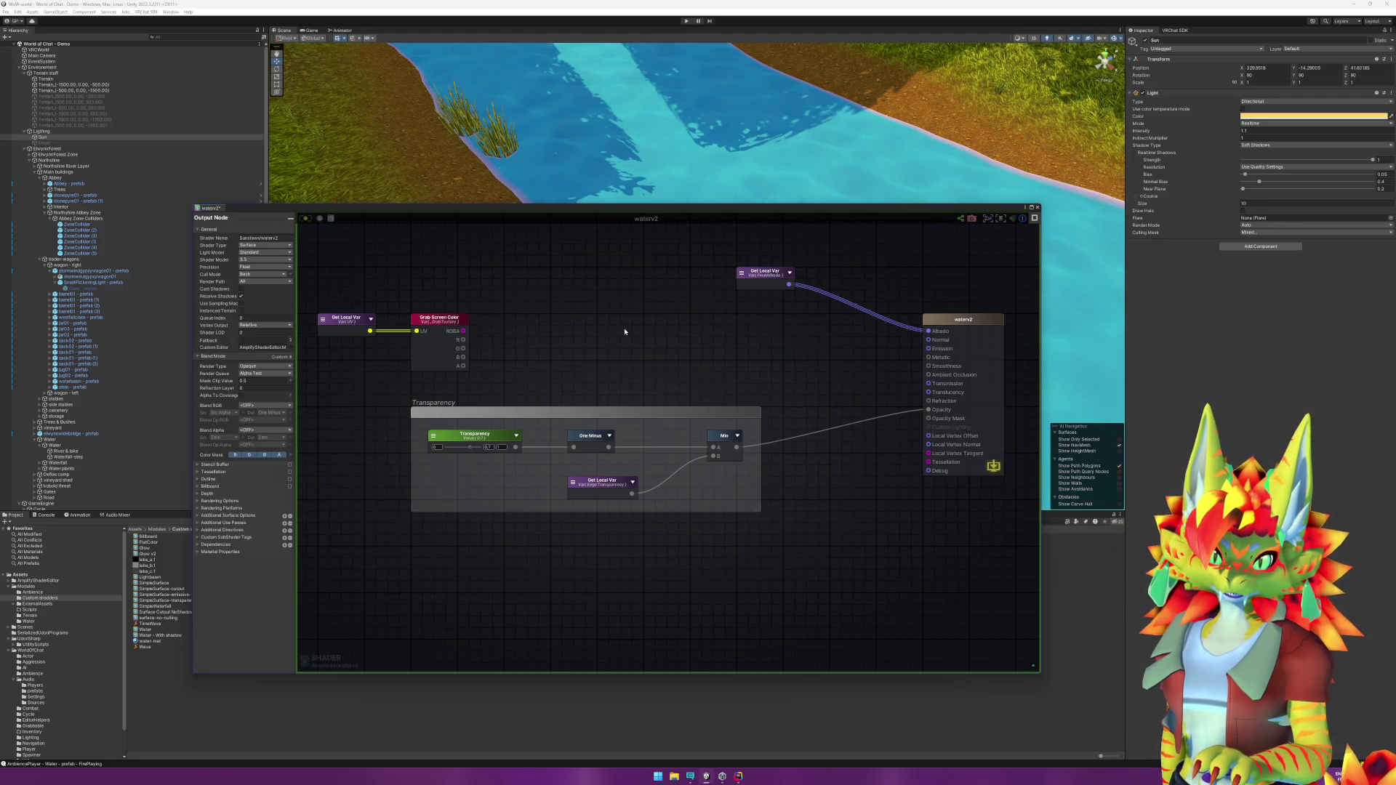
{"action": "right_click", "coordinate": [624, 331]}
Step: Add a Lerp beside Grab Screen Color, bring FinalAlbedo over, and wire screen RGBA into Lerp B
{"action": "type", "text": "lerp"}
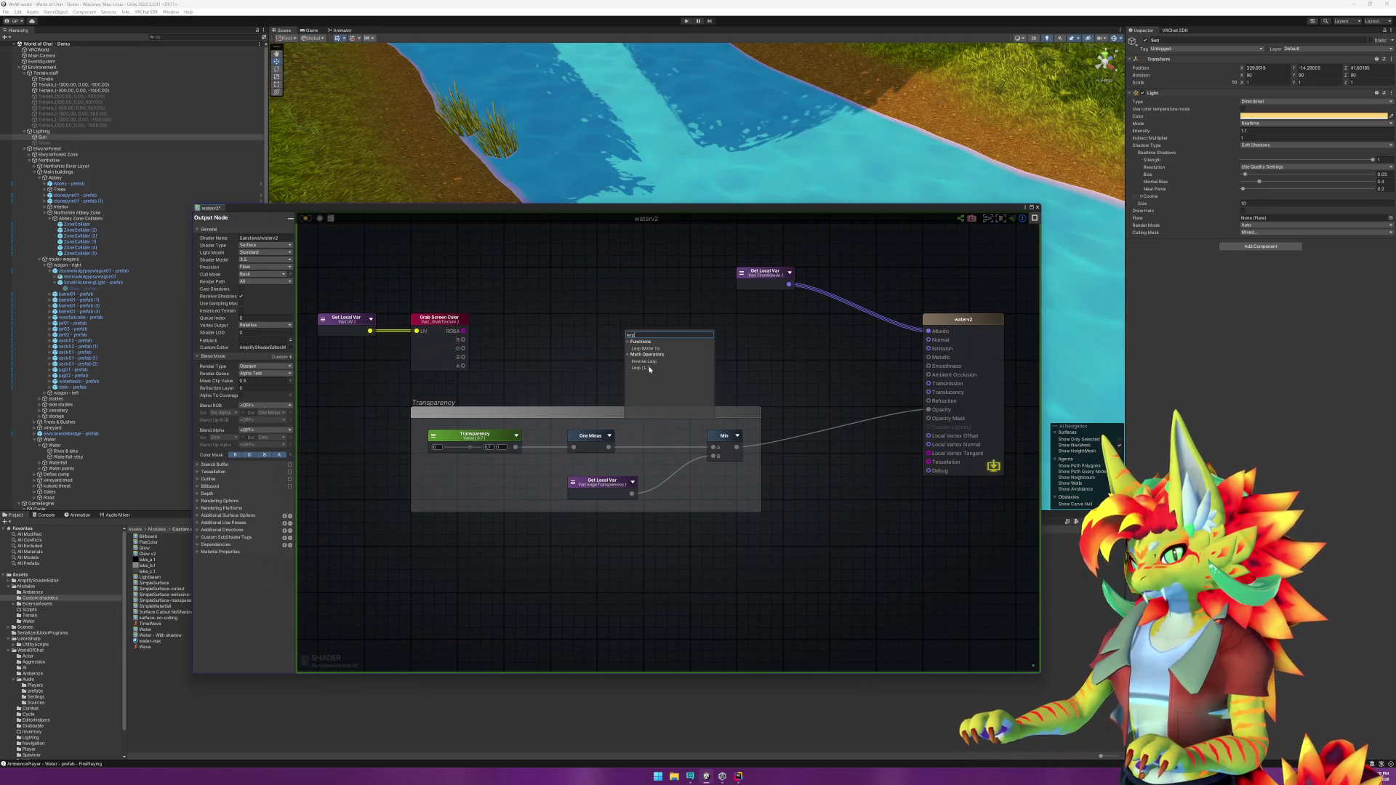
{"action": "left_click", "coordinate": [651, 368]}
{"action": "left_click_drag", "start_coordinate": [650, 323], "coordinate": [576, 323]}
{"action": "mouse_move", "coordinate": [773, 281]}
{"action": "left_mouse_down"}
{"action": "mouse_move", "coordinate": [449, 282]}
{"action": "mouse_move", "coordinate": [556, 331]}
{"action": "left_mouse_up"}
{"action": "left_click_drag", "start_coordinate": [464, 331], "coordinate": [556, 339]}
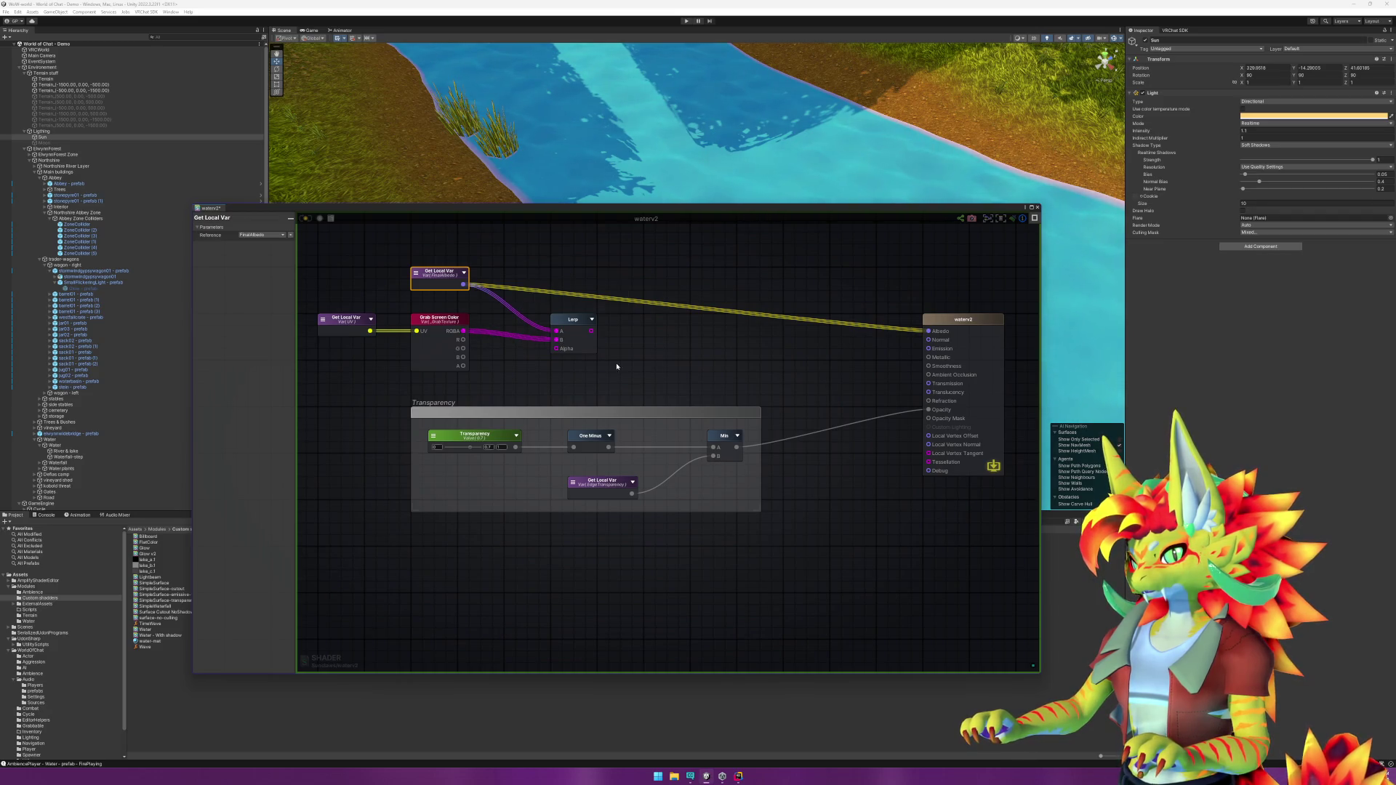
Step: Unplug the transparency result from Opacity and the UV variable from Grab Screen Color
{"action": "mouse_move", "coordinate": [696, 421]}
{"action": "left_mouse_down"}
{"action": "mouse_move", "coordinate": [440, 416]}
{"action": "mouse_move", "coordinate": [589, 427]}
{"action": "mouse_move", "coordinate": [497, 435]}
{"action": "mouse_move", "coordinate": [596, 407]}
{"action": "mouse_move", "coordinate": [617, 366]}
{"action": "mouse_move", "coordinate": [580, 347]}
{"action": "mouse_move", "coordinate": [446, 342]}
{"action": "mouse_move", "coordinate": [782, 340]}
{"action": "left_mouse_up"}
{"action": "left_click_drag", "start_coordinate": [783, 426], "coordinate": [722, 428]}
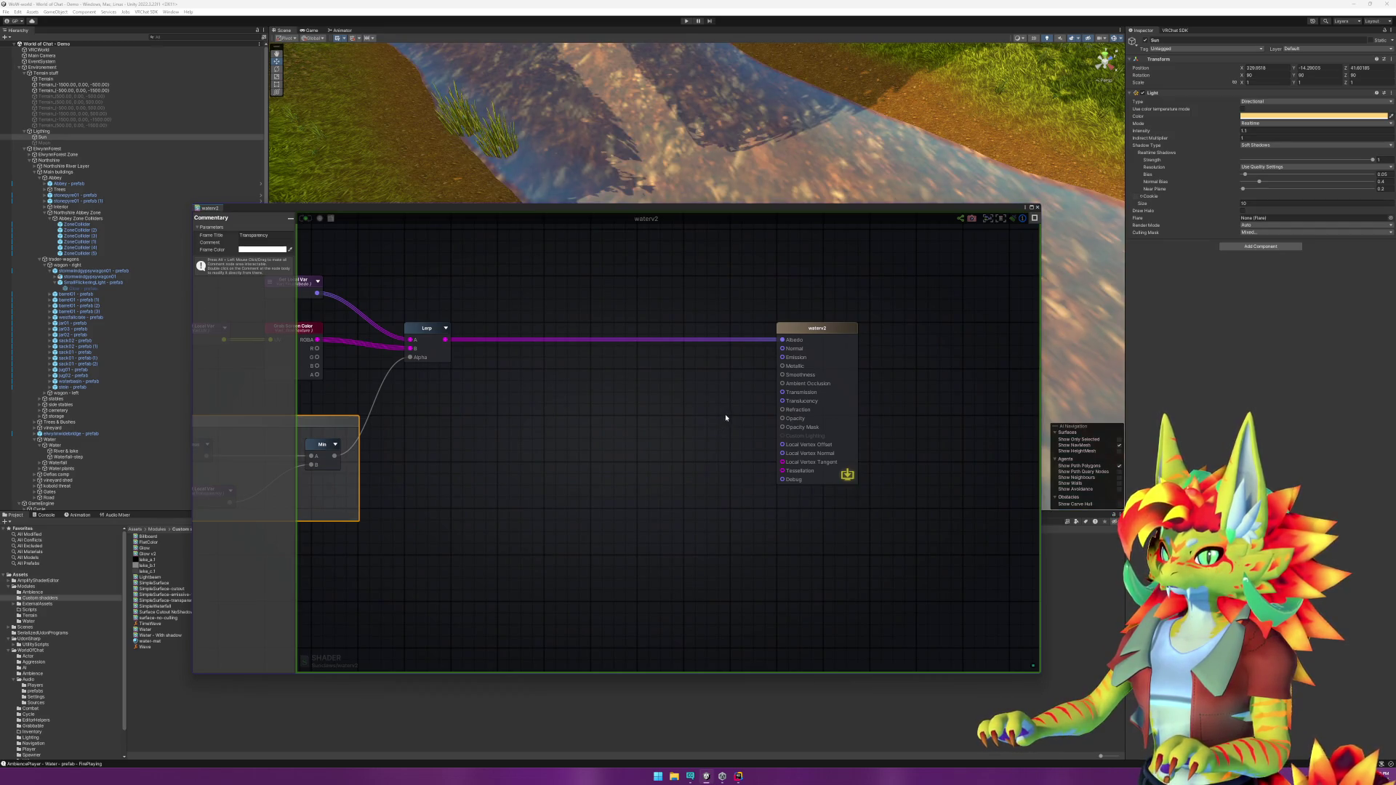
{"action": "mouse_move", "coordinate": [878, 145]}
{"action": "left_mouse_down"}
{"action": "mouse_move", "coordinate": [767, 118]}
{"action": "mouse_move", "coordinate": [859, 140]}
{"action": "mouse_move", "coordinate": [829, 145]}
{"action": "left_mouse_up"}
{"action": "left_click_drag", "start_coordinate": [600, 407], "coordinate": [733, 416]}
{"action": "left_click", "coordinate": [411, 347], "text": "alt"}
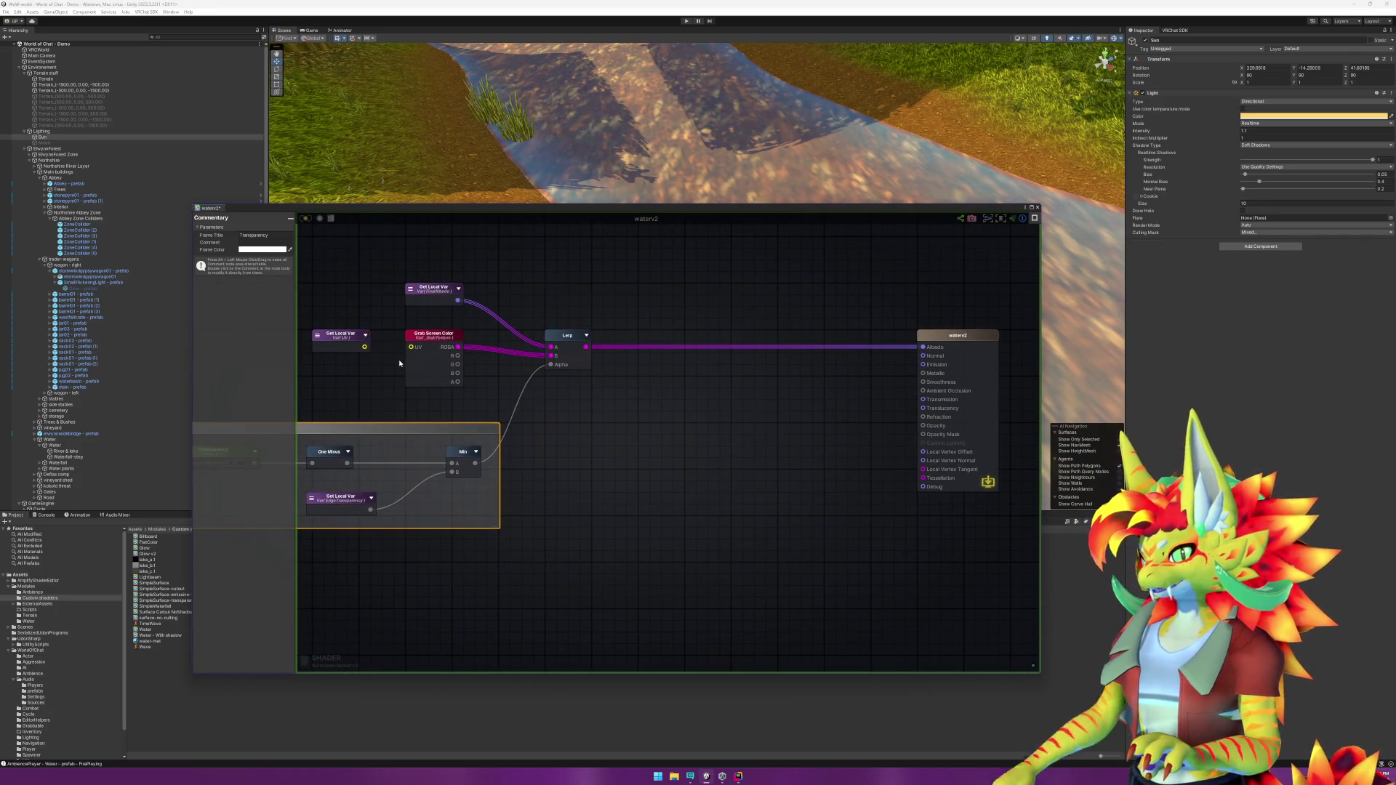
{"action": "mouse_move", "coordinate": [773, 150]}
{"action": "left_mouse_down"}
{"action": "mouse_move", "coordinate": [810, 146]}
{"action": "mouse_move", "coordinate": [747, 125]}
{"action": "mouse_move", "coordinate": [879, 123]}
{"action": "mouse_move", "coordinate": [842, 132]}
{"action": "left_mouse_up"}
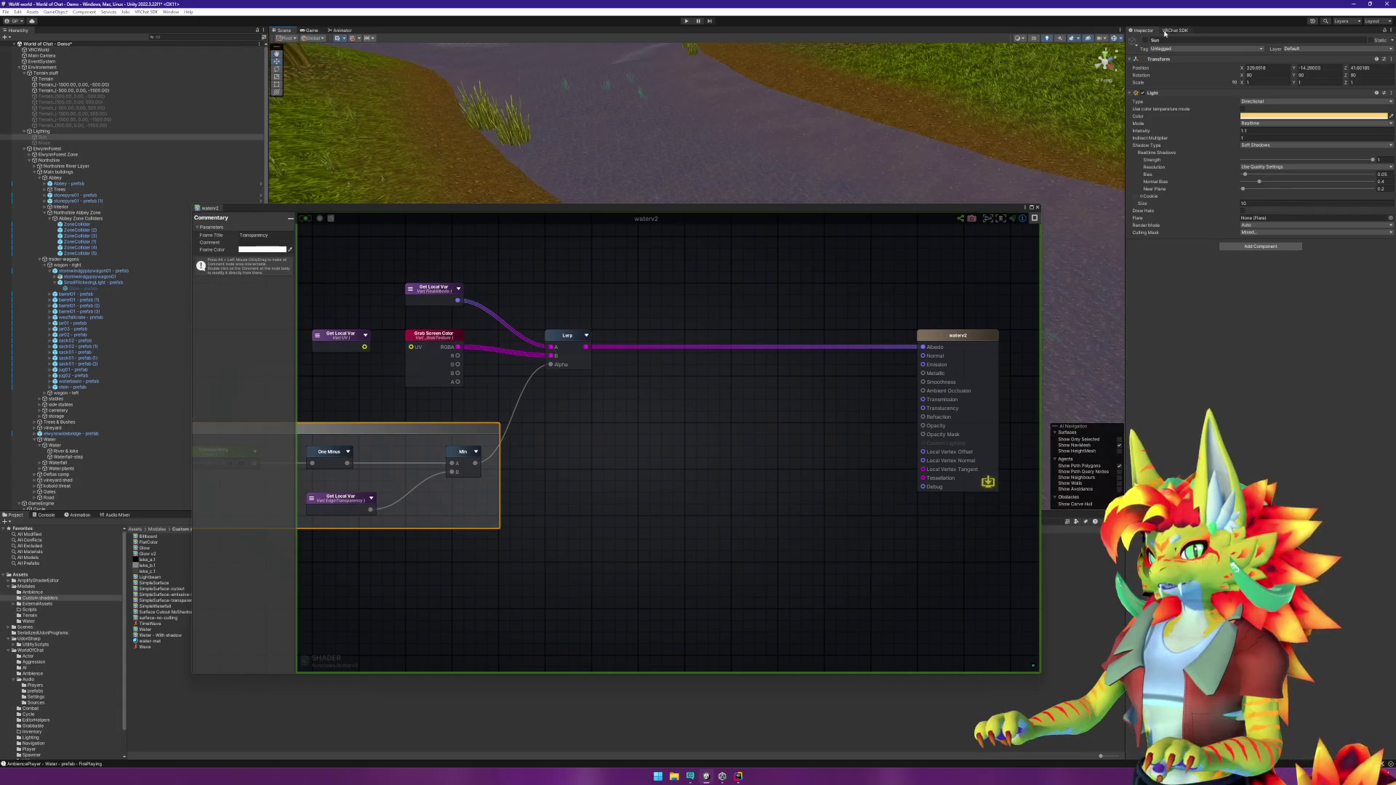
Step: Switch the Sun on and swap the Lerp inputs: screen colour to A, FinalAlbedo to B
{"action": "left_click", "coordinate": [1146, 41]}
{"action": "mouse_move", "coordinate": [961, 153]}
{"action": "left_mouse_down"}
{"action": "mouse_move", "coordinate": [771, 134]}
{"action": "mouse_move", "coordinate": [698, 145]}
{"action": "left_mouse_up"}
{"action": "left_click_drag", "start_coordinate": [556, 357], "coordinate": [551, 346]}
{"action": "mouse_move", "coordinate": [458, 299]}
{"action": "left_mouse_down"}
{"action": "mouse_move", "coordinate": [538, 364]}
{"action": "mouse_move", "coordinate": [553, 356]}
{"action": "left_mouse_up"}
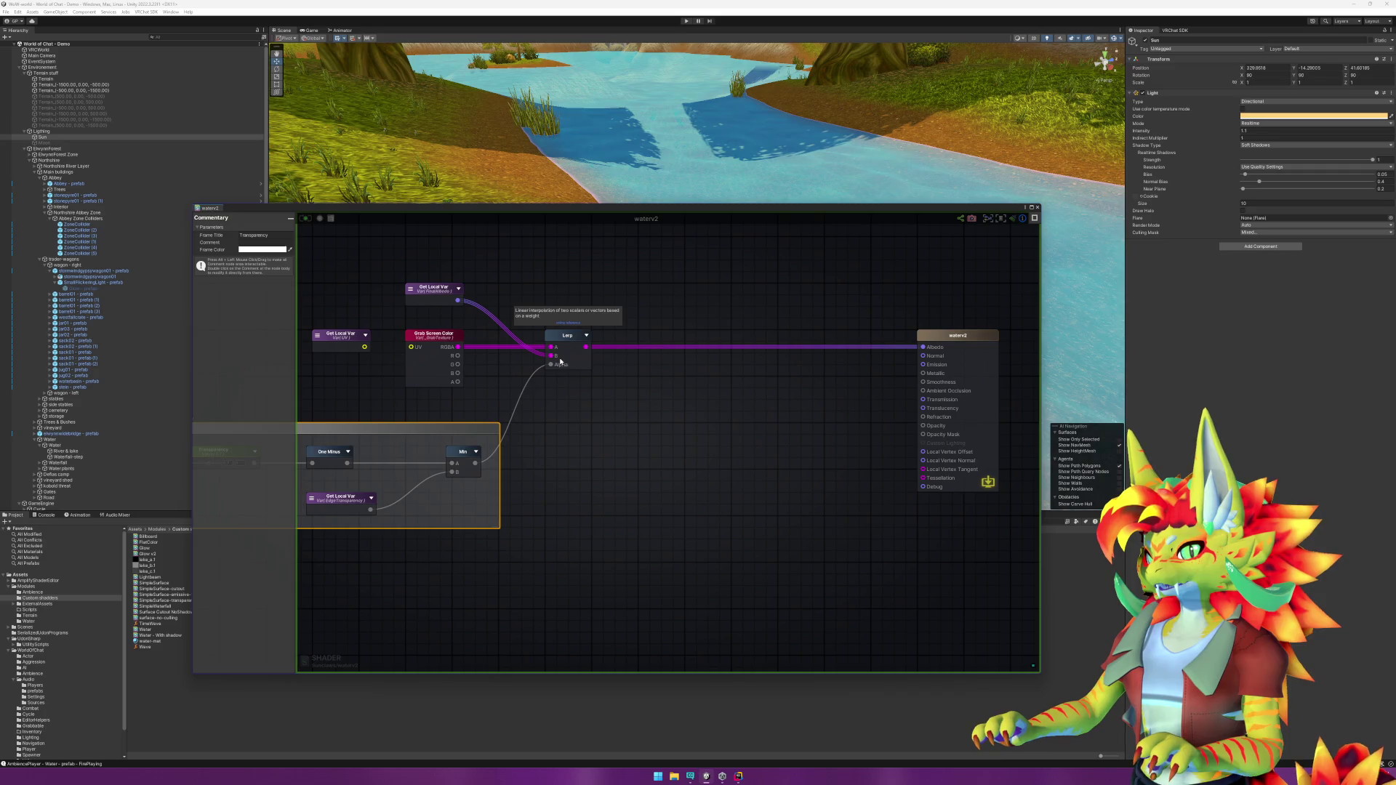
Step: Bring the scene view close over the river, briefly hiding the terrain to inspect the water
{"action": "mouse_move", "coordinate": [736, 134]}
{"action": "left_mouse_down"}
{"action": "mouse_move", "coordinate": [752, 146]}
{"action": "mouse_move", "coordinate": [738, 136]}
{"action": "left_mouse_up"}
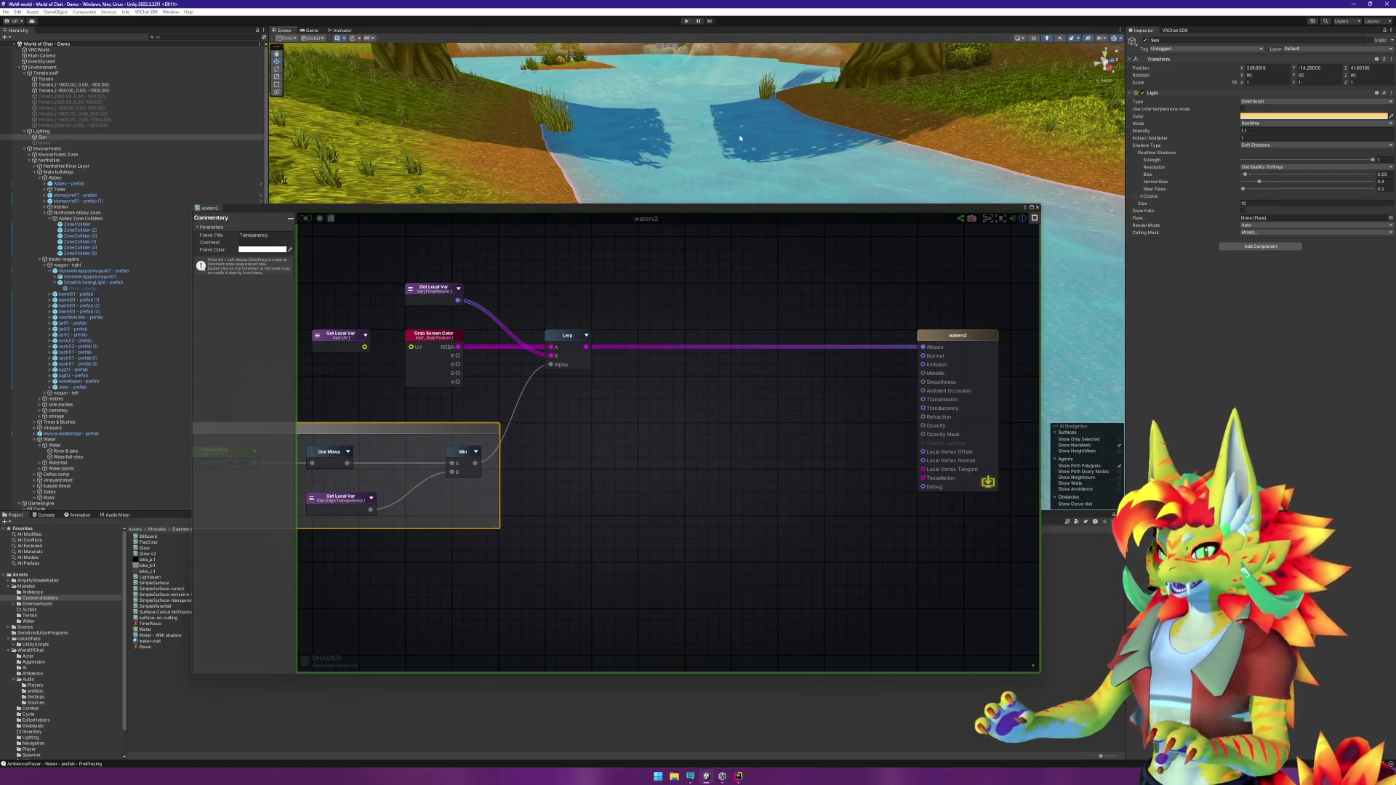
{"action": "mouse_move", "coordinate": [749, 154]}
{"action": "left_mouse_down"}
{"action": "mouse_move", "coordinate": [802, 185]}
{"action": "mouse_move", "coordinate": [710, 196]}
{"action": "mouse_move", "coordinate": [764, 169]}
{"action": "left_mouse_up"}
{"action": "left_click", "coordinate": [1017, 112]}
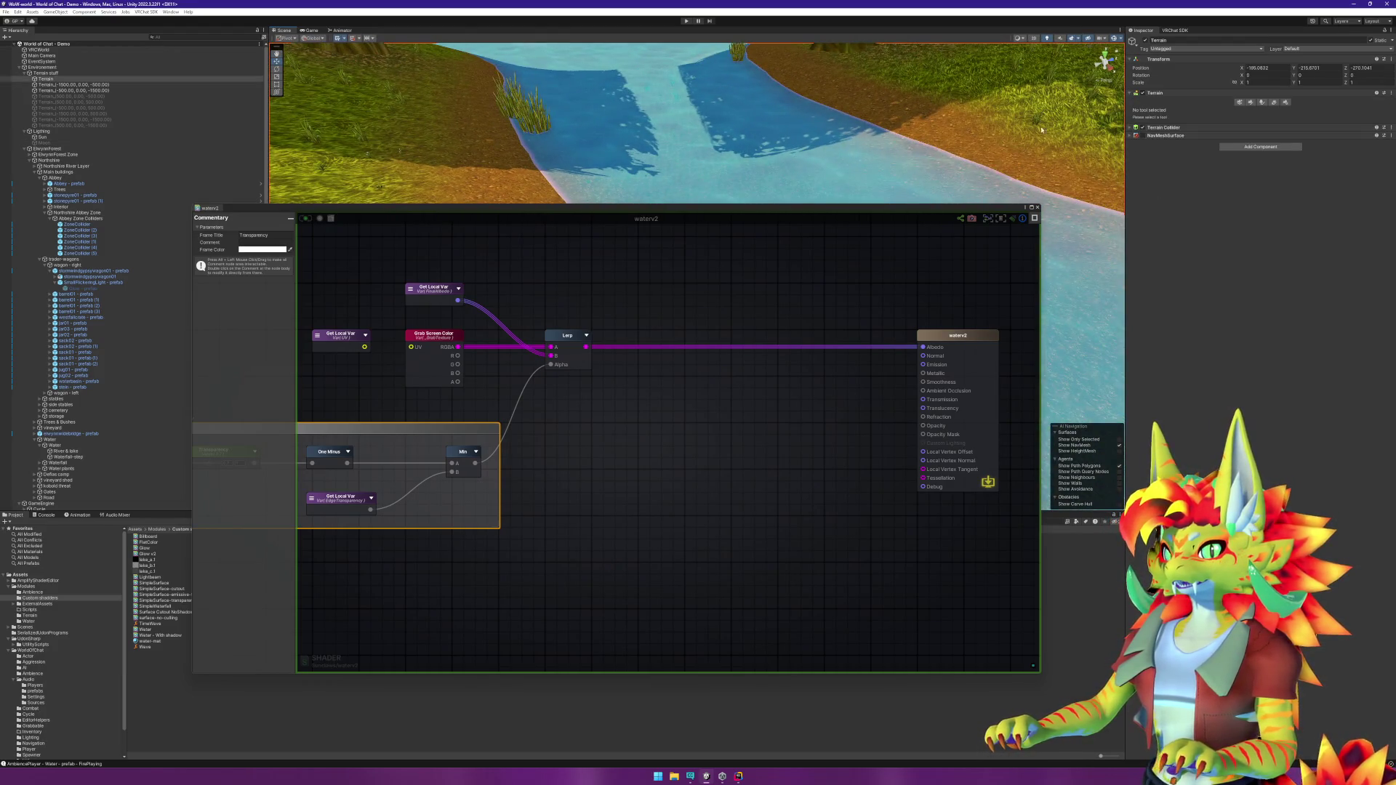
{"action": "left_click", "coordinate": [1144, 94]}
{"action": "left_click", "coordinate": [1144, 93]}
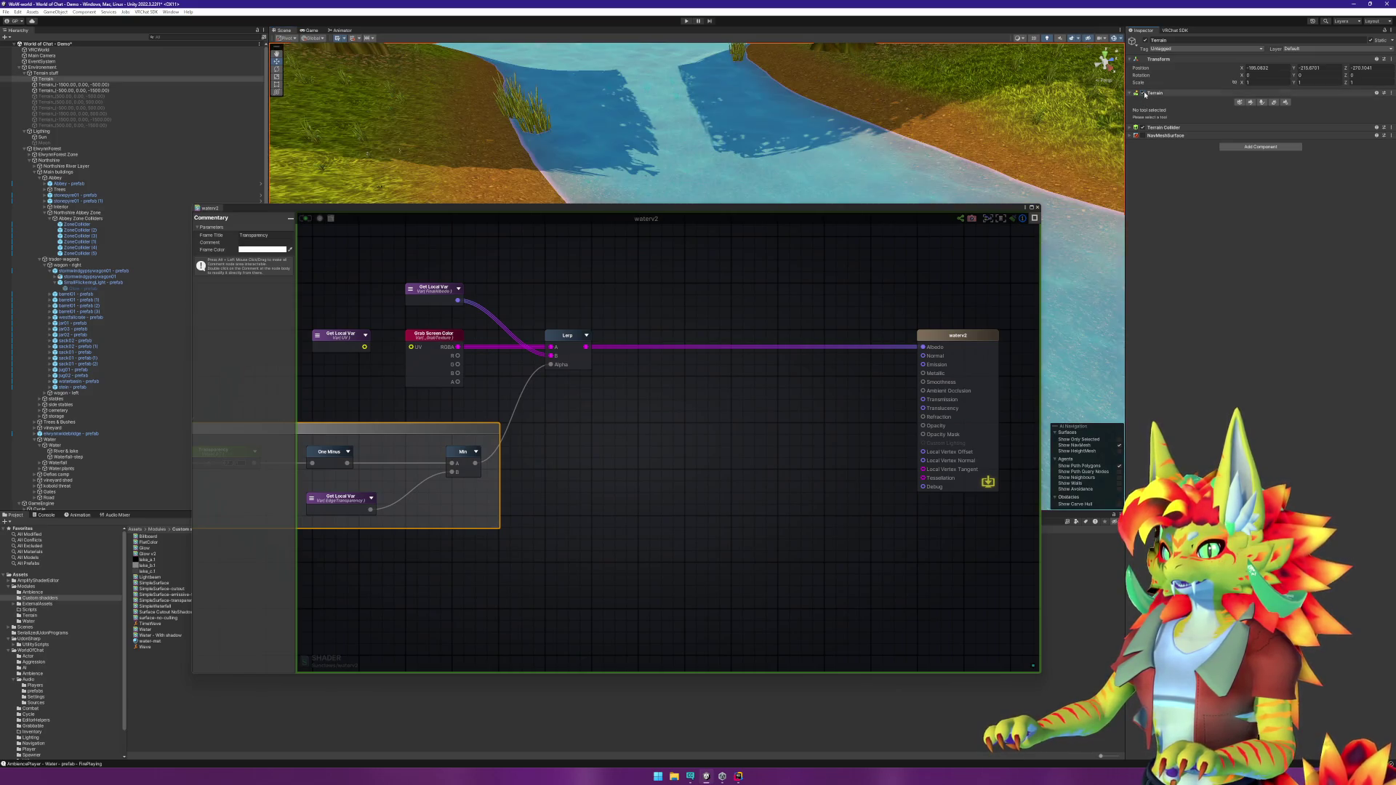
{"action": "mouse_move", "coordinate": [1120, 109]}
{"action": "left_mouse_down"}
{"action": "mouse_move", "coordinate": [927, 174]}
{"action": "mouse_move", "coordinate": [730, 114]}
{"action": "mouse_move", "coordinate": [739, 156]}
{"action": "left_mouse_up"}
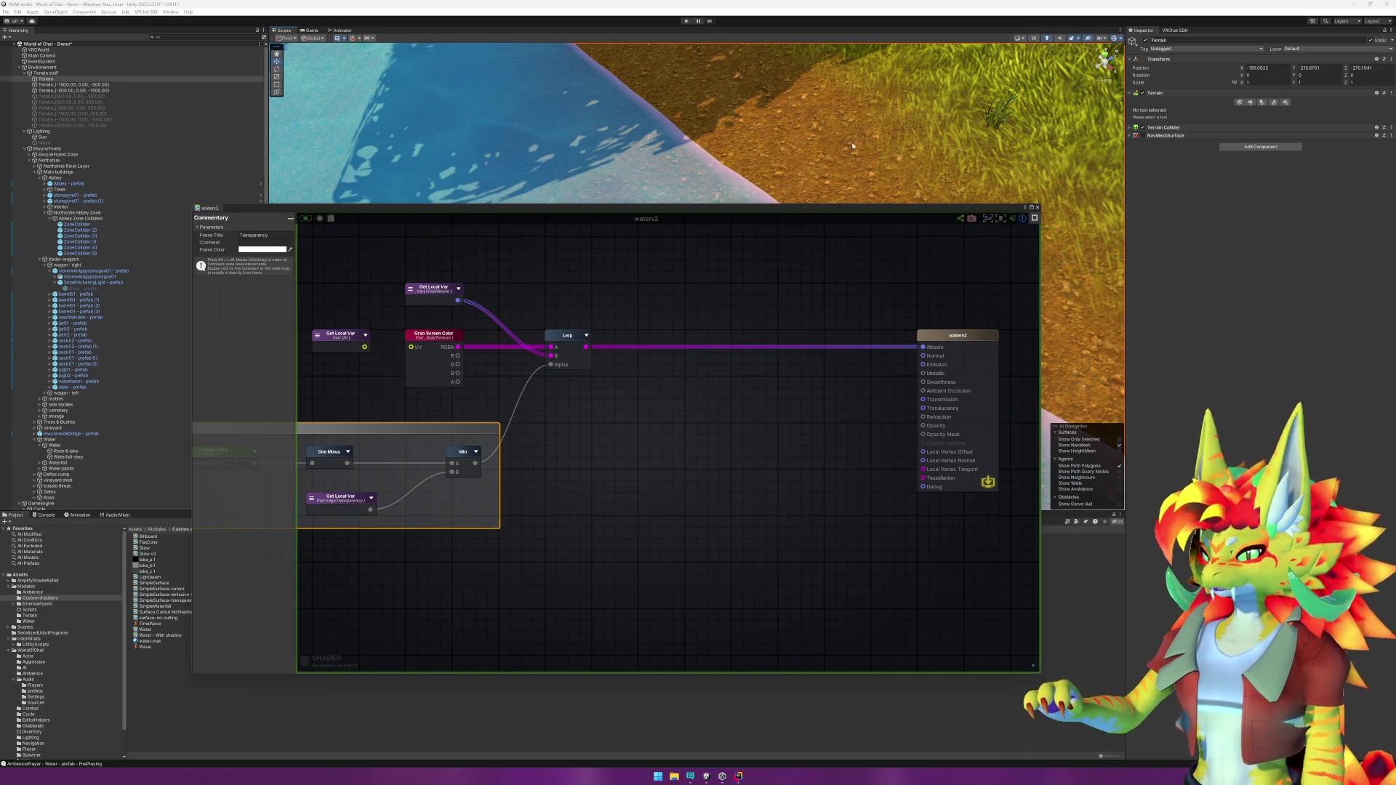
Step: Move the Transparency group fully into view, down and to the left
{"action": "mouse_move", "coordinate": [690, 403]}
{"action": "left_mouse_down"}
{"action": "mouse_move", "coordinate": [770, 436]}
{"action": "mouse_move", "coordinate": [856, 443]}
{"action": "mouse_move", "coordinate": [837, 445]}
{"action": "left_mouse_up"}
{"action": "mouse_move", "coordinate": [638, 433]}
{"action": "left_mouse_down"}
{"action": "mouse_move", "coordinate": [659, 477]}
{"action": "mouse_move", "coordinate": [618, 480]}
{"action": "mouse_move", "coordinate": [690, 437]}
{"action": "left_mouse_up"}
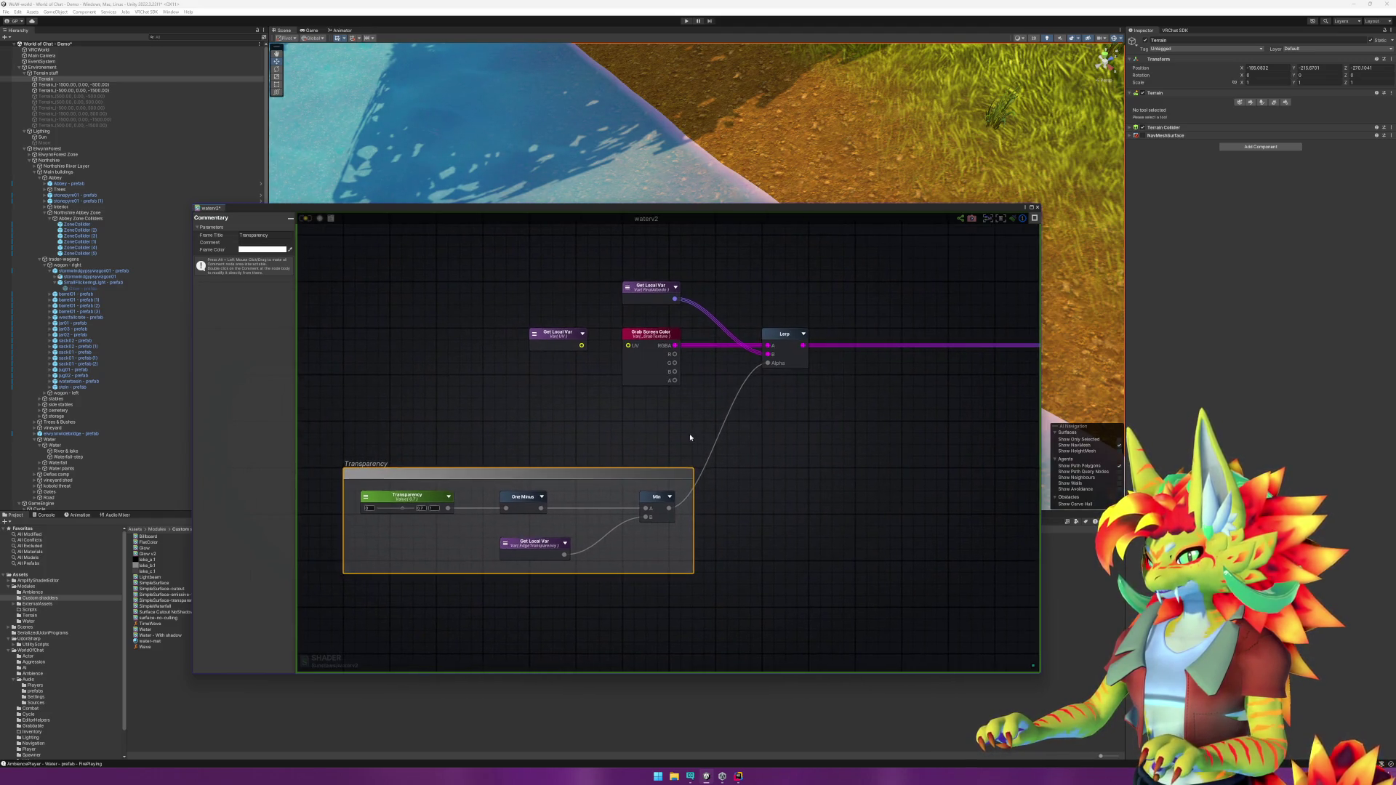
{"action": "left_click", "coordinate": [668, 437]}
Step: Move the FinalAlbedo node down near the Lerp and inspect the Lerp and Grab Screen Color settings
{"action": "left_click_drag", "start_coordinate": [650, 295], "coordinate": [651, 429]}
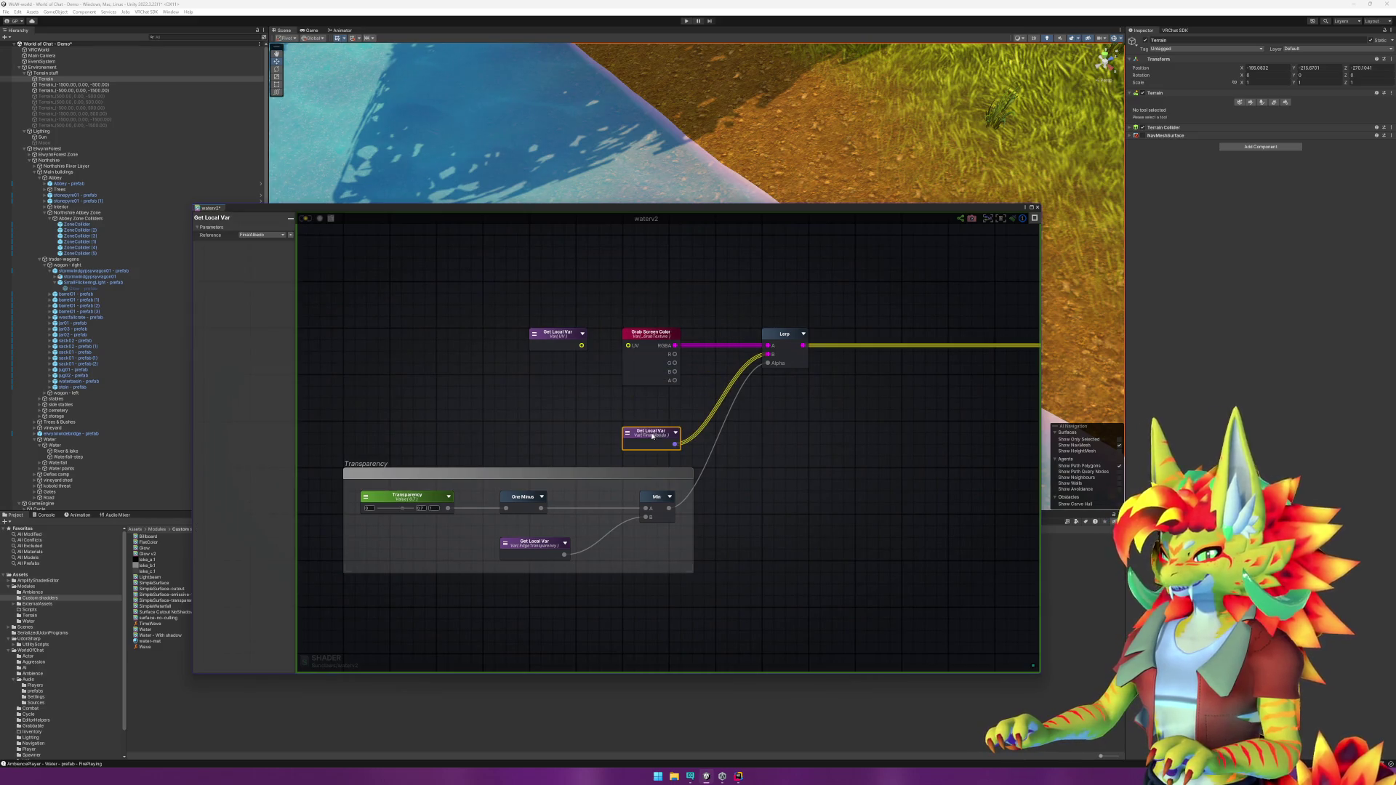
{"action": "left_click", "coordinate": [825, 437]}
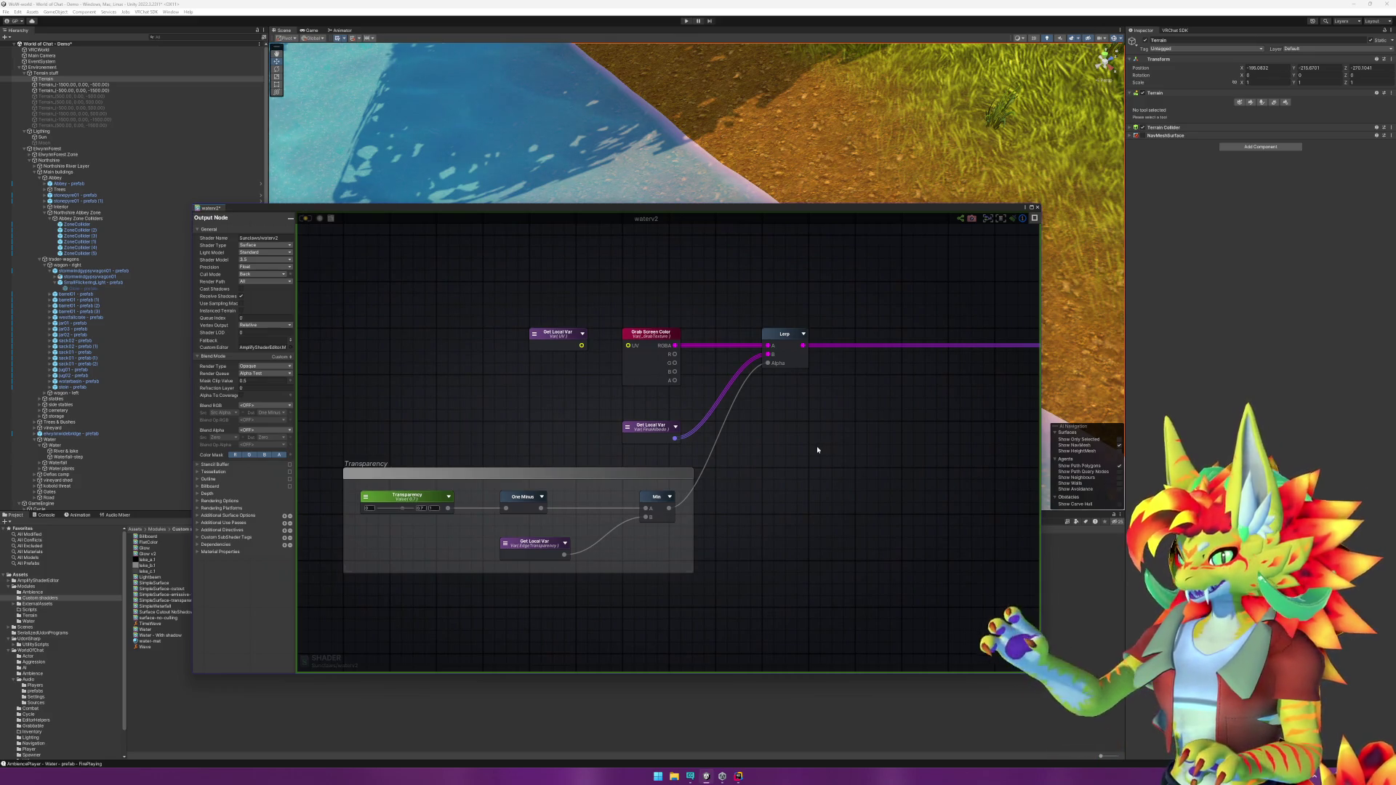
{"action": "left_click", "coordinate": [784, 336]}
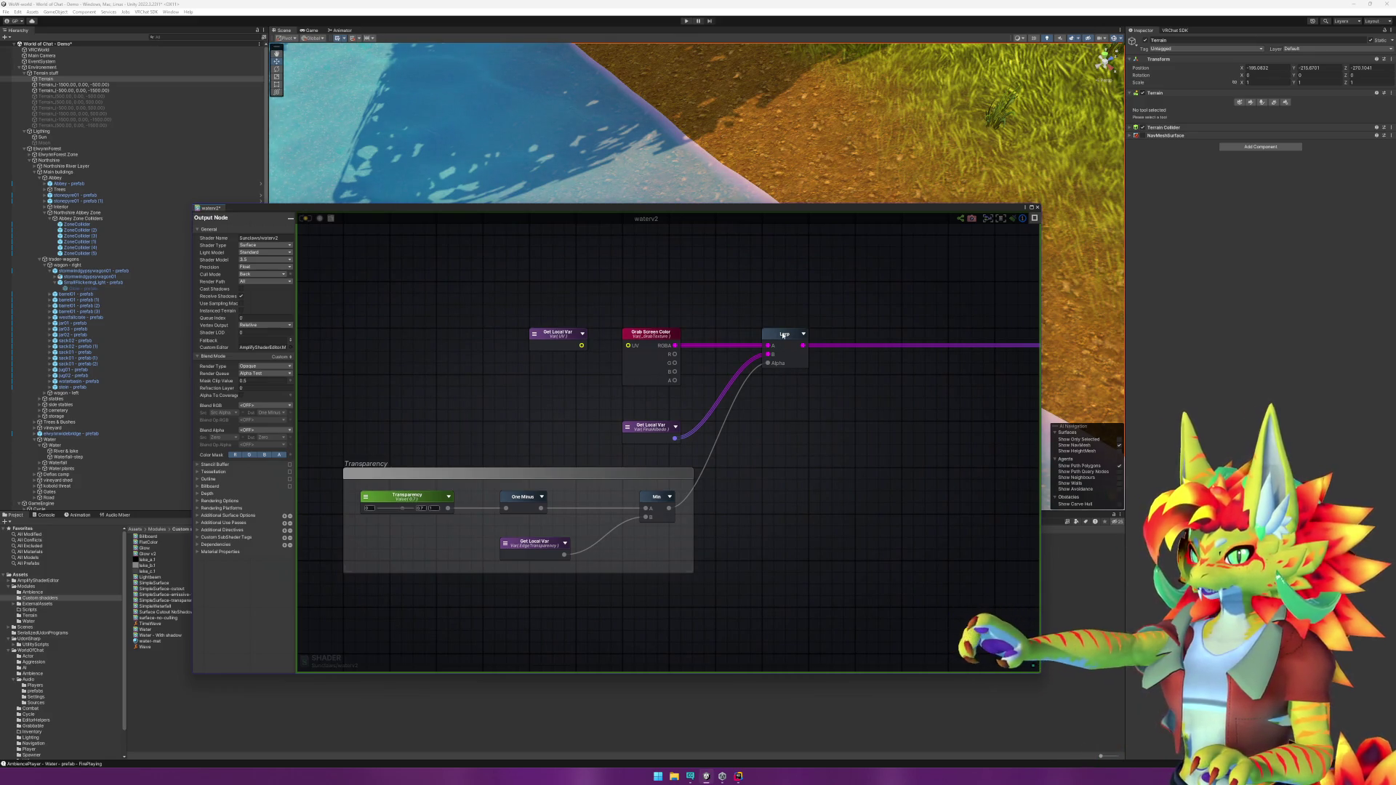
{"action": "left_click", "coordinate": [657, 339]}
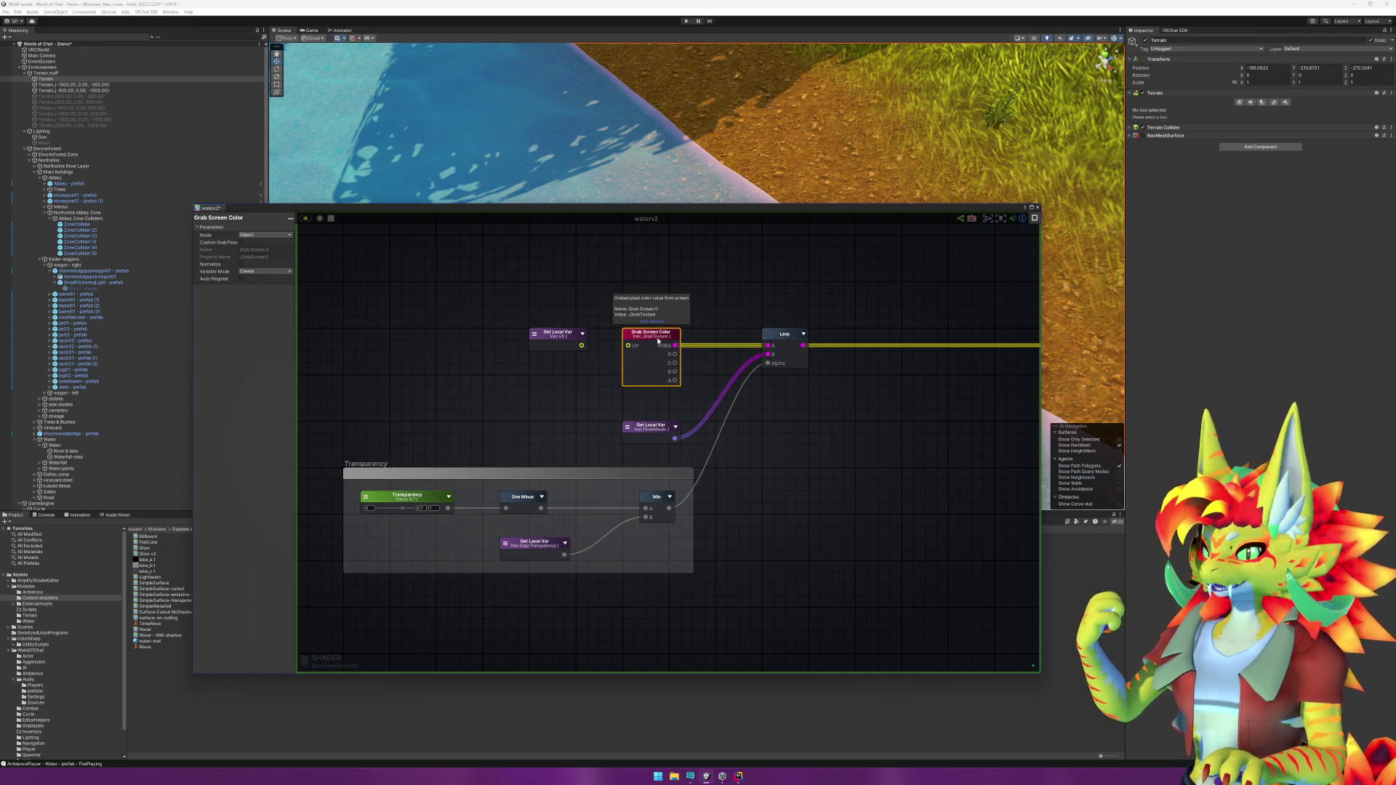
Step: Delete the unconnected Get Local Var (UV) node
{"action": "left_click", "coordinate": [558, 333]}
{"action": "key", "text": "Delete"}
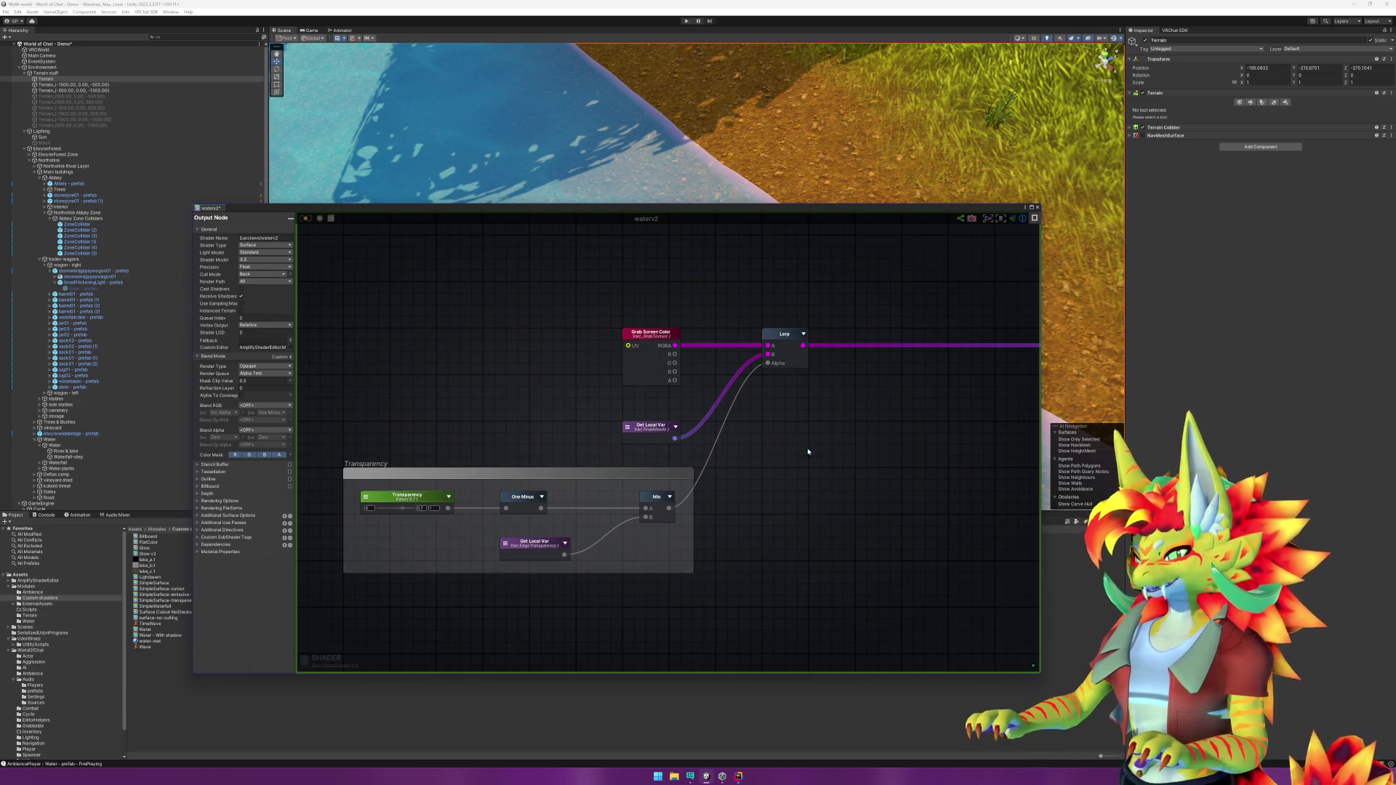
{"action": "scroll", "coordinate": [814, 440], "scroll_direction": "down", "scroll_amount": 3}
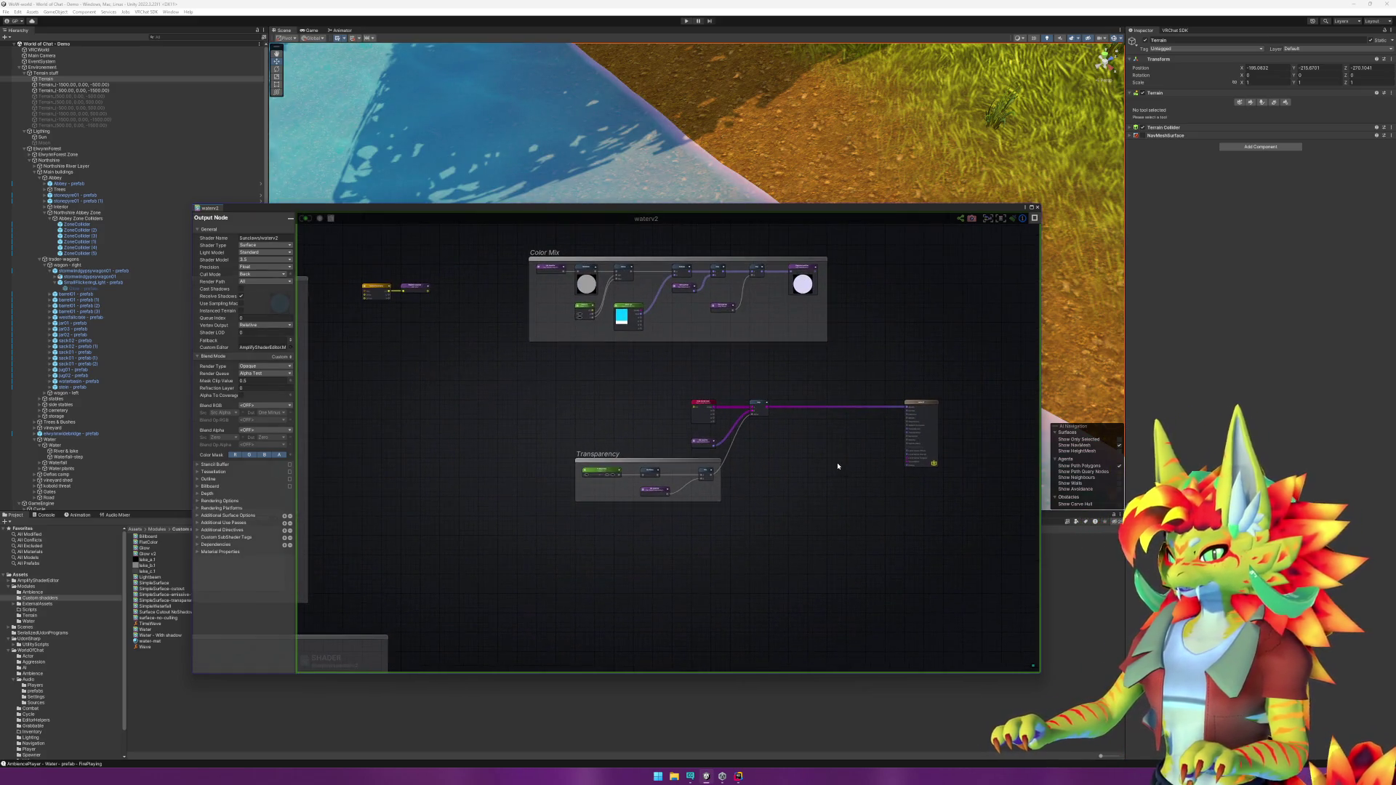
Step: Shift the Grab Screen Color, Lerp and Transparency nodes toward the output, close the graph, and enter Play mode
{"action": "scroll", "coordinate": [835, 458], "scroll_direction": "up", "scroll_amount": 5}
{"action": "mouse_move", "coordinate": [406, 294]}
{"action": "left_mouse_down"}
{"action": "mouse_move", "coordinate": [672, 518]}
{"action": "mouse_move", "coordinate": [652, 461]}
{"action": "left_mouse_up"}
{"action": "left_click_drag", "start_coordinate": [591, 327], "coordinate": [820, 335]}
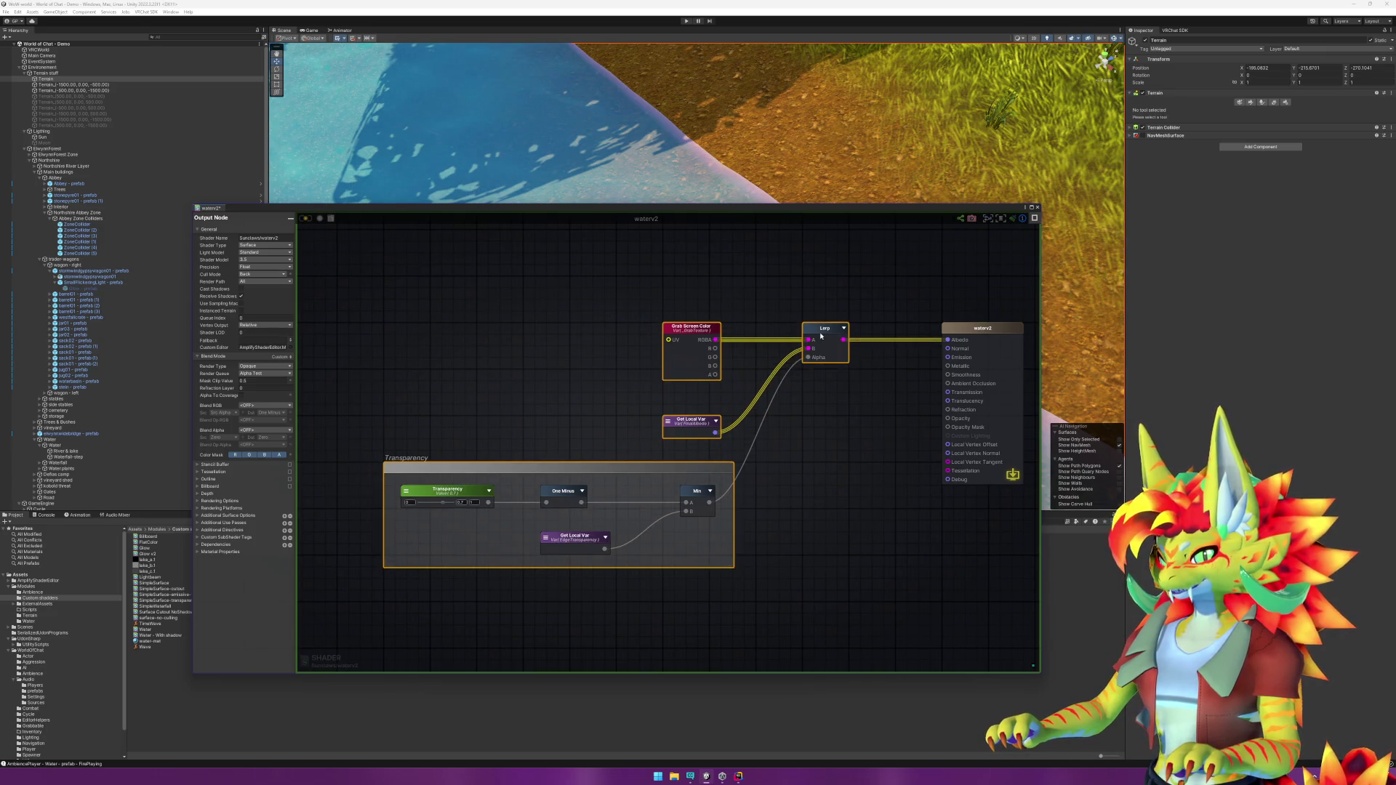
{"action": "left_click", "coordinate": [890, 479]}
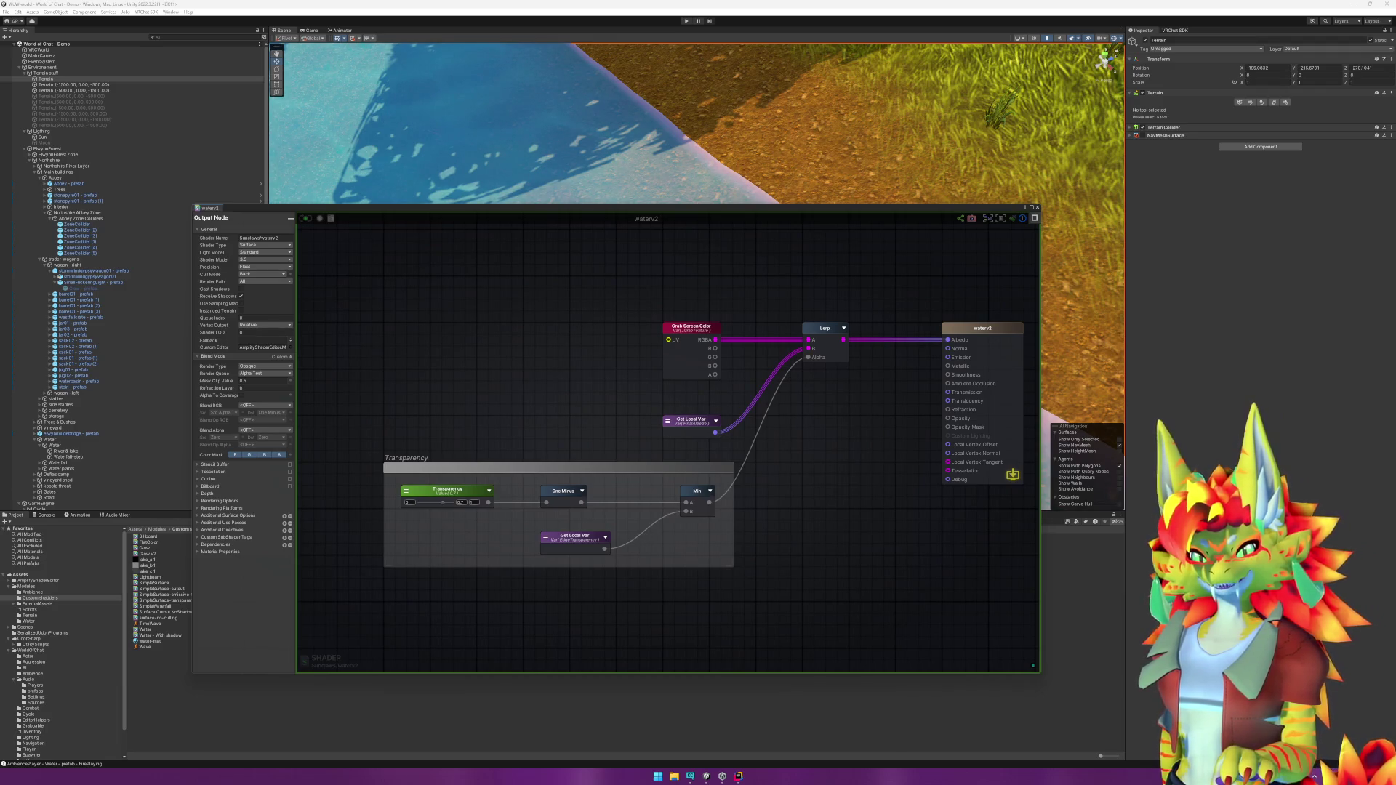
{"action": "left_click", "coordinate": [1037, 209]}
{"action": "left_click", "coordinate": [686, 21]}
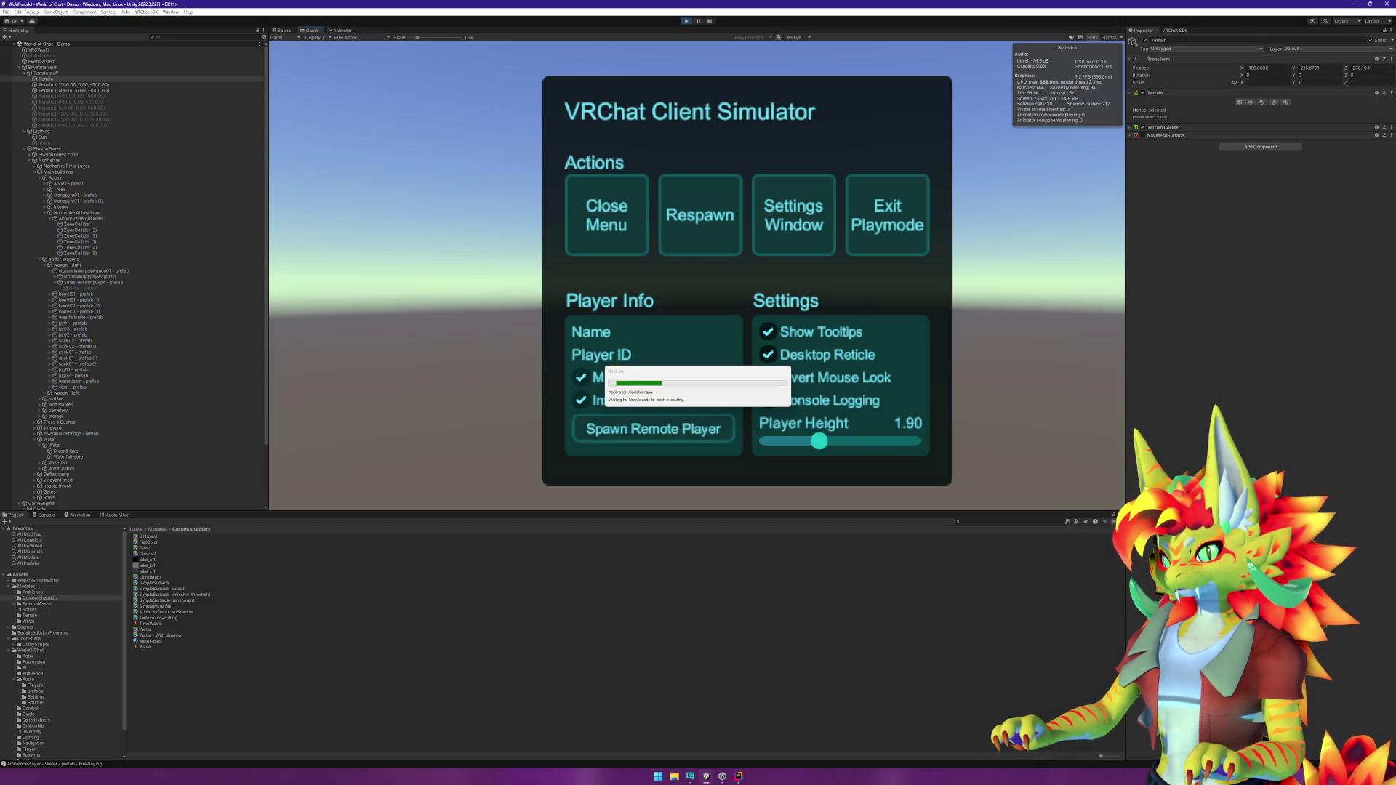
Step: Dismiss the VRChat Client Simulator menu and close the accidentally opened Start menu
{"action": "left_click", "coordinate": [629, 238]}
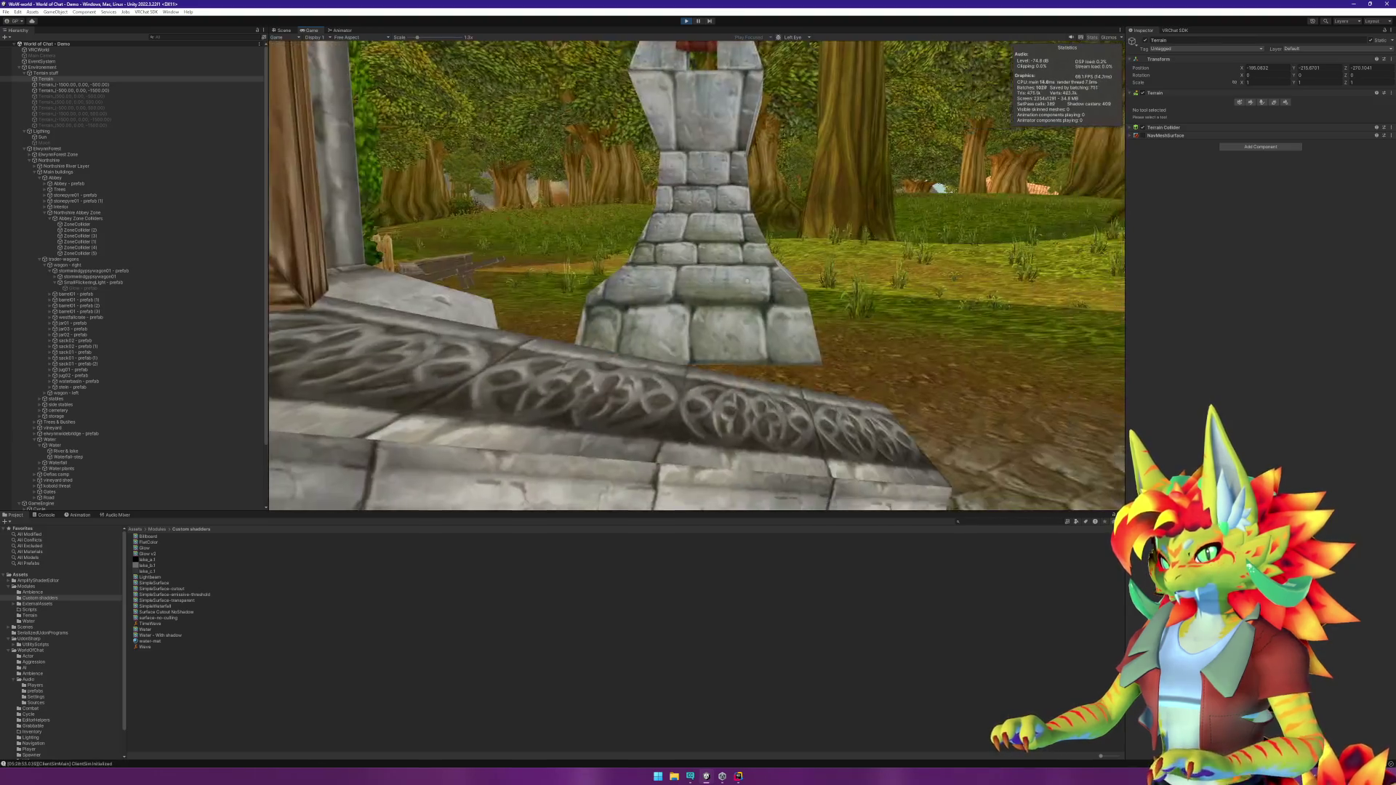
{"action": "key", "text": "w"}
{"action": "key", "text": "super"}
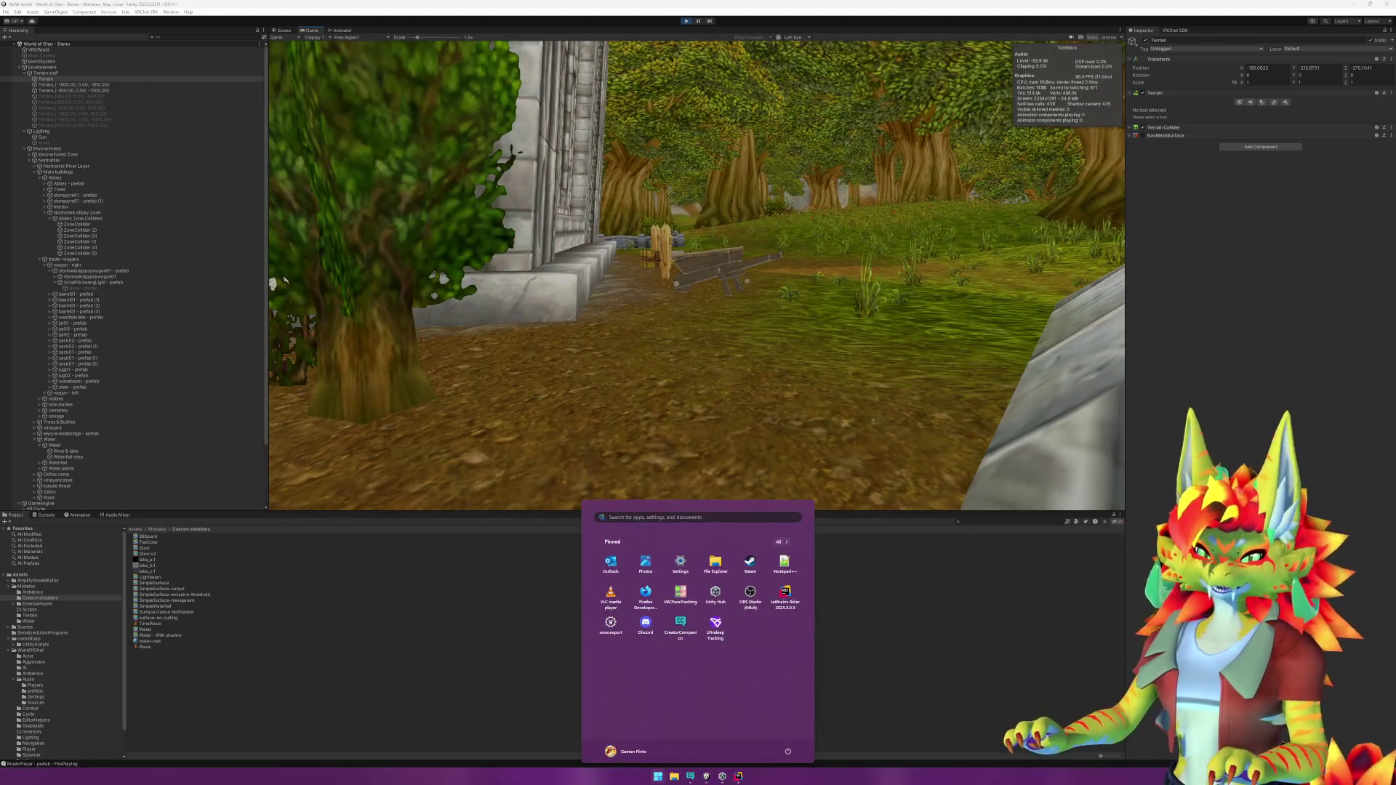
{"action": "left_click", "coordinate": [284, 280]}
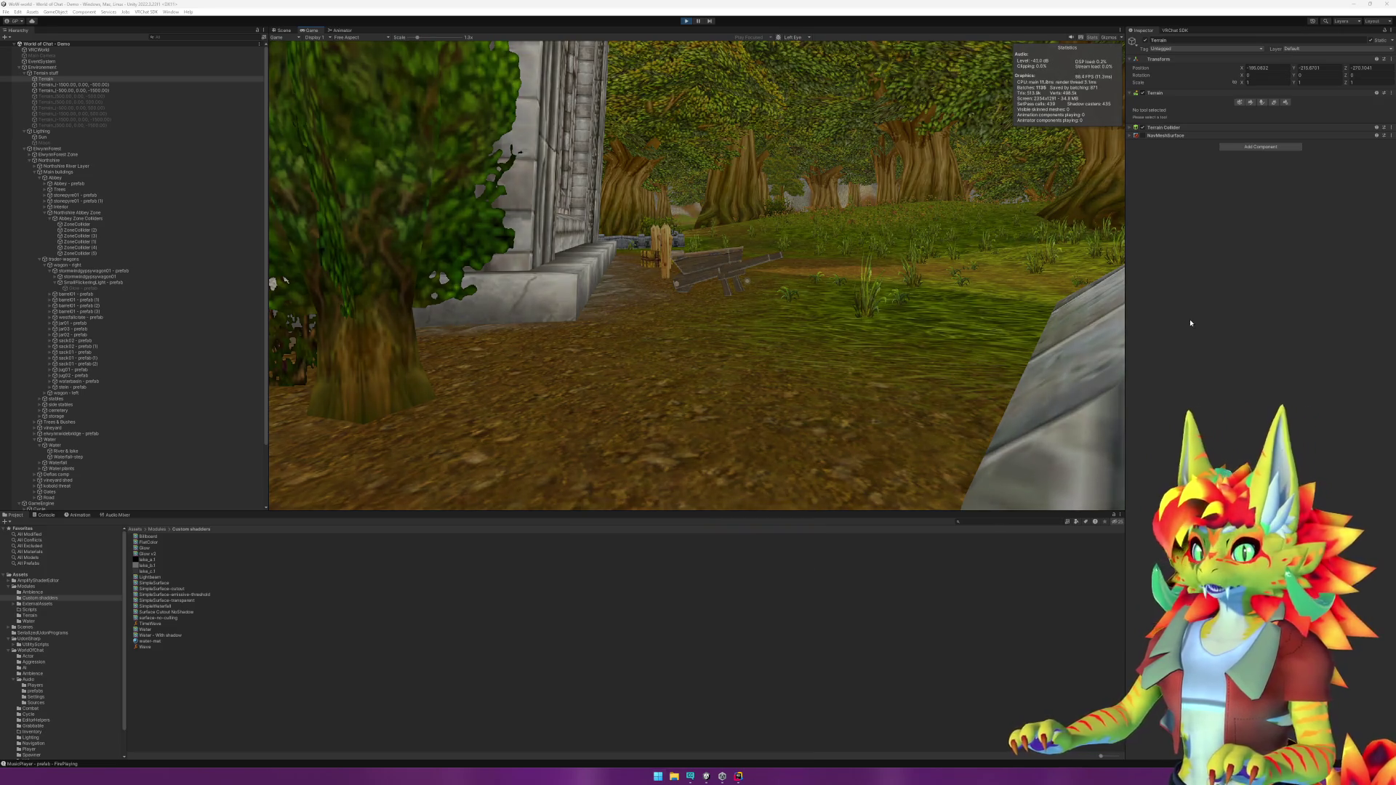
Step: Walk past the stone wall and bench, through the graveyard, and into the forest
{"action": "key", "text": "w"}
{"action": "key", "text": "w"}
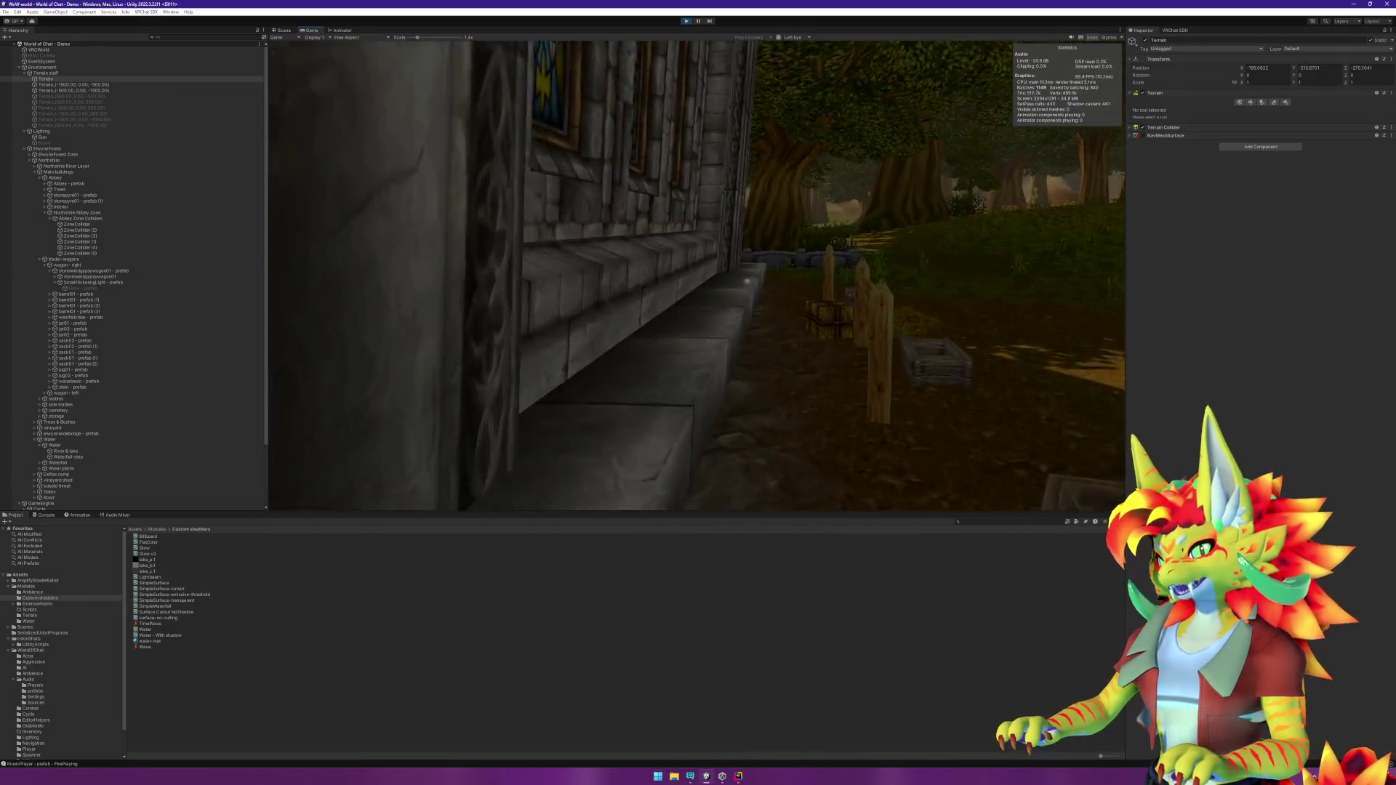
{"action": "key", "text": "w"}
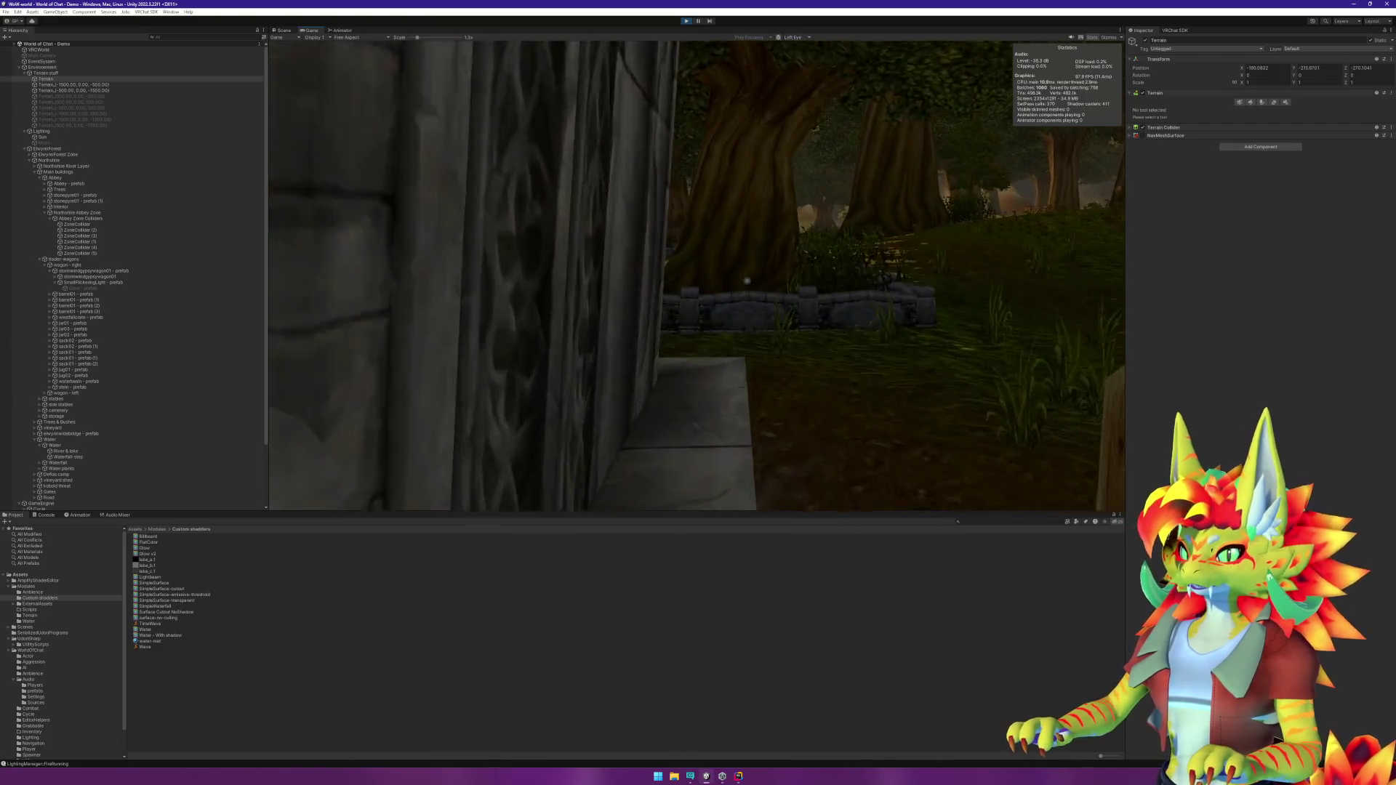
{"action": "key", "text": "w"}
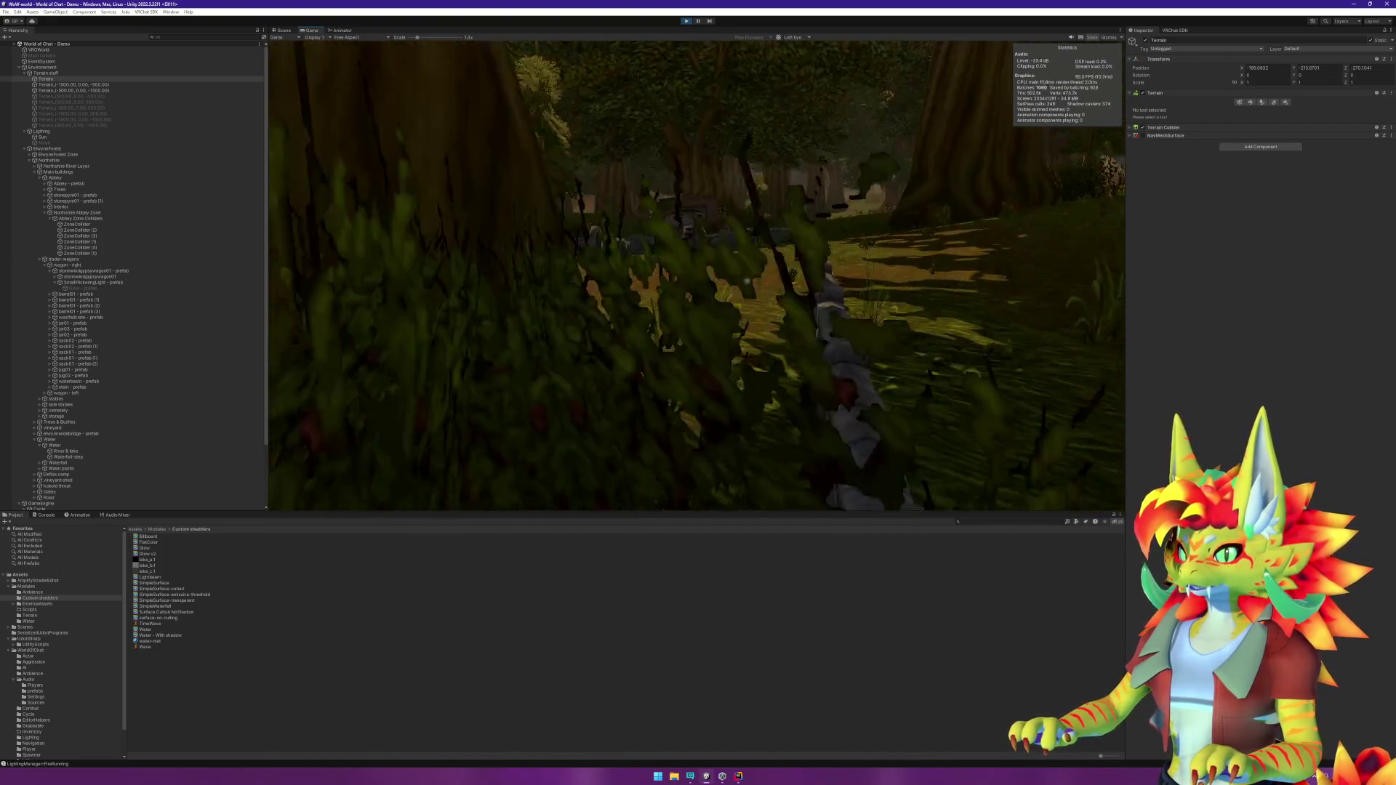
{"action": "key", "text": "w"}
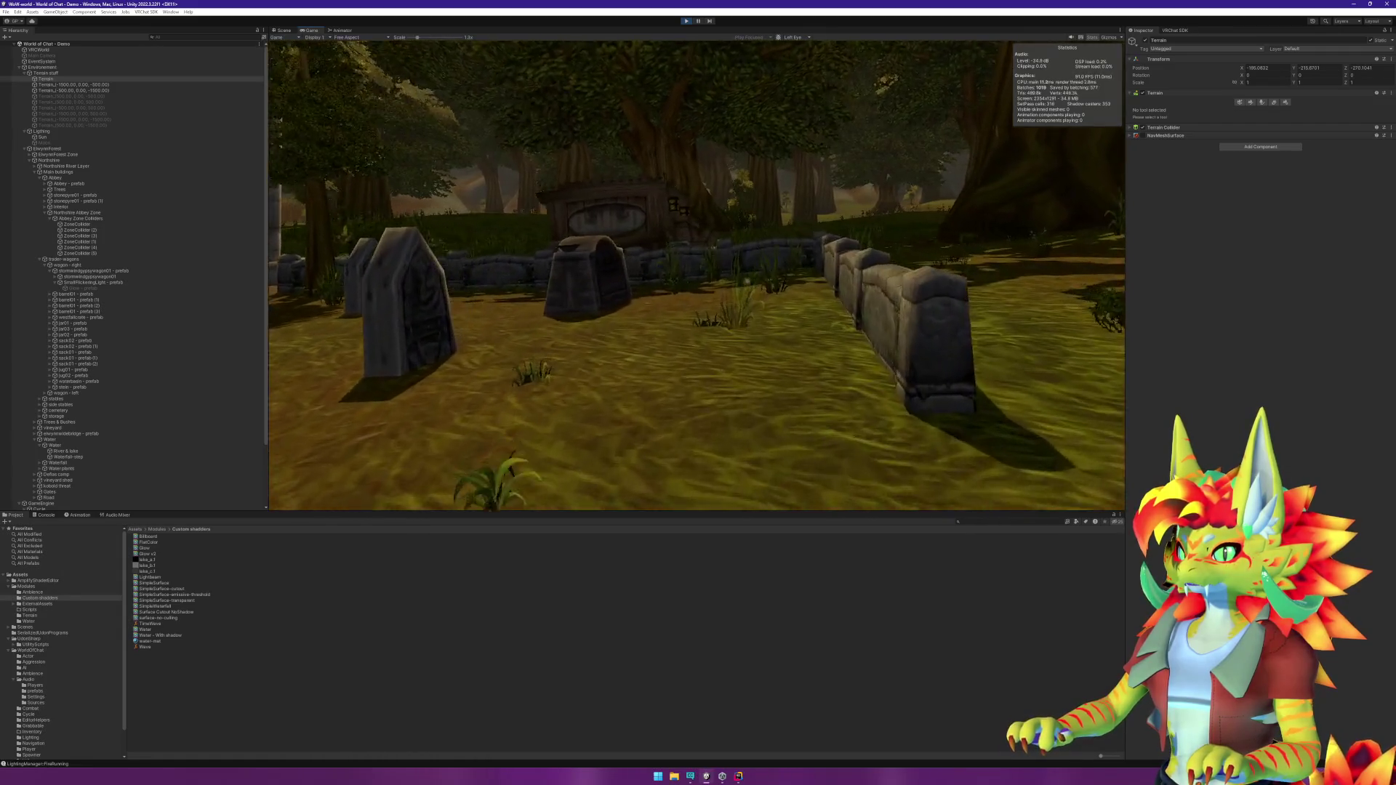
{"action": "key", "text": "w"}
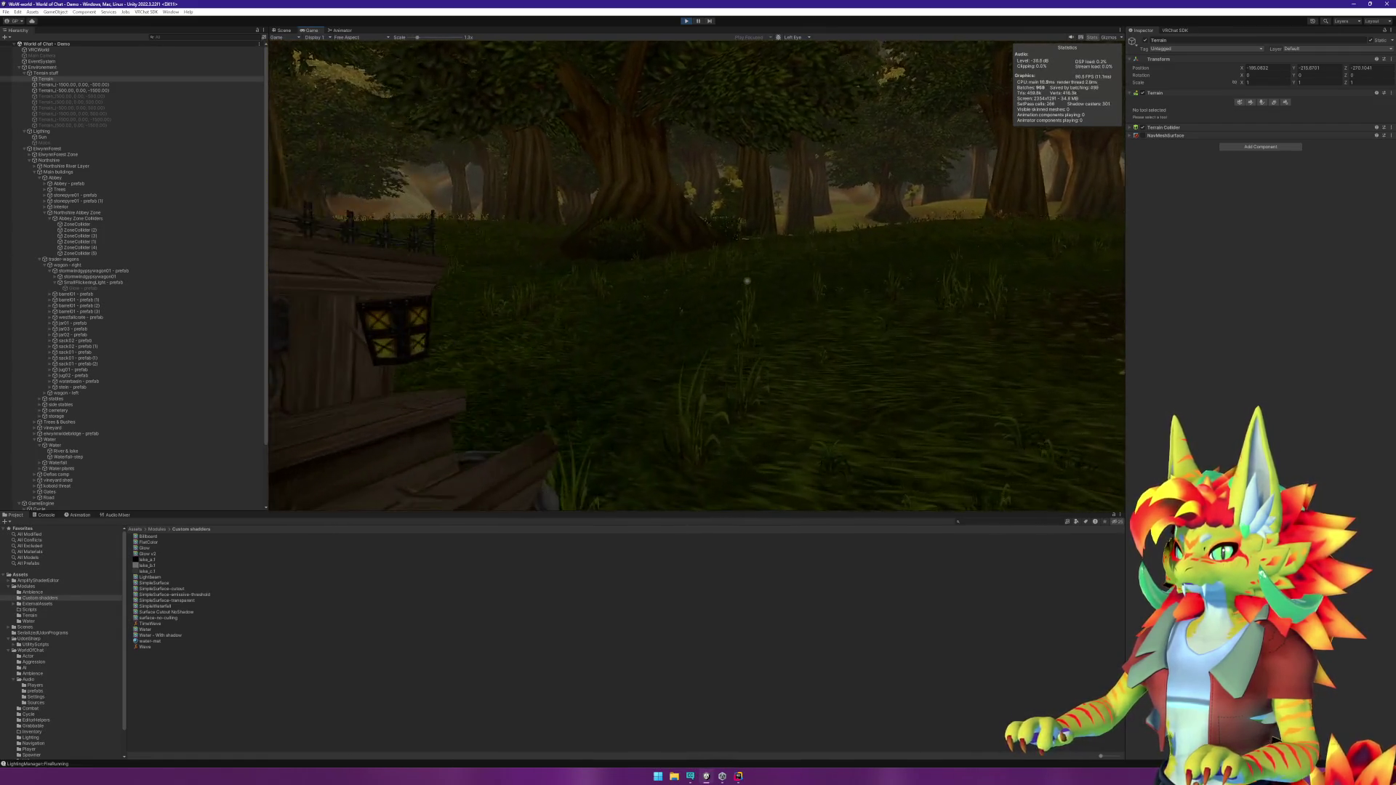
{"action": "key", "text": "w"}
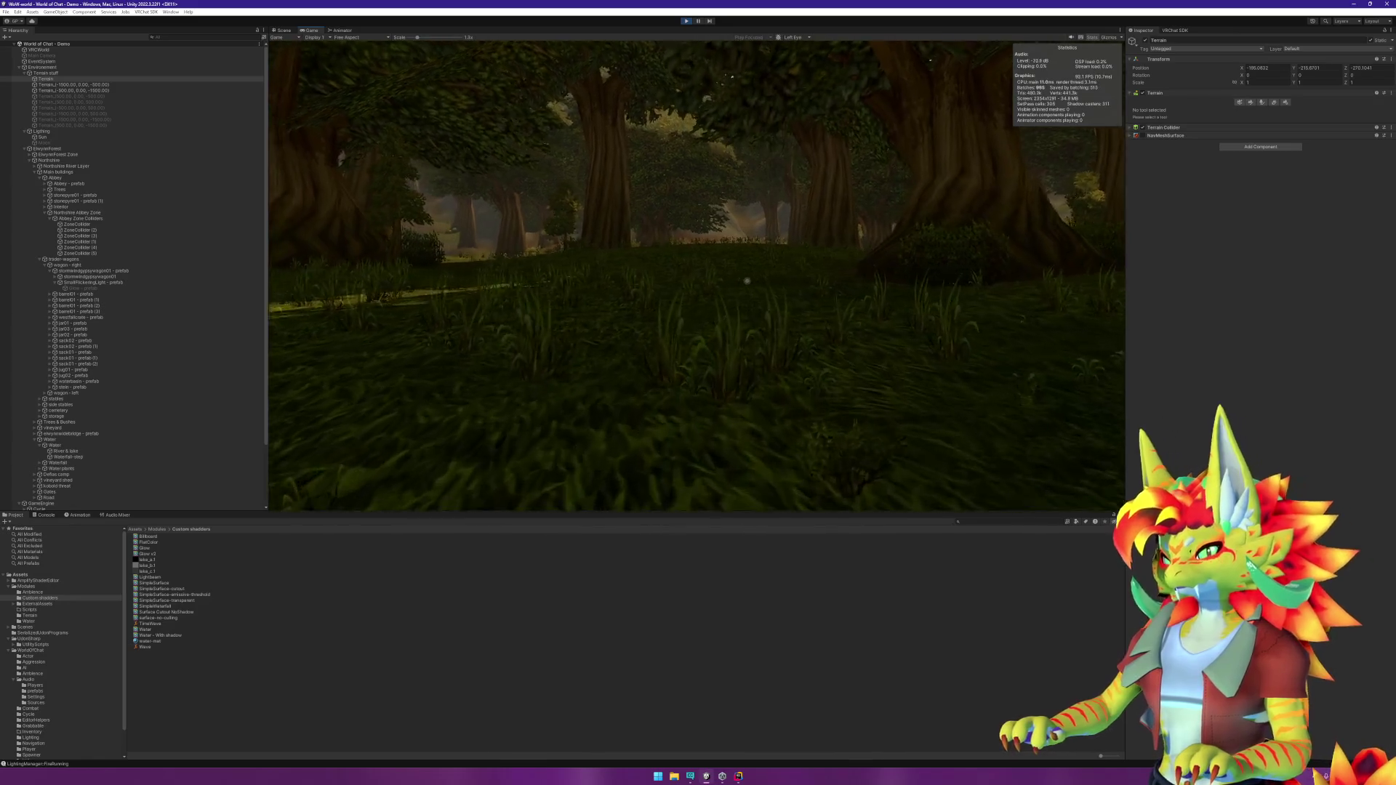
{"action": "key", "text": "w"}
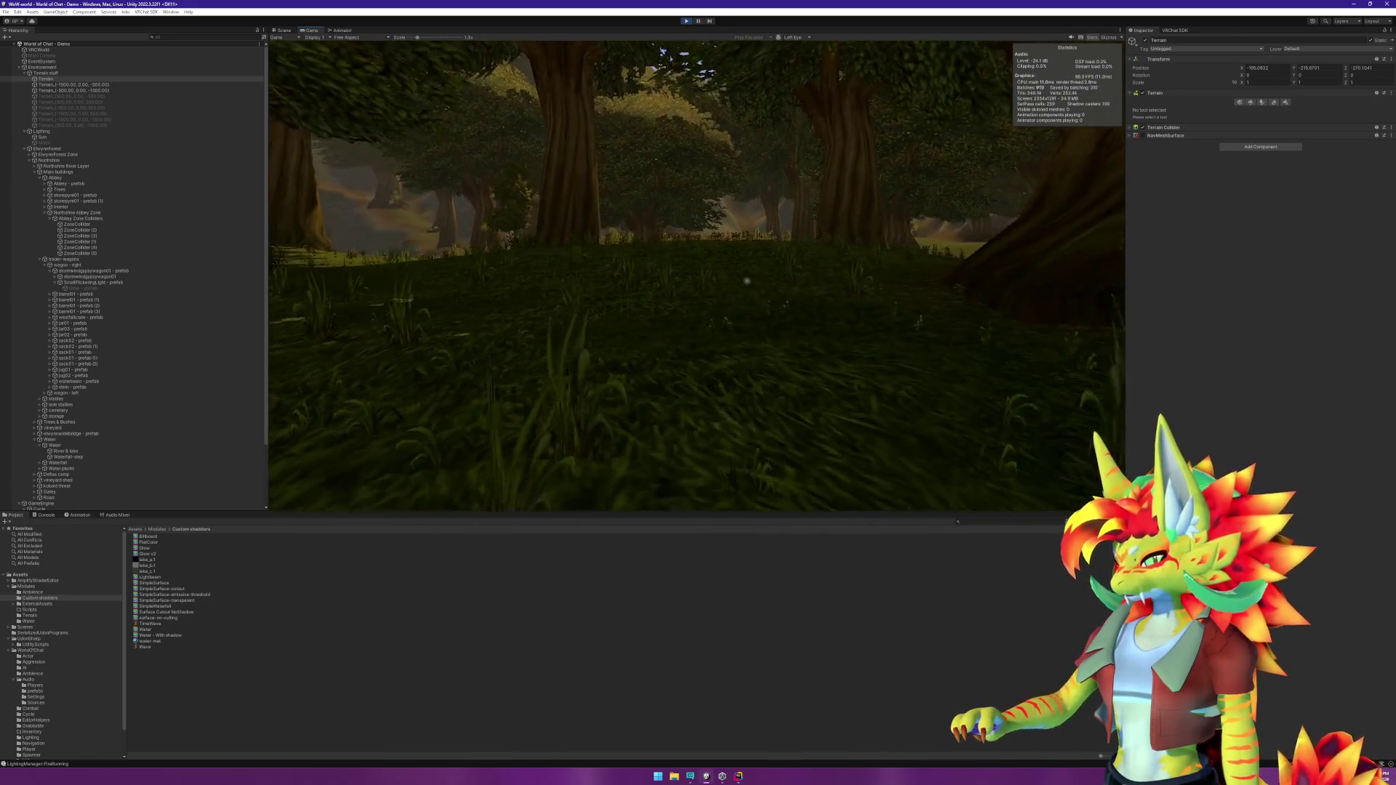
{"action": "key", "text": "w"}
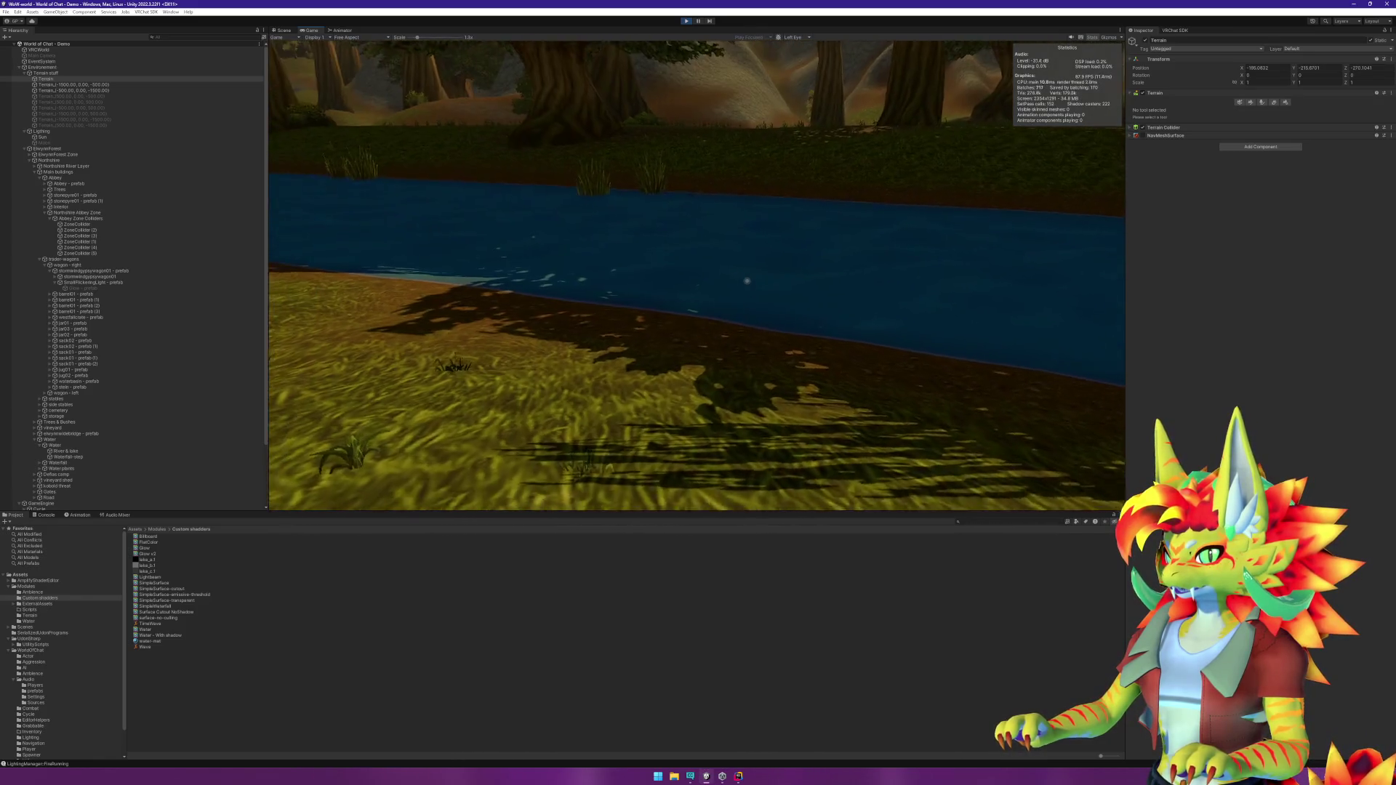
Step: Walk to the riverbank and into the water, looking across toward the trees and waterfall cliffs
{"action": "key", "text": "w"}
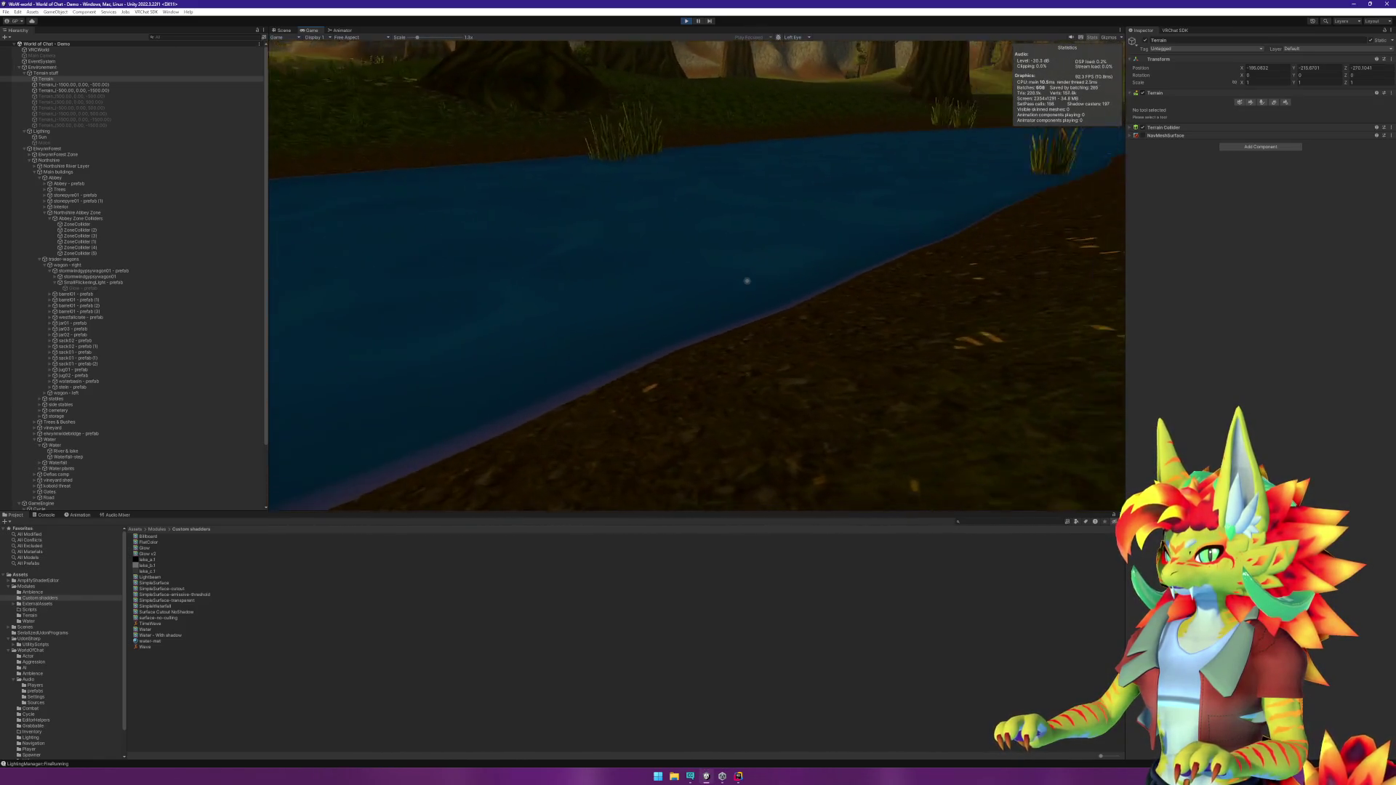
{"action": "key", "text": "w"}
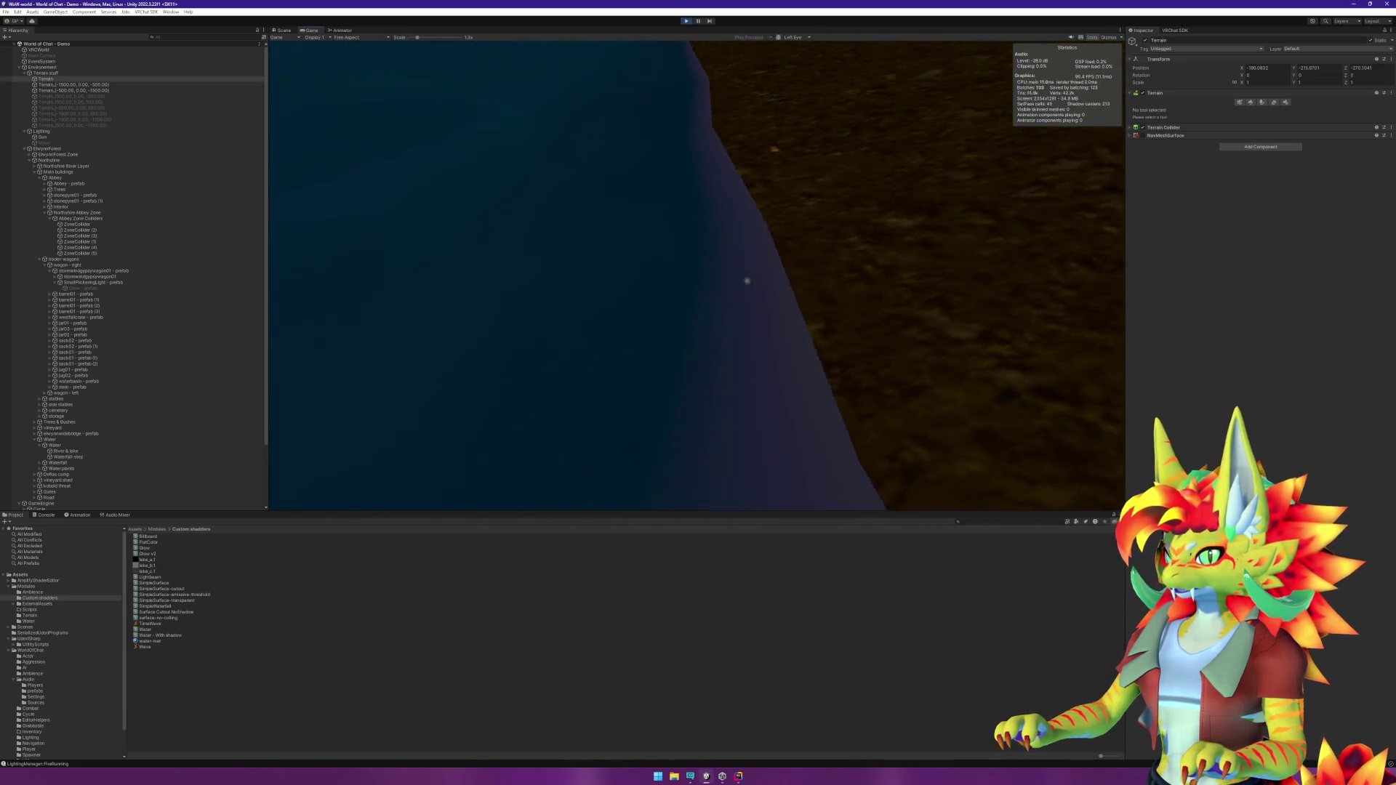
{"action": "key", "text": "w"}
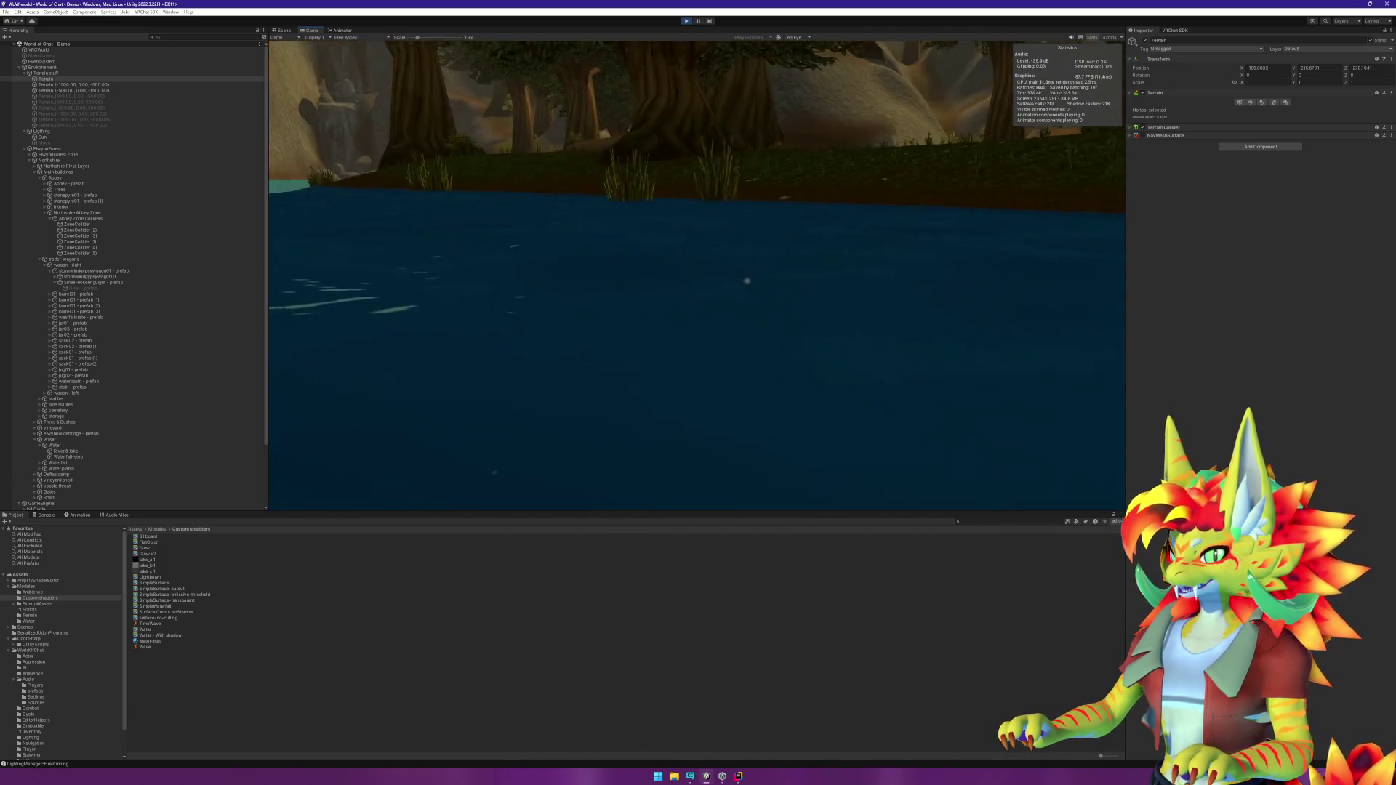
{"action": "key", "text": "w"}
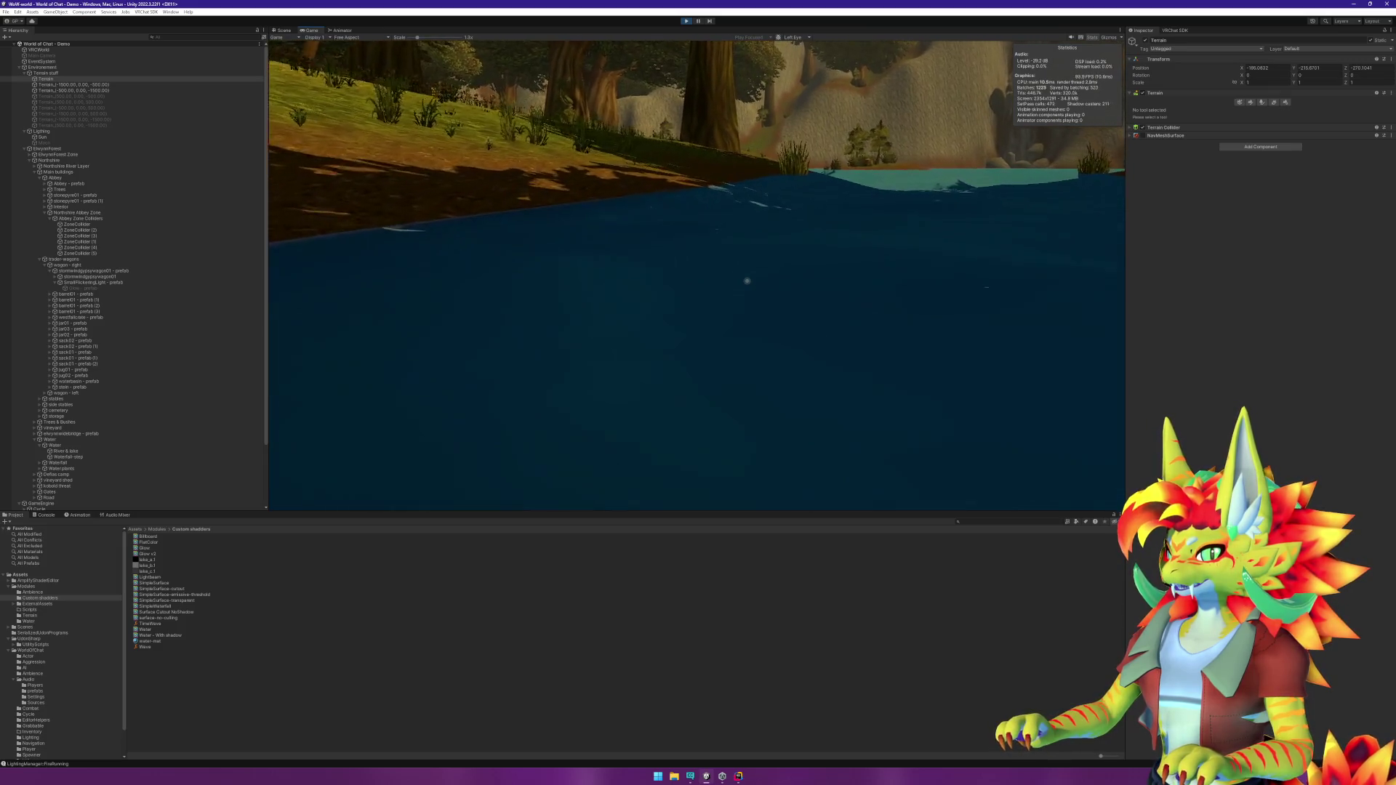
{"action": "key", "text": "w"}
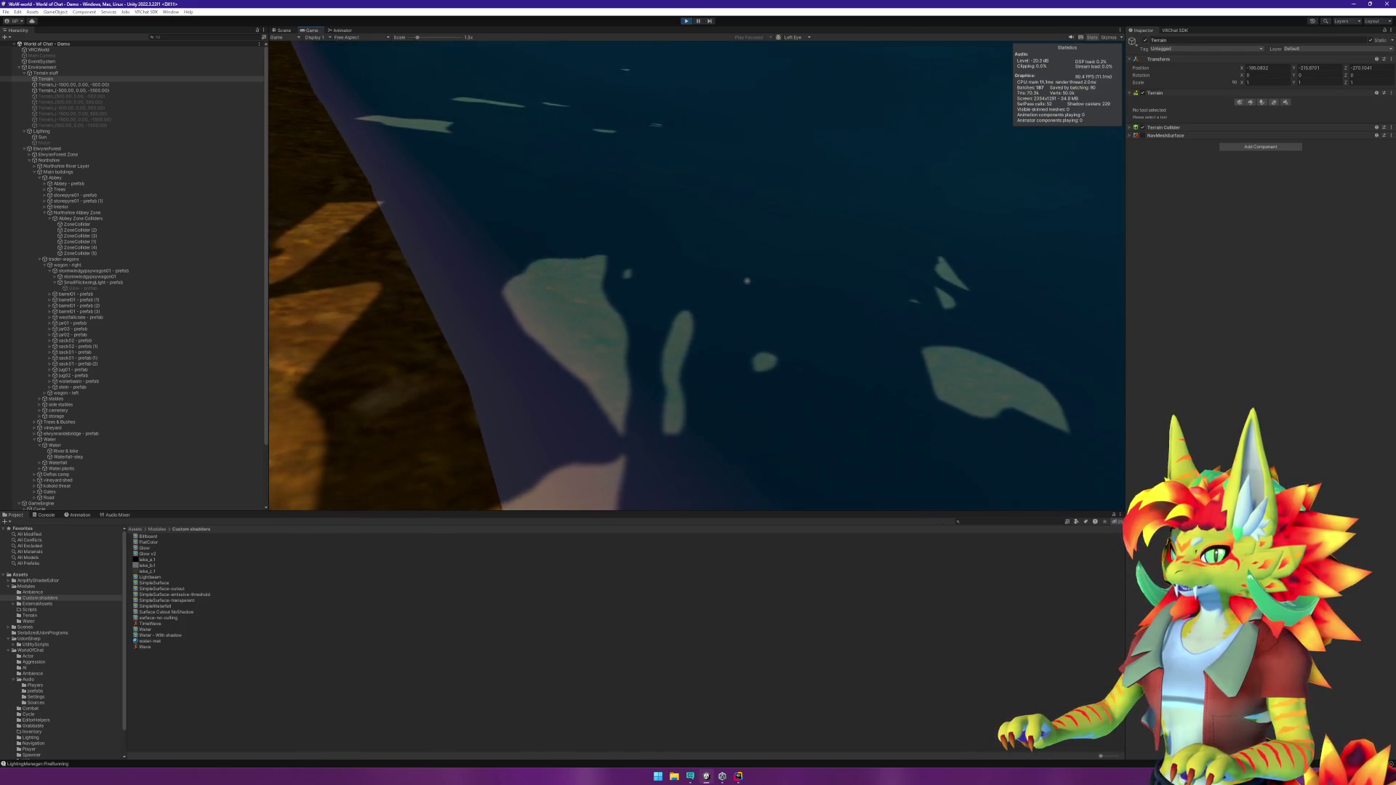
{"action": "key", "text": "w"}
{"action": "key", "text": "w"}
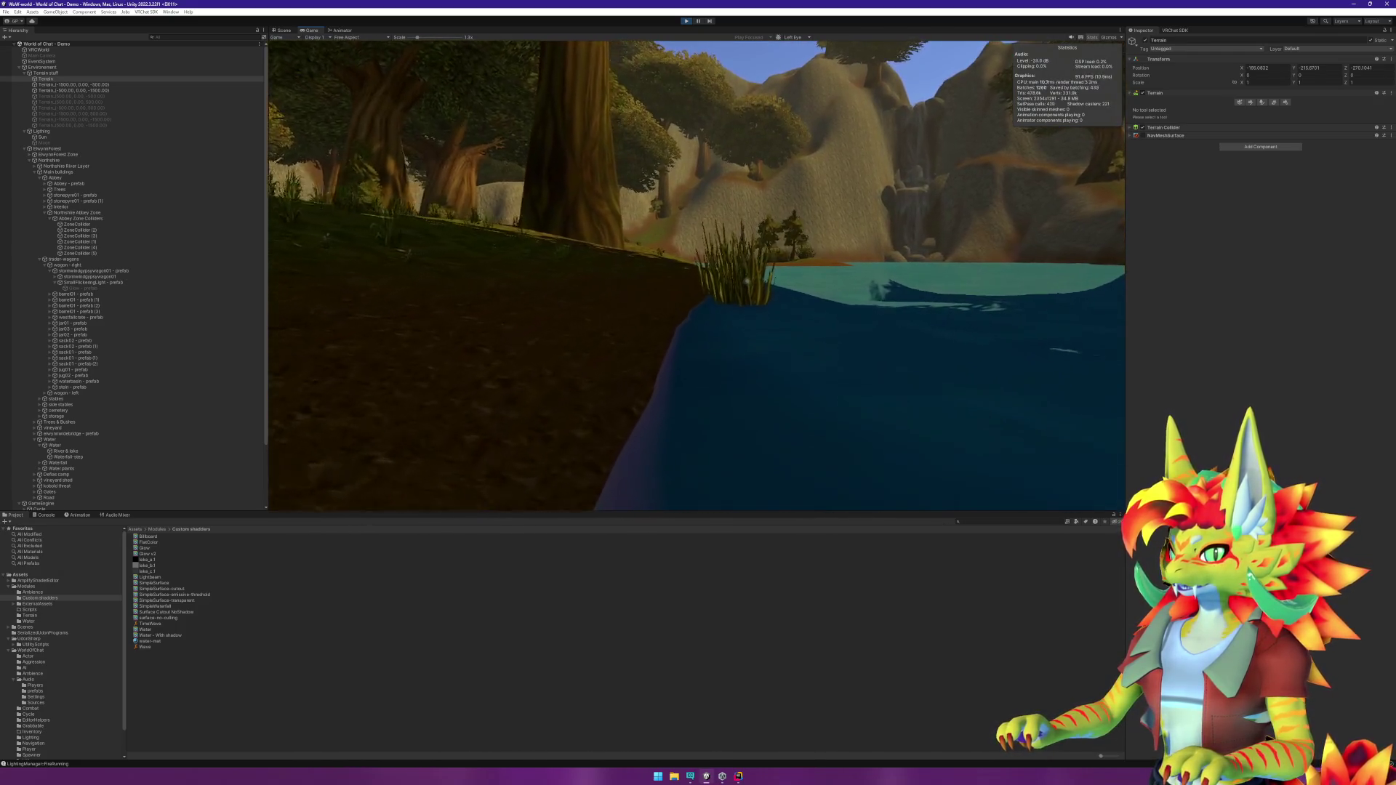
{"action": "key", "text": "w"}
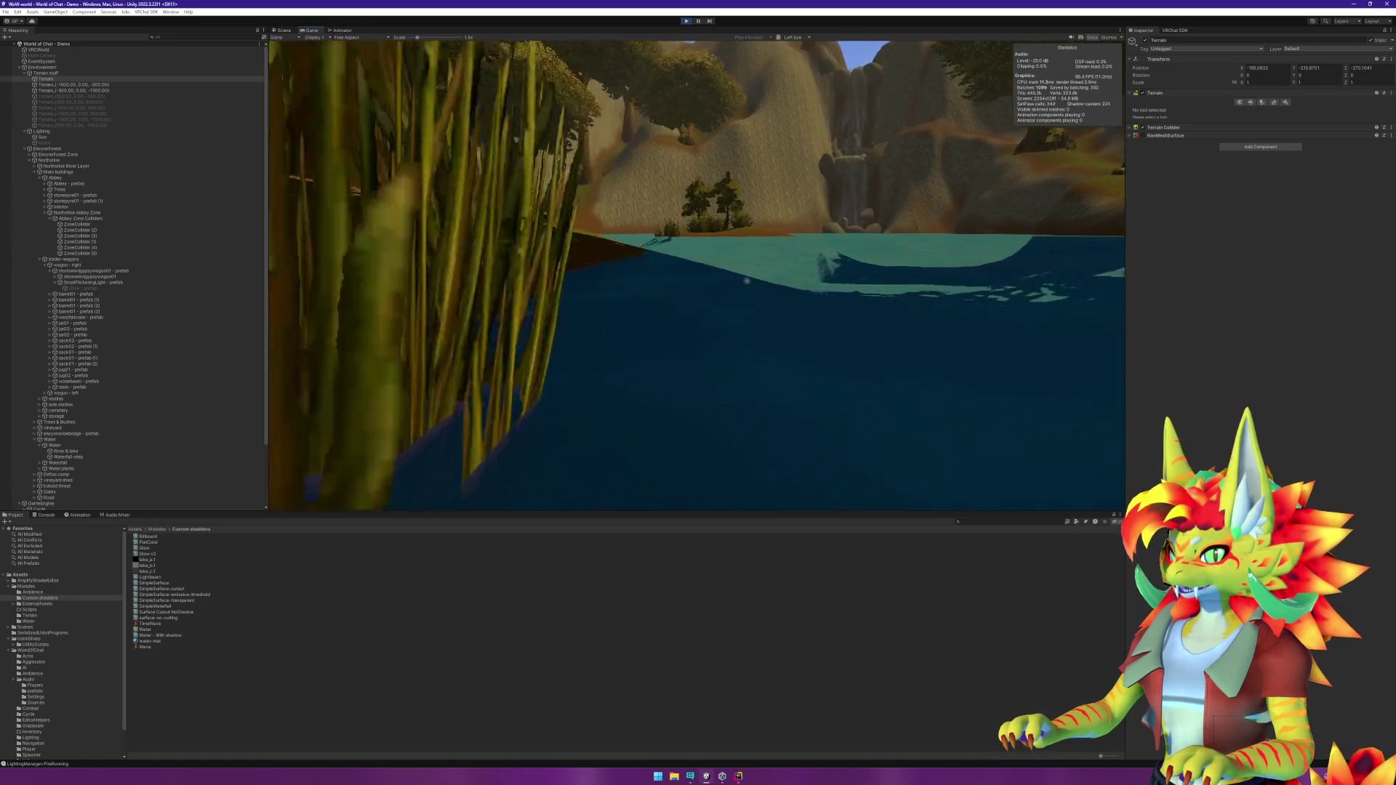
{"action": "key", "text": "w"}
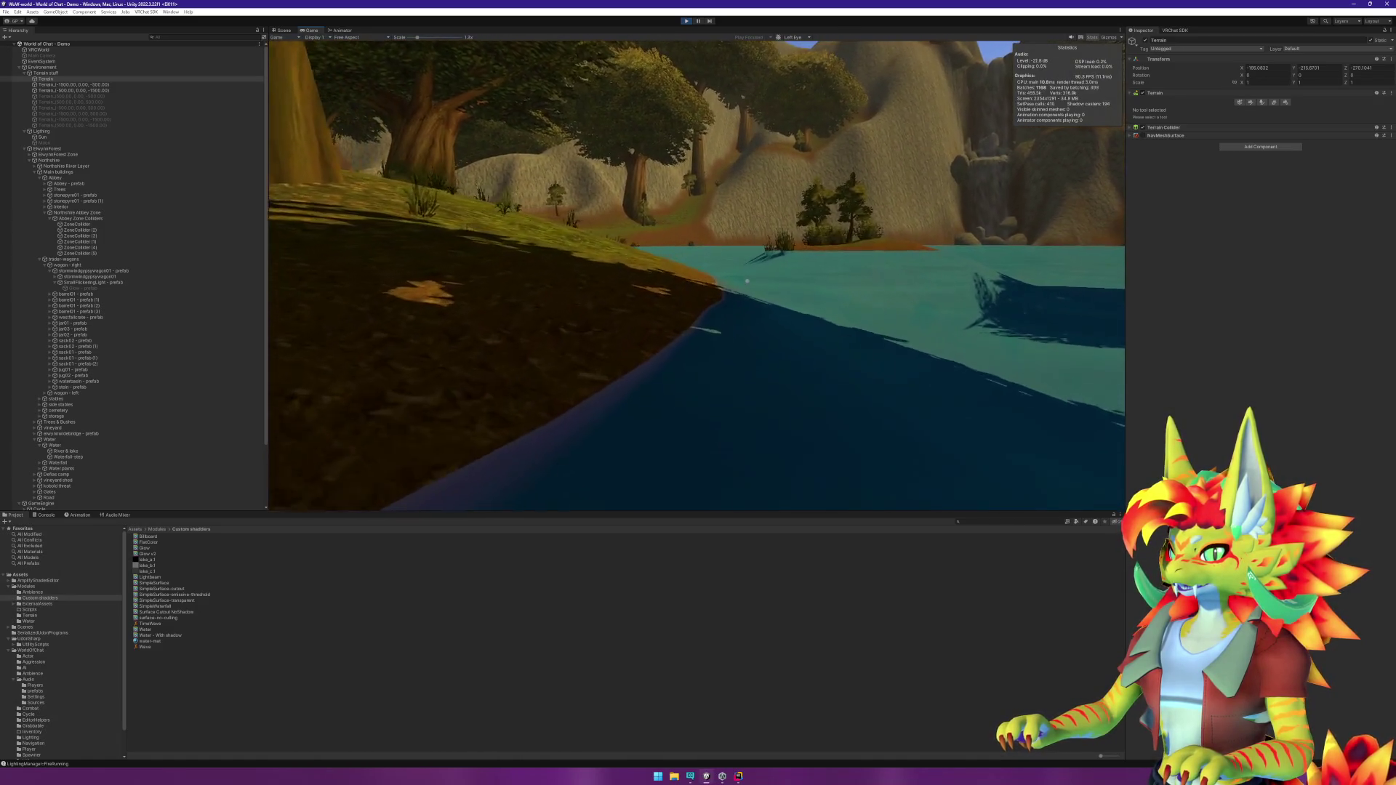
{"action": "key", "text": "w"}
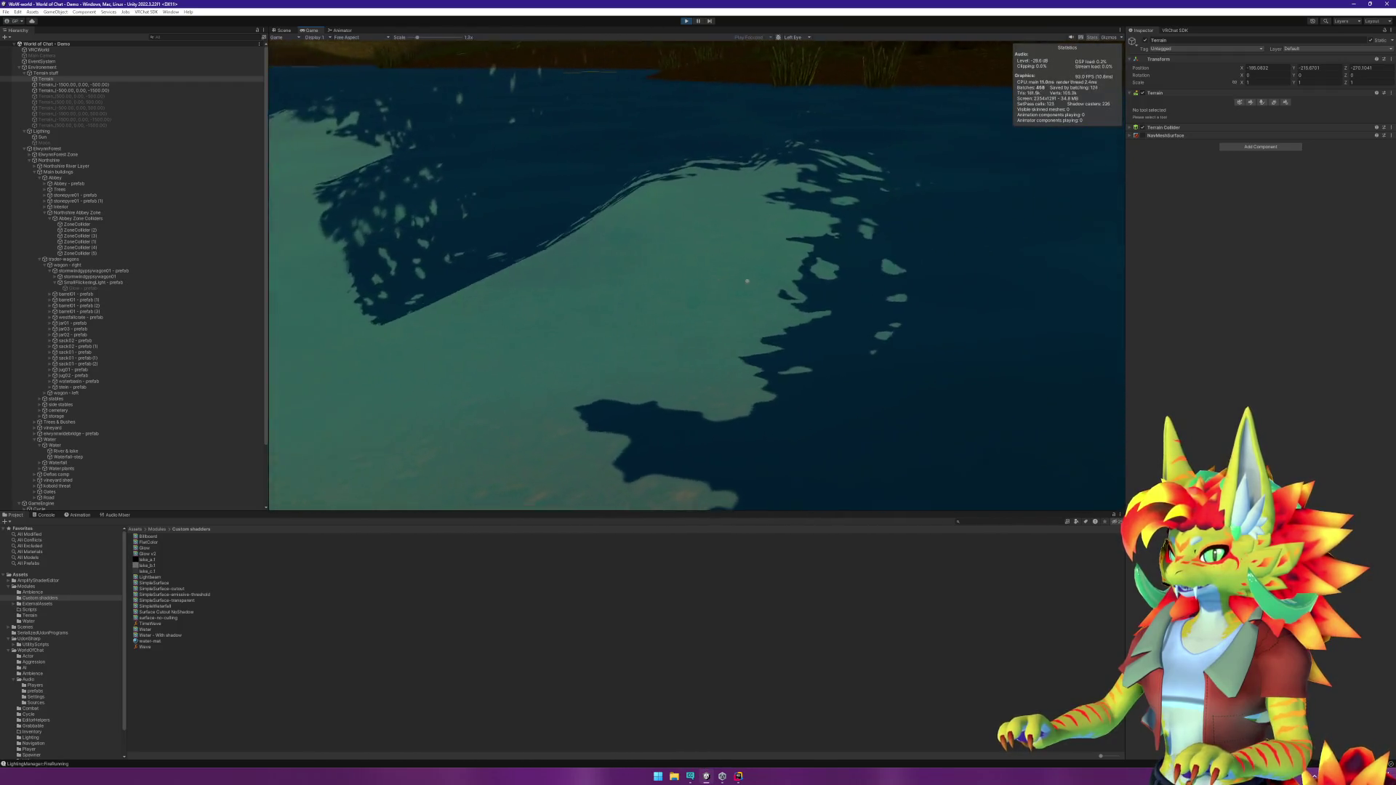
{"action": "key", "text": "w"}
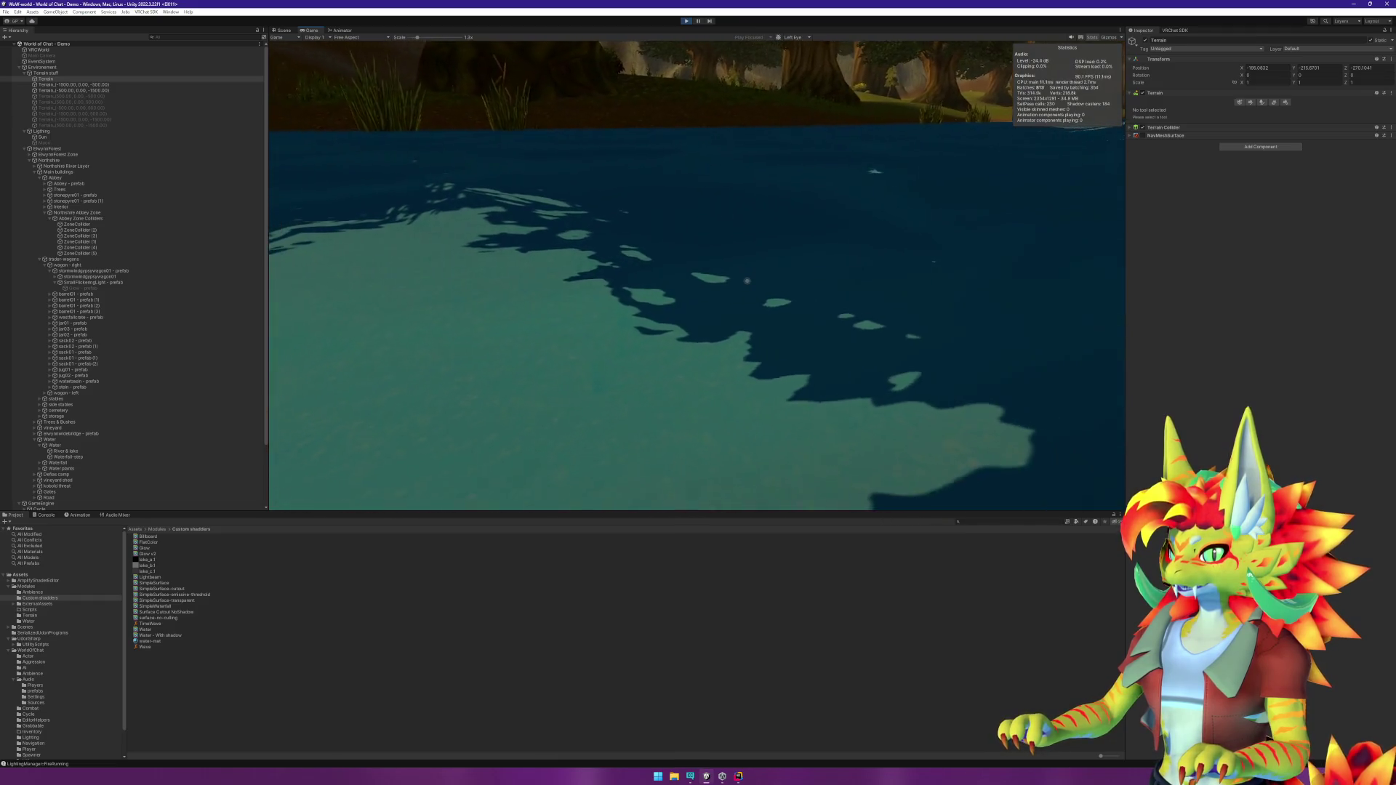
Step: Move around over the lake to view the far bank, cliff and tree island, then open the Start menu
{"action": "key", "text": "s"}
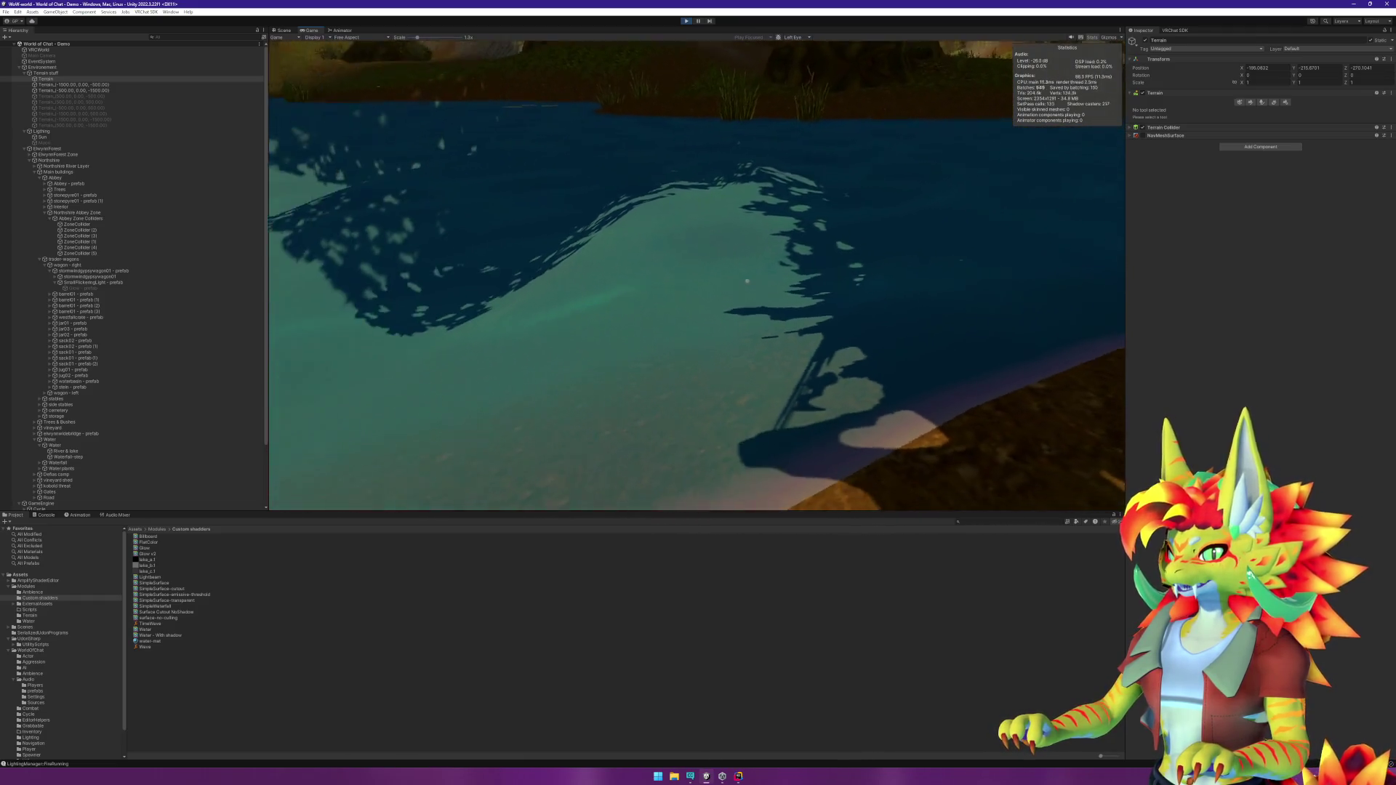
{"action": "key", "text": "a"}
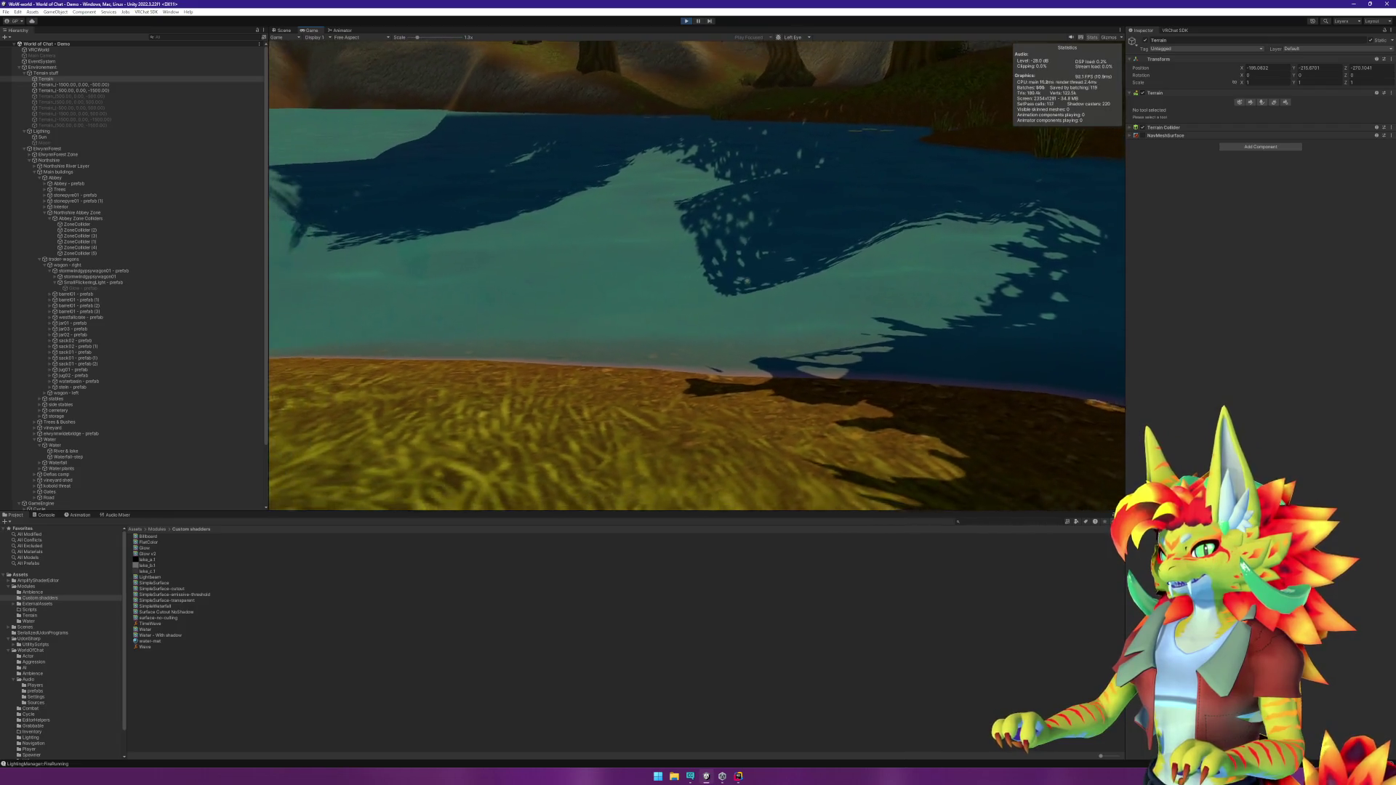
{"action": "key", "text": "d"}
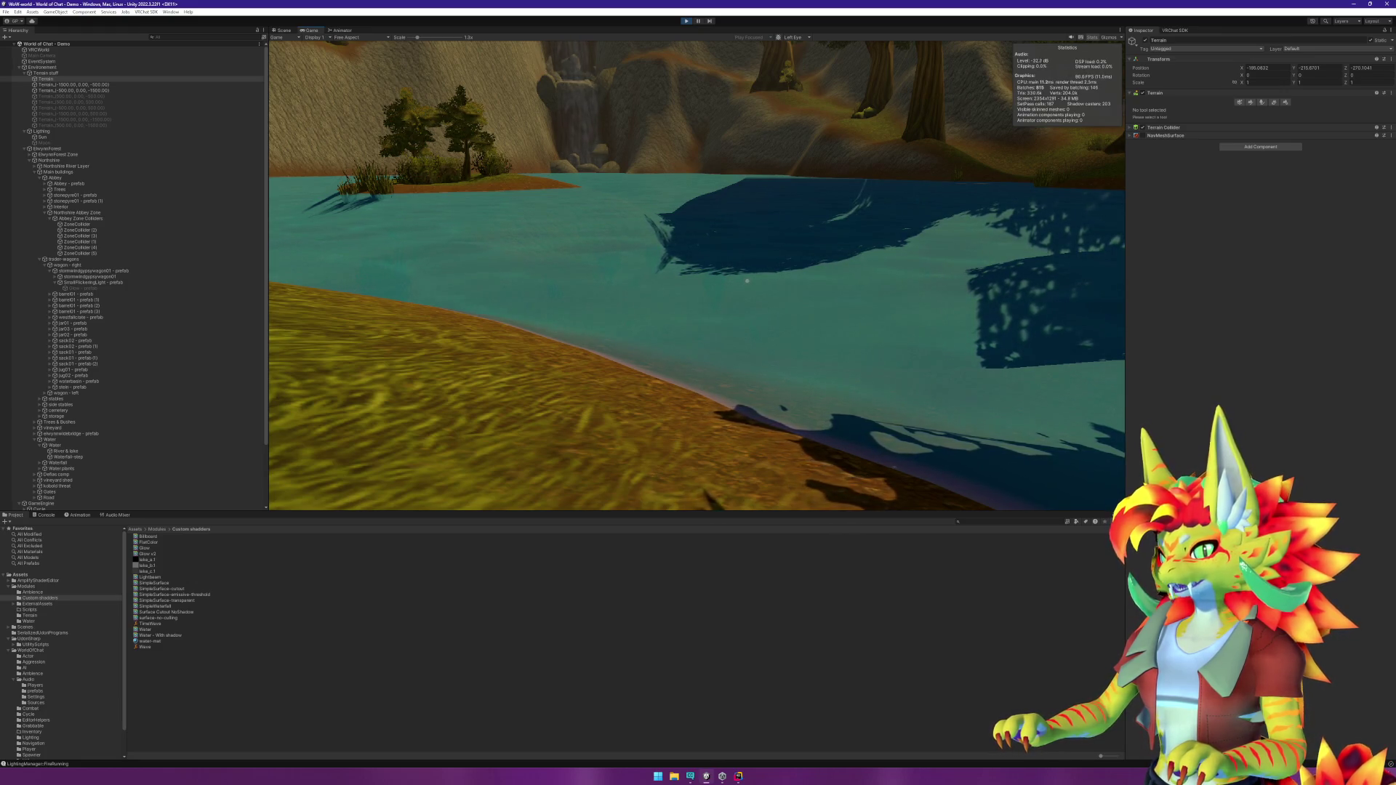
{"action": "key", "text": "d"}
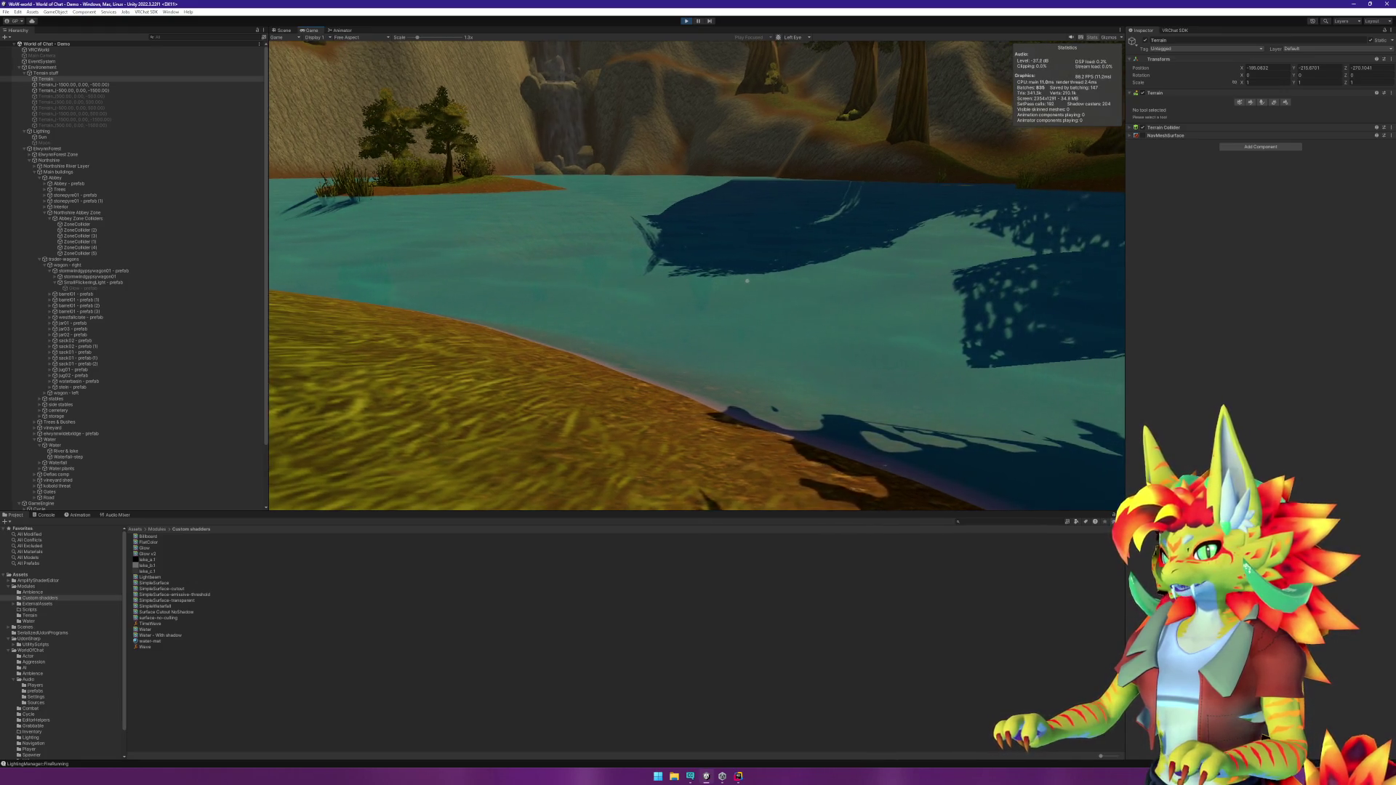
{"action": "key", "text": "w"}
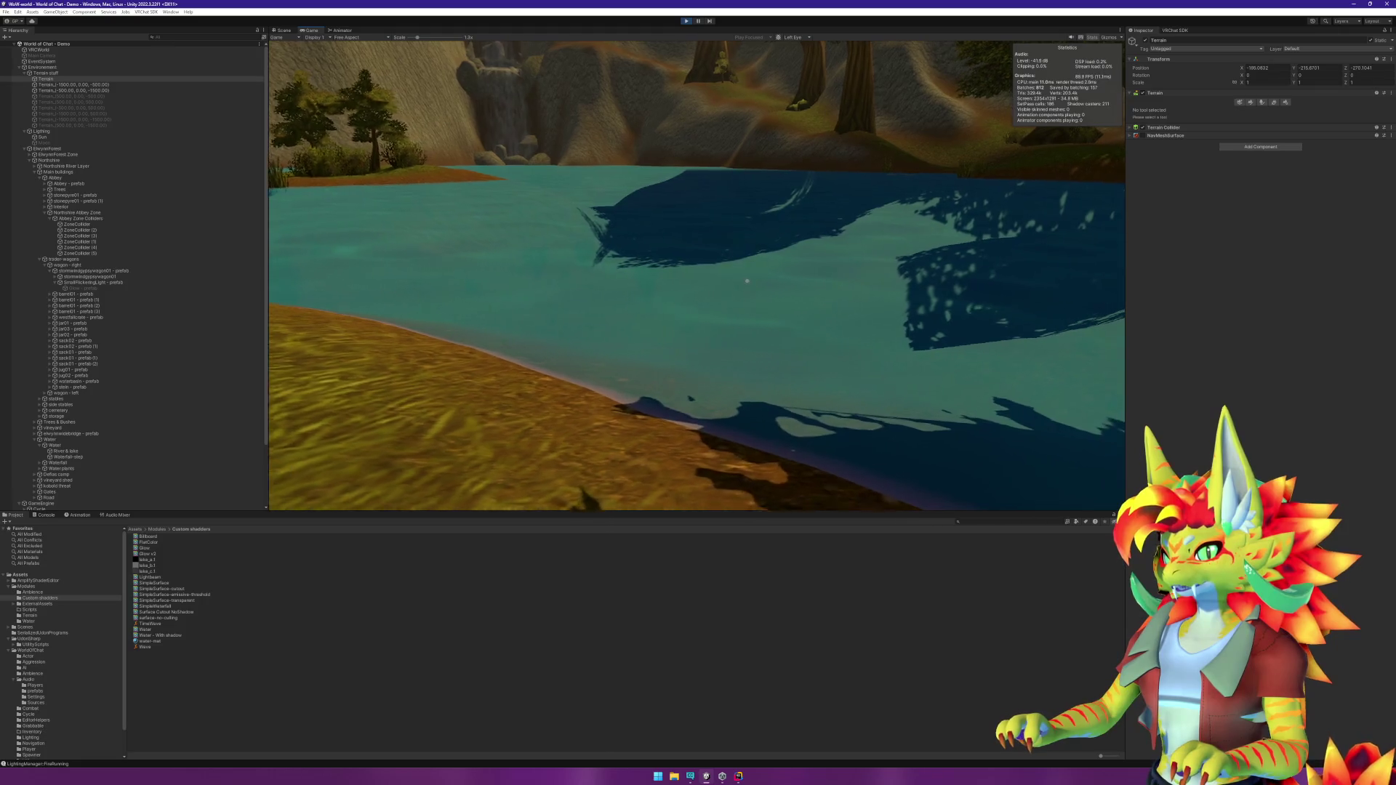
{"action": "key", "text": "s"}
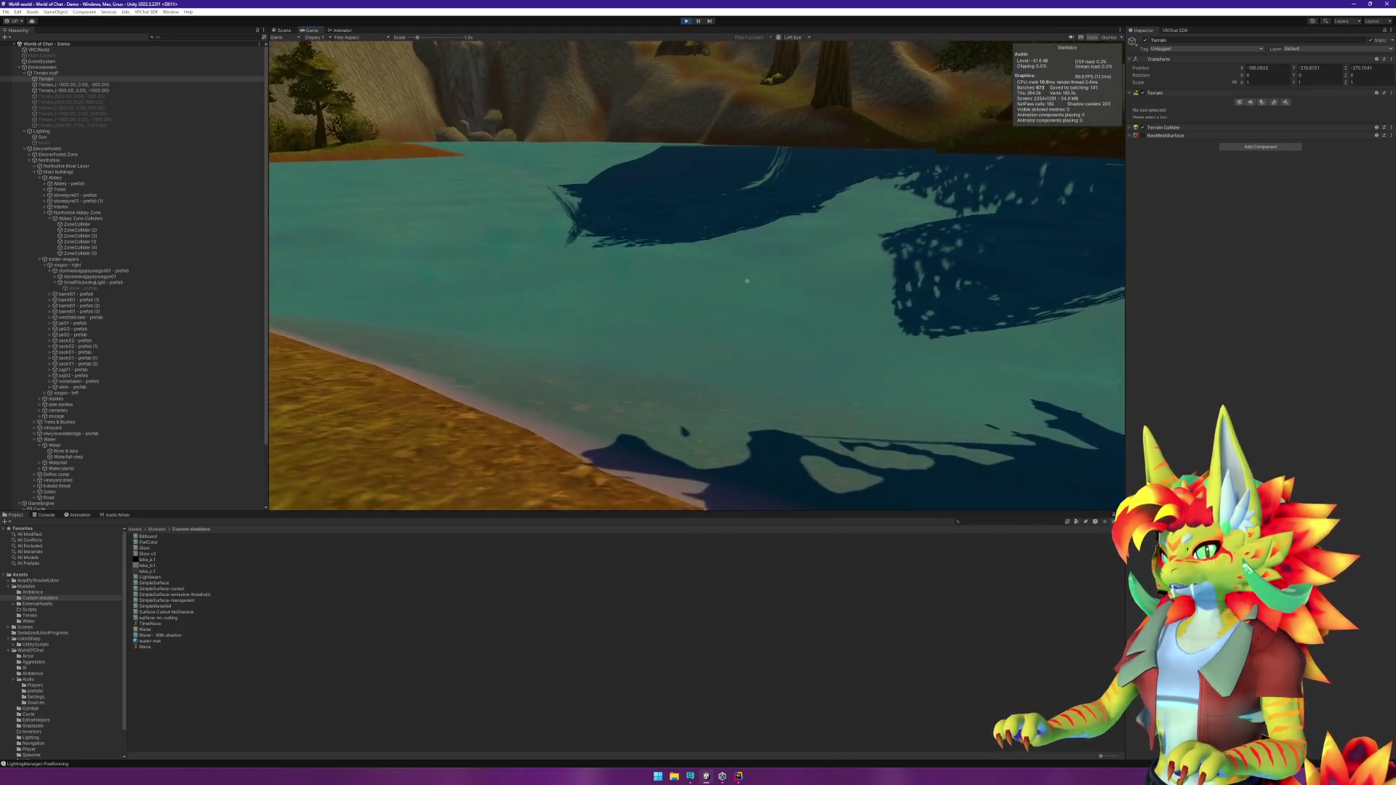
{"action": "key", "text": "w"}
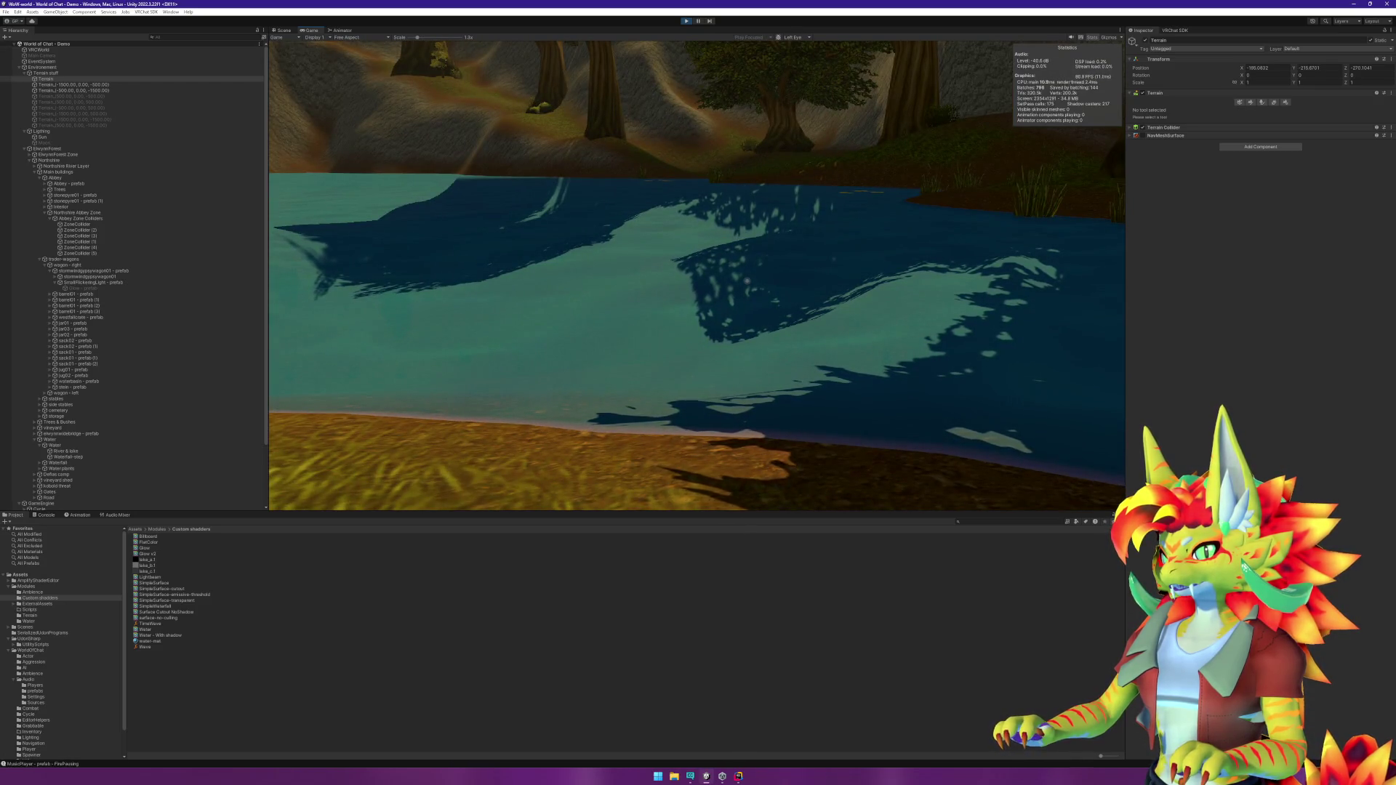
{"action": "key", "text": "a"}
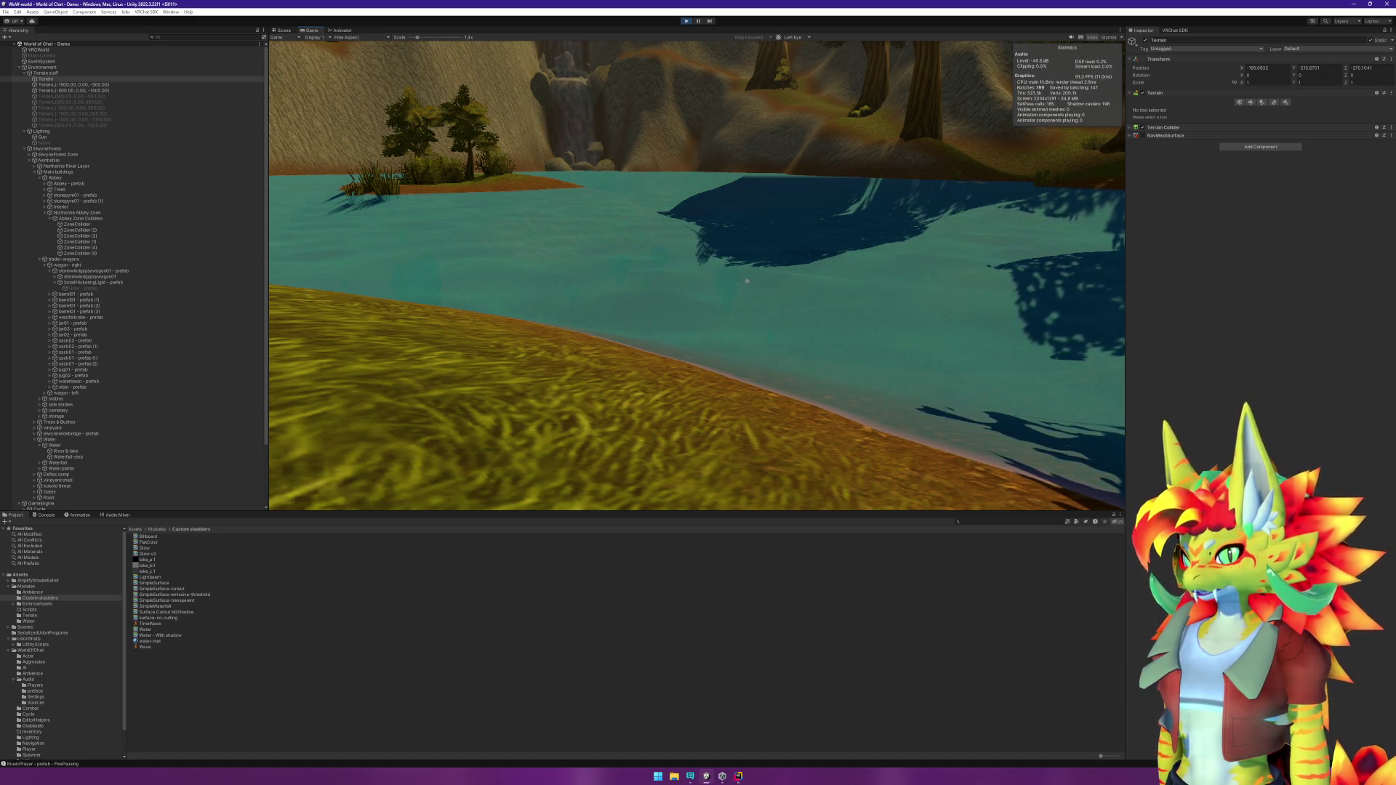
{"action": "key", "text": "super"}
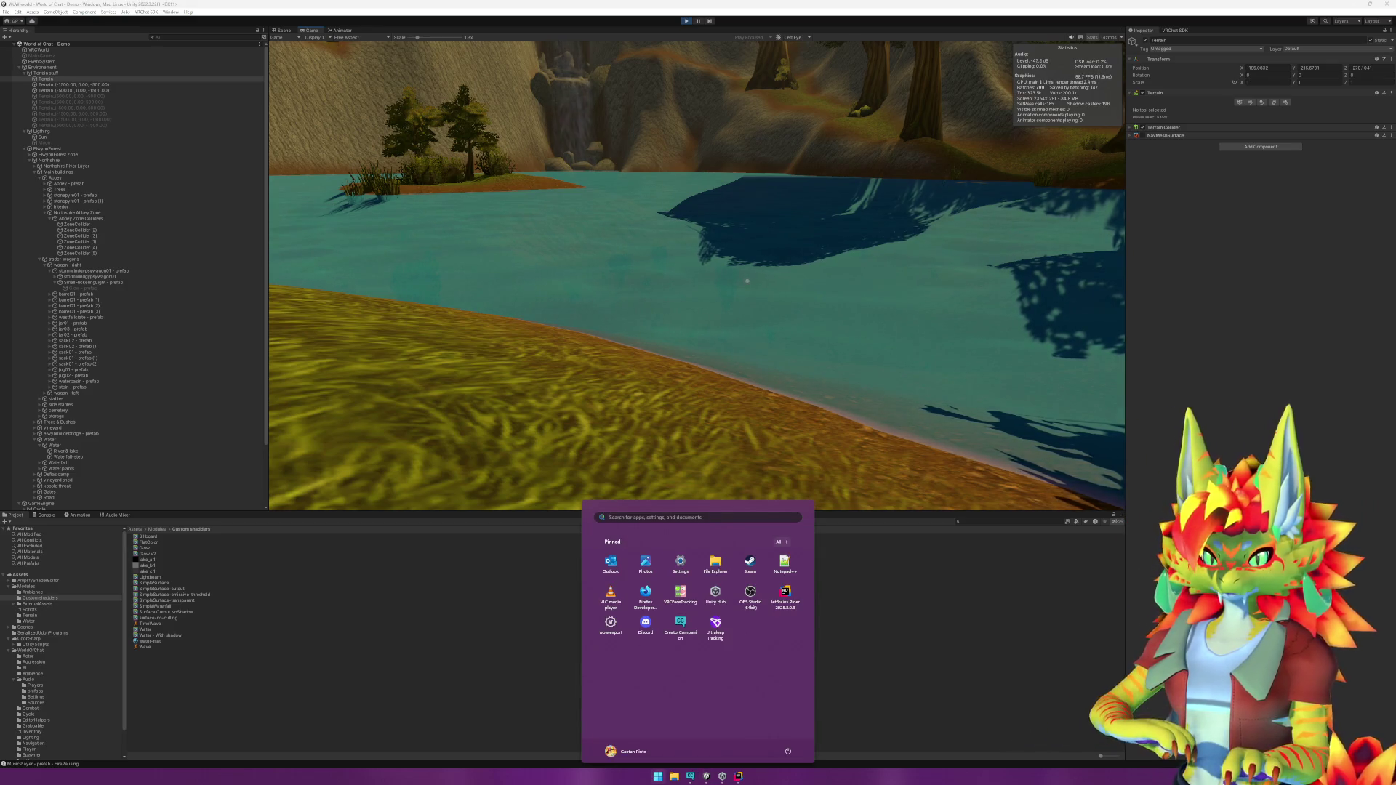
Step: Dismiss the Windows Start menu to return to the lake in the Game view
{"action": "key", "text": "super"}
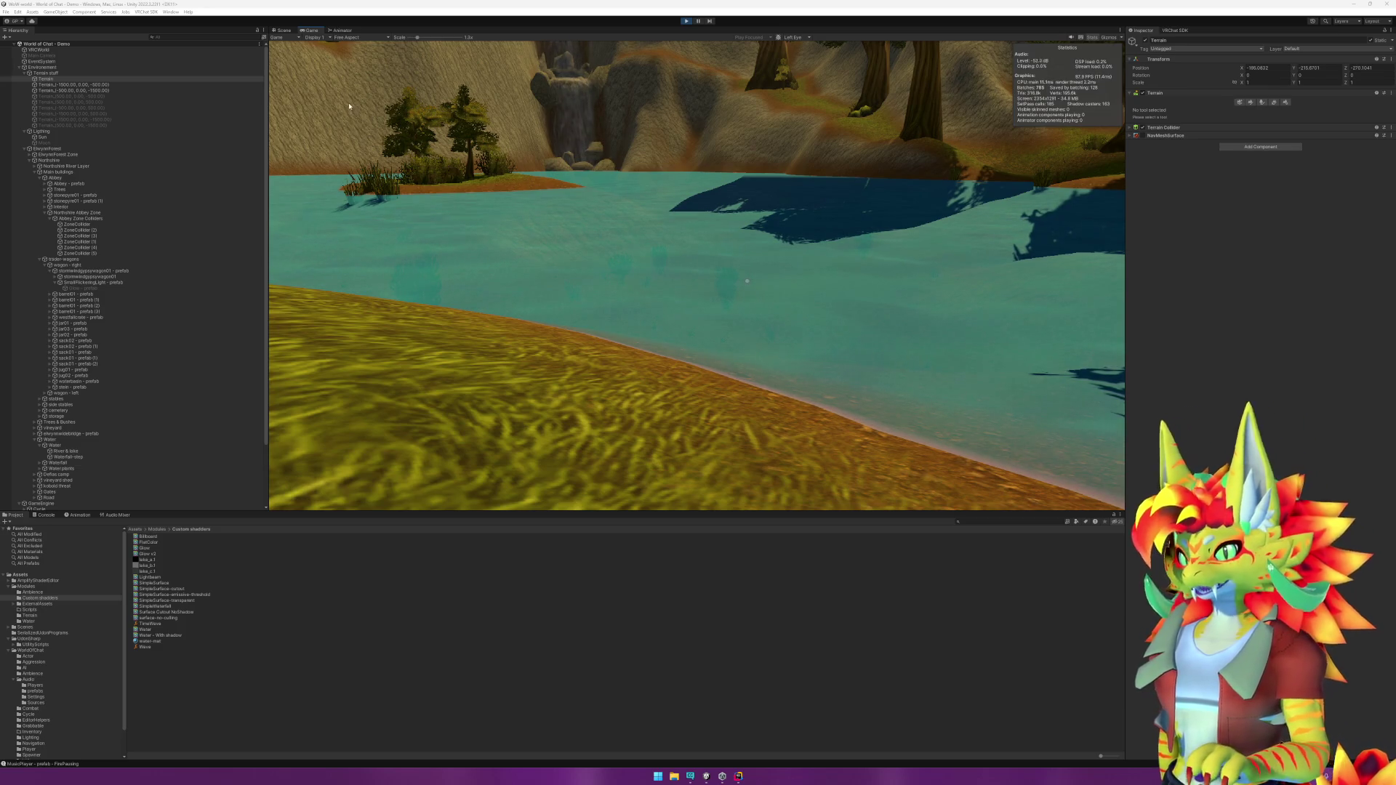
Step: Release the mouse from the running game and exit Play mode back to scene editing
{"action": "left_click", "coordinate": [873, 294]}
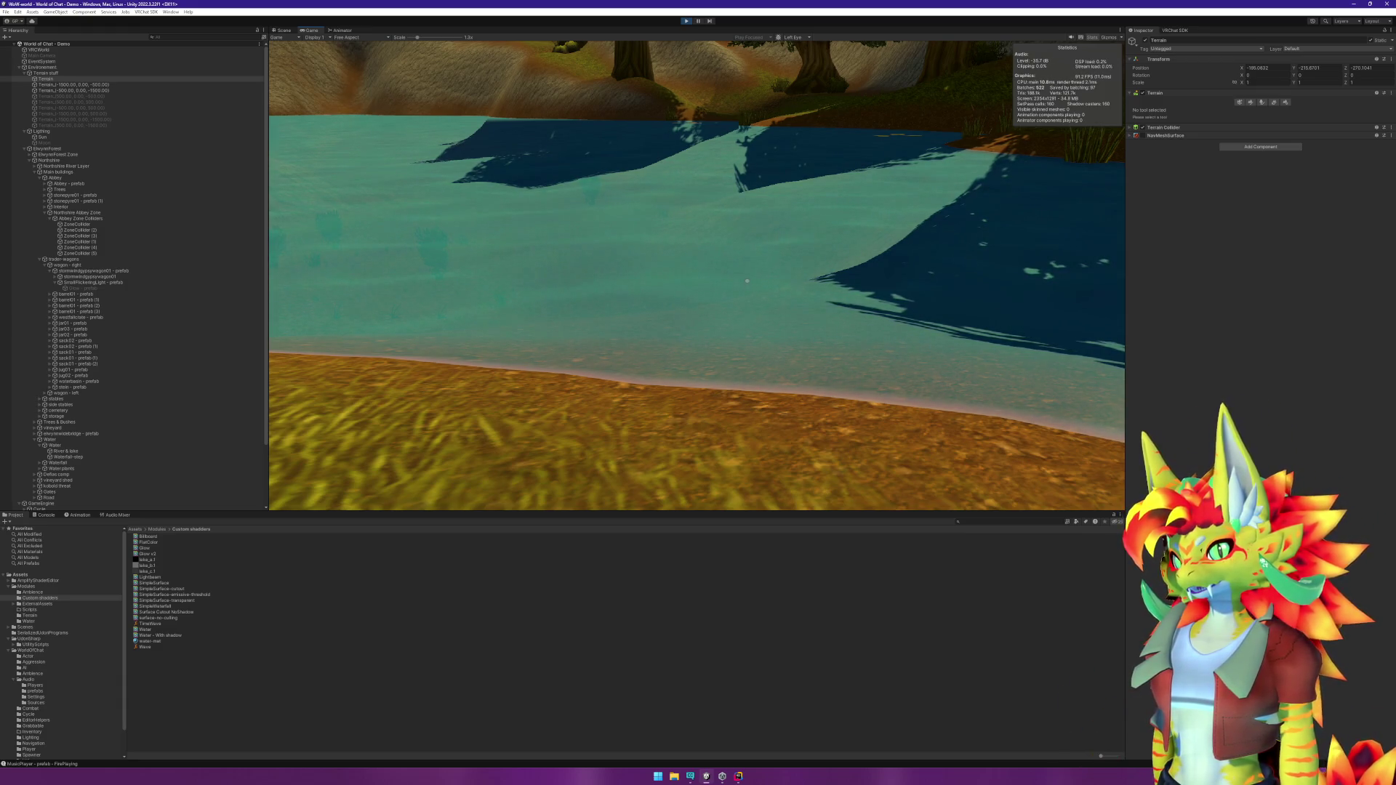
{"action": "key", "text": "super"}
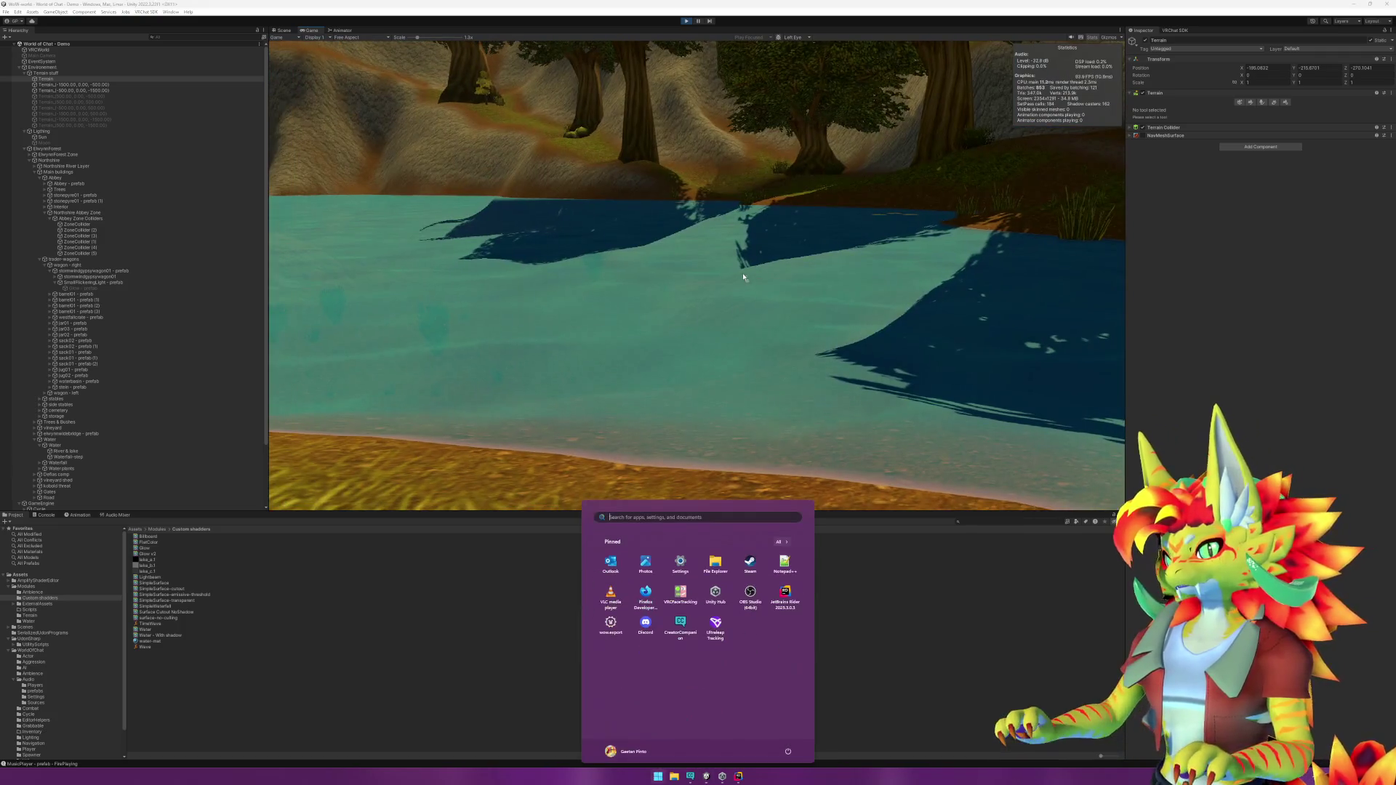
{"action": "left_click", "coordinate": [686, 20]}
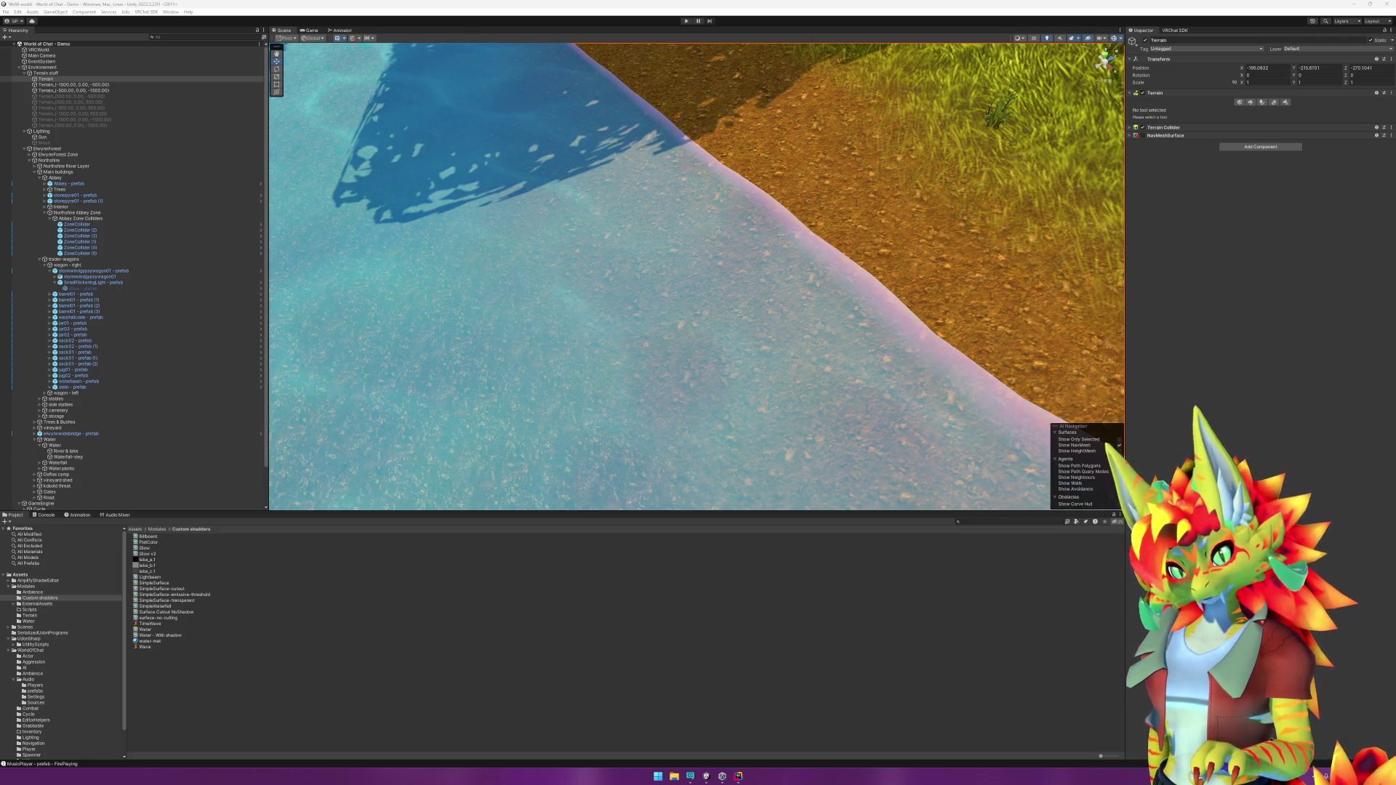
{"action": "left_click", "coordinate": [1119, 466]}
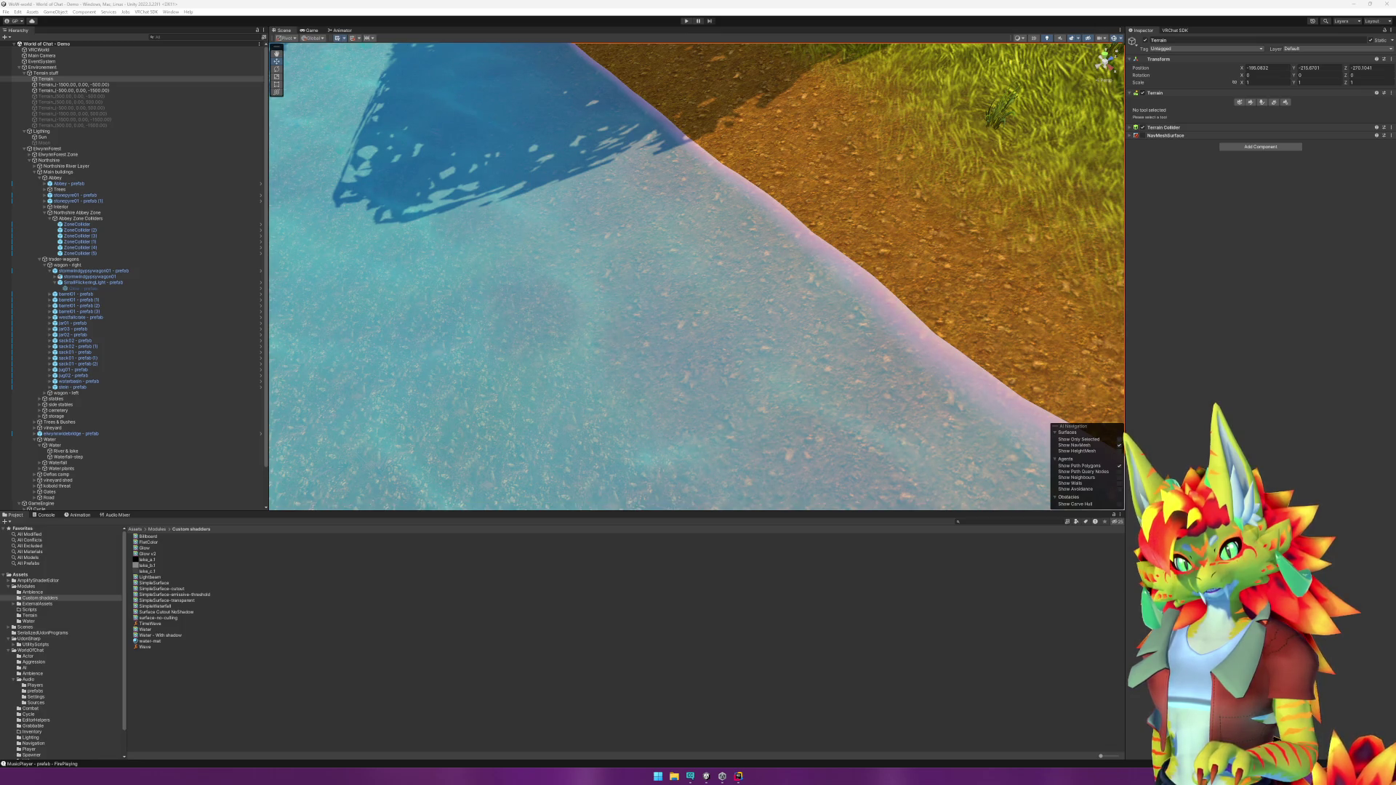
{"action": "left_click", "coordinate": [1119, 445]}
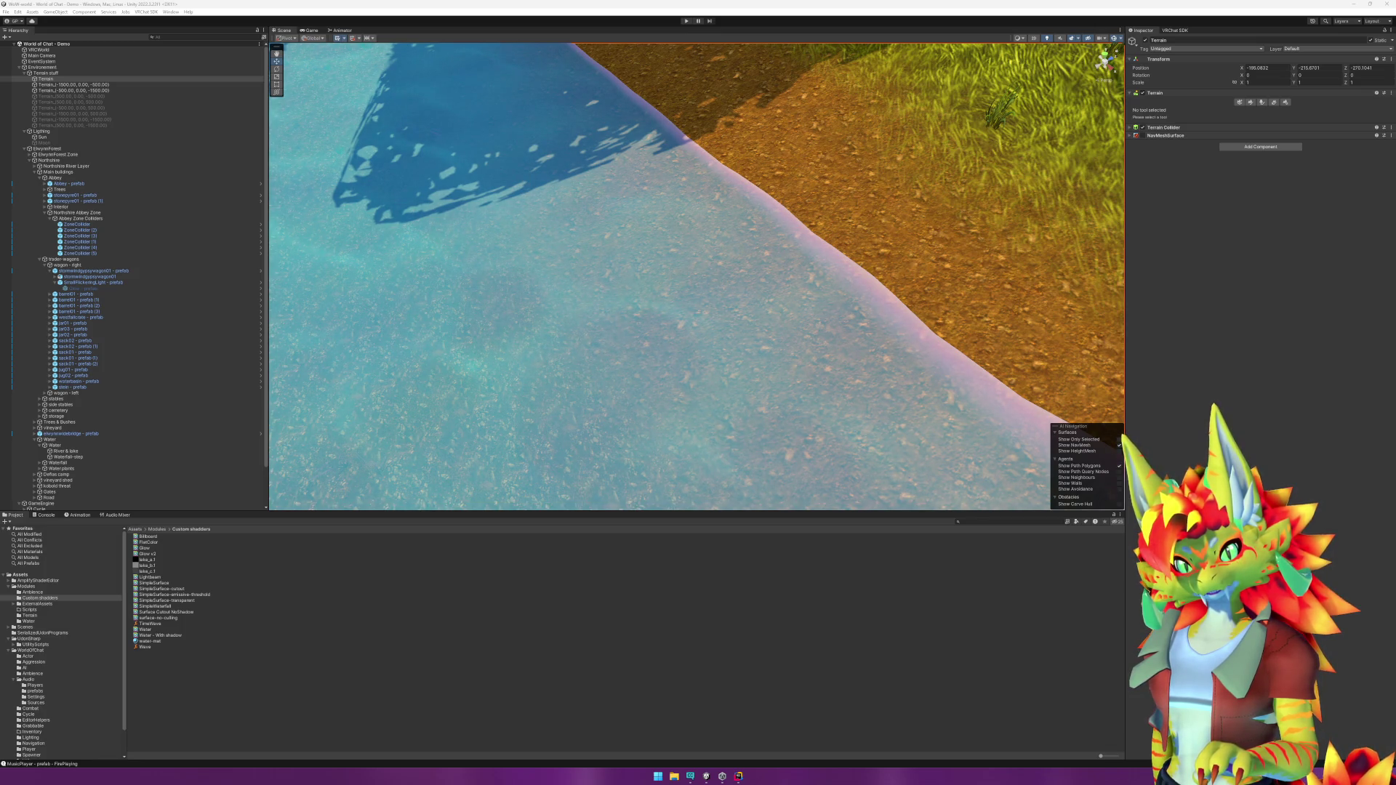
{"action": "left_click", "coordinate": [1119, 445]}
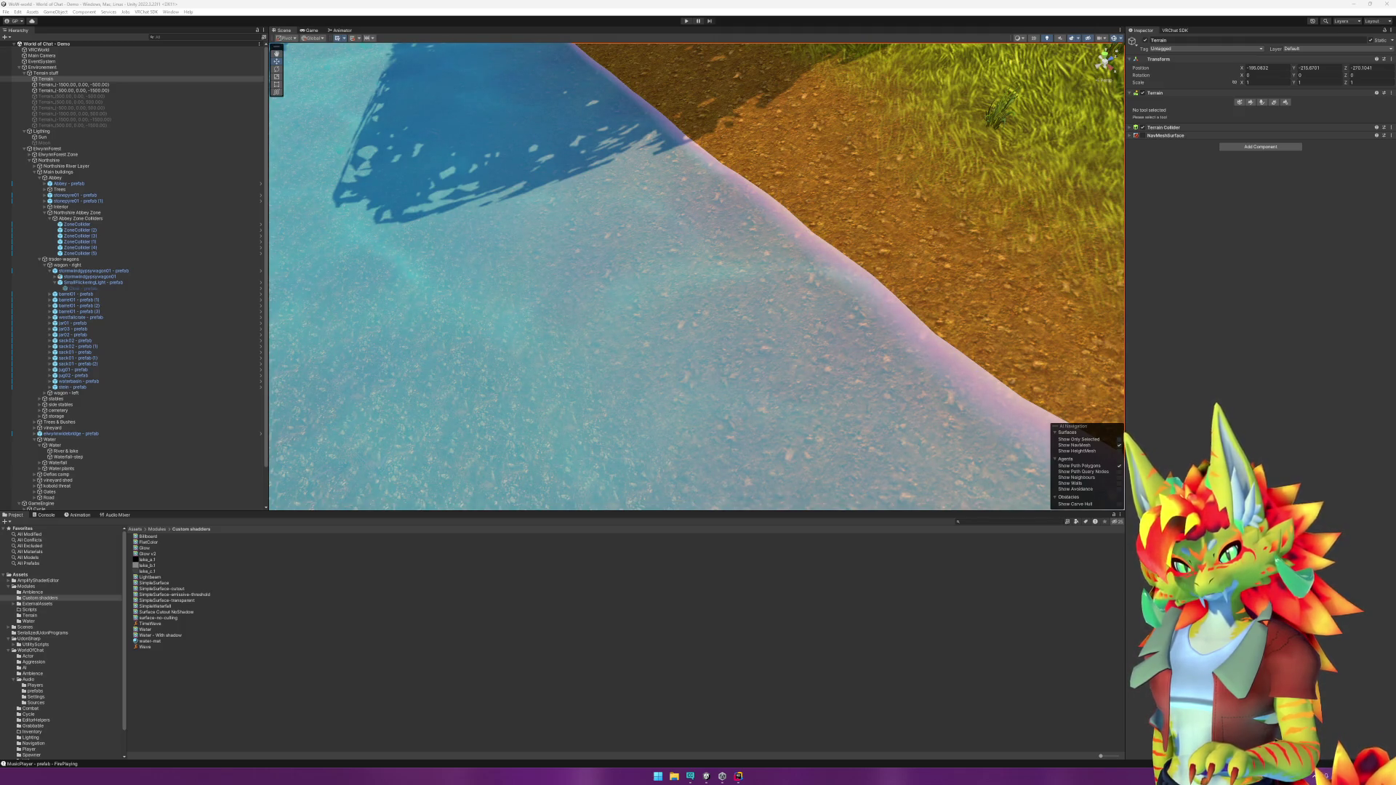
{"action": "left_click", "coordinate": [1119, 445]}
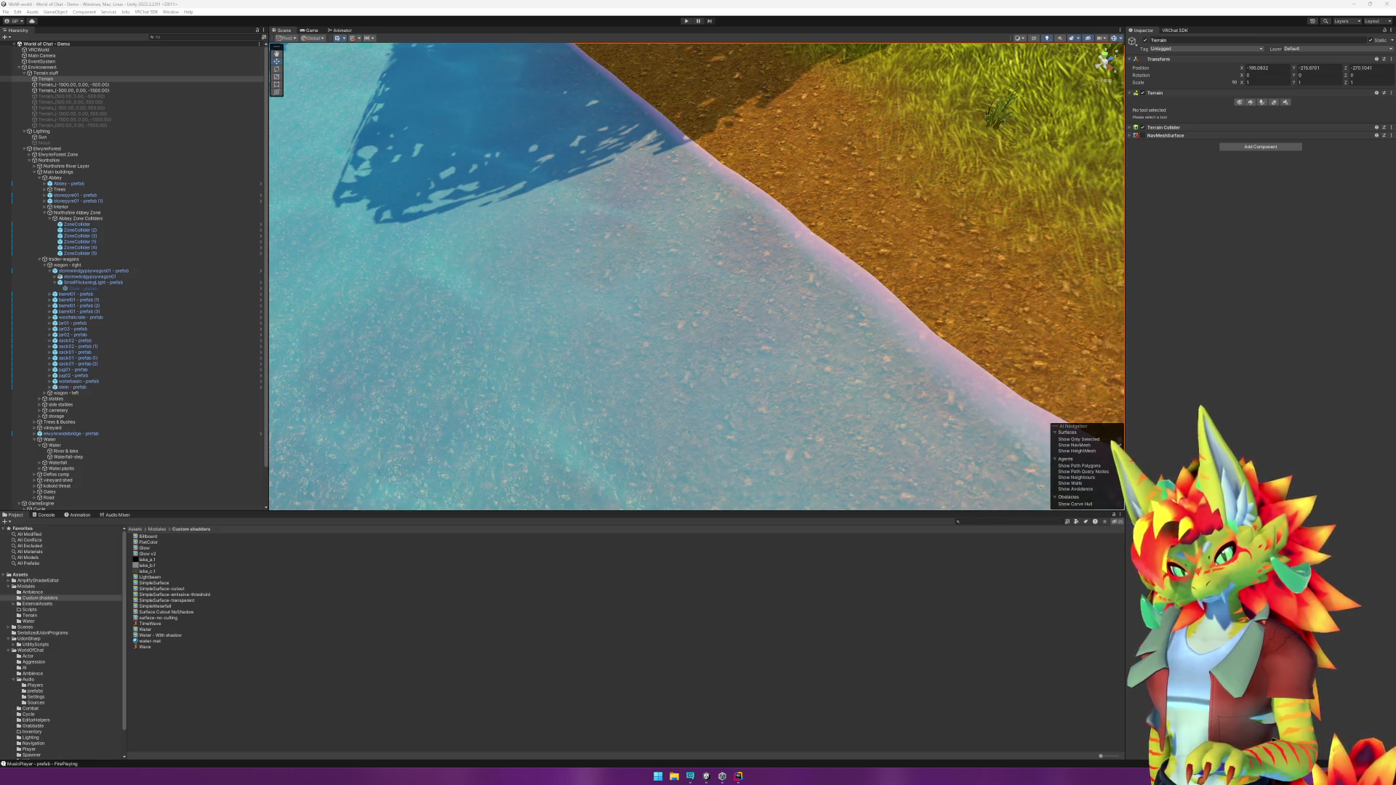
{"action": "left_click", "coordinate": [1080, 465]}
{"action": "left_click", "coordinate": [1074, 445]}
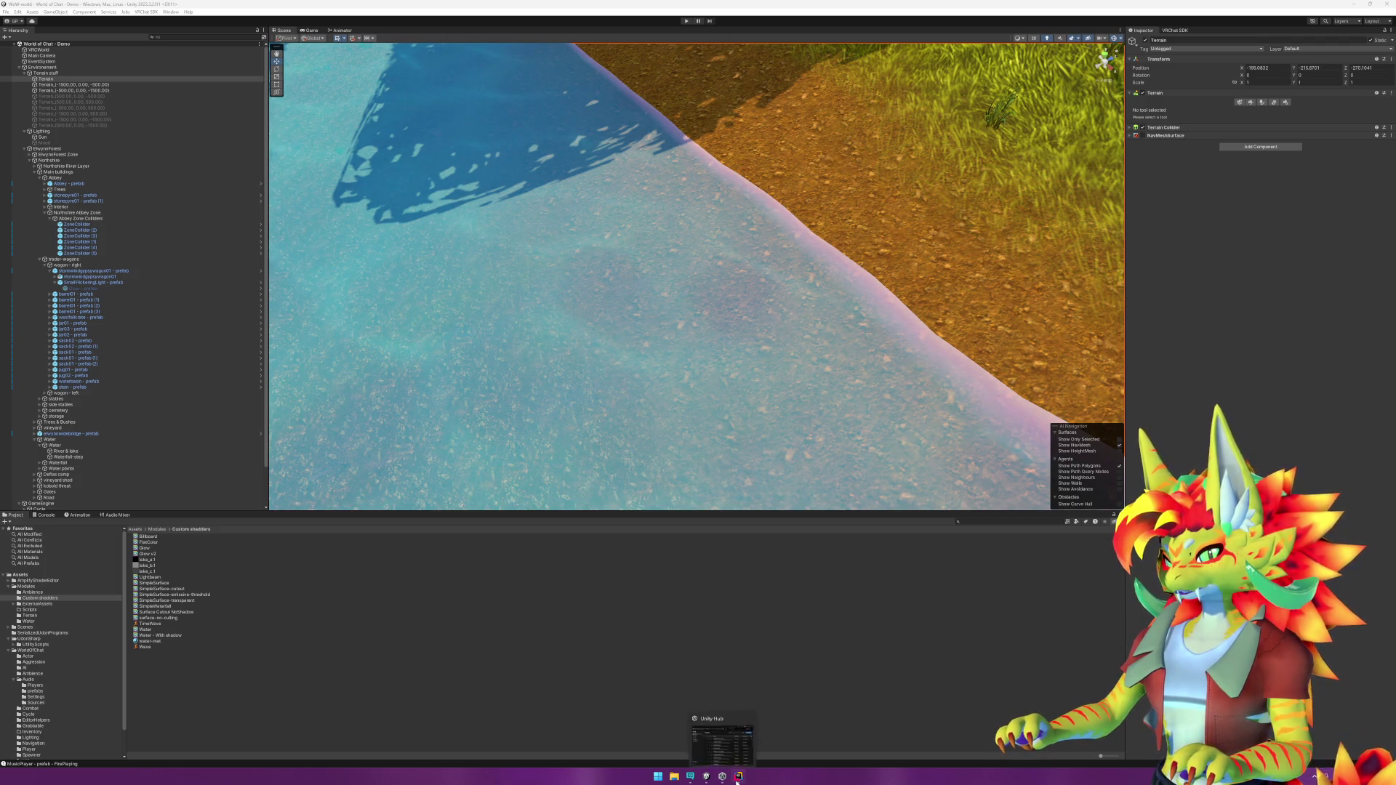
{"action": "left_click", "coordinate": [707, 778]}
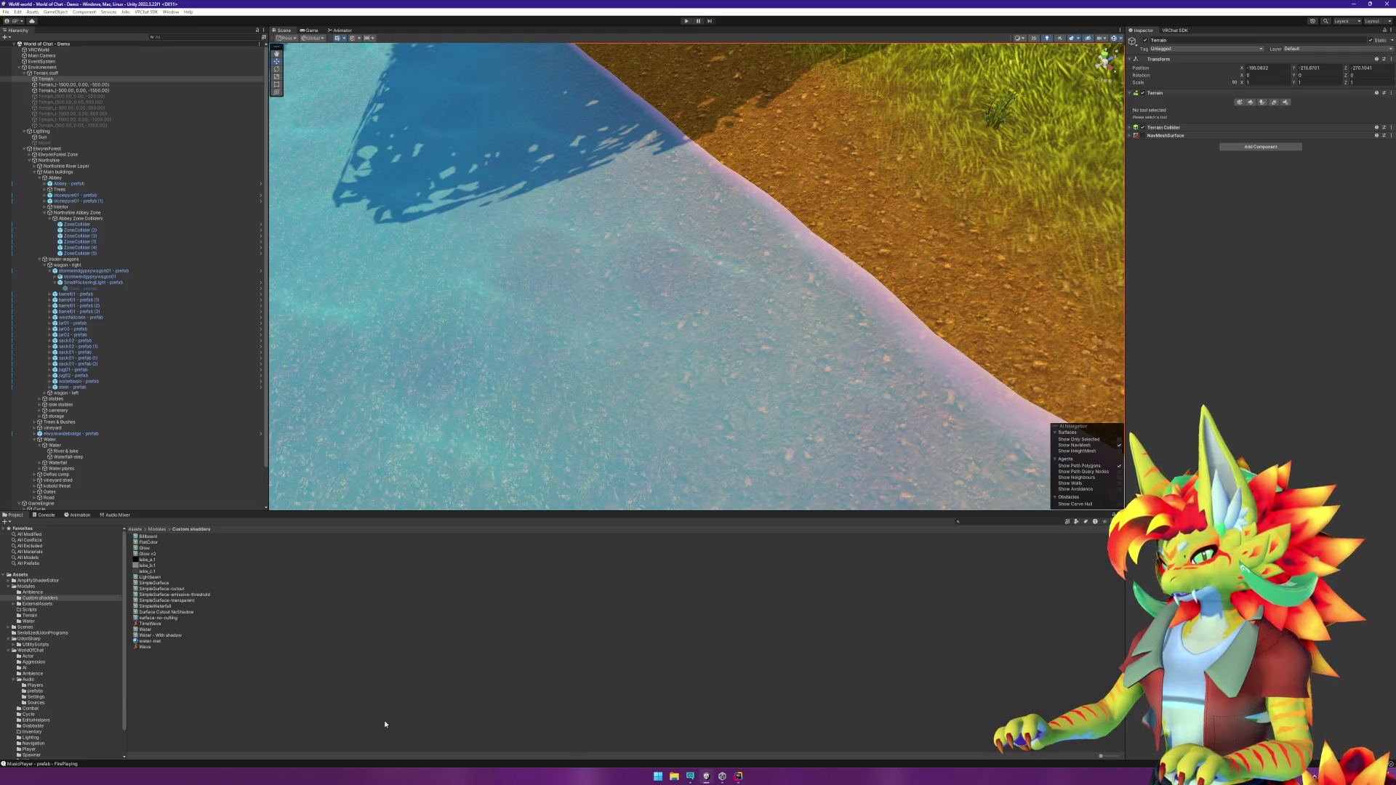
{"action": "left_click", "coordinate": [512, 371]}
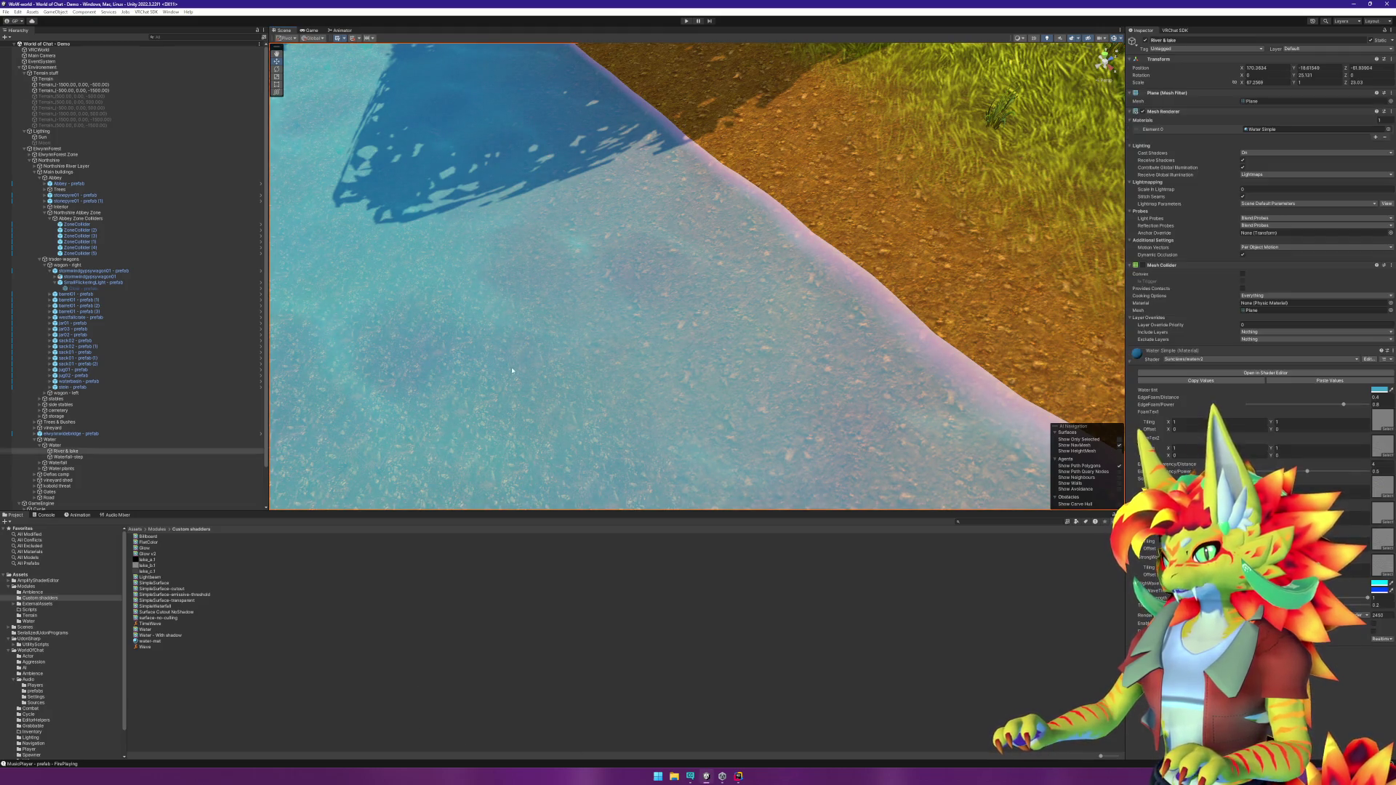
Step: Switch the River & lake material to Sunclaws/water, zoom out, and select the Sun light
{"action": "left_click", "coordinate": [1226, 360]}
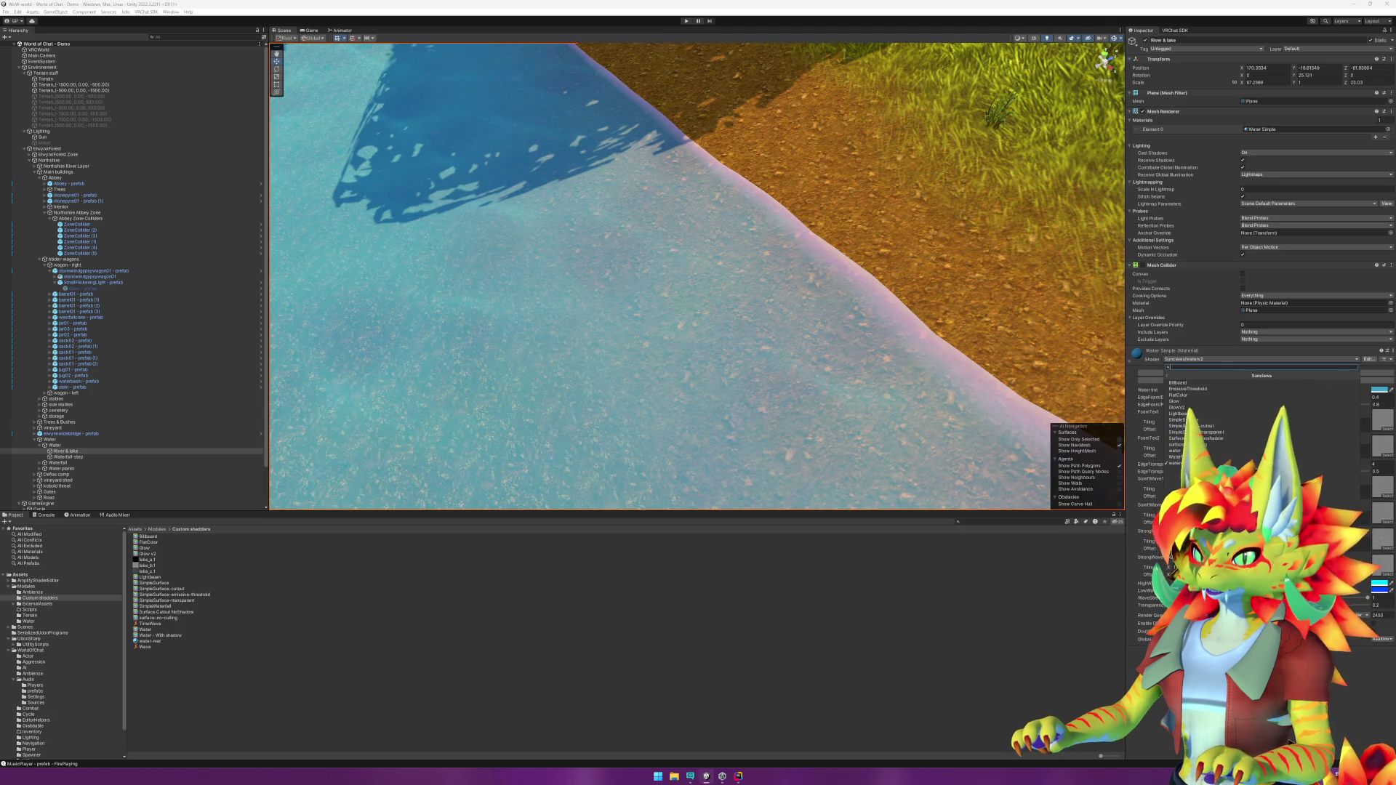
{"action": "left_click", "coordinate": [1176, 451]}
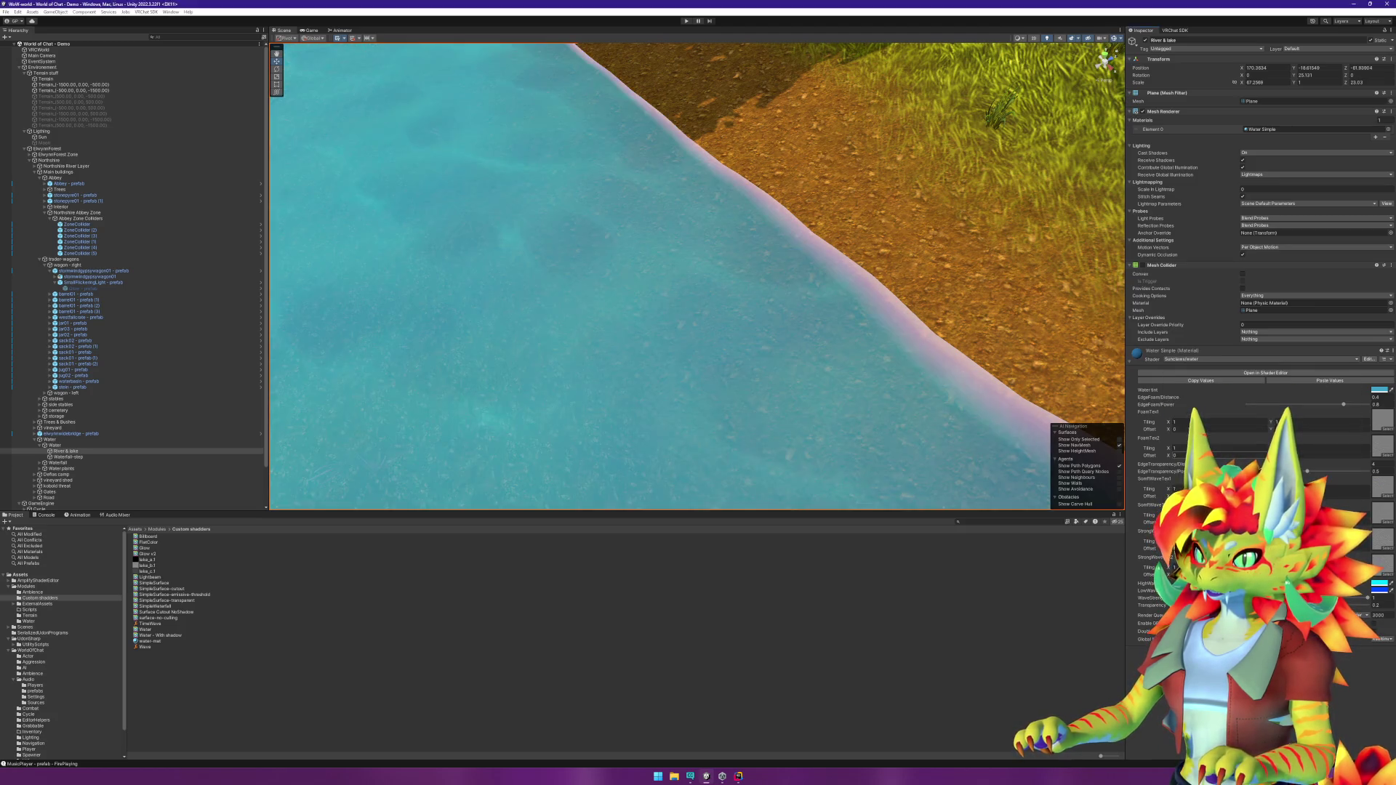
{"action": "scroll", "coordinate": [893, 358], "scroll_direction": "down", "scroll_amount": 10}
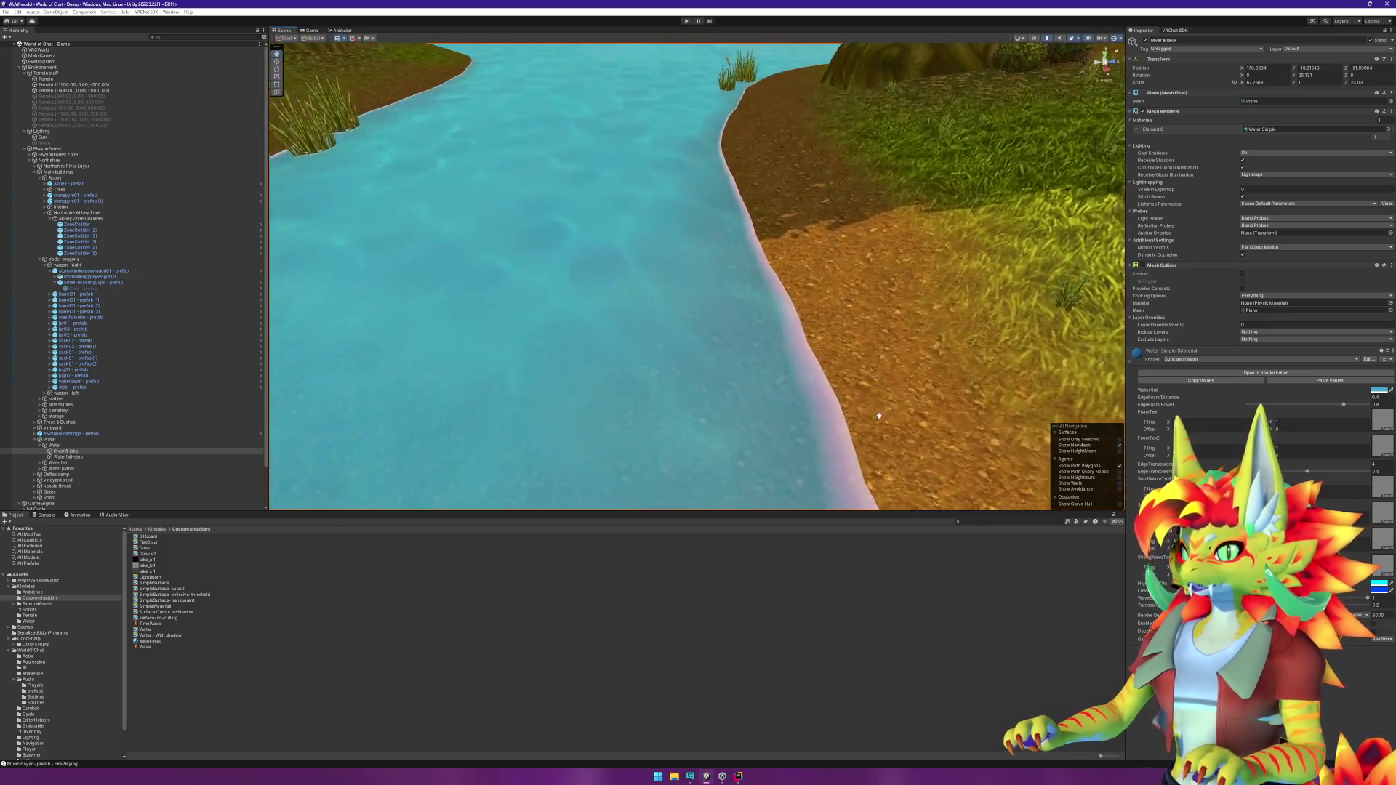
{"action": "scroll", "coordinate": [879, 372], "scroll_direction": "down", "scroll_amount": 10}
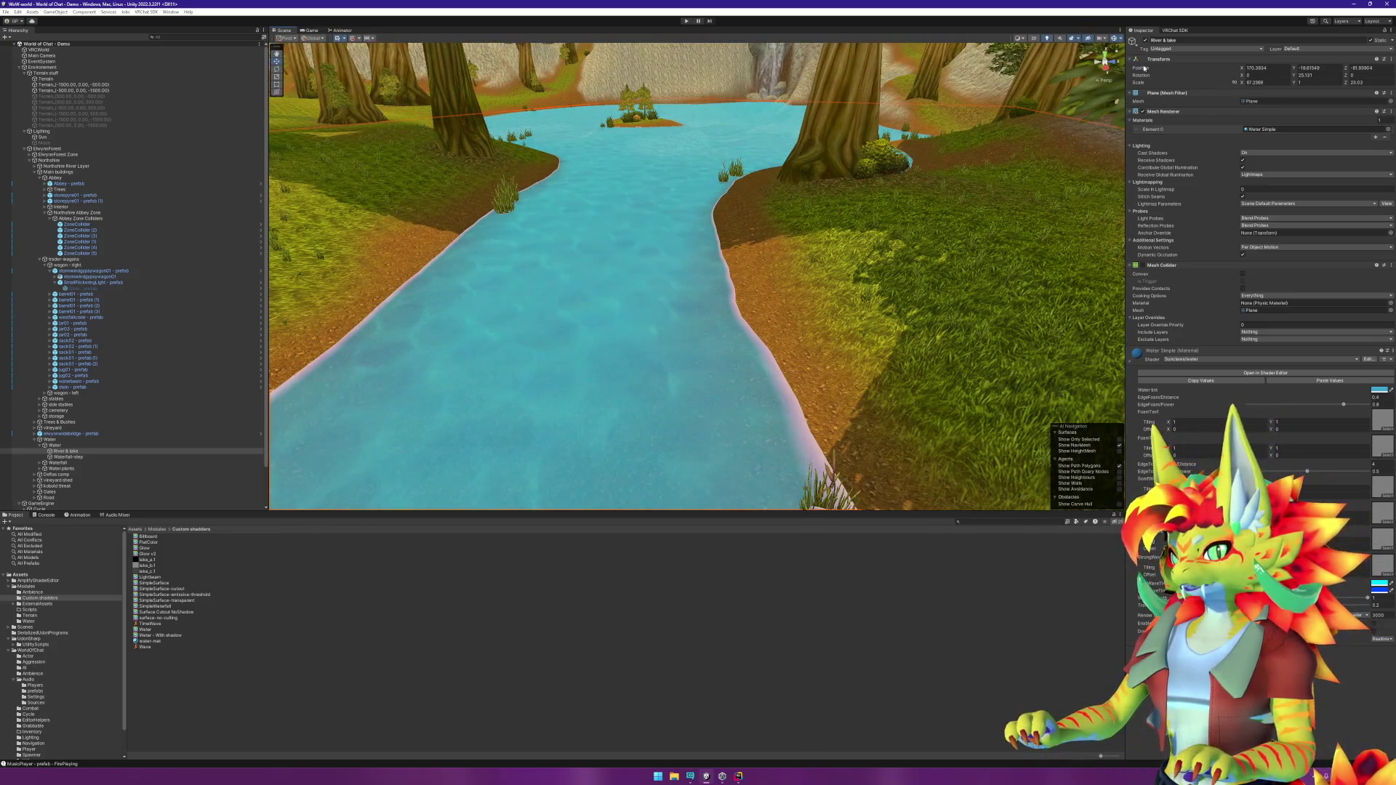
{"action": "left_click", "coordinate": [43, 137]}
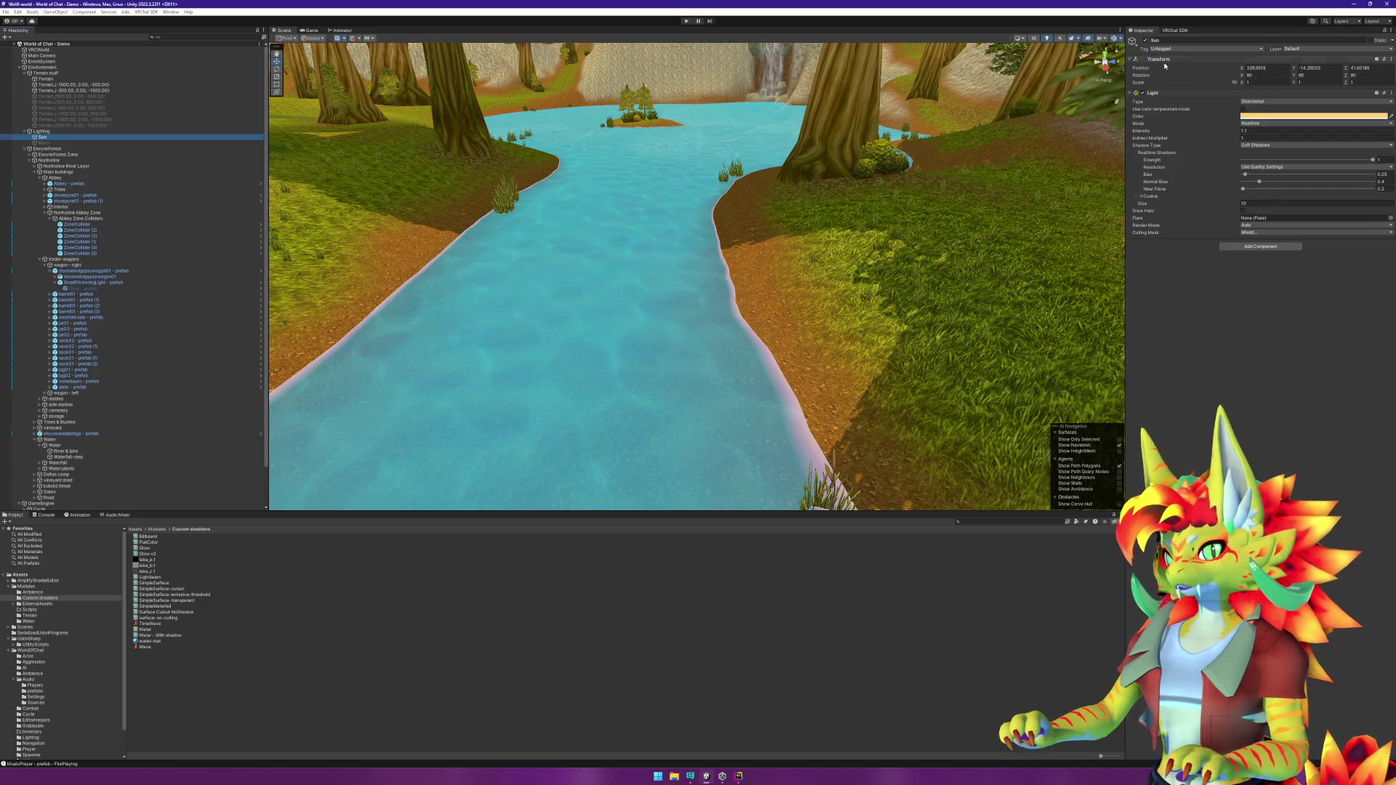
Step: Toggle the Sun light off and on repeatedly to compare the river with and without lighting
{"action": "left_click", "coordinate": [1146, 40]}
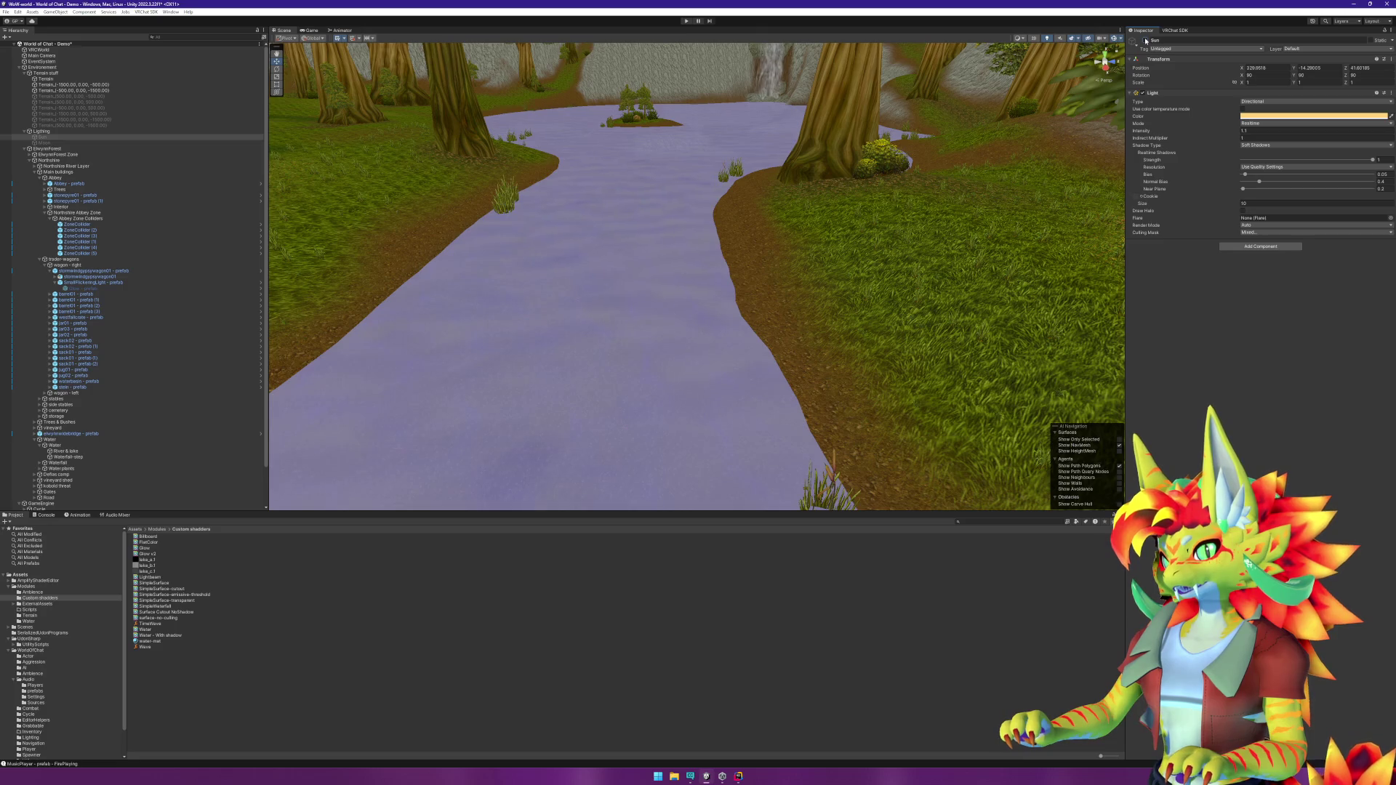
{"action": "mouse_move", "coordinate": [858, 254]}
{"action": "left_mouse_down"}
{"action": "mouse_move", "coordinate": [919, 290]}
{"action": "mouse_move", "coordinate": [1108, 90]}
{"action": "left_mouse_up"}
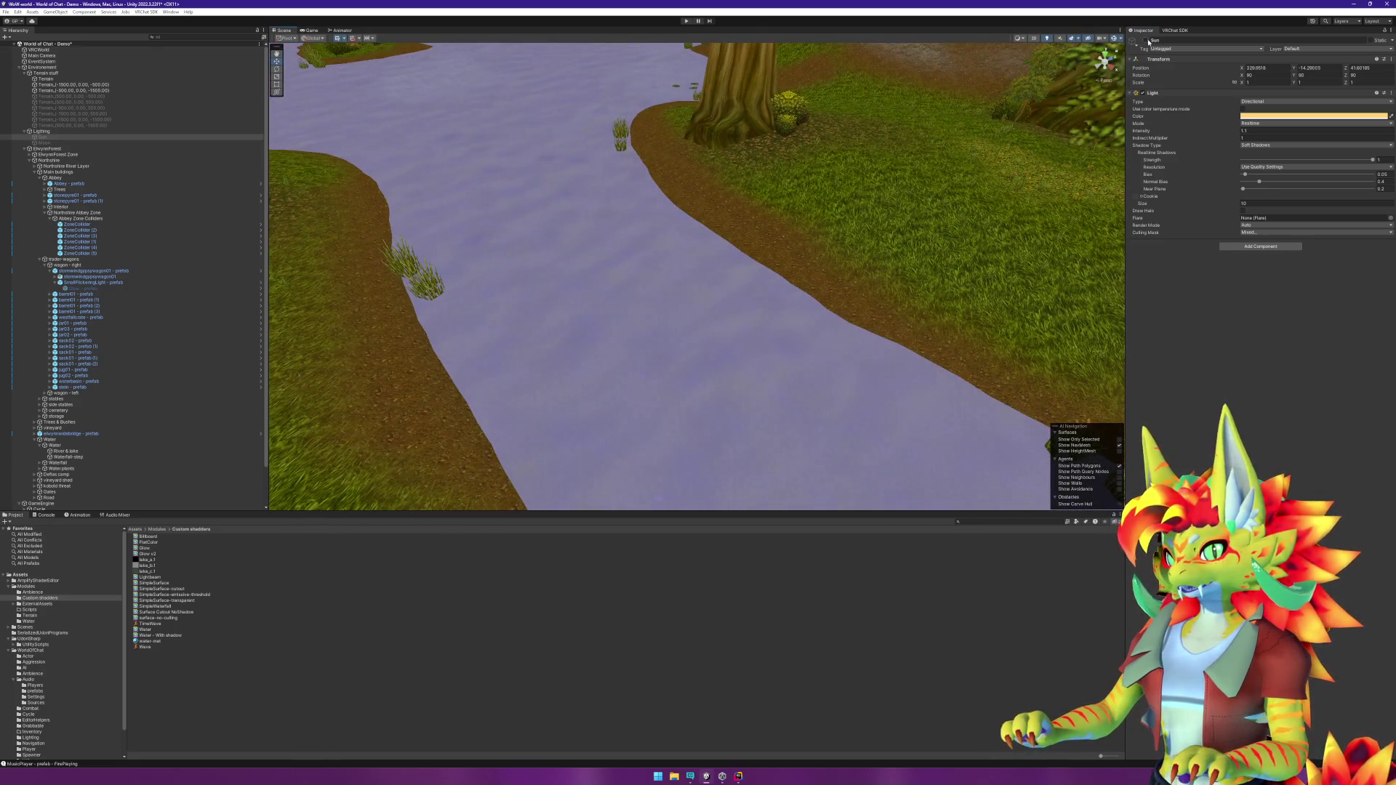
{"action": "left_click", "coordinate": [1146, 40]}
{"action": "left_click", "coordinate": [1146, 41]}
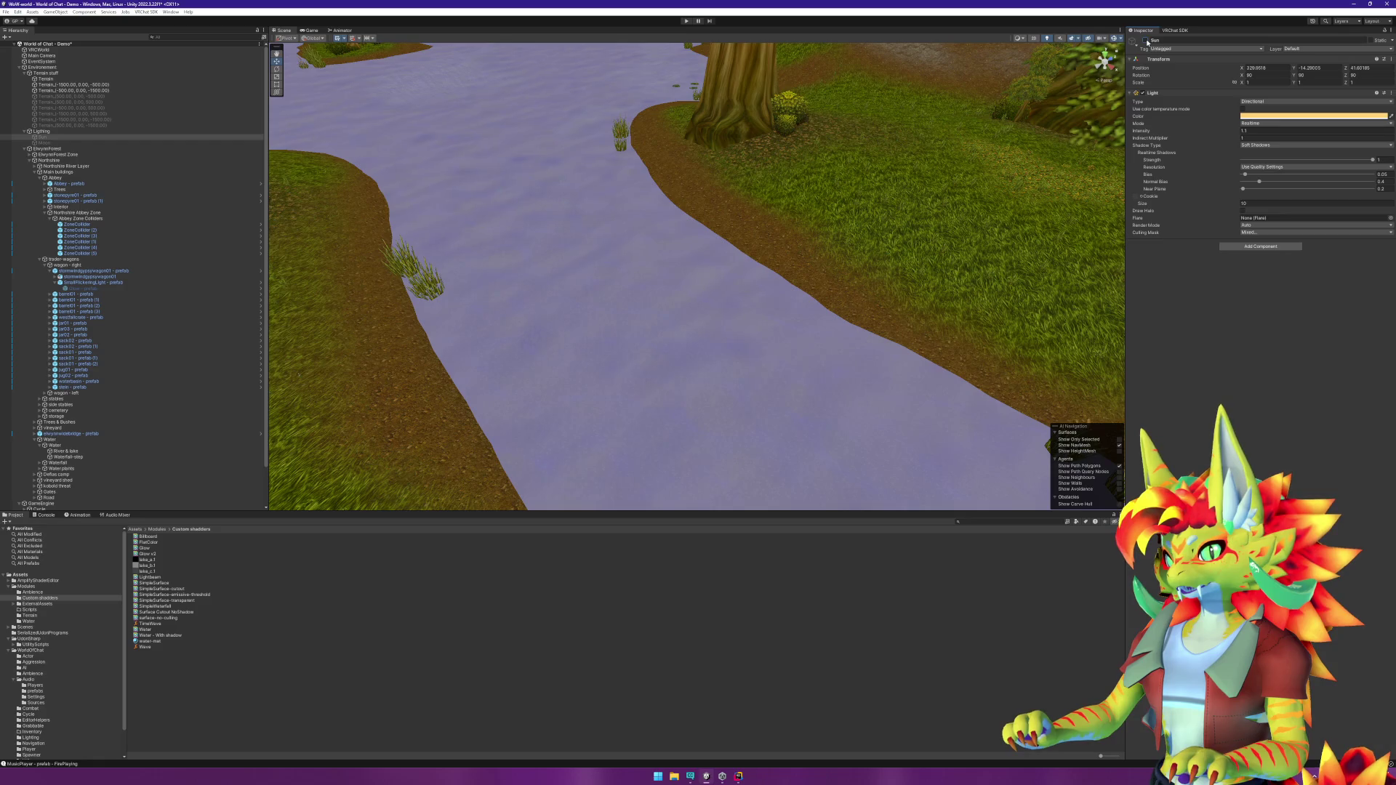
{"action": "left_click", "coordinate": [1146, 41]}
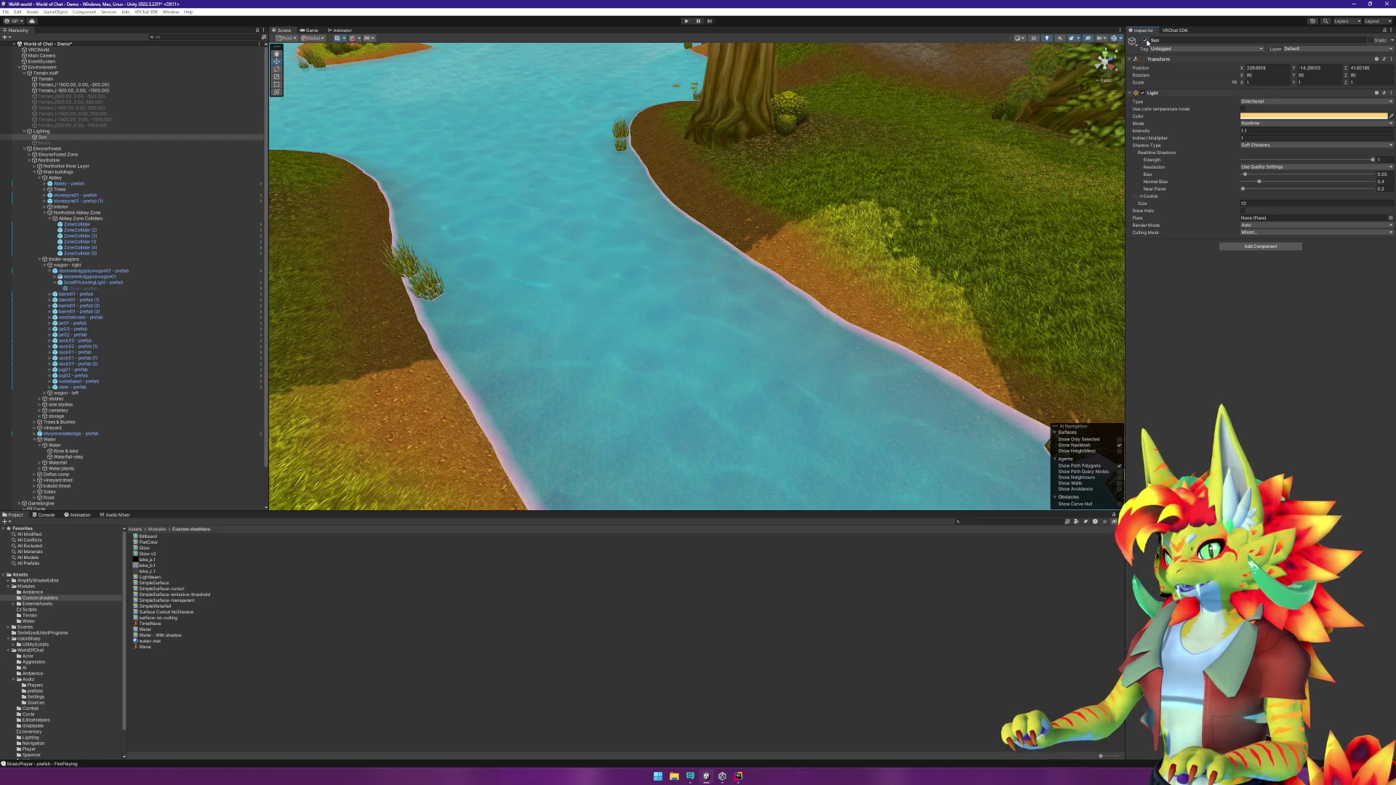
{"action": "left_click", "coordinate": [1146, 41]}
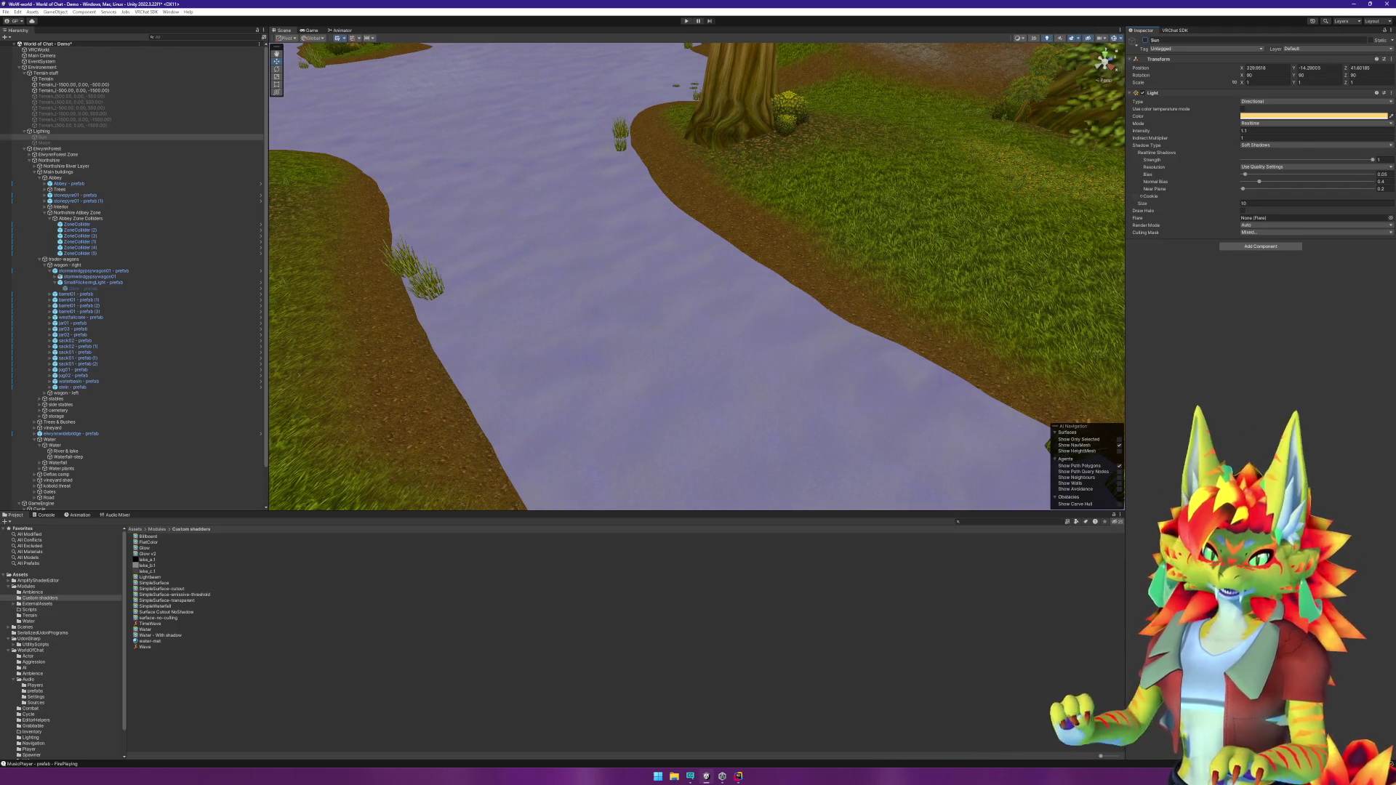
{"action": "left_click", "coordinate": [1146, 41]}
Step: Return from the Rider code editor to Unity and select the River & lake water object
{"action": "left_click", "coordinate": [737, 770]}
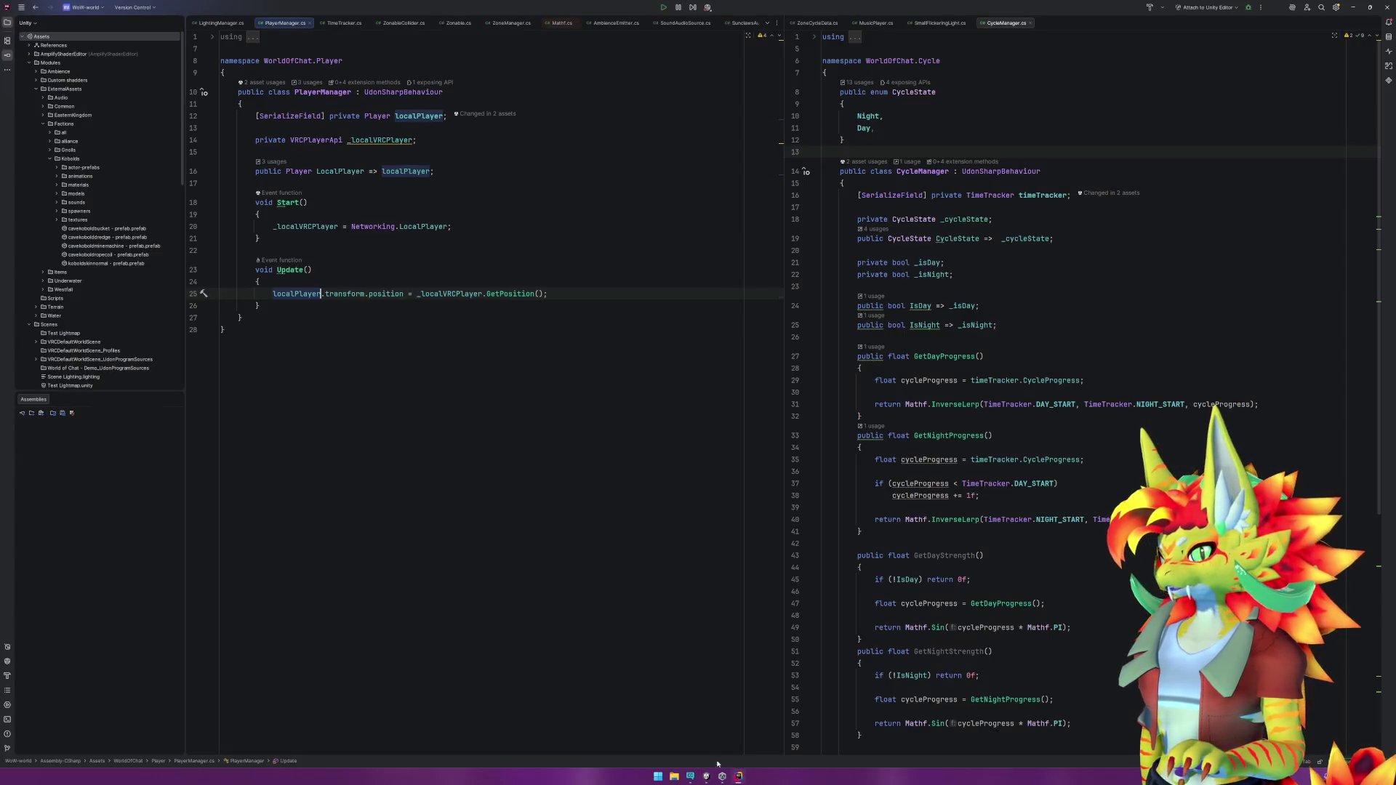
{"action": "left_click", "coordinate": [722, 776]}
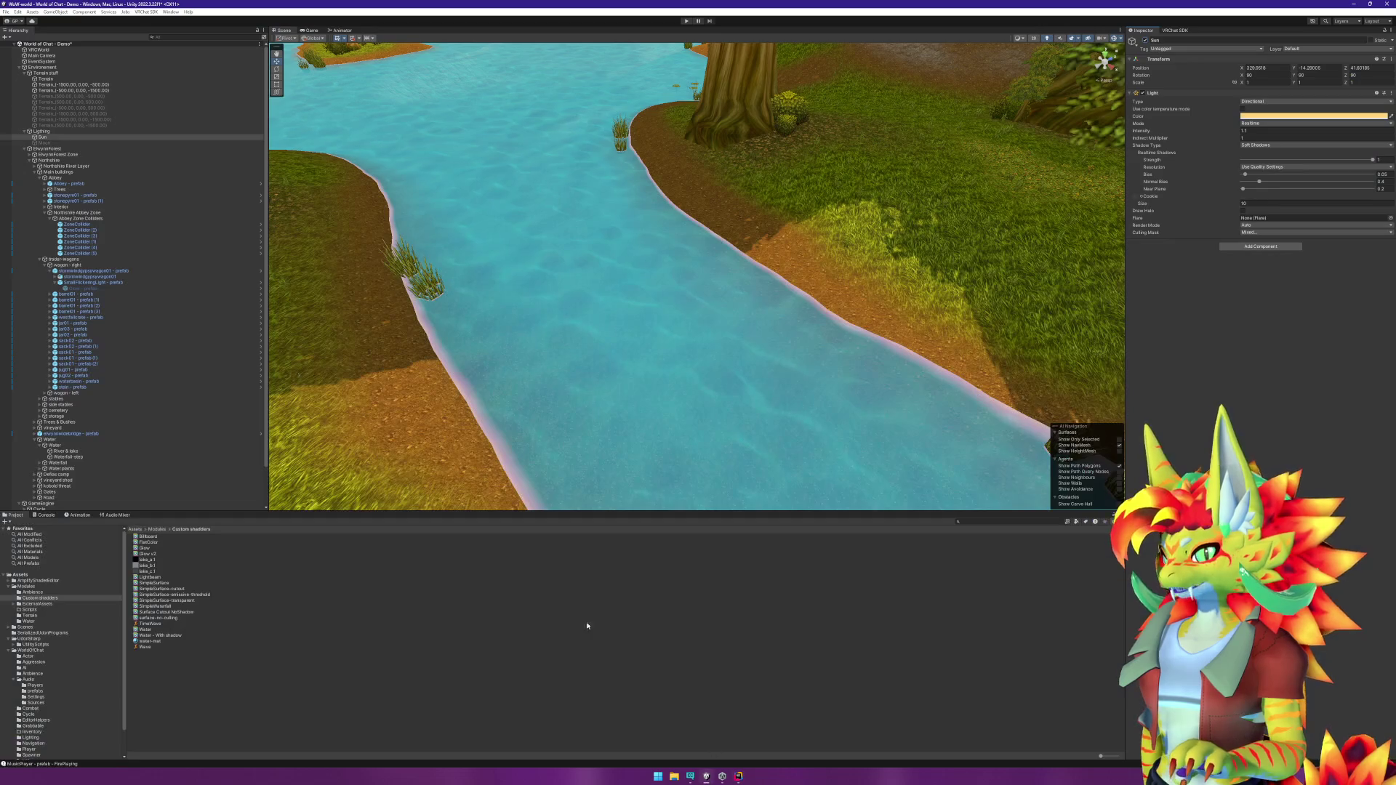
{"action": "left_click", "coordinate": [179, 681]}
{"action": "left_click", "coordinate": [155, 640]}
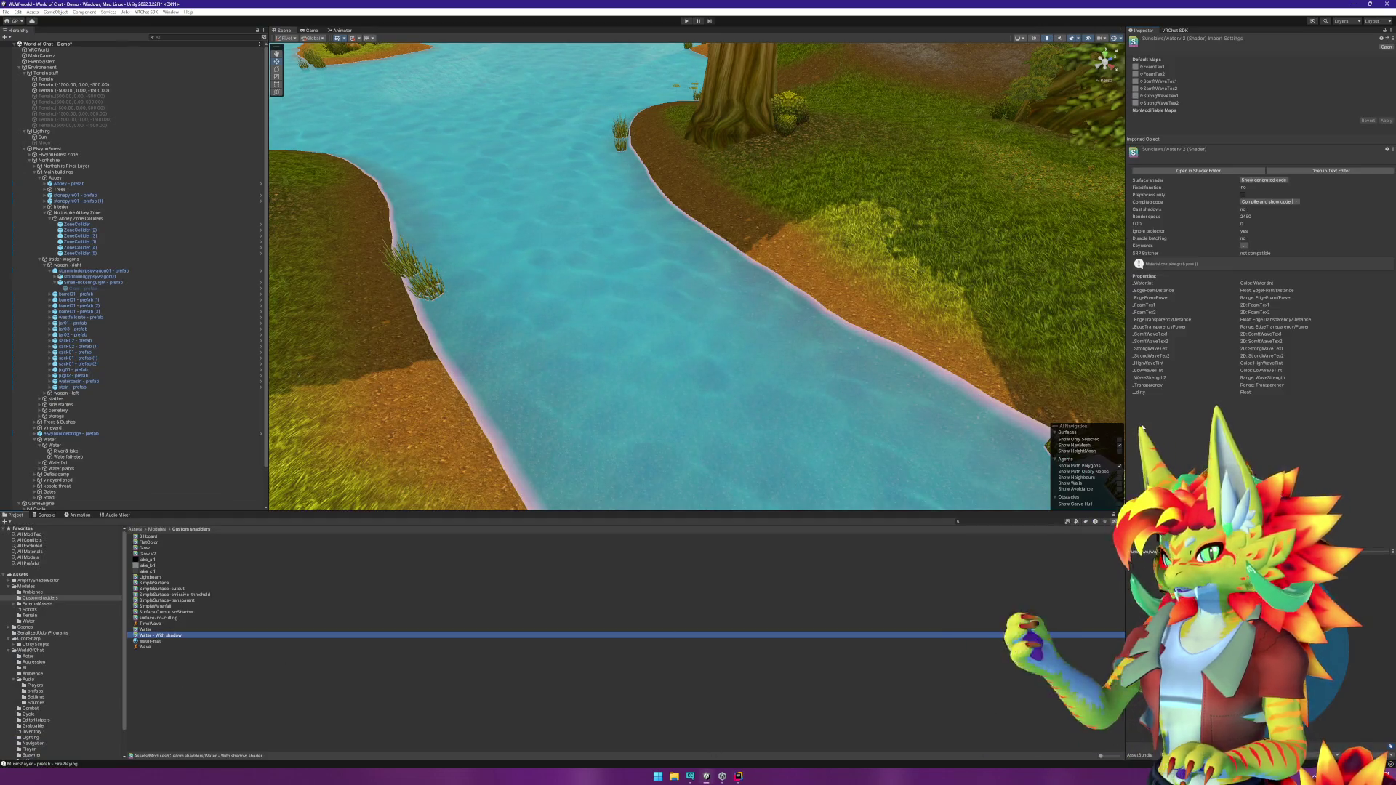
{"action": "left_click", "coordinate": [647, 357]}
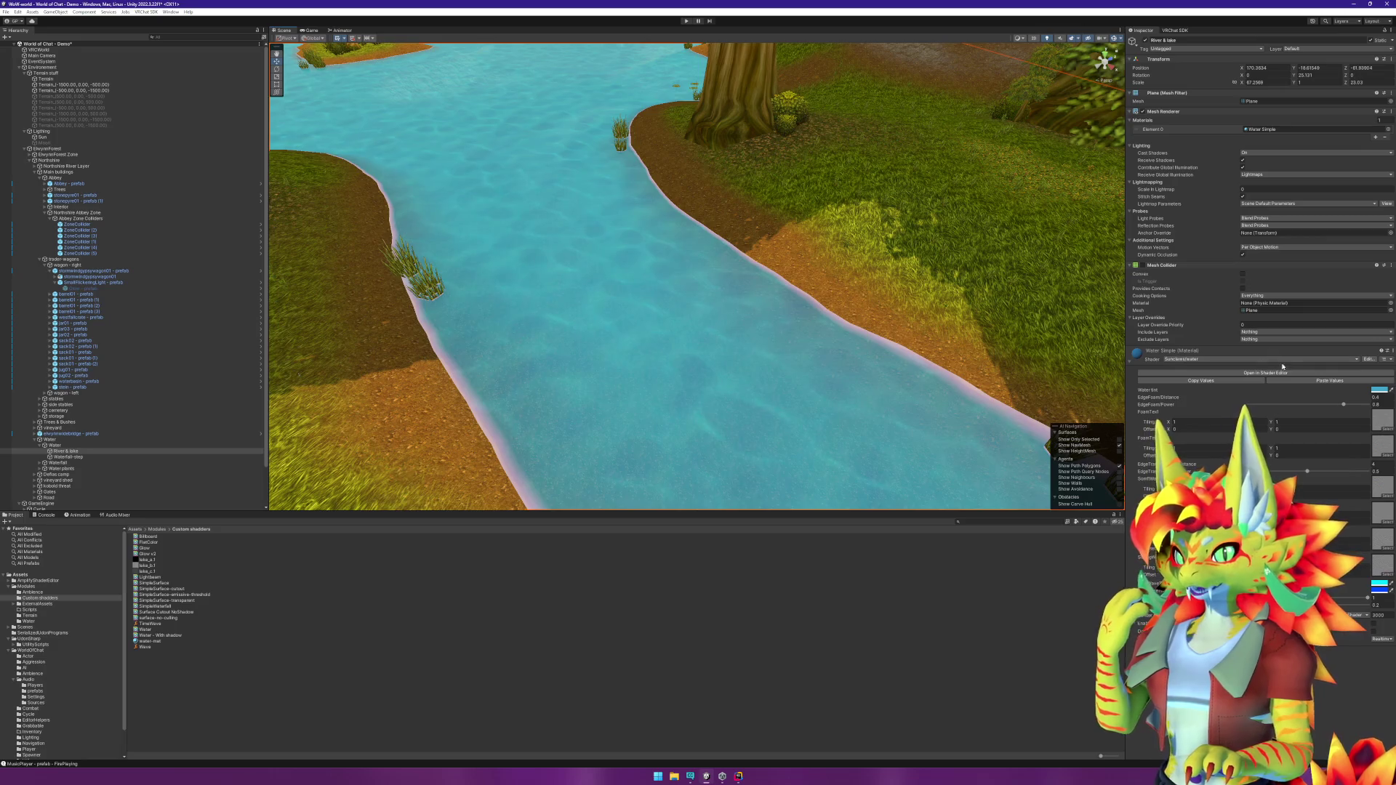
{"action": "left_click", "coordinate": [1345, 362]}
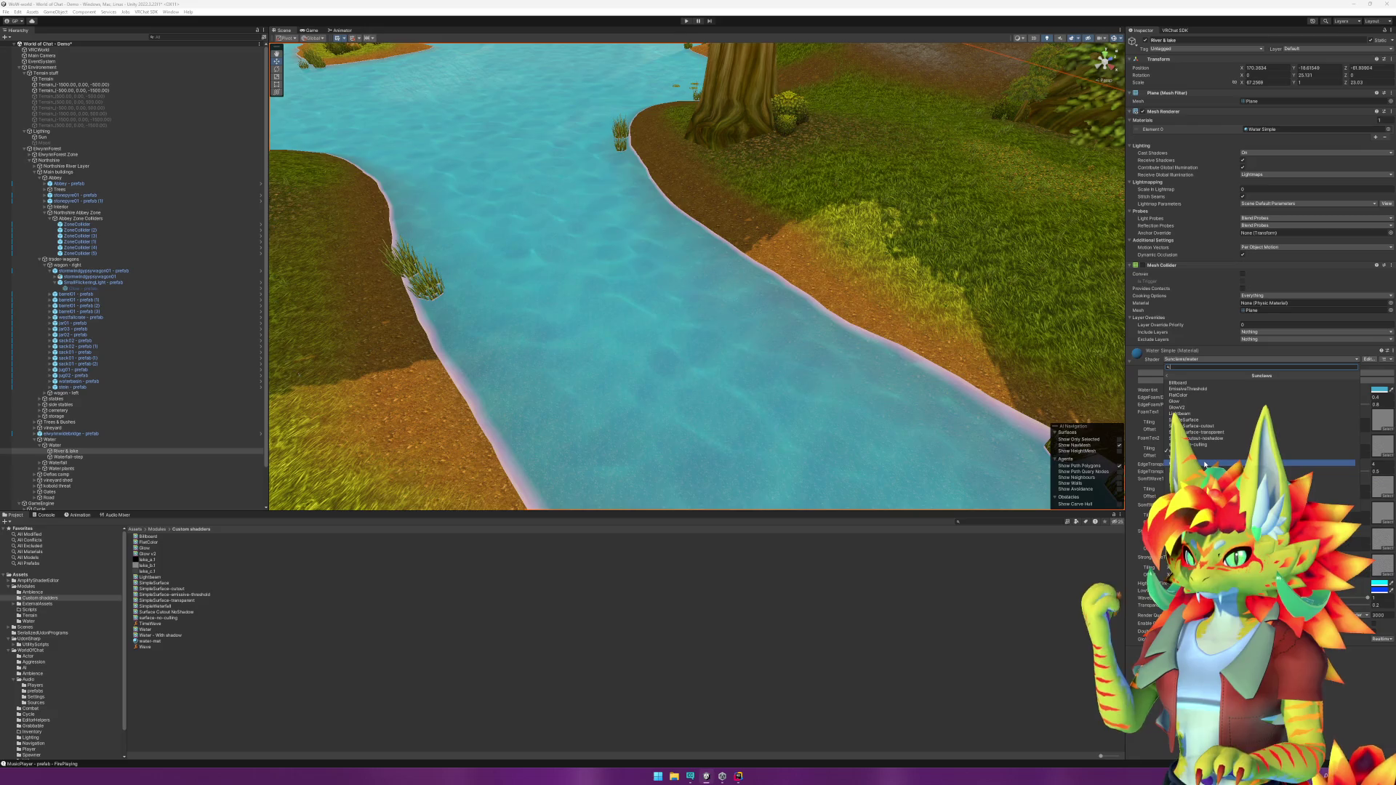
Step: Apply Sunclaws/water2 to the river material and inspect the lake, waterfall and tree-lined bank
{"action": "left_click", "coordinate": [1205, 463]}
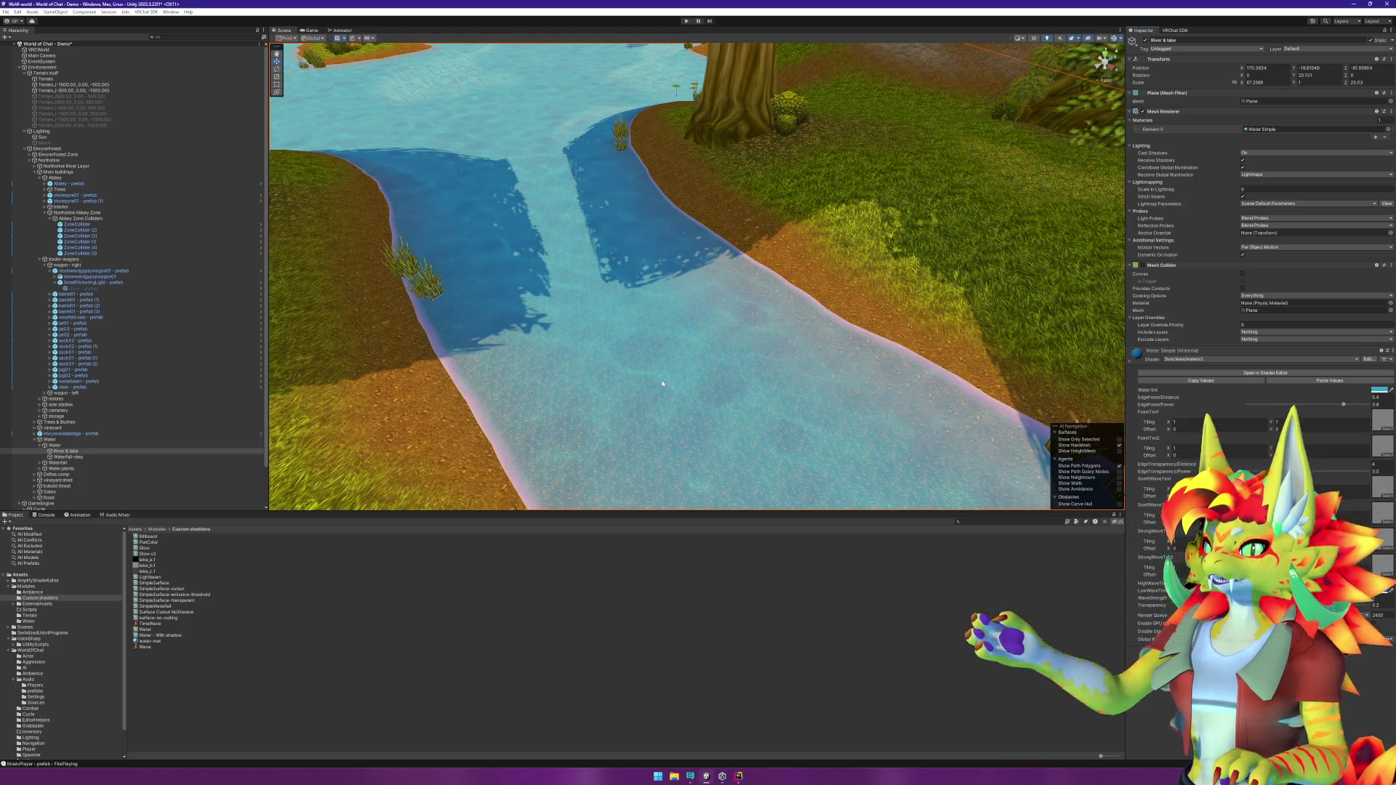
{"action": "scroll", "coordinate": [662, 383], "scroll_direction": "down", "scroll_amount": 3}
{"action": "left_click_drag", "start_coordinate": [776, 431], "coordinate": [775, 400]}
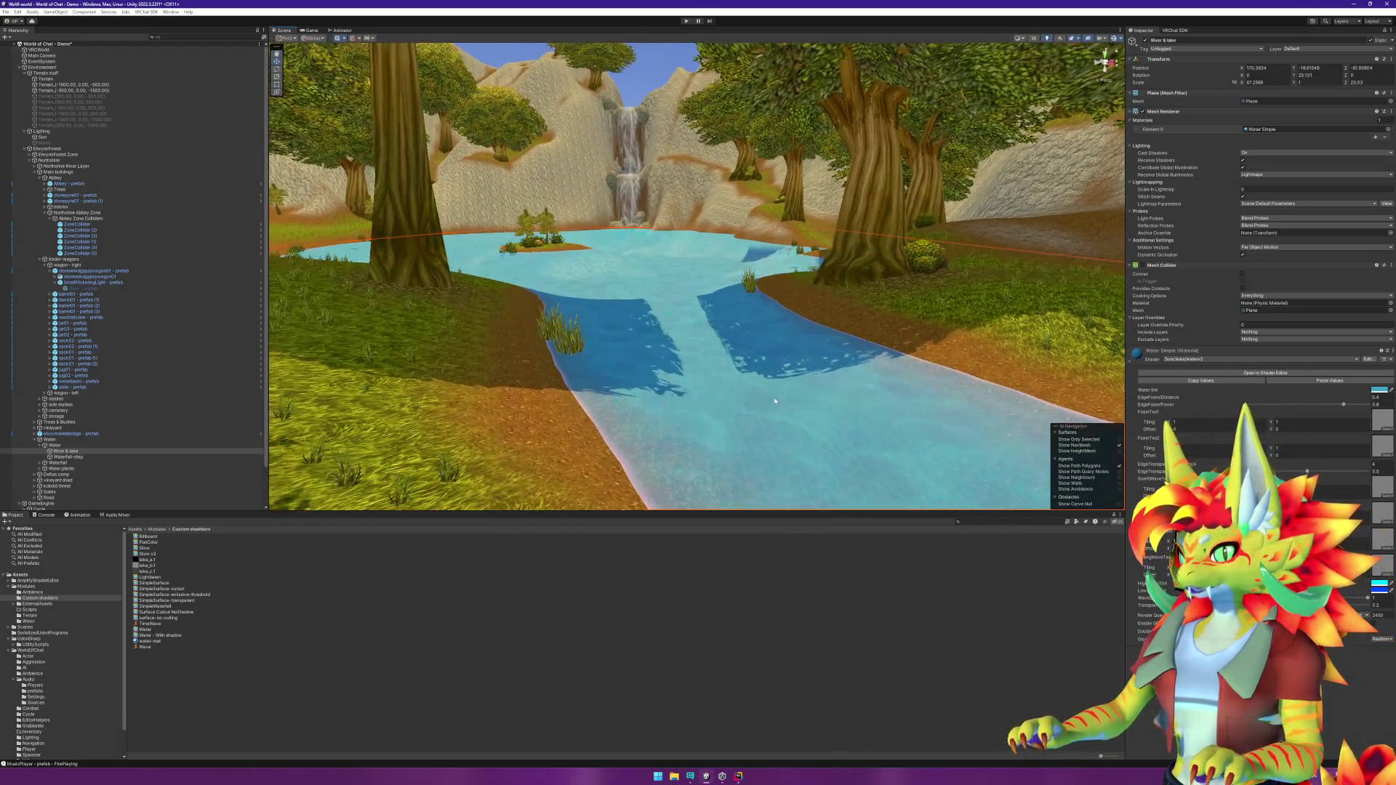
{"action": "scroll", "coordinate": [775, 401], "scroll_direction": "up", "scroll_amount": 8}
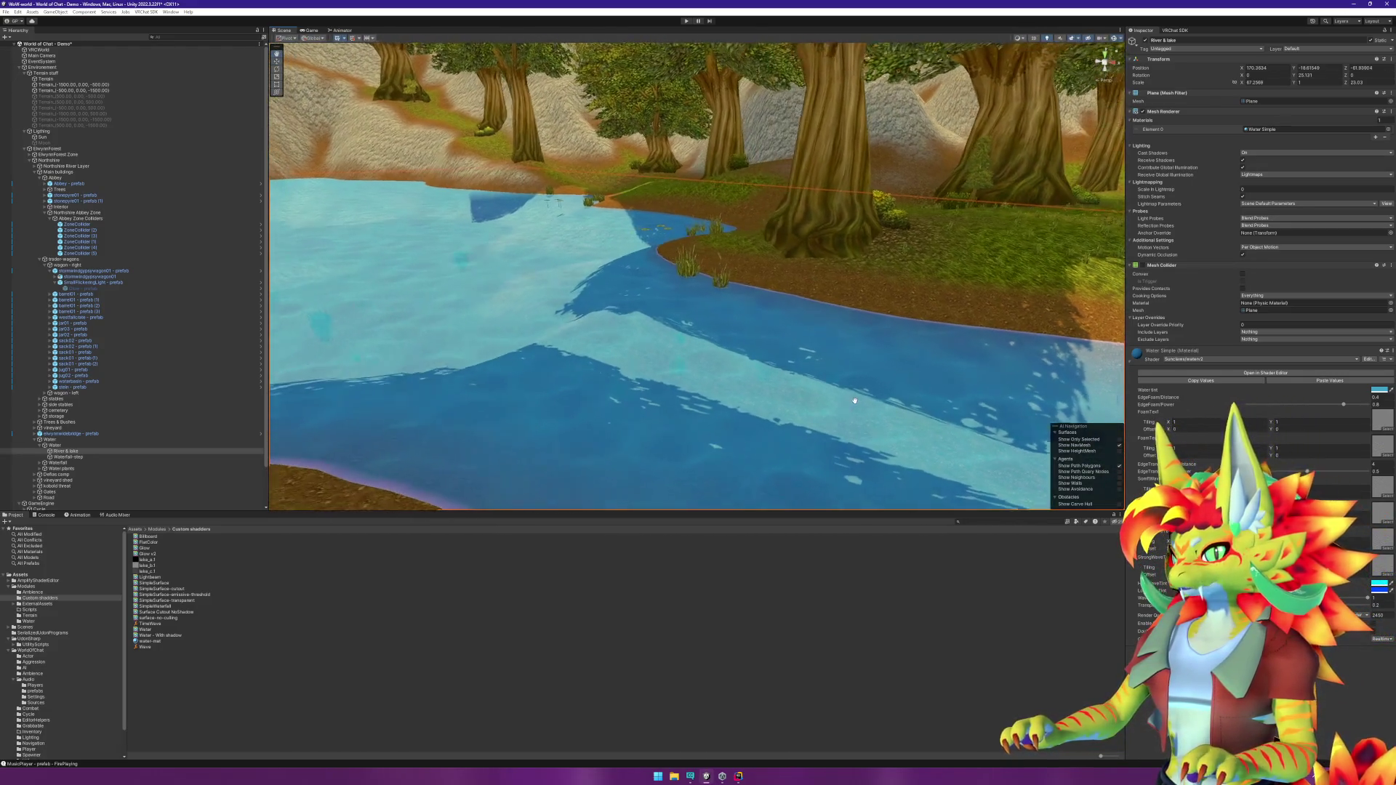
{"action": "scroll", "coordinate": [855, 401], "scroll_direction": "down", "scroll_amount": 8}
{"action": "mouse_move", "coordinate": [1019, 423]}
{"action": "left_mouse_down"}
{"action": "mouse_move", "coordinate": [684, 432]}
{"action": "mouse_move", "coordinate": [722, 416]}
{"action": "mouse_move", "coordinate": [1099, 428]}
{"action": "left_mouse_up"}
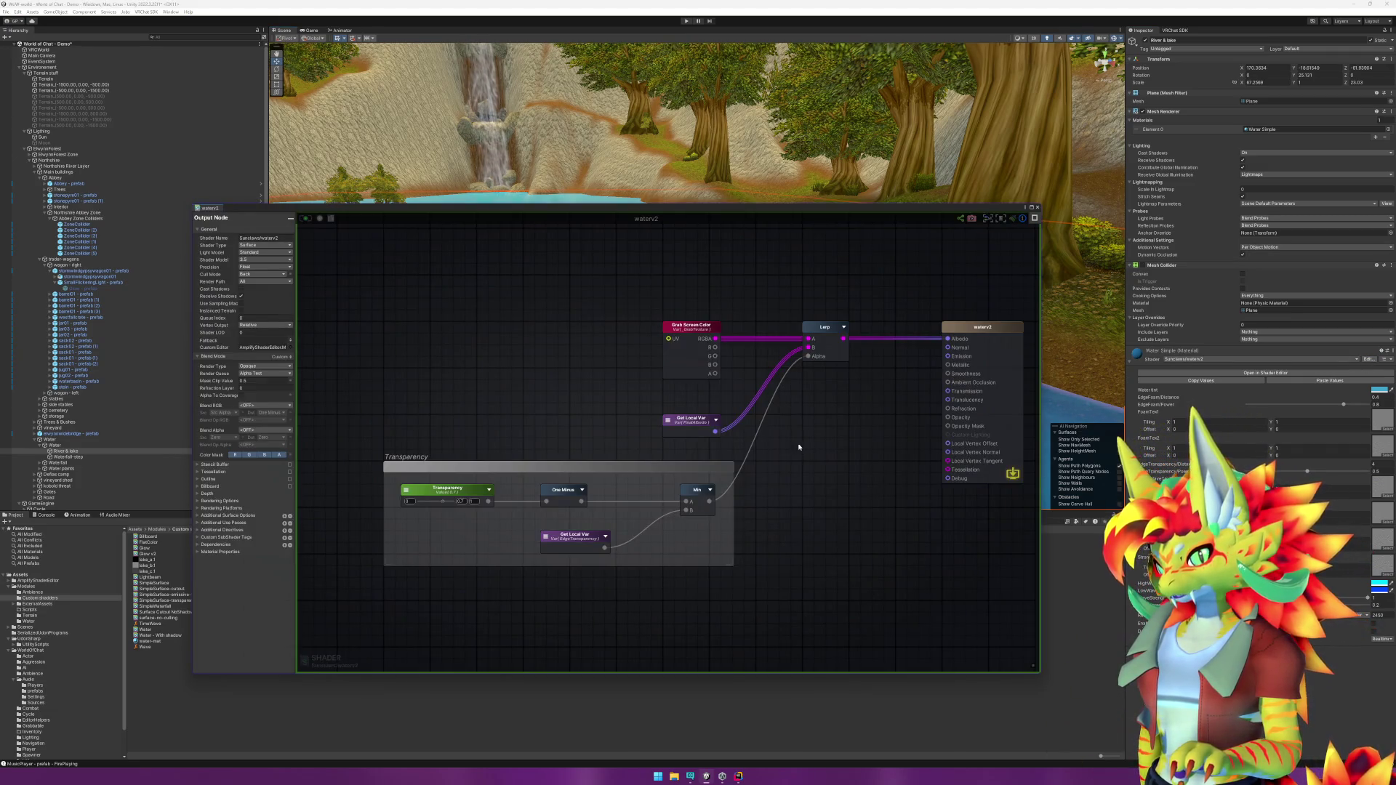
Step: Delete the Grab Screen Color and Lerp nodes and set the Light Model to Unlit
{"action": "mouse_move", "coordinate": [610, 298]}
{"action": "left_mouse_down"}
{"action": "mouse_move", "coordinate": [765, 433]}
{"action": "mouse_move", "coordinate": [810, 451]}
{"action": "mouse_move", "coordinate": [777, 436]}
{"action": "mouse_move", "coordinate": [782, 385]}
{"action": "mouse_move", "coordinate": [805, 382]}
{"action": "left_mouse_up"}
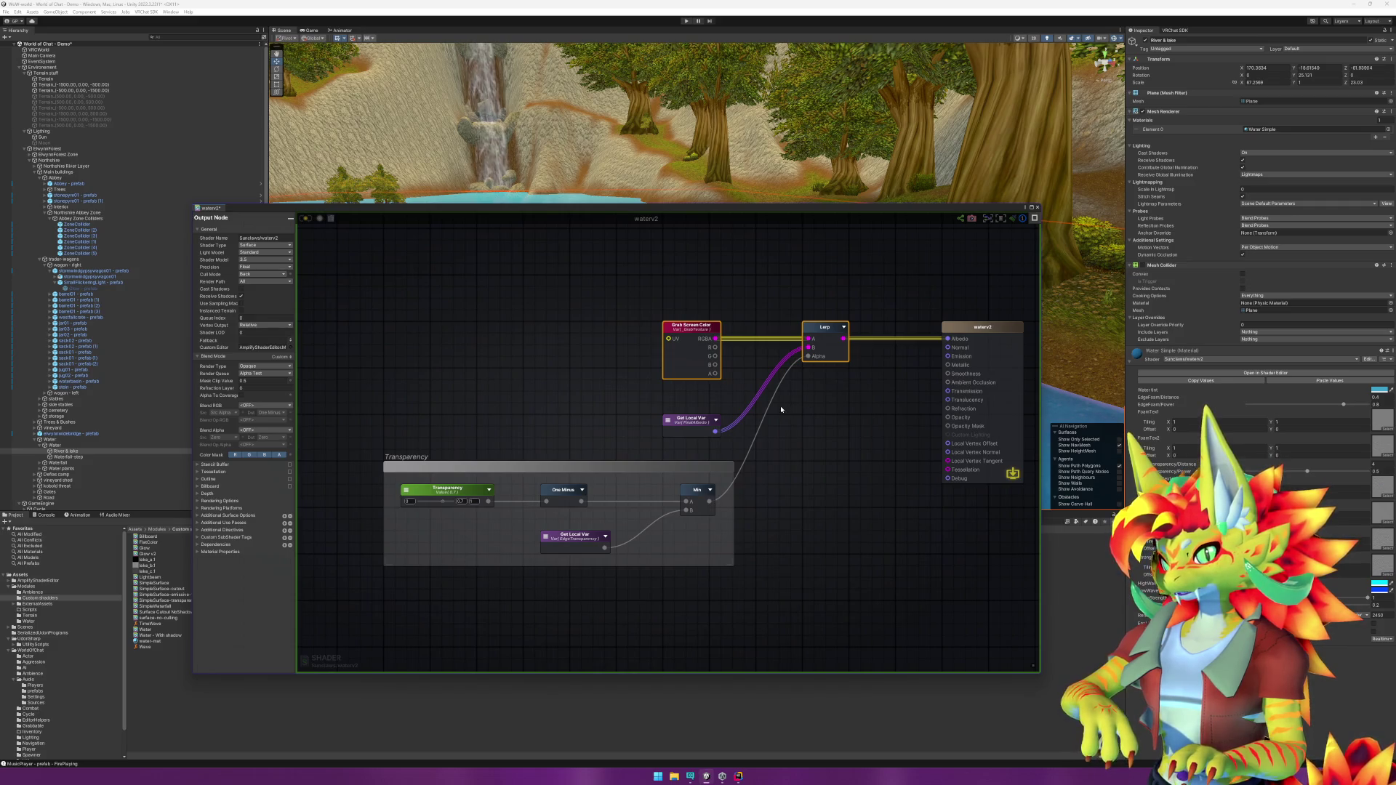
{"action": "key", "text": "Delete"}
{"action": "left_click_drag", "start_coordinate": [698, 421], "coordinate": [698, 334]}
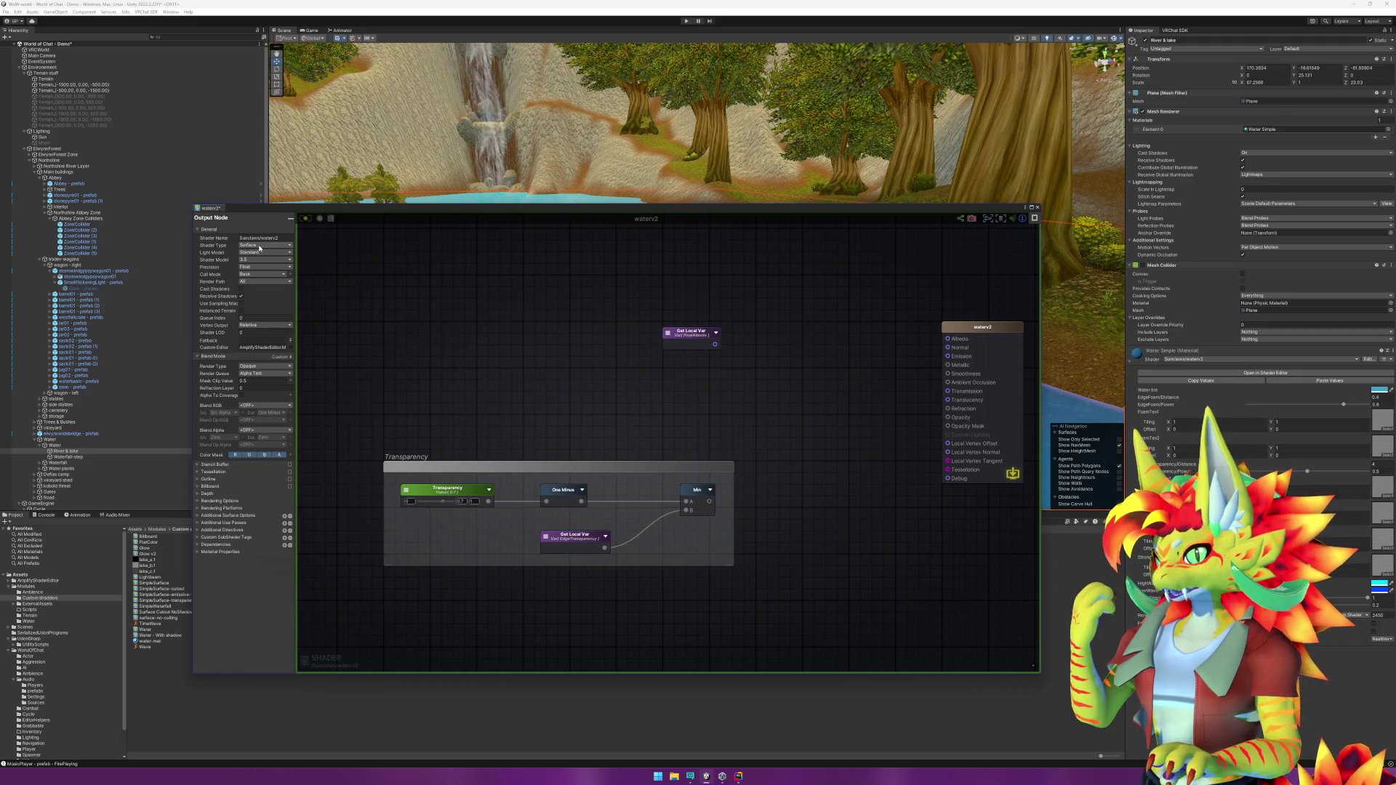
{"action": "left_click", "coordinate": [260, 246]}
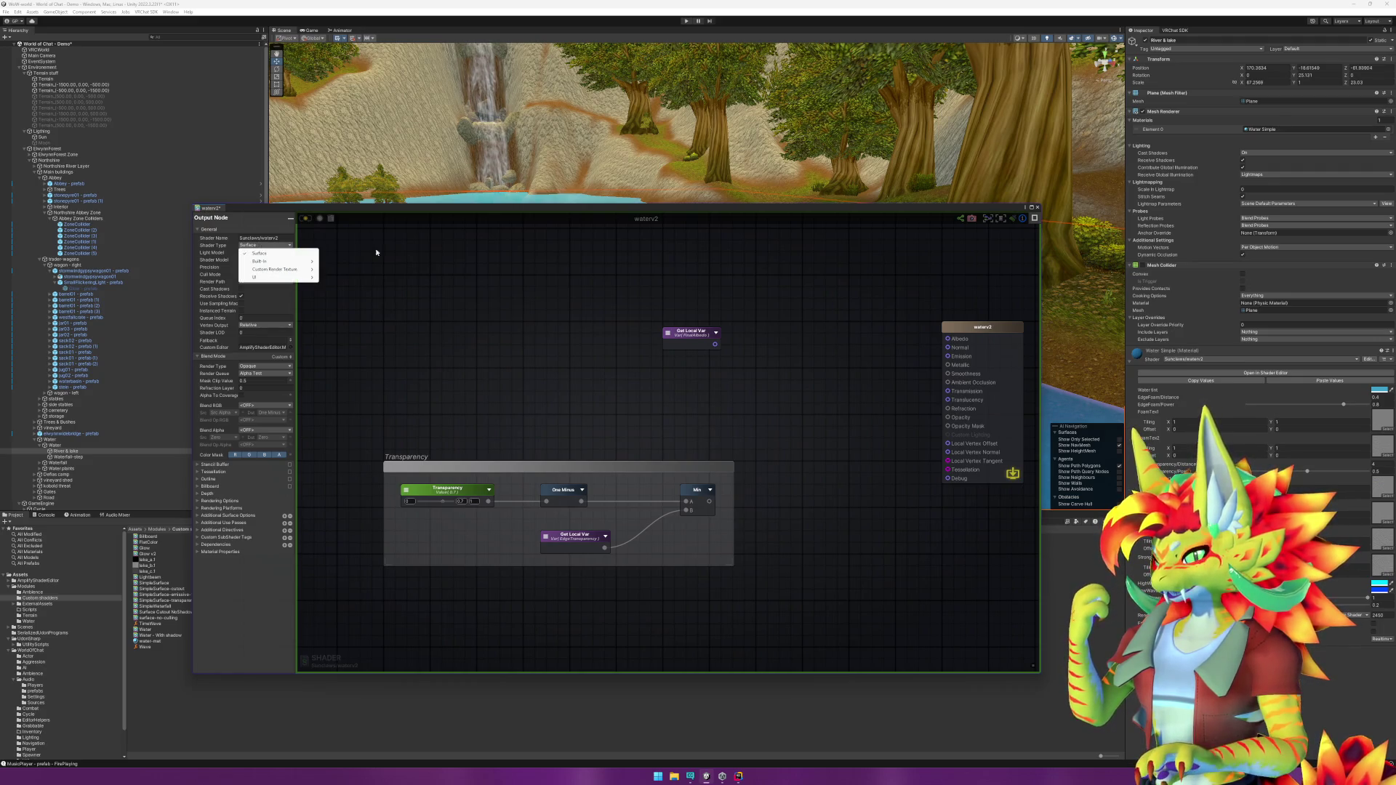
{"action": "left_click", "coordinate": [260, 253]}
{"action": "left_click", "coordinate": [269, 253]}
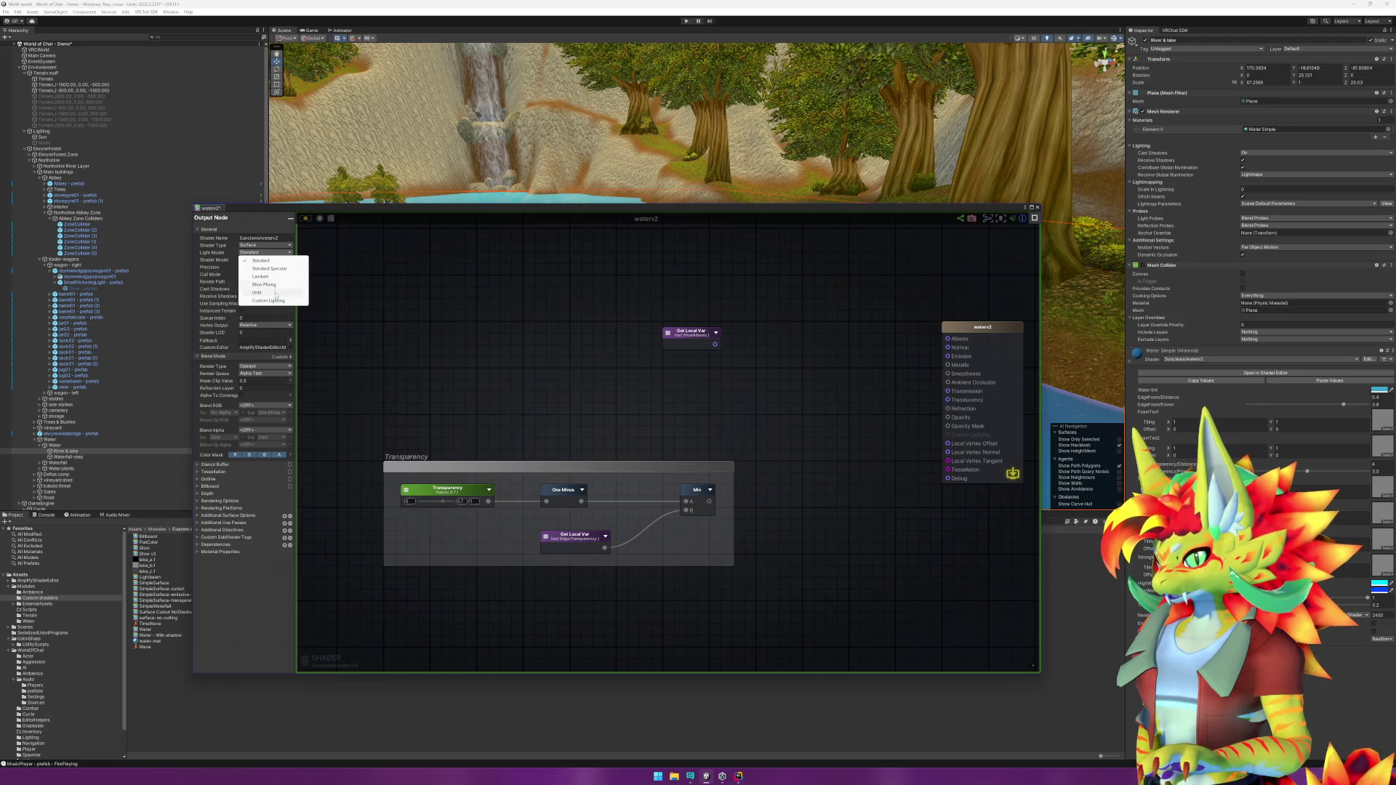
{"action": "left_click", "coordinate": [276, 293]}
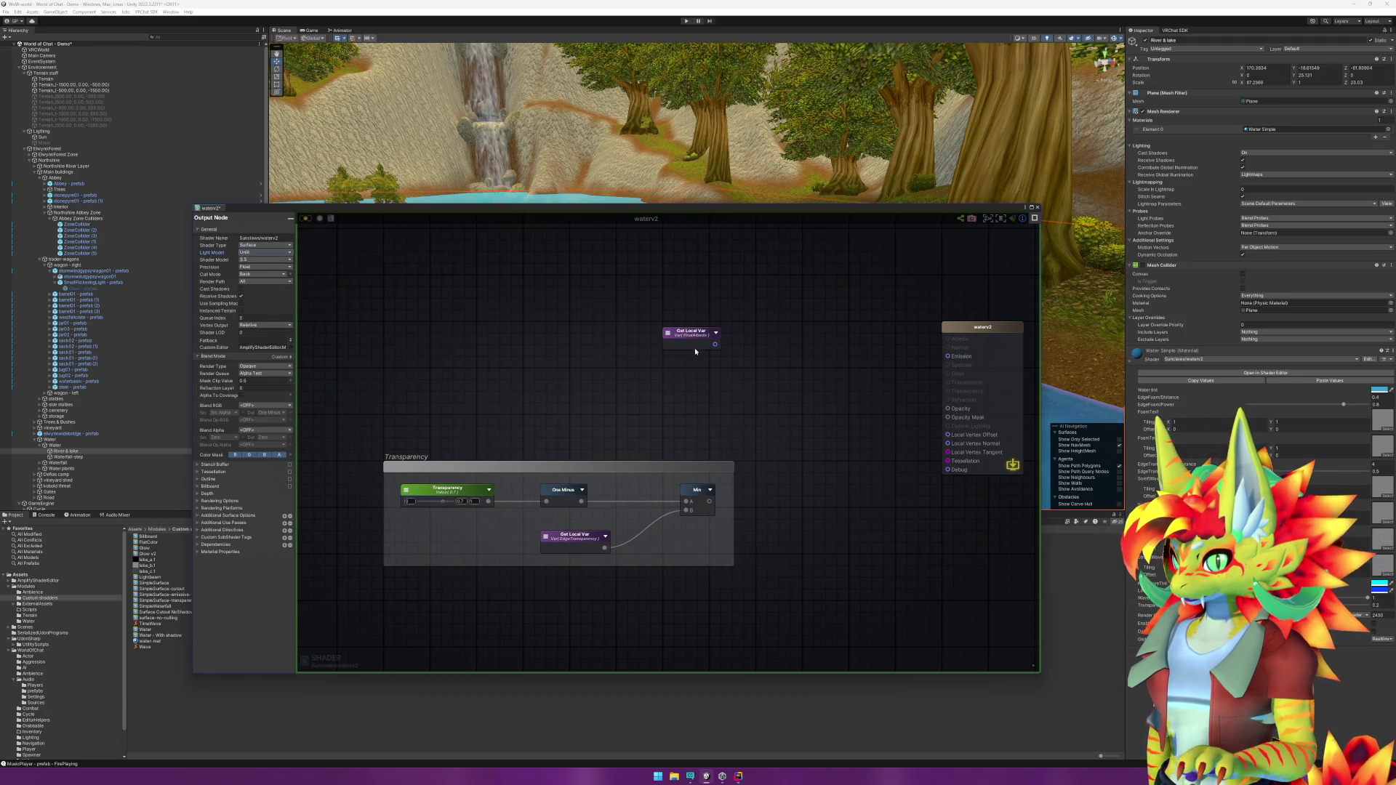
Step: Wire FinalAlbedo into Emission and the transparency Min result into Opacity Mask
{"action": "left_click_drag", "start_coordinate": [715, 344], "coordinate": [948, 356]}
{"action": "left_click_drag", "start_coordinate": [709, 502], "coordinate": [947, 409]}
{"action": "left_click_drag", "start_coordinate": [735, 213], "coordinate": [749, 292]}
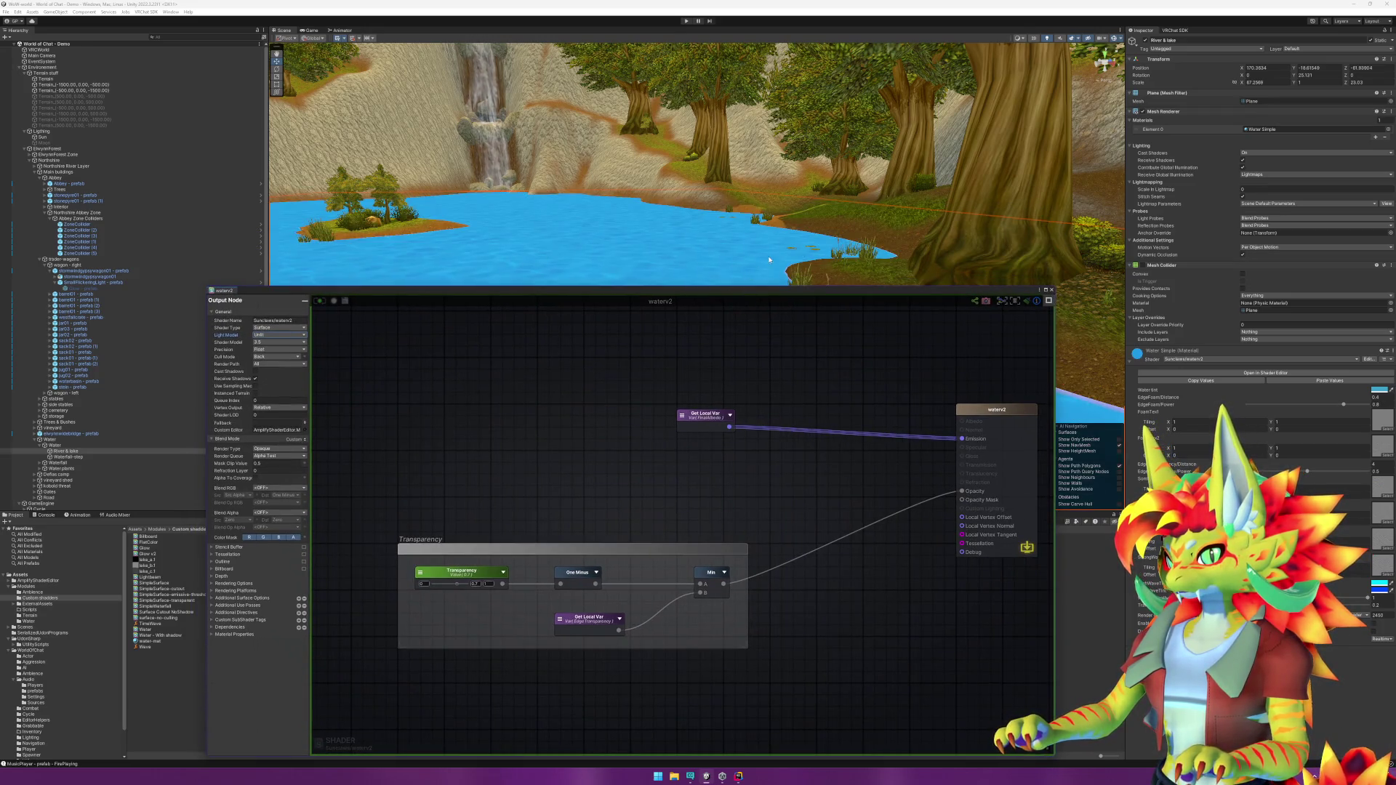
{"action": "scroll", "coordinate": [770, 260], "scroll_direction": "down", "scroll_amount": 10}
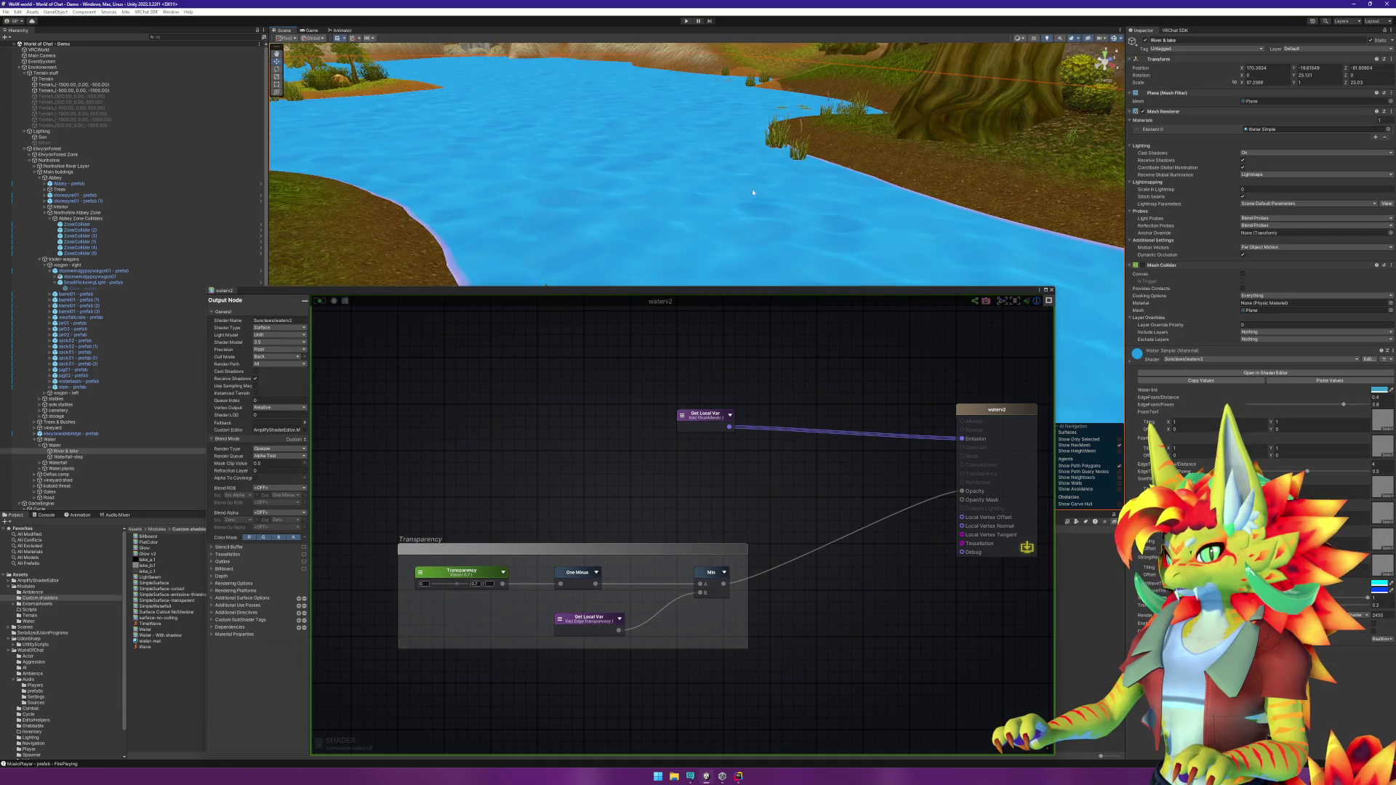
{"action": "scroll", "coordinate": [752, 189], "scroll_direction": "up", "scroll_amount": 5}
{"action": "mouse_move", "coordinate": [729, 584]}
{"action": "left_mouse_down"}
{"action": "mouse_move", "coordinate": [914, 506]}
{"action": "mouse_move", "coordinate": [961, 501]}
{"action": "left_mouse_up"}
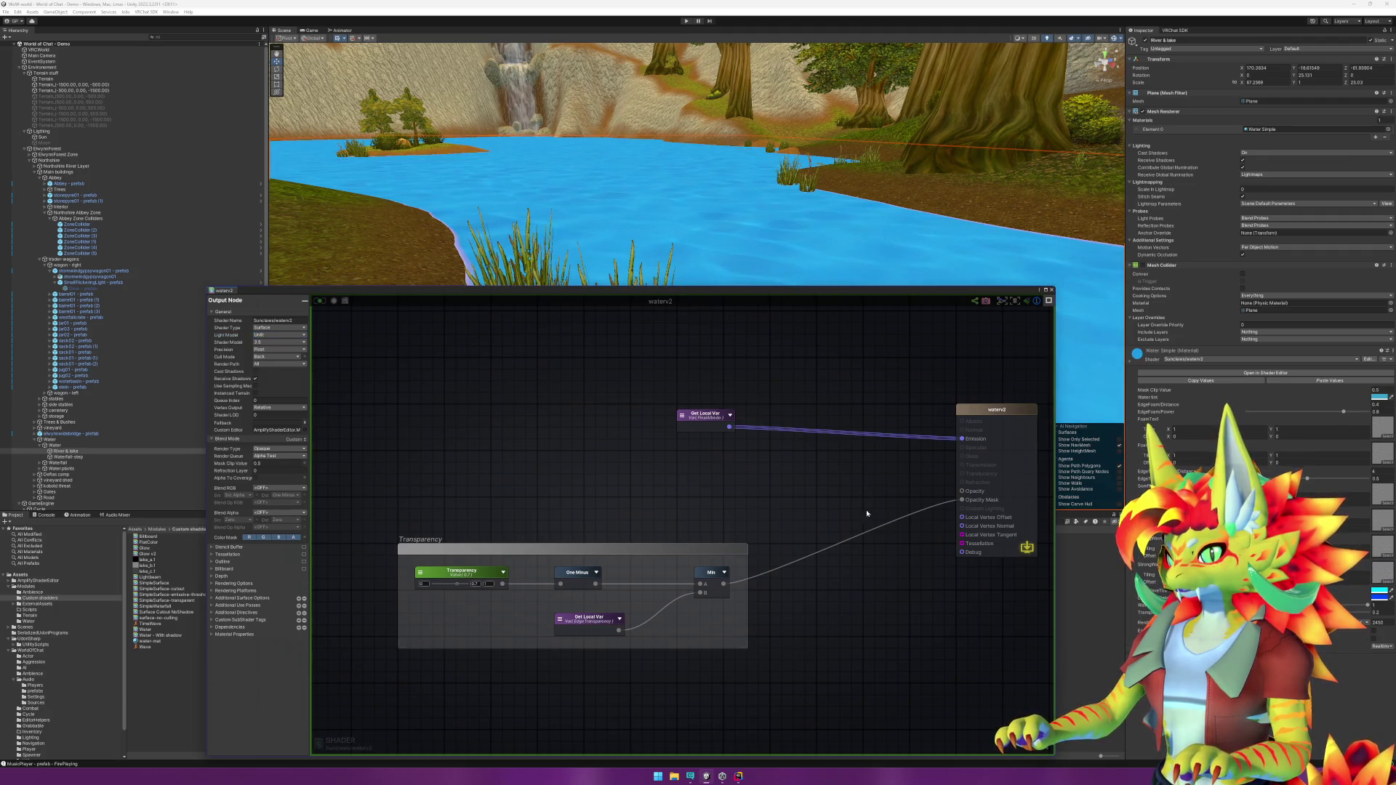
{"action": "scroll", "coordinate": [856, 237], "scroll_direction": "up", "scroll_amount": 5}
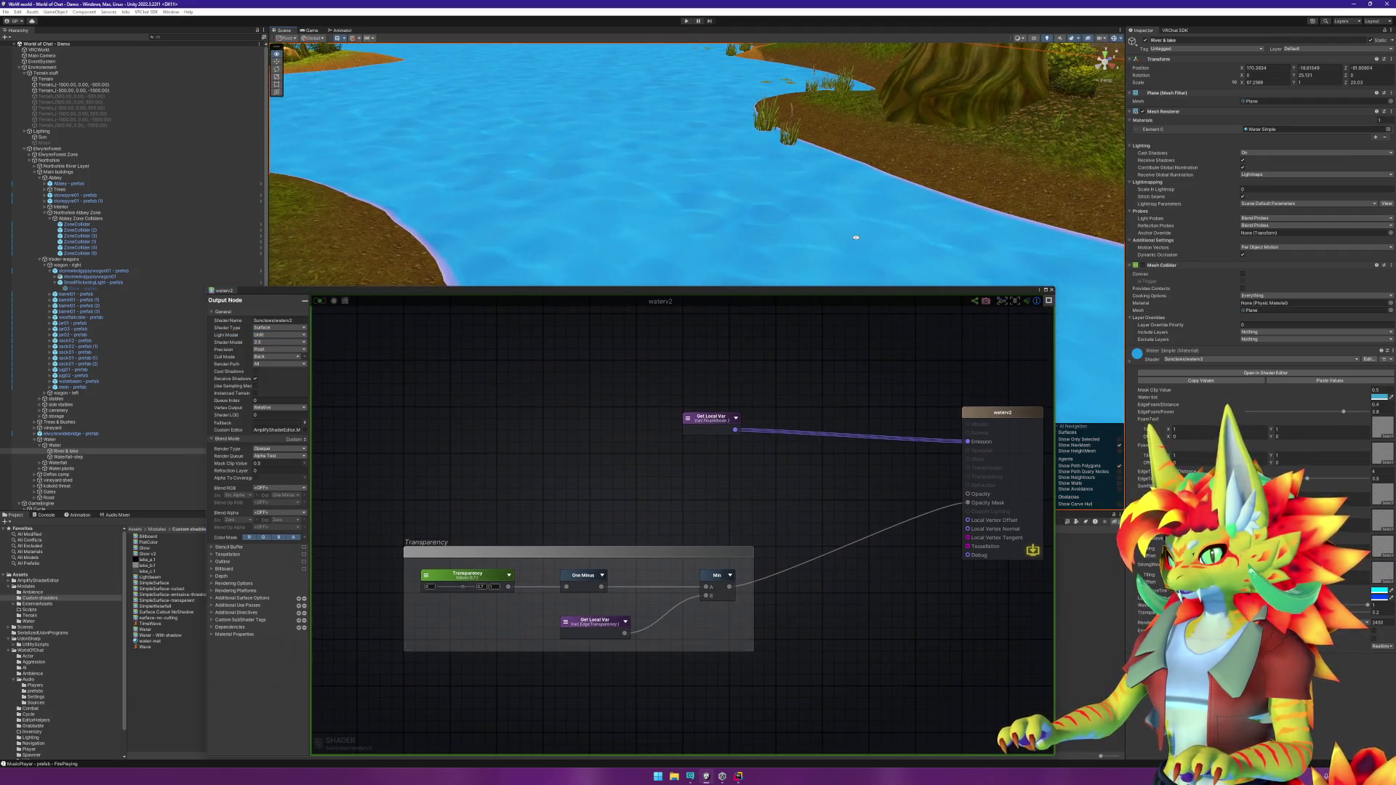
{"action": "left_click", "coordinate": [298, 449]}
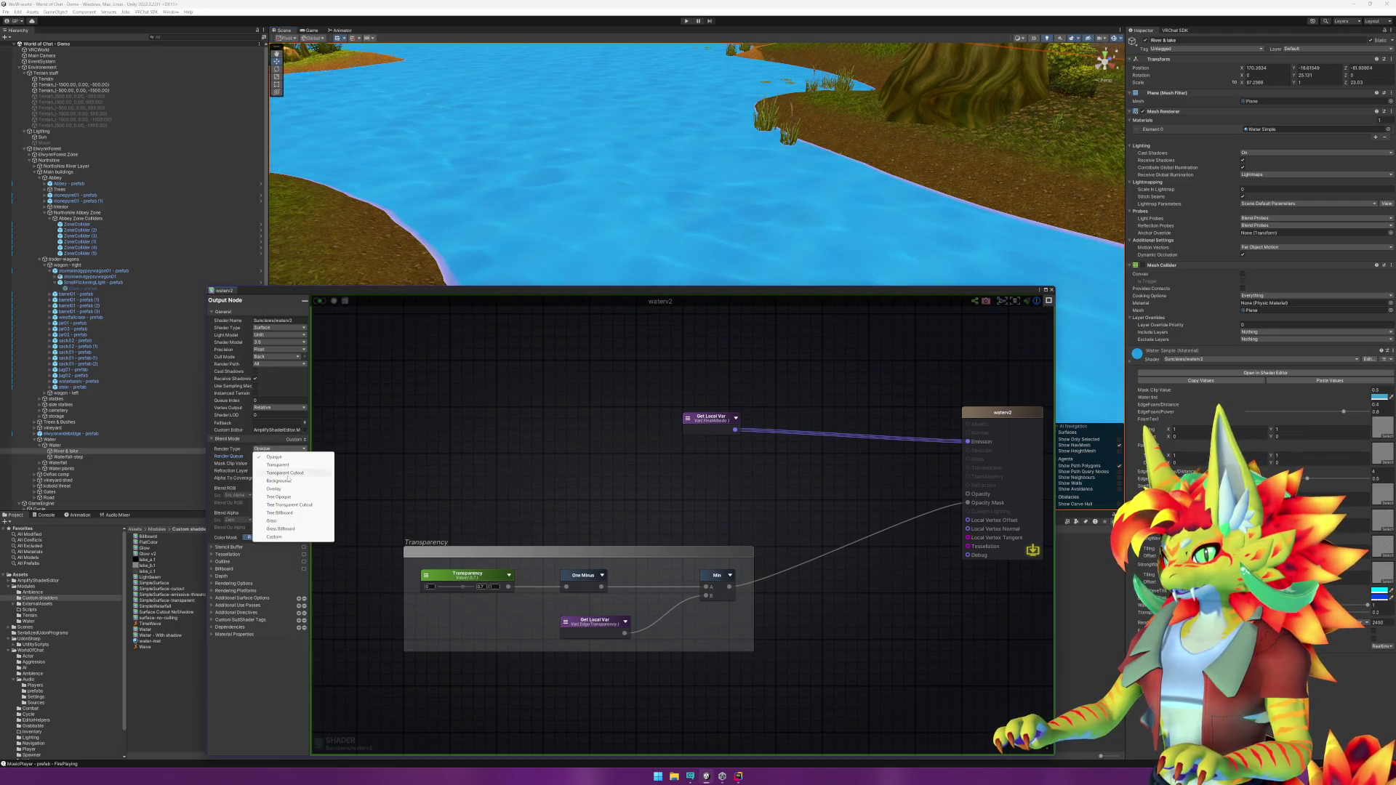
{"action": "left_click", "coordinate": [286, 465]}
{"action": "left_click", "coordinate": [280, 455]}
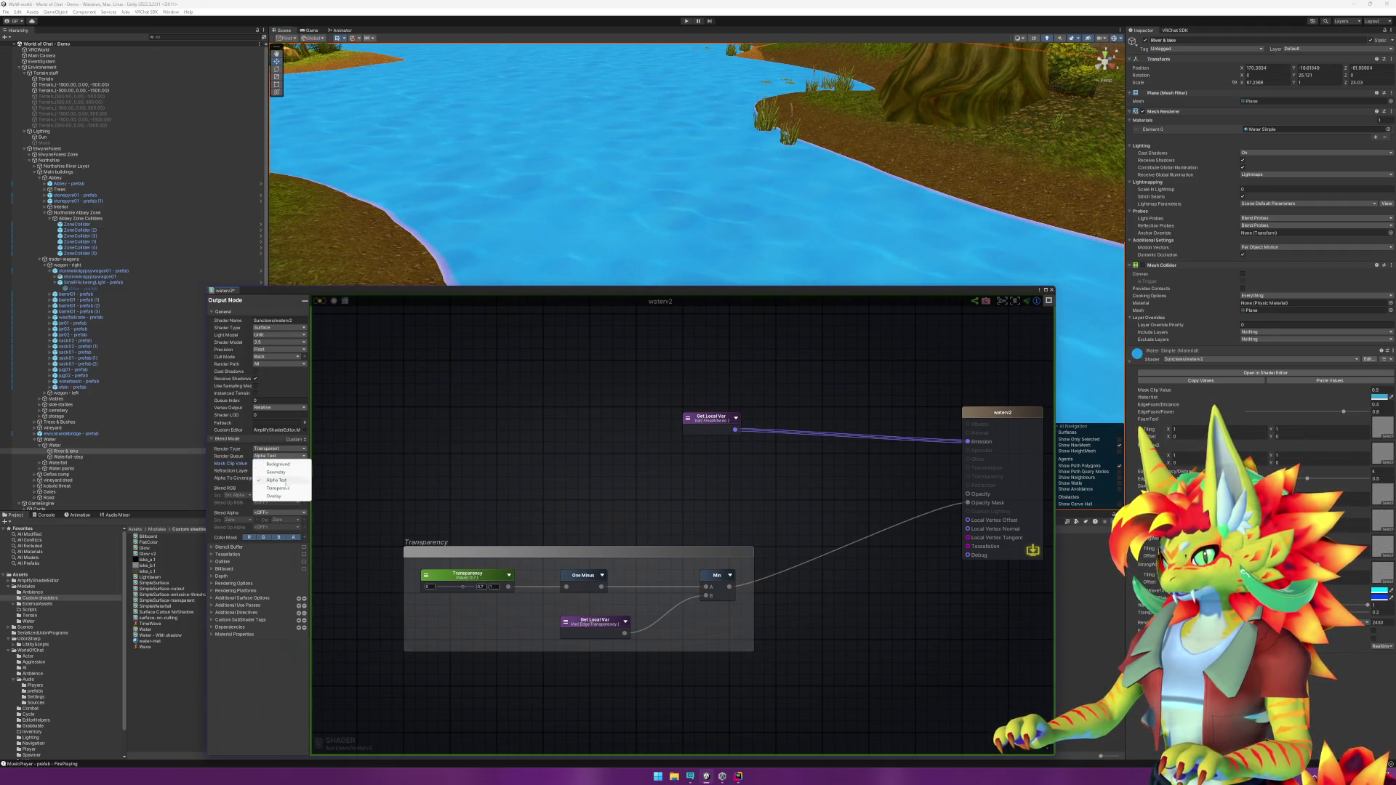
{"action": "left_click", "coordinate": [284, 490]}
{"action": "mouse_move", "coordinate": [730, 588]}
{"action": "left_mouse_down"}
{"action": "mouse_move", "coordinate": [960, 502]}
{"action": "mouse_move", "coordinate": [889, 499]}
{"action": "mouse_move", "coordinate": [992, 512]}
{"action": "mouse_move", "coordinate": [957, 517]}
{"action": "left_mouse_up"}
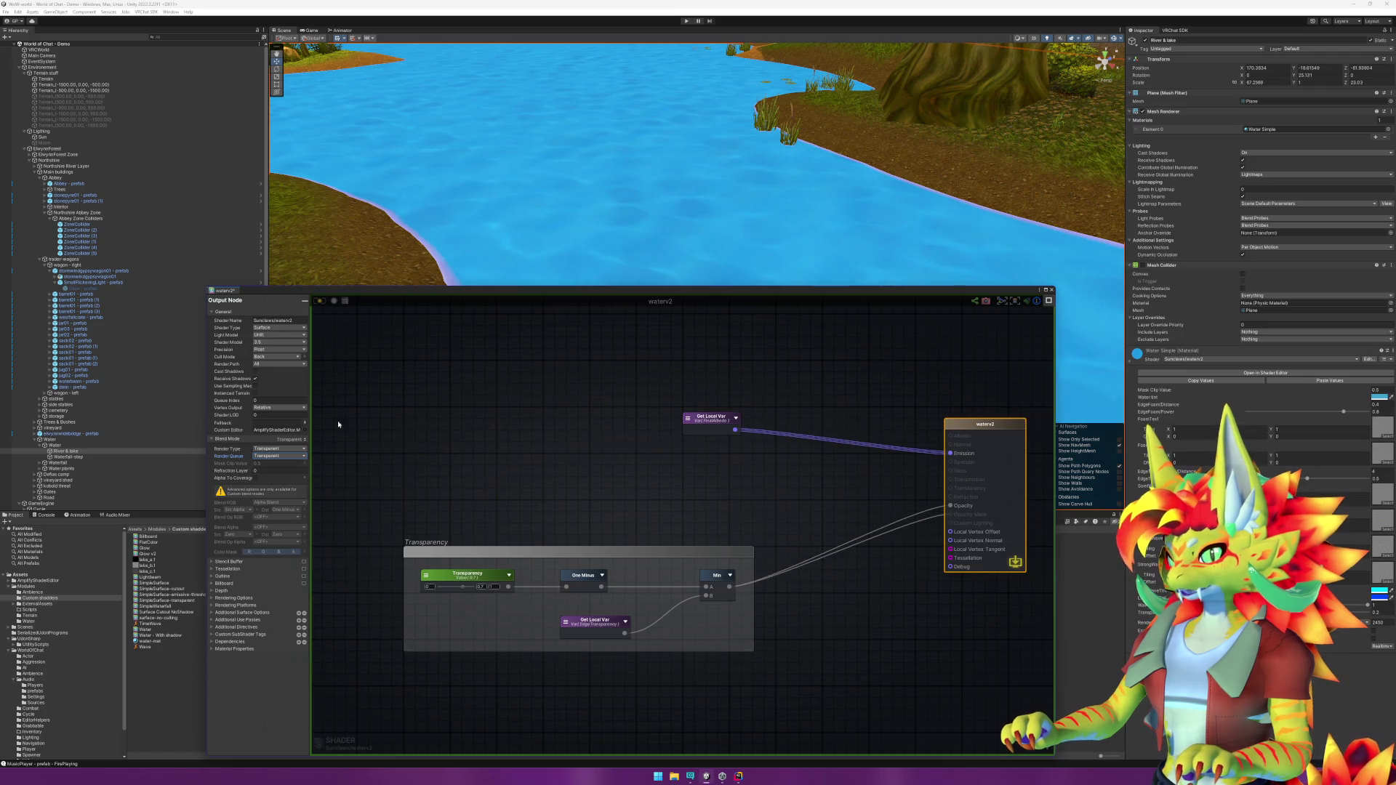
{"action": "left_click", "coordinate": [283, 456]}
{"action": "left_click", "coordinate": [276, 480]}
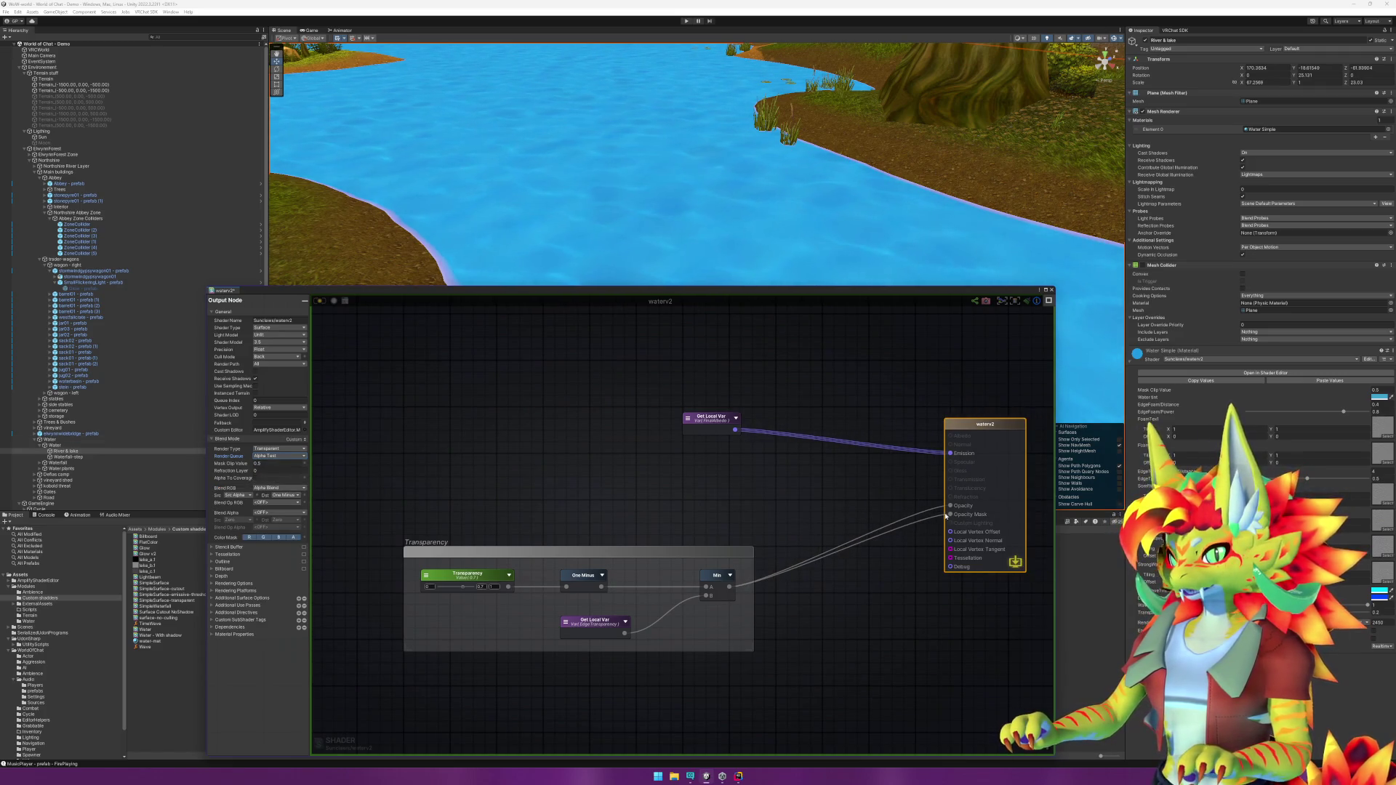
{"action": "left_click_drag", "start_coordinate": [950, 516], "coordinate": [894, 526]}
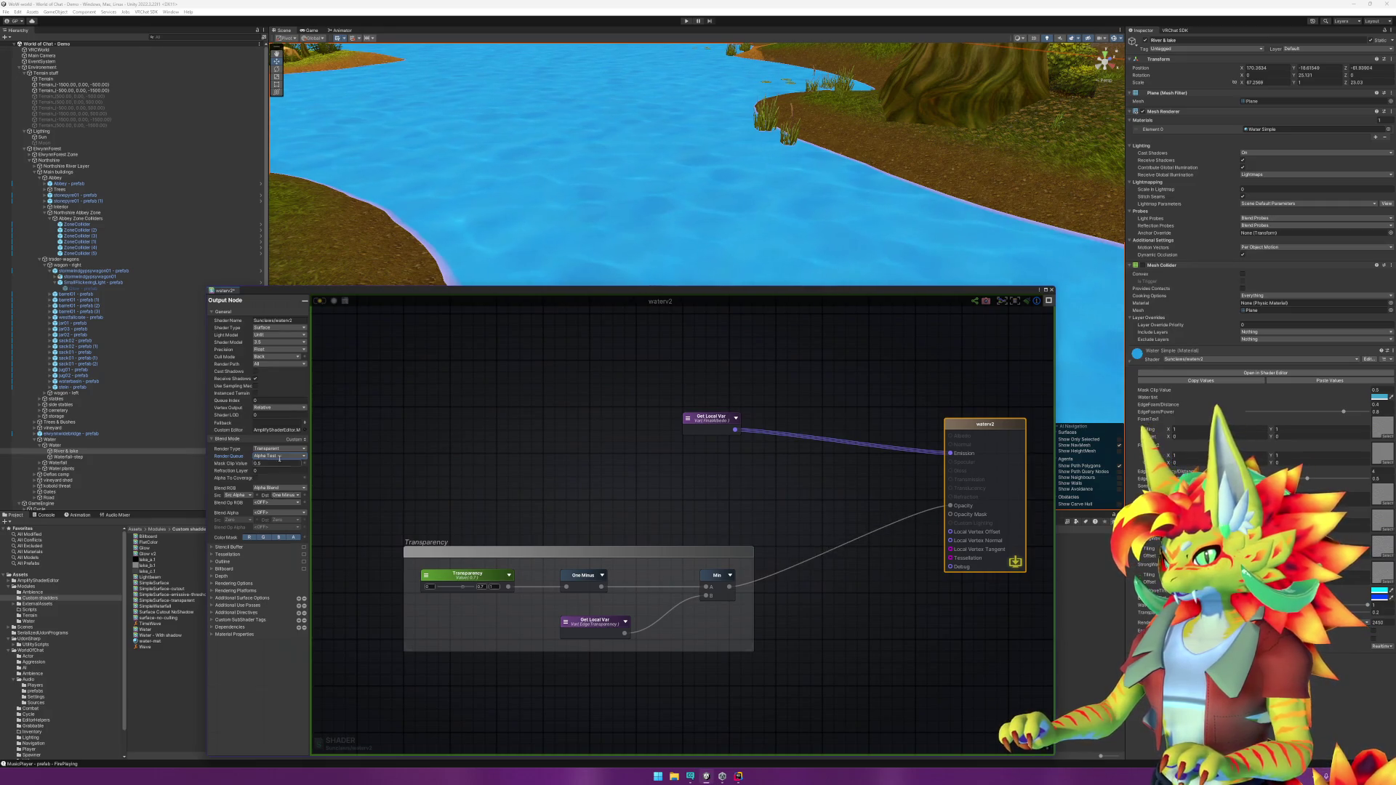
{"action": "left_click", "coordinate": [279, 457]}
{"action": "left_click", "coordinate": [278, 487]}
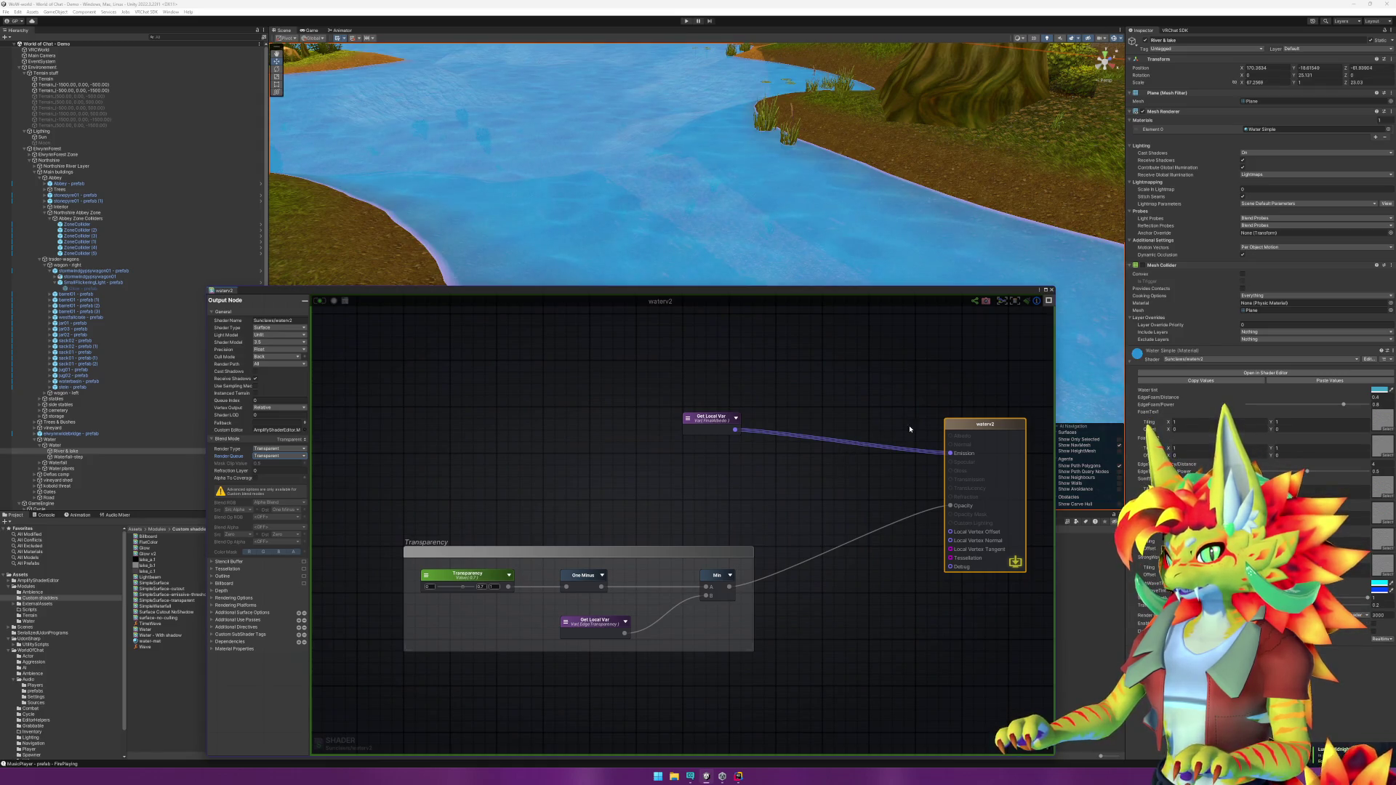
{"action": "left_click_drag", "start_coordinate": [980, 424], "coordinate": [905, 412]}
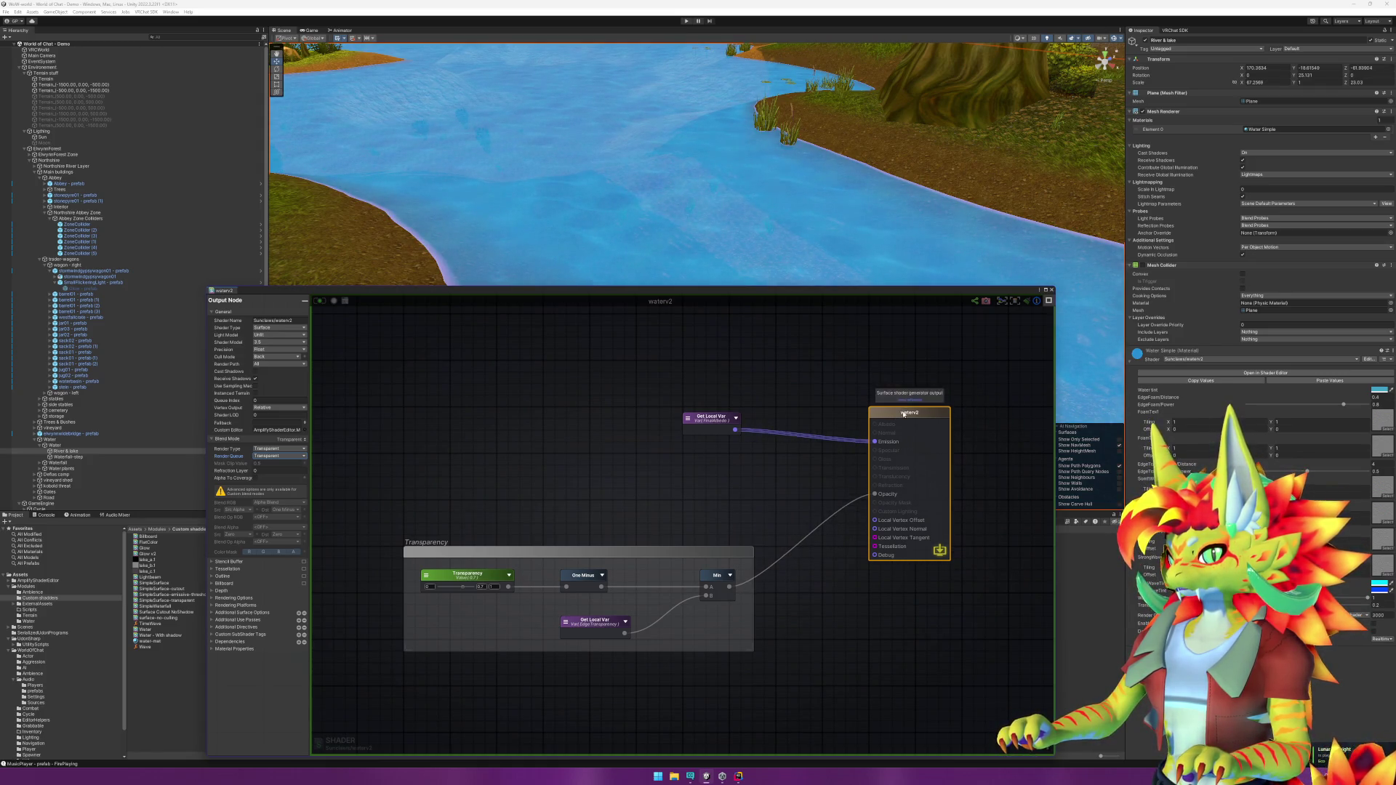
{"action": "left_click_drag", "start_coordinate": [864, 210], "coordinate": [1129, 103]}
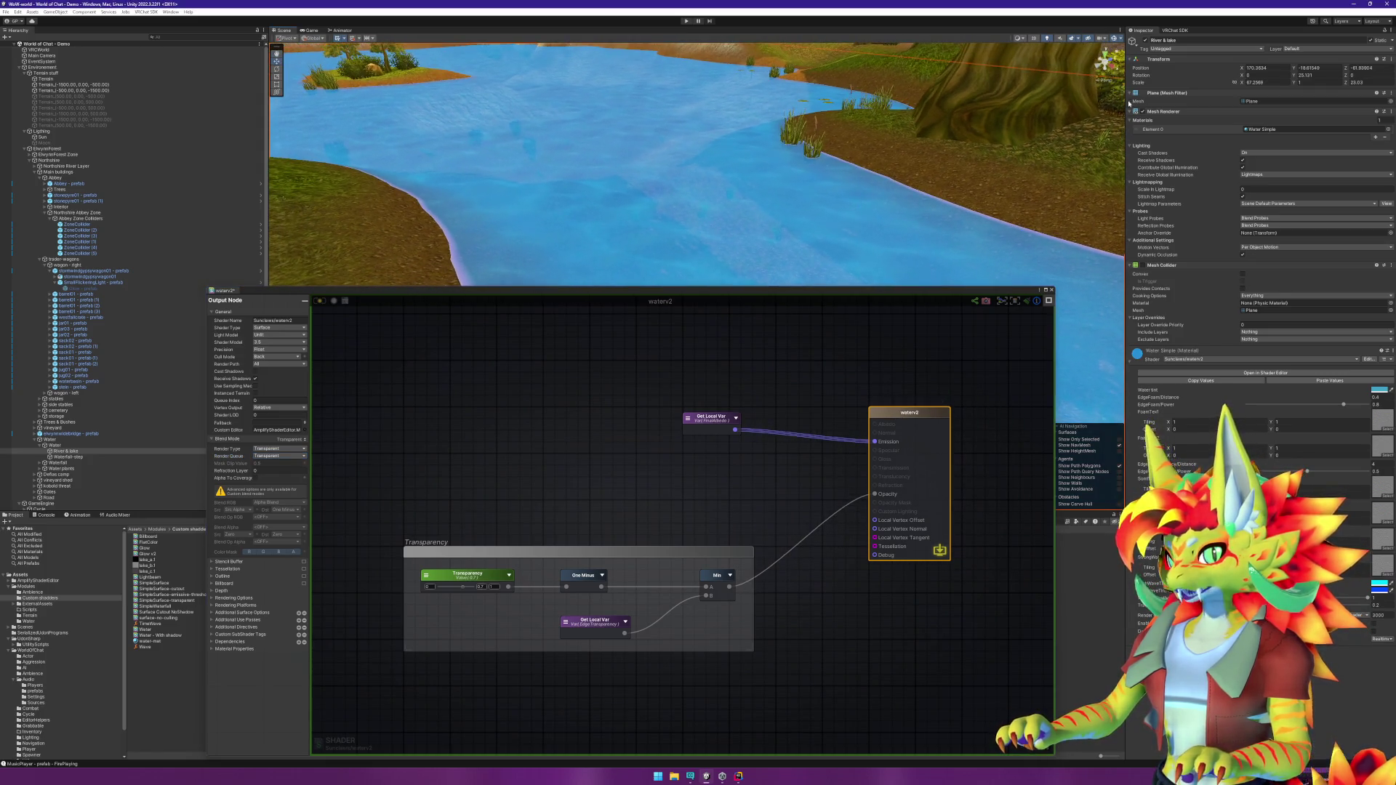
{"action": "left_click", "coordinate": [51, 138]}
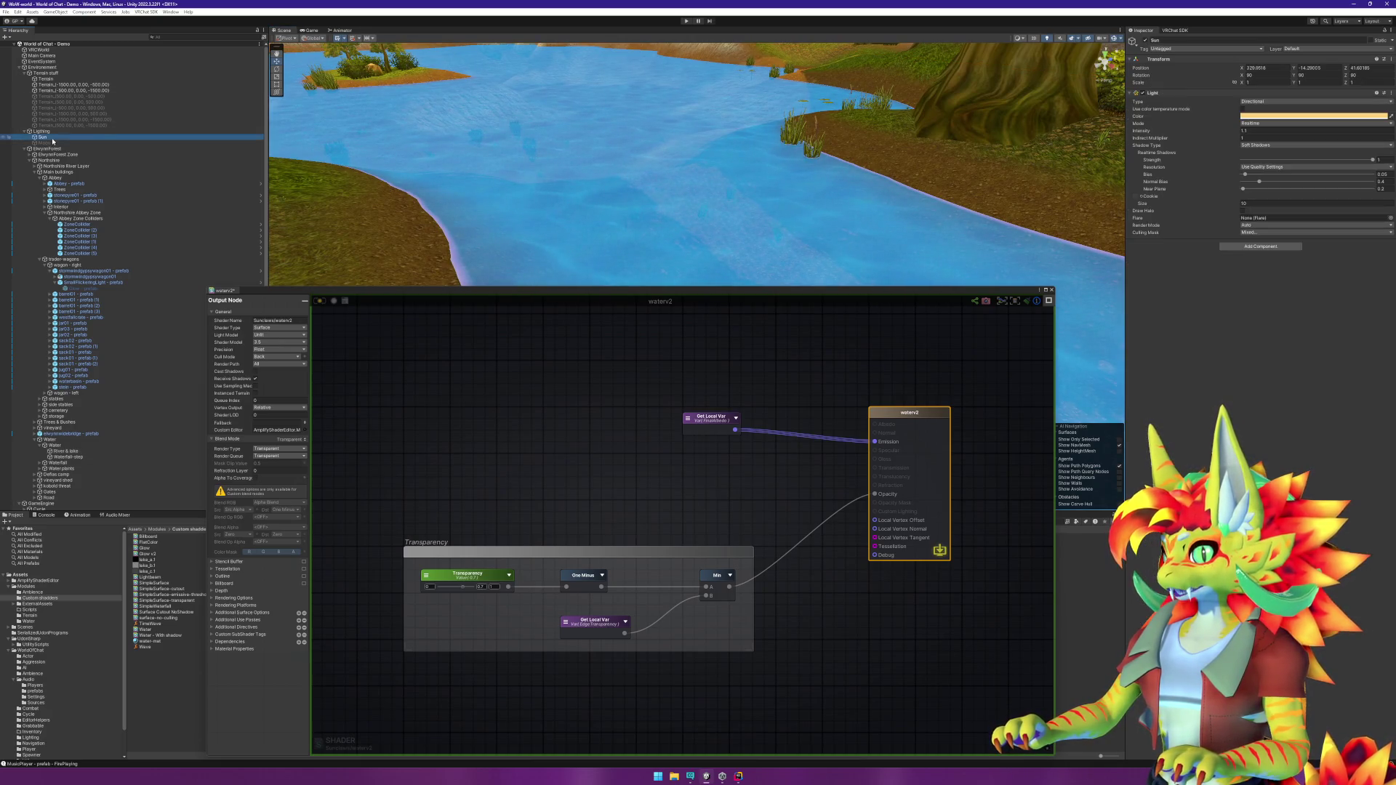
{"action": "left_click", "coordinate": [1144, 41]}
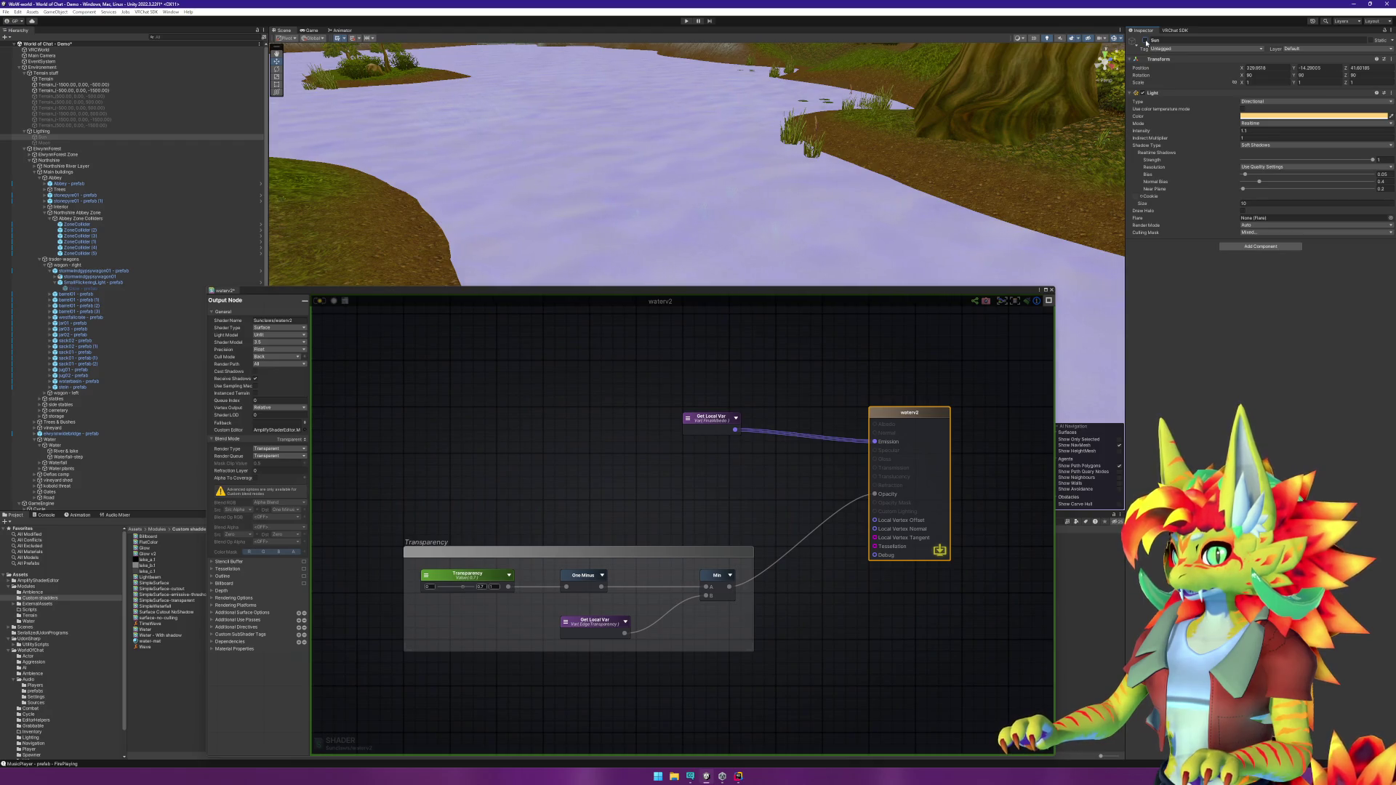
{"action": "left_click", "coordinate": [1145, 42]}
{"action": "left_click", "coordinate": [1146, 42]}
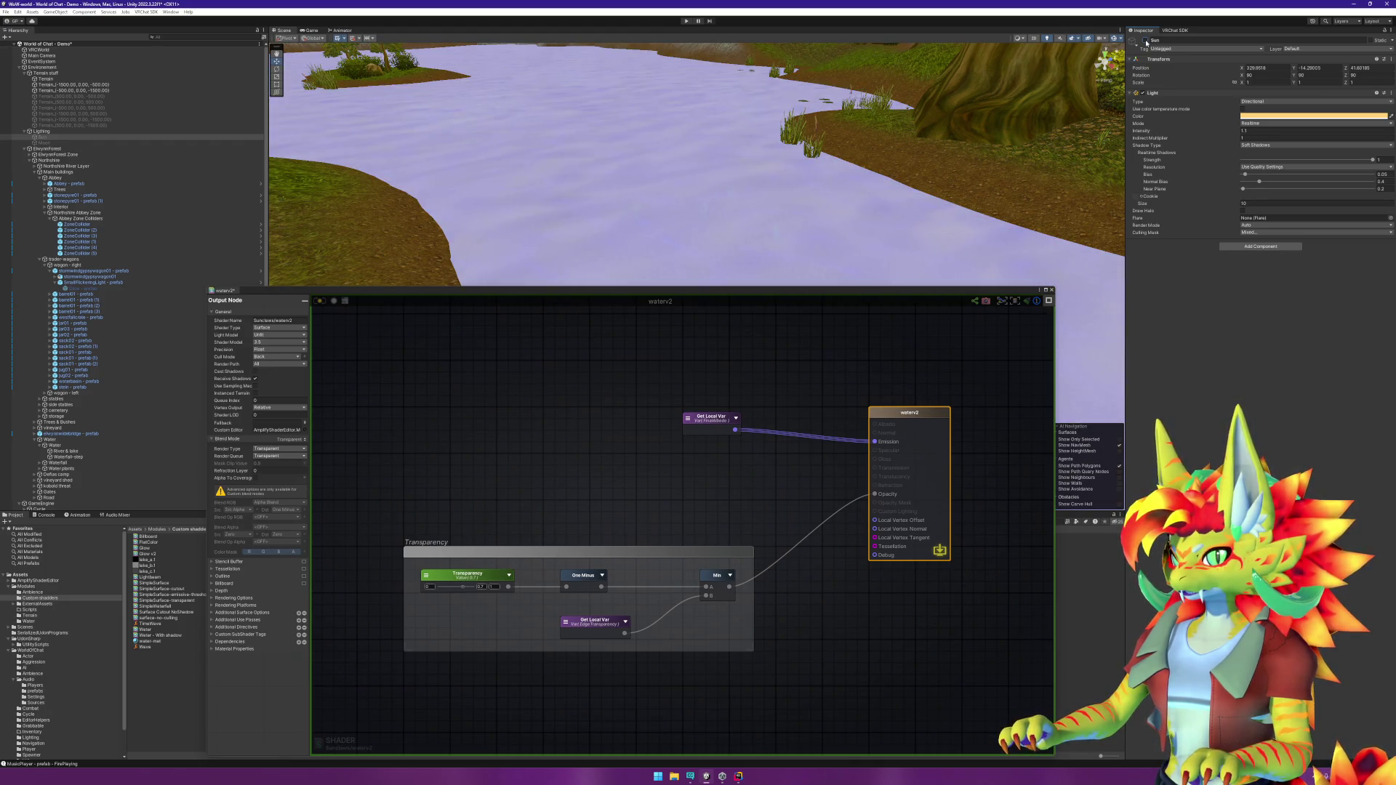
{"action": "left_click", "coordinate": [1146, 42]}
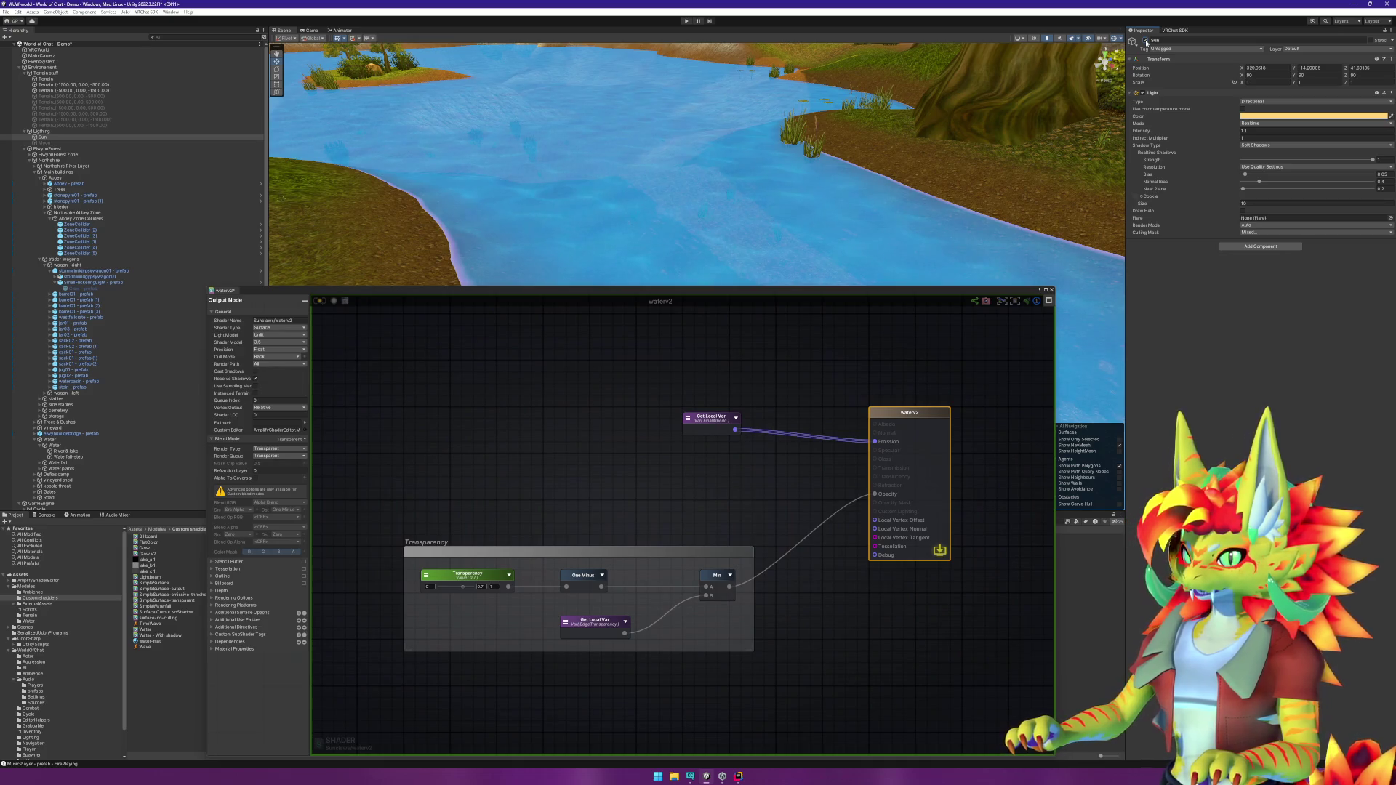
{"action": "left_click_drag", "start_coordinate": [794, 384], "coordinate": [945, 673]}
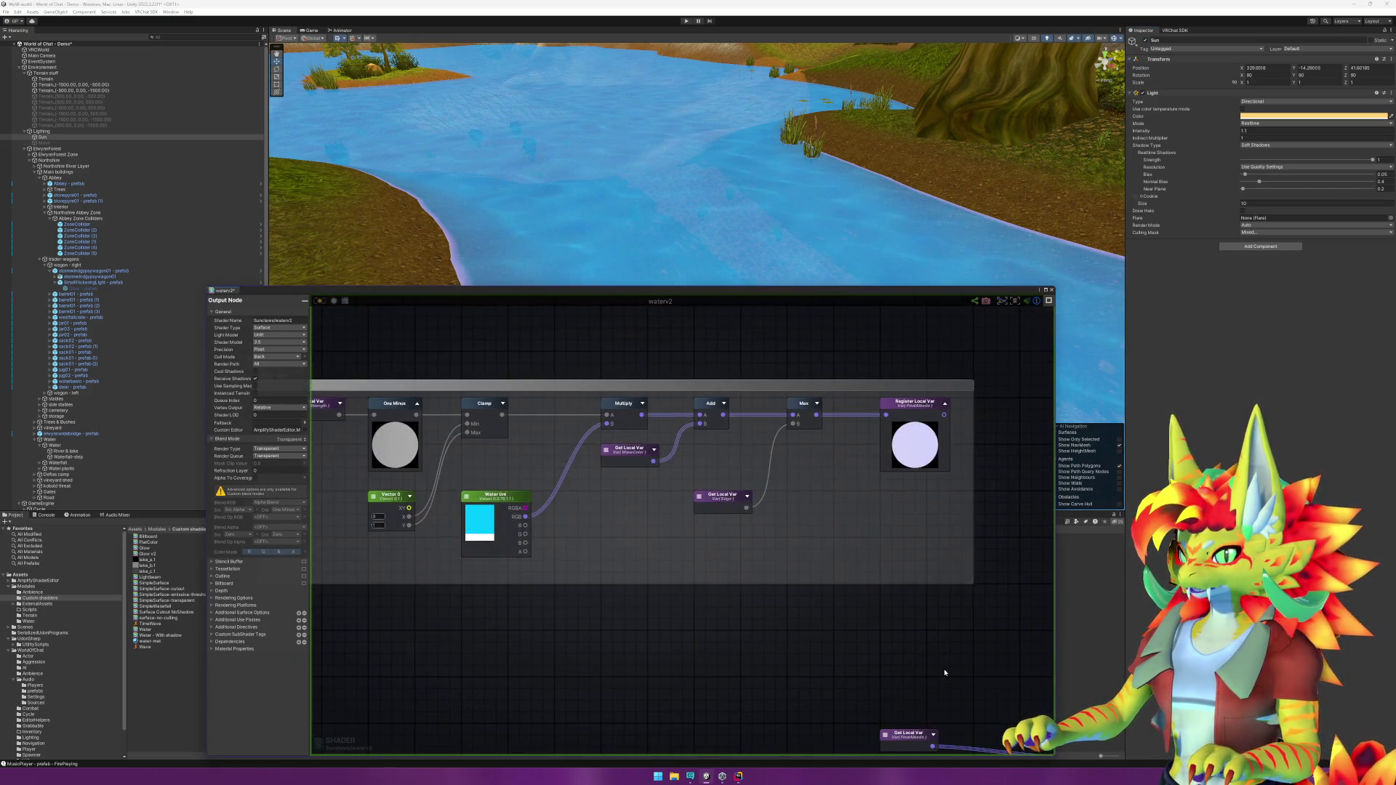
Step: Look over the Color Mix group and the SoftWaveTex2 texture node
{"action": "left_click_drag", "start_coordinate": [614, 630], "coordinate": [838, 604]}
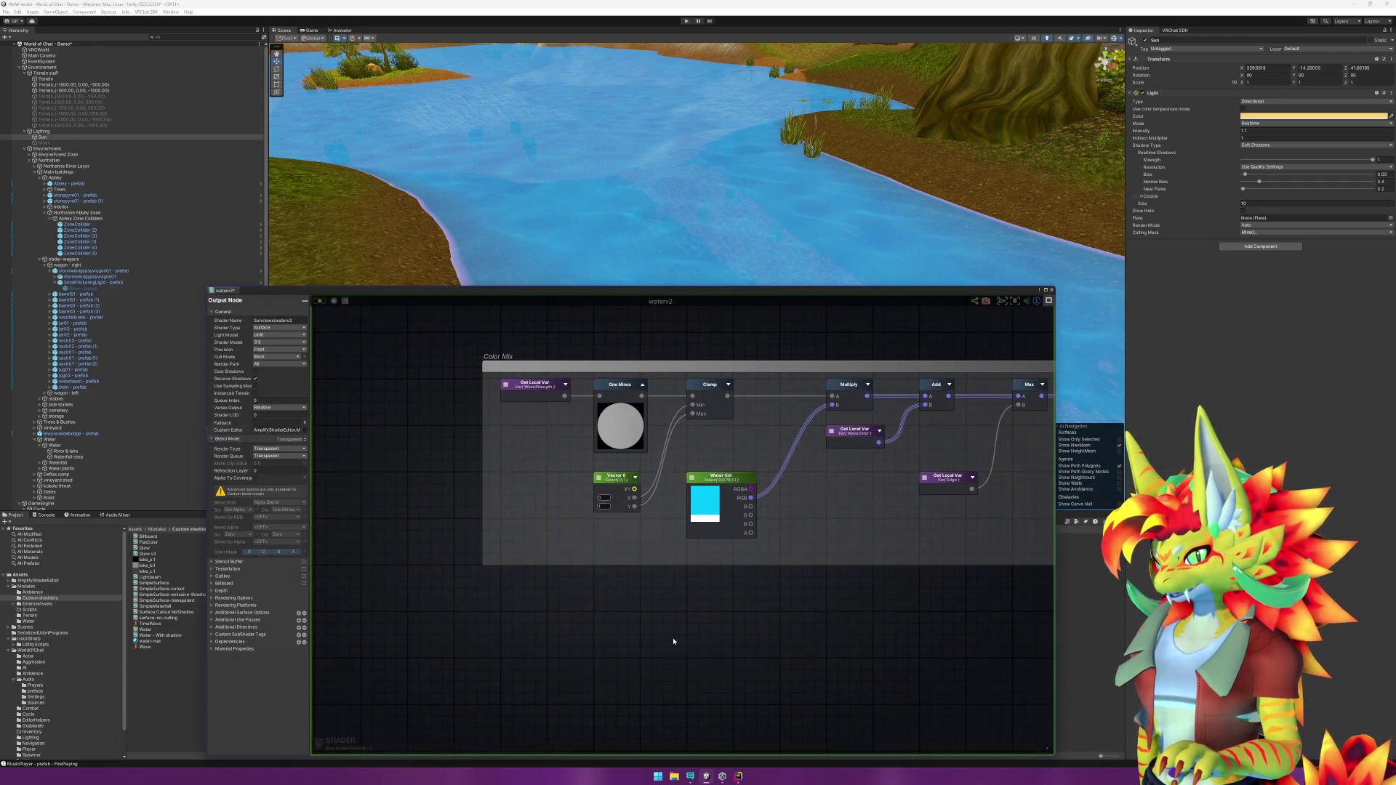
{"action": "scroll", "coordinate": [754, 640], "scroll_direction": "down", "scroll_amount": 4}
{"action": "scroll", "coordinate": [741, 483], "scroll_direction": "up", "scroll_amount": 4}
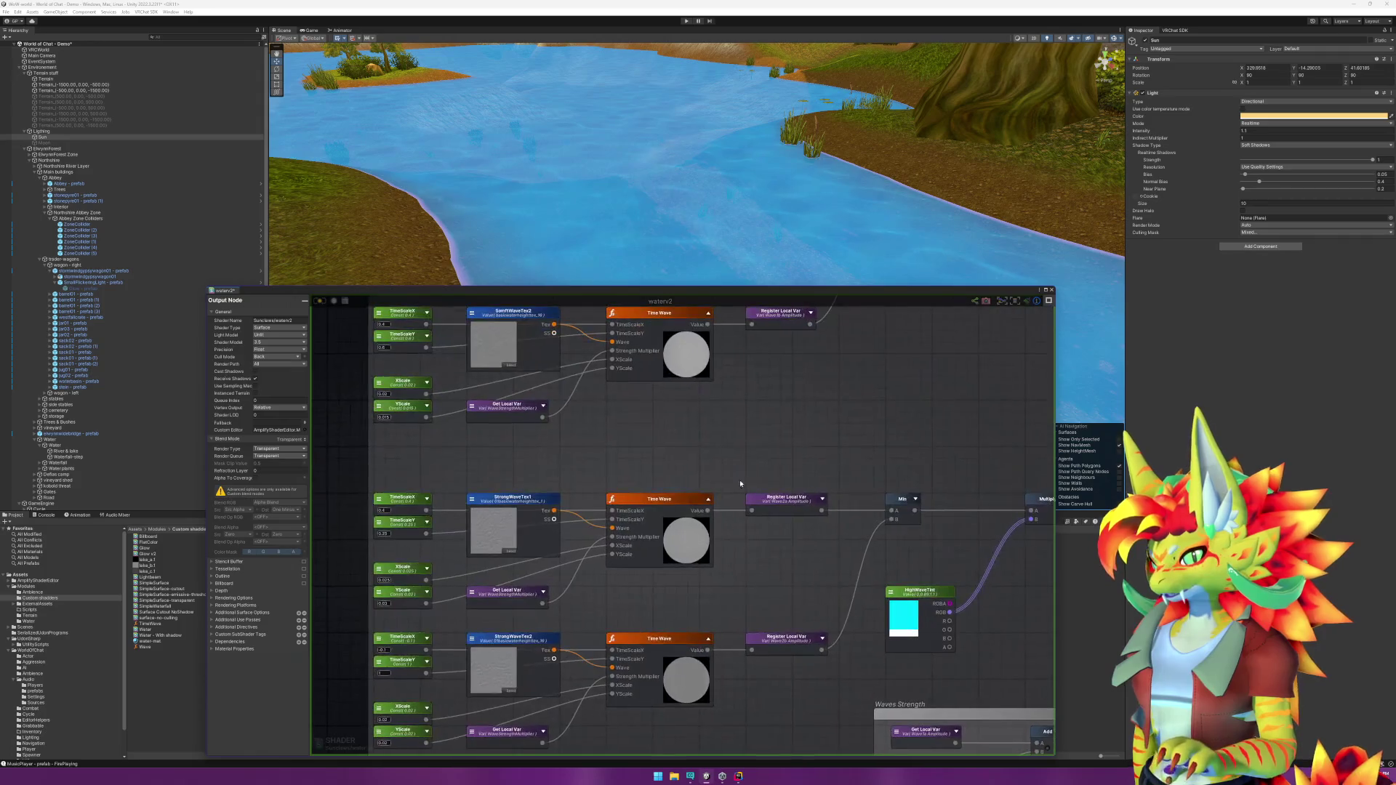
{"action": "left_click_drag", "start_coordinate": [775, 467], "coordinate": [749, 503]}
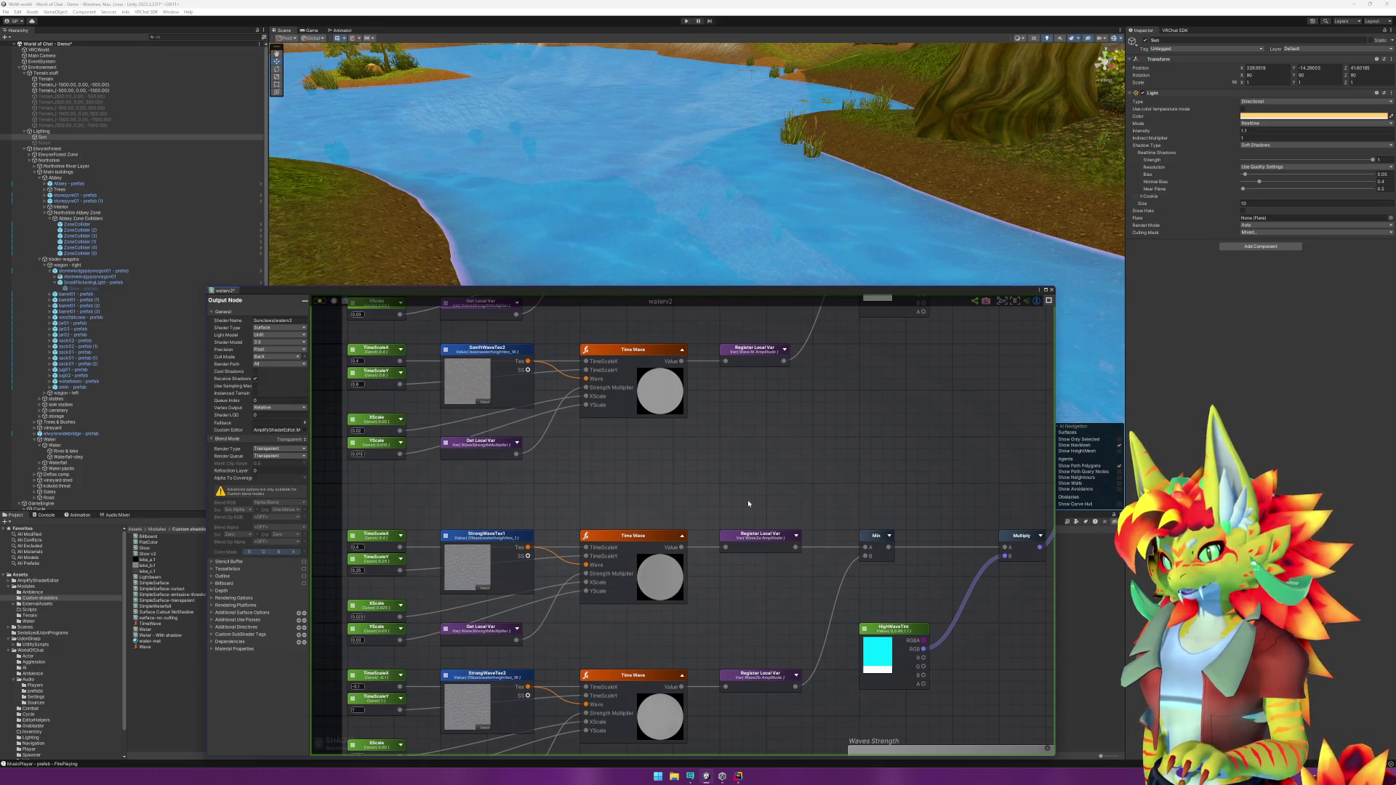
{"action": "left_click", "coordinate": [496, 350]}
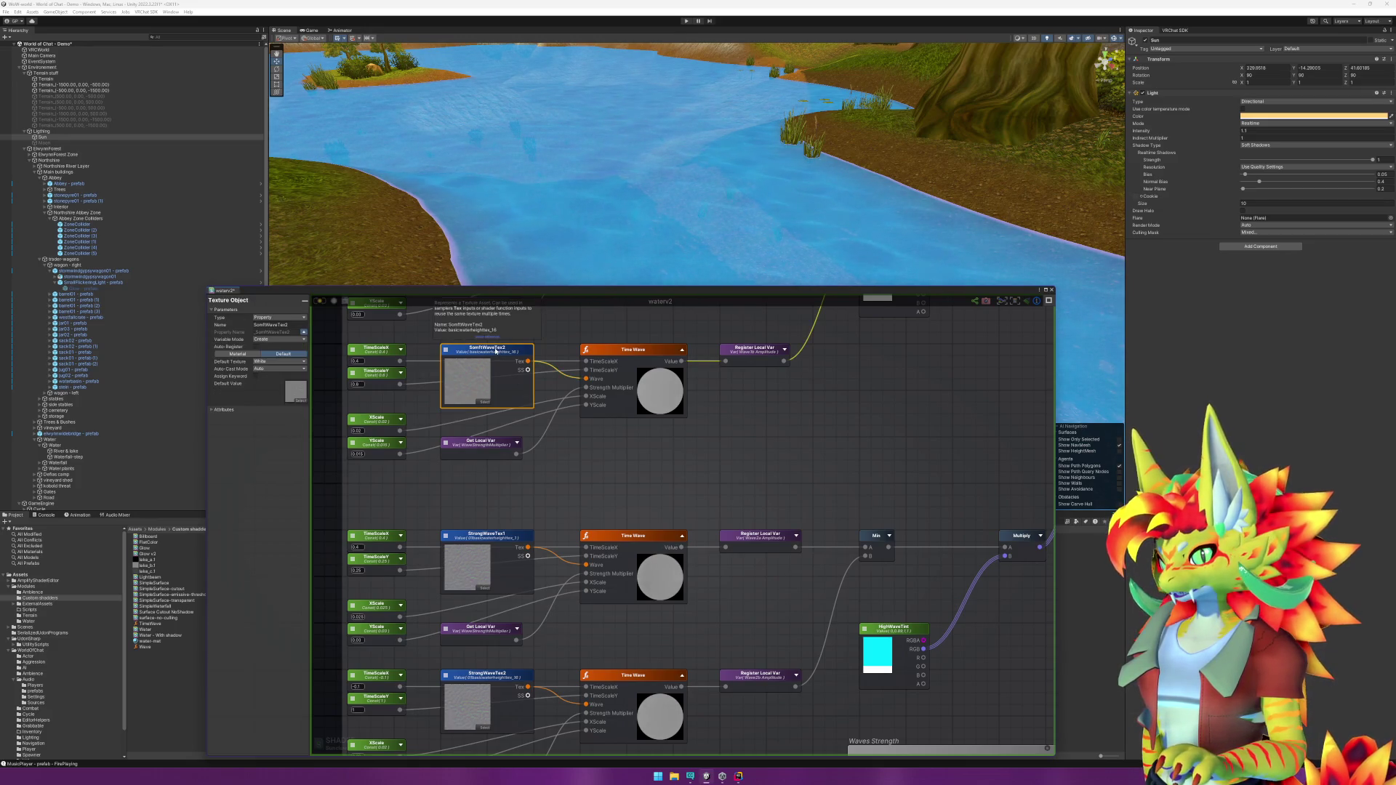
{"action": "left_click_drag", "start_coordinate": [602, 483], "coordinate": [639, 555]}
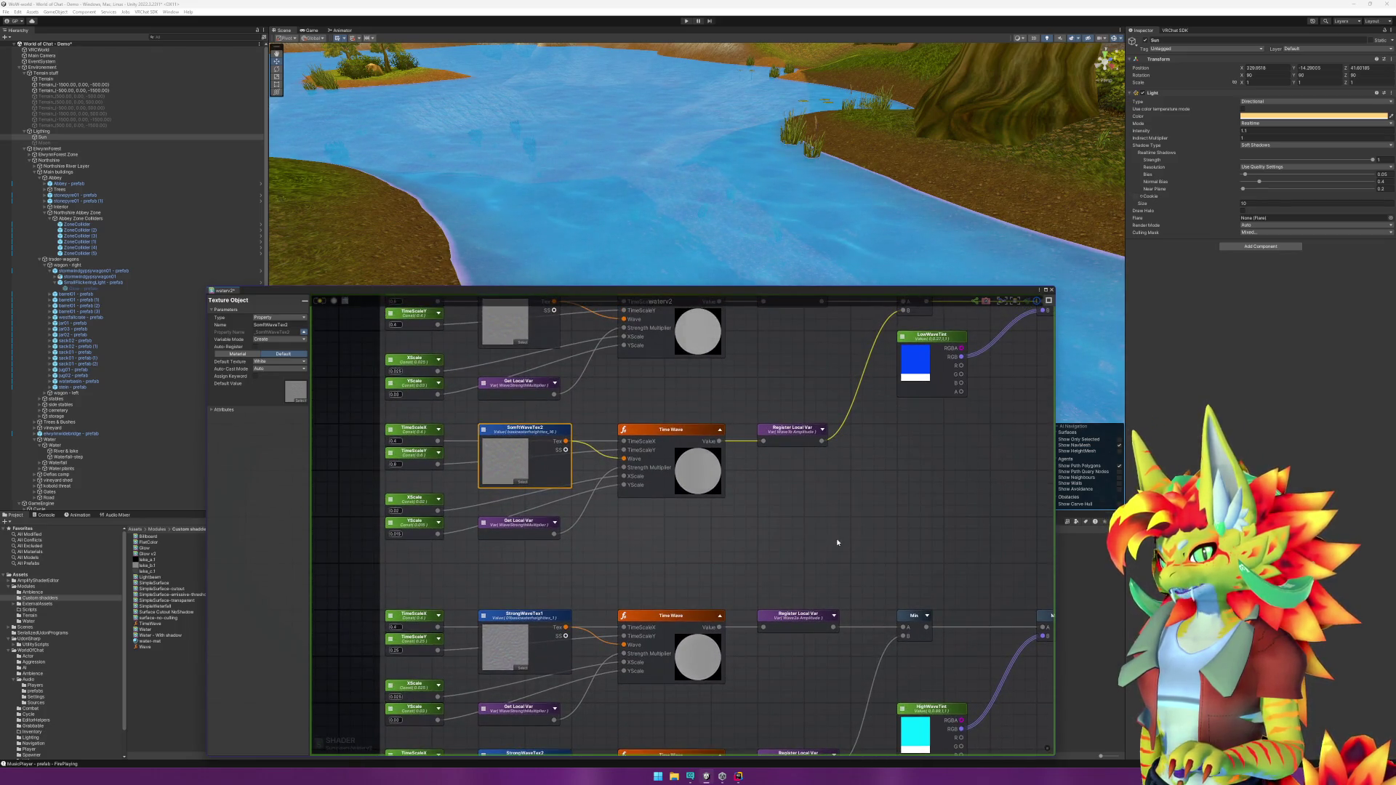
{"action": "scroll", "coordinate": [722, 435], "scroll_direction": "down", "scroll_amount": 8}
{"action": "left_click", "coordinate": [972, 502]}
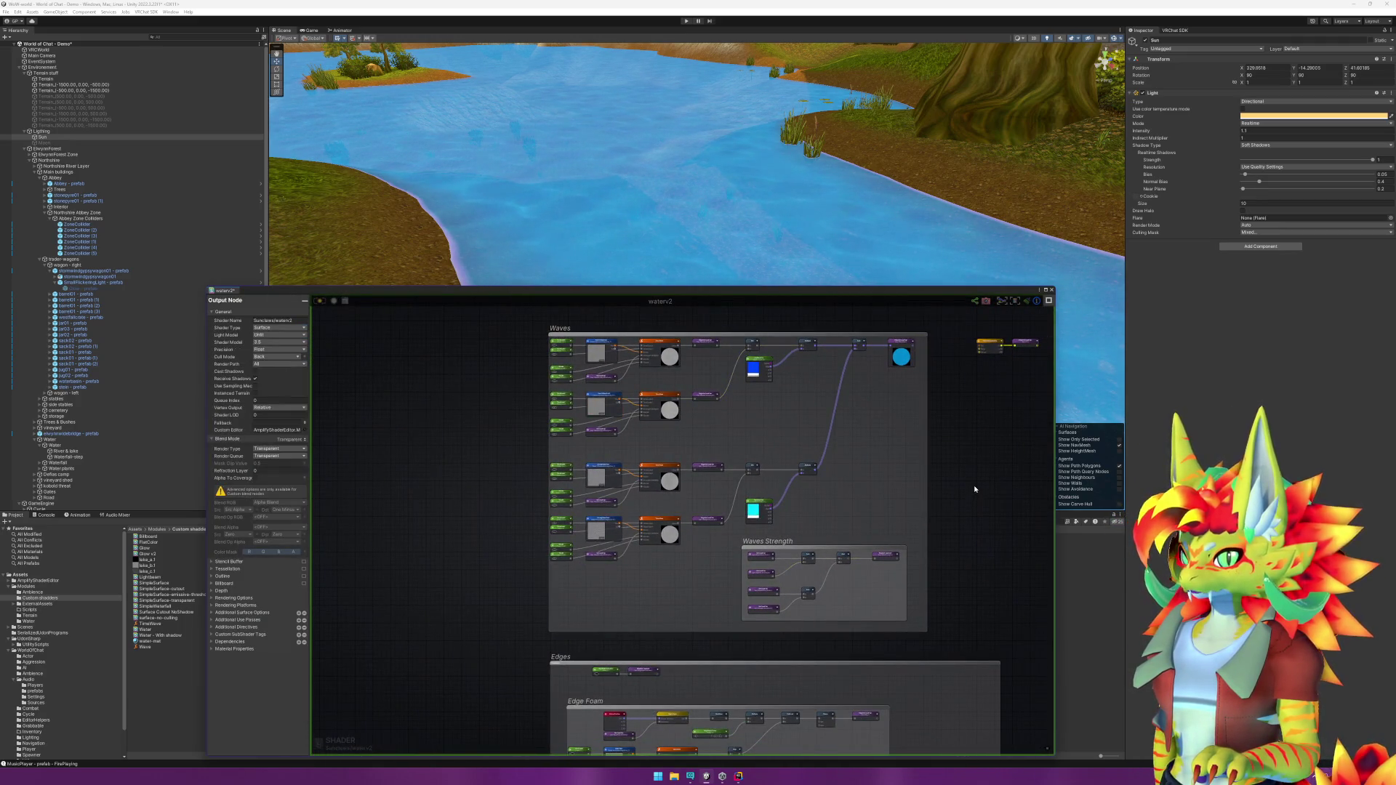
Step: Inspect a Time Wave function node, then close the waterv2 shader graph
{"action": "scroll", "coordinate": [701, 446], "scroll_direction": "up", "scroll_amount": 3}
{"action": "scroll", "coordinate": [717, 461], "scroll_direction": "down", "scroll_amount": 2}
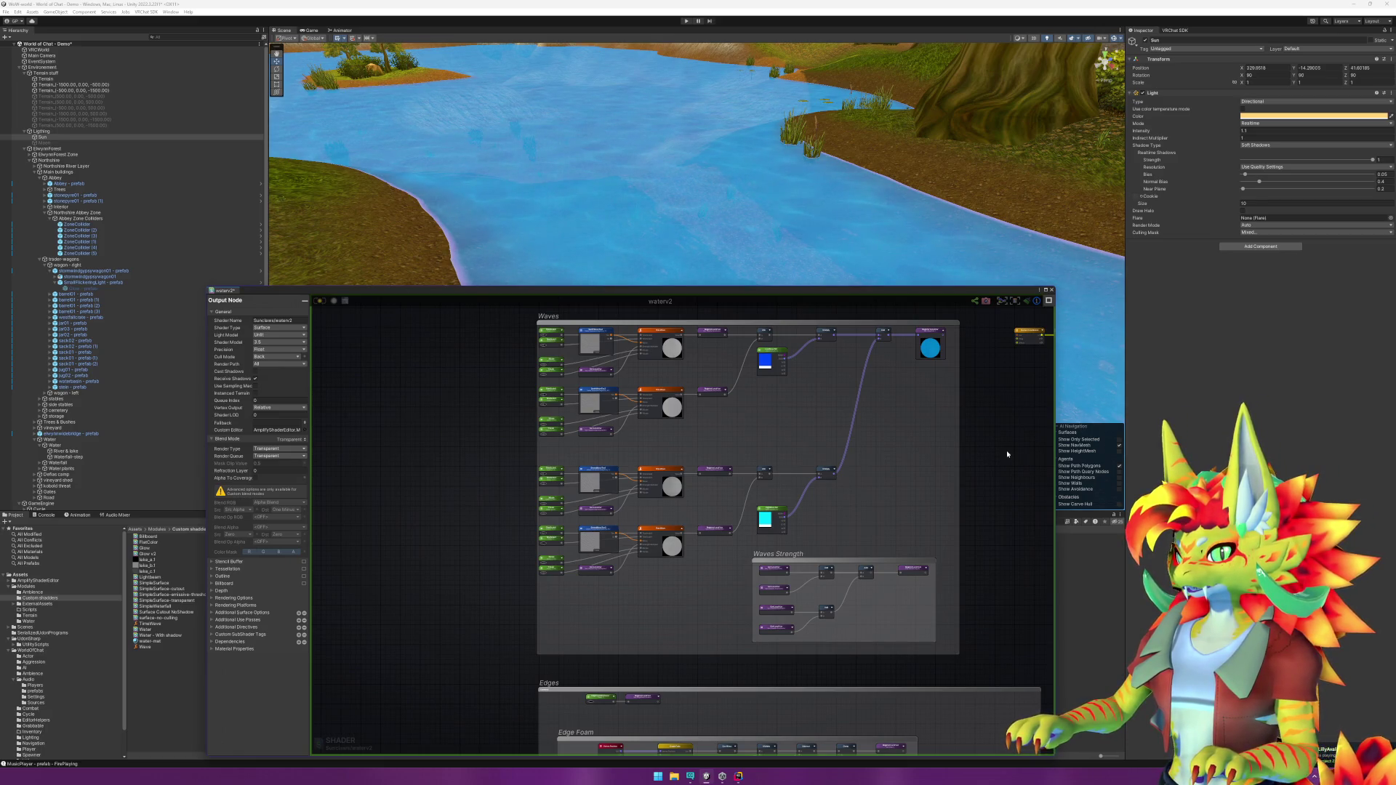
{"action": "left_click", "coordinate": [662, 392]}
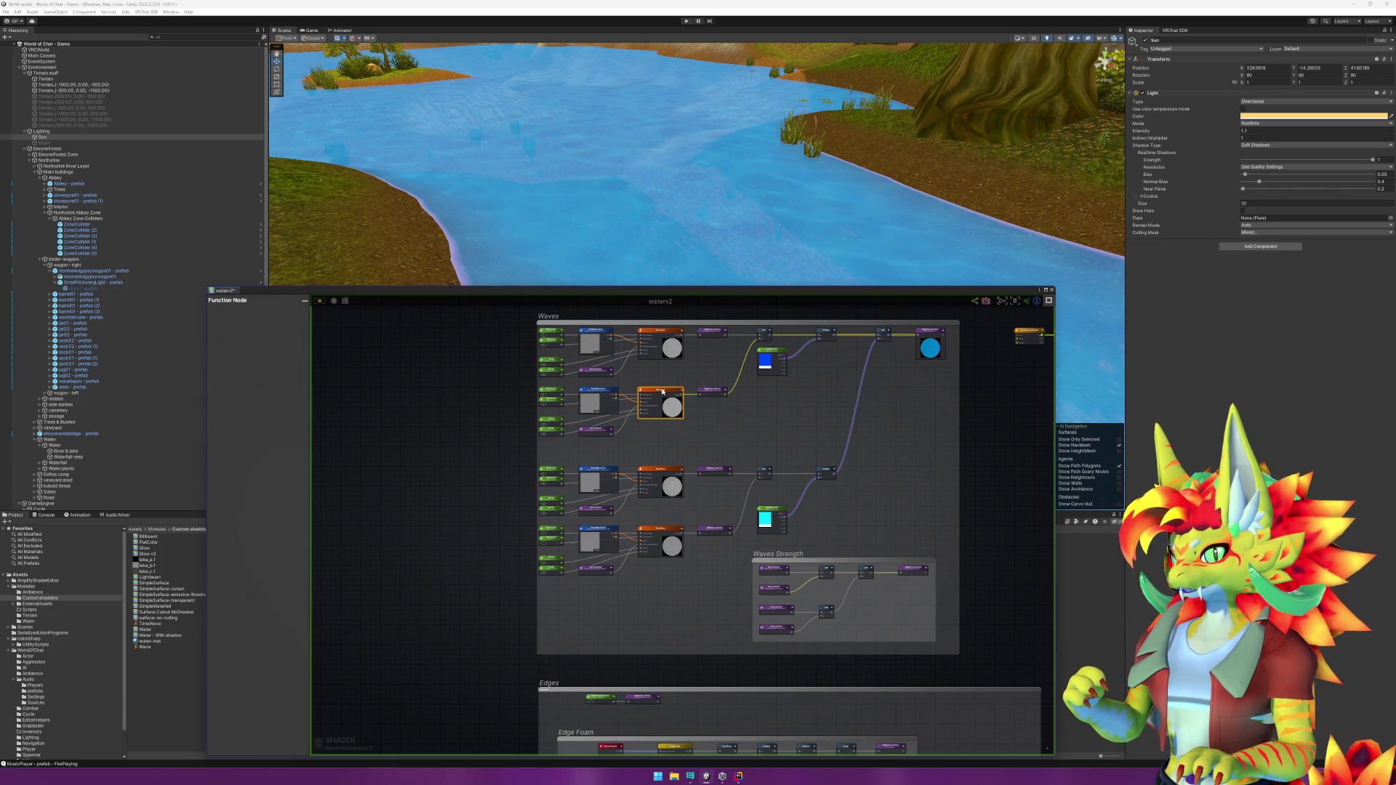
{"action": "left_click", "coordinate": [478, 404]}
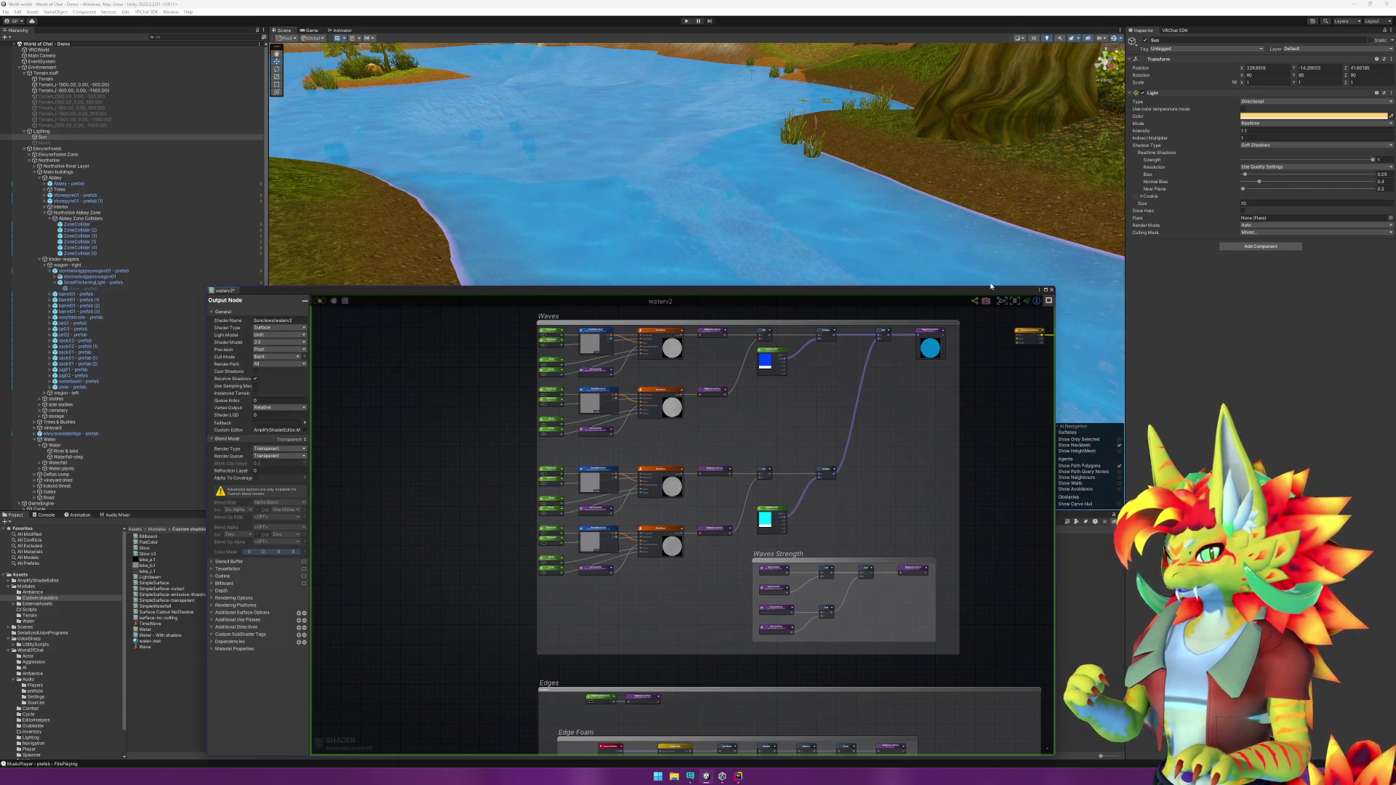
{"action": "left_click", "coordinate": [1052, 291]}
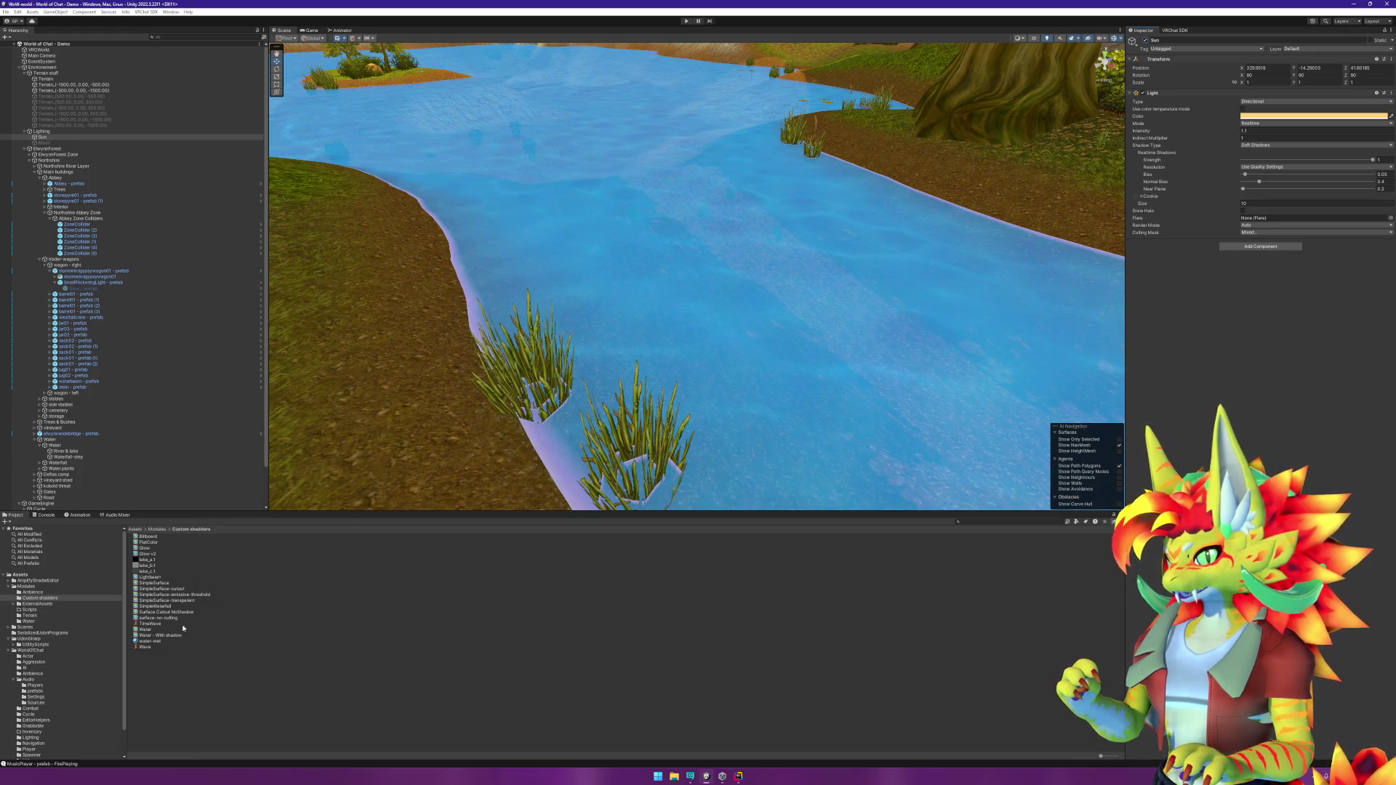
Step: Open the TimeWave shader function and select its Texture Sample 0 node
{"action": "double_click", "coordinate": [149, 623]}
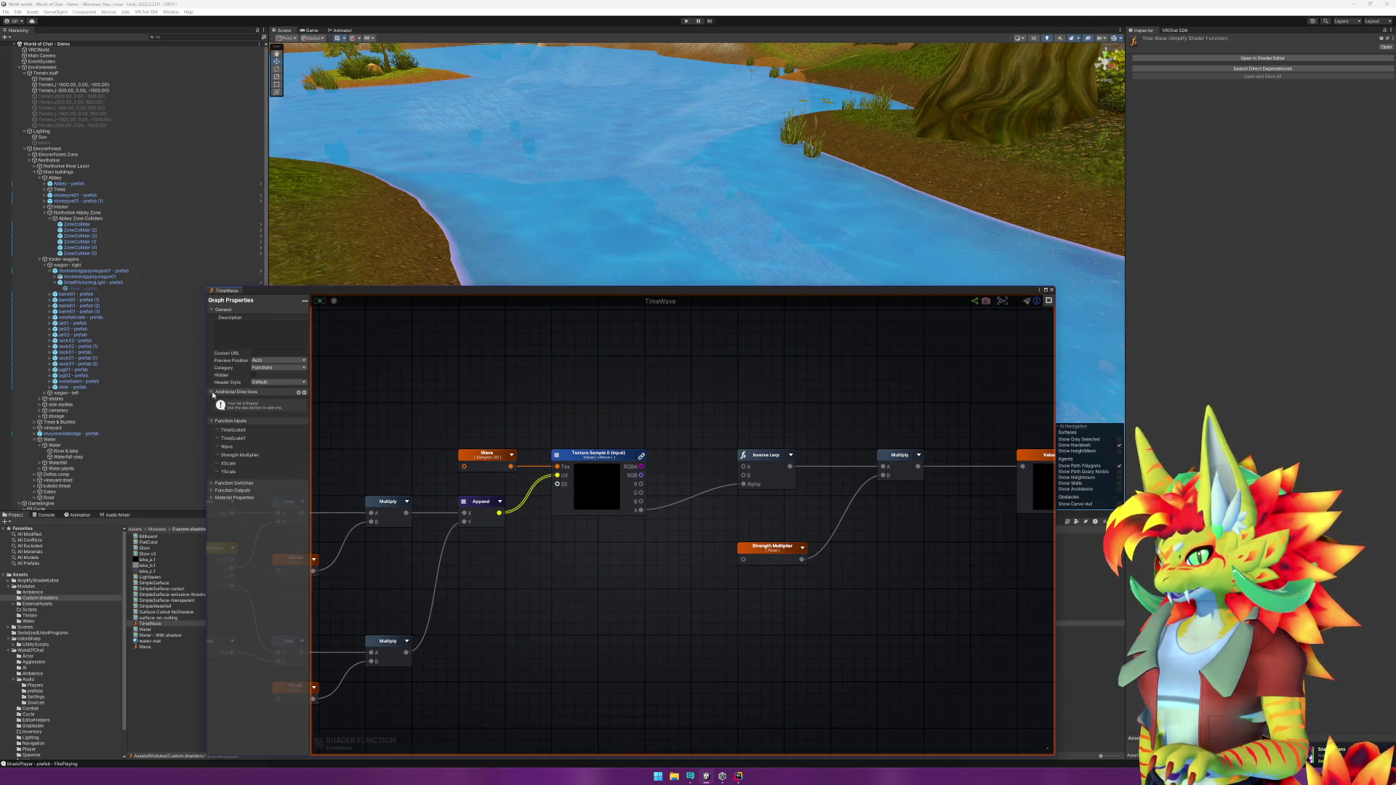
{"action": "mouse_move", "coordinate": [586, 422]}
{"action": "left_mouse_down"}
{"action": "mouse_move", "coordinate": [664, 400]}
{"action": "mouse_move", "coordinate": [755, 399]}
{"action": "left_mouse_up"}
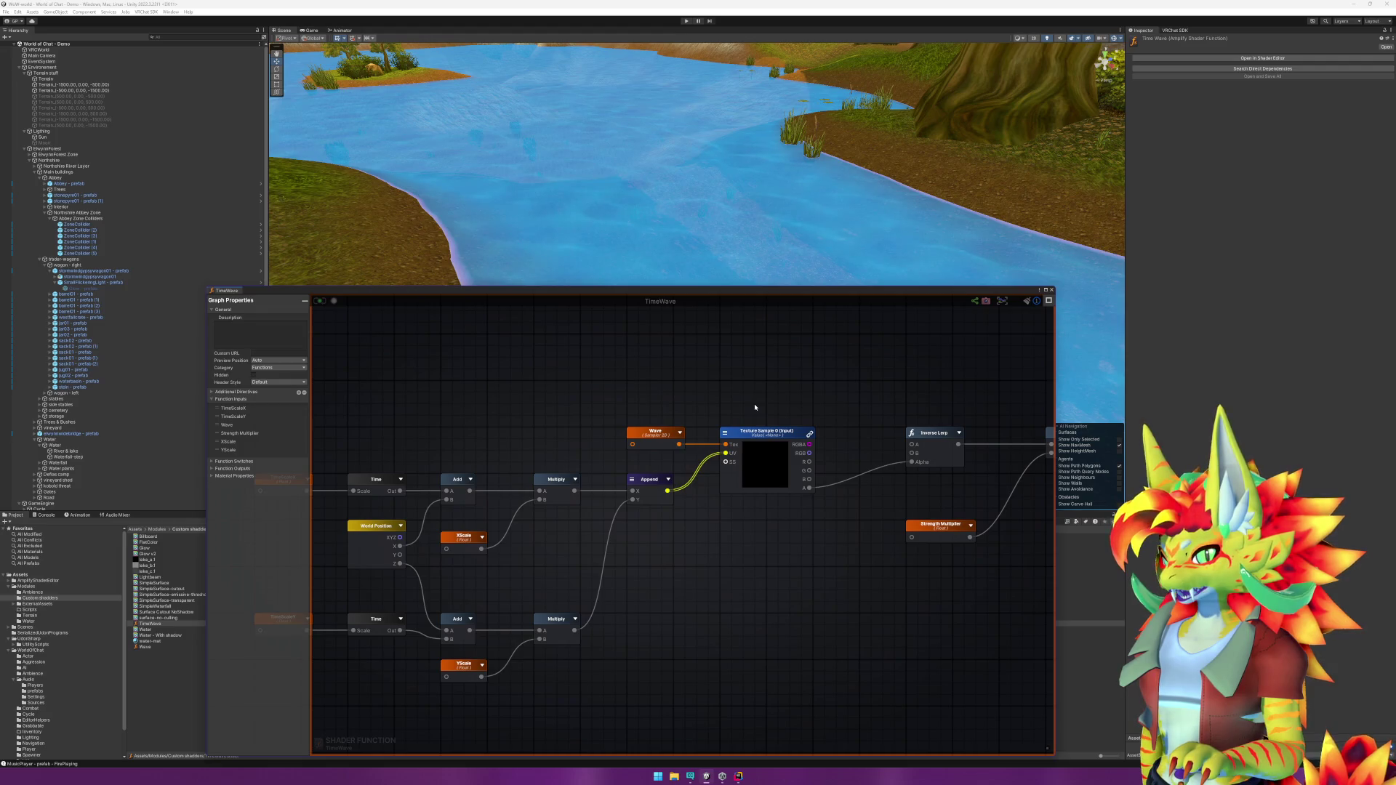
{"action": "mouse_move", "coordinate": [739, 435]}
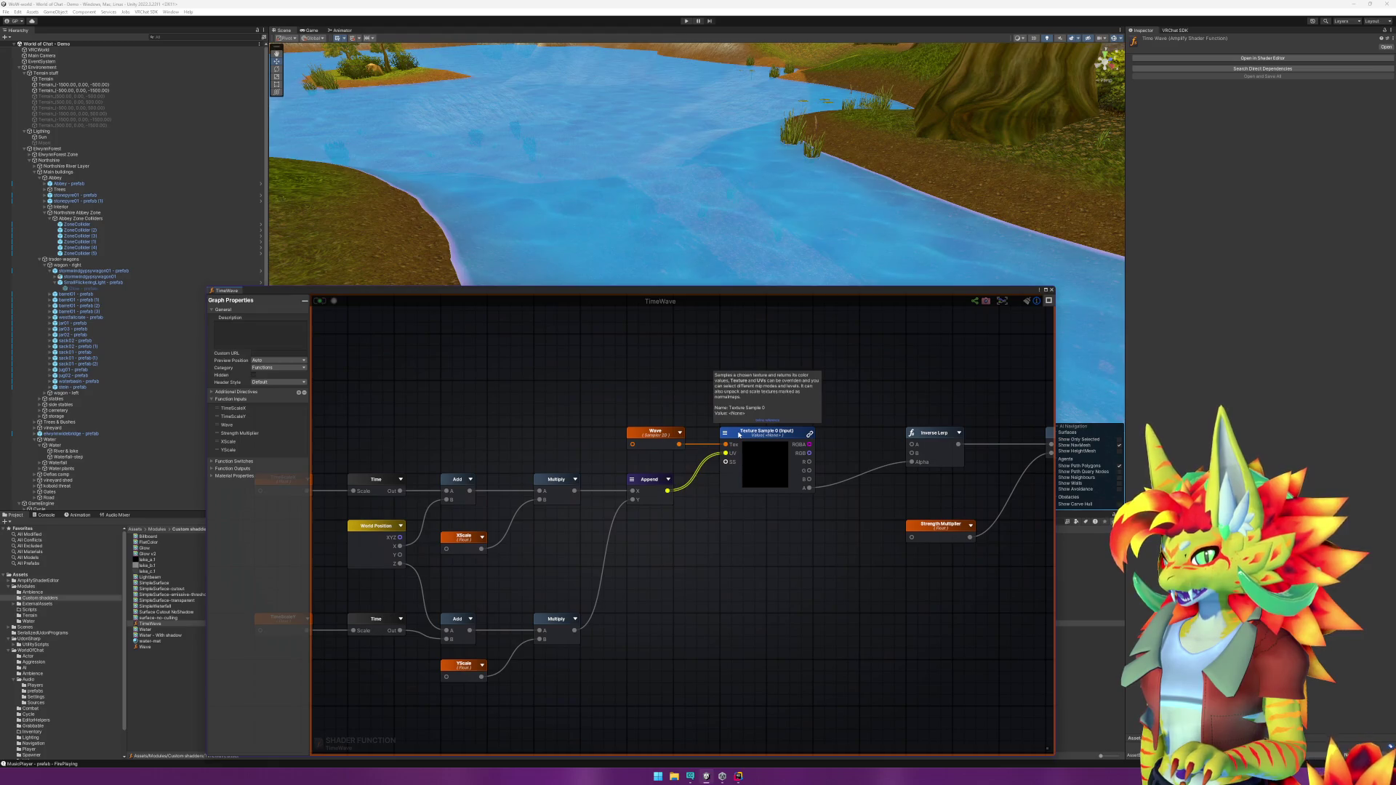
{"action": "left_click", "coordinate": [738, 435]}
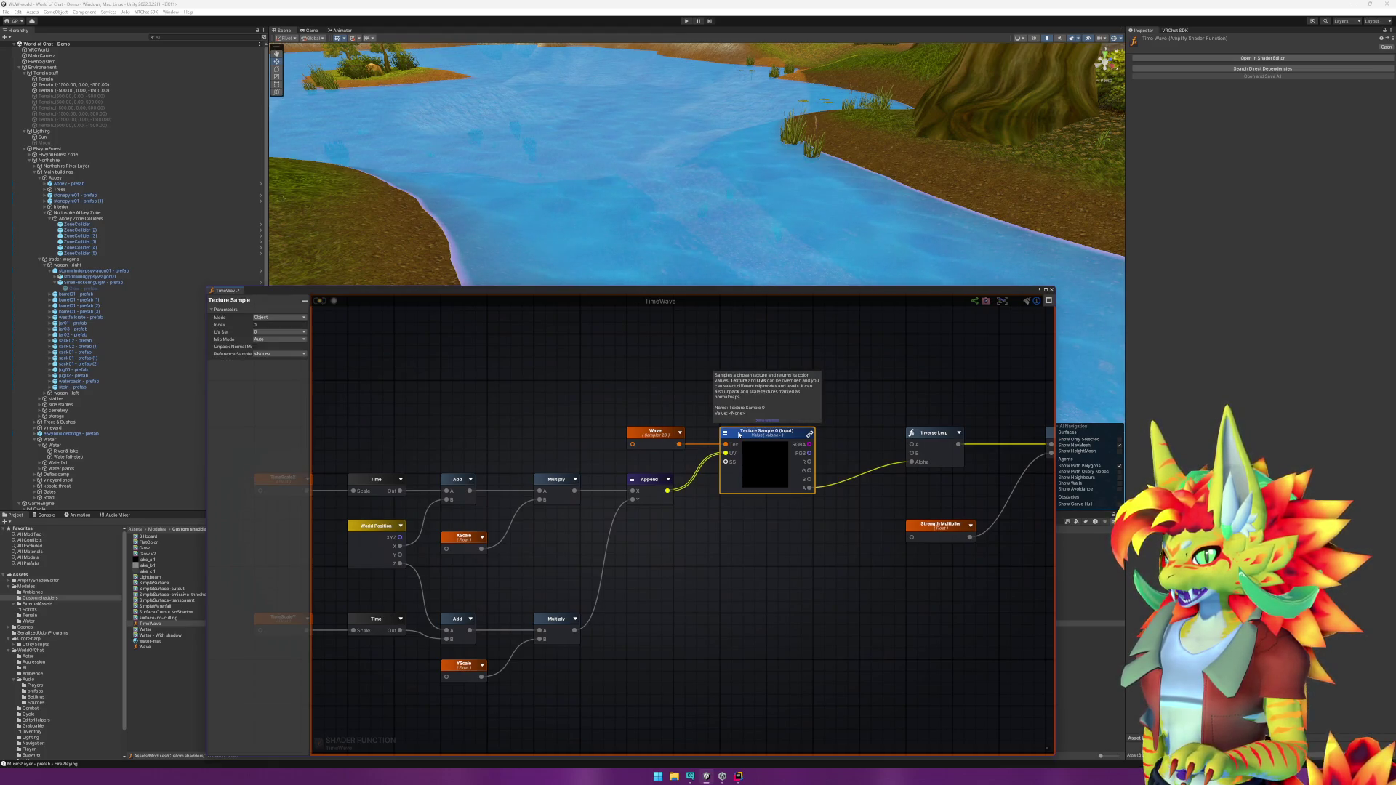
Step: Review the Mode (Object), UV Set (0) and Mip Mode (Auto) options without changing them
{"action": "left_click", "coordinate": [273, 318]}
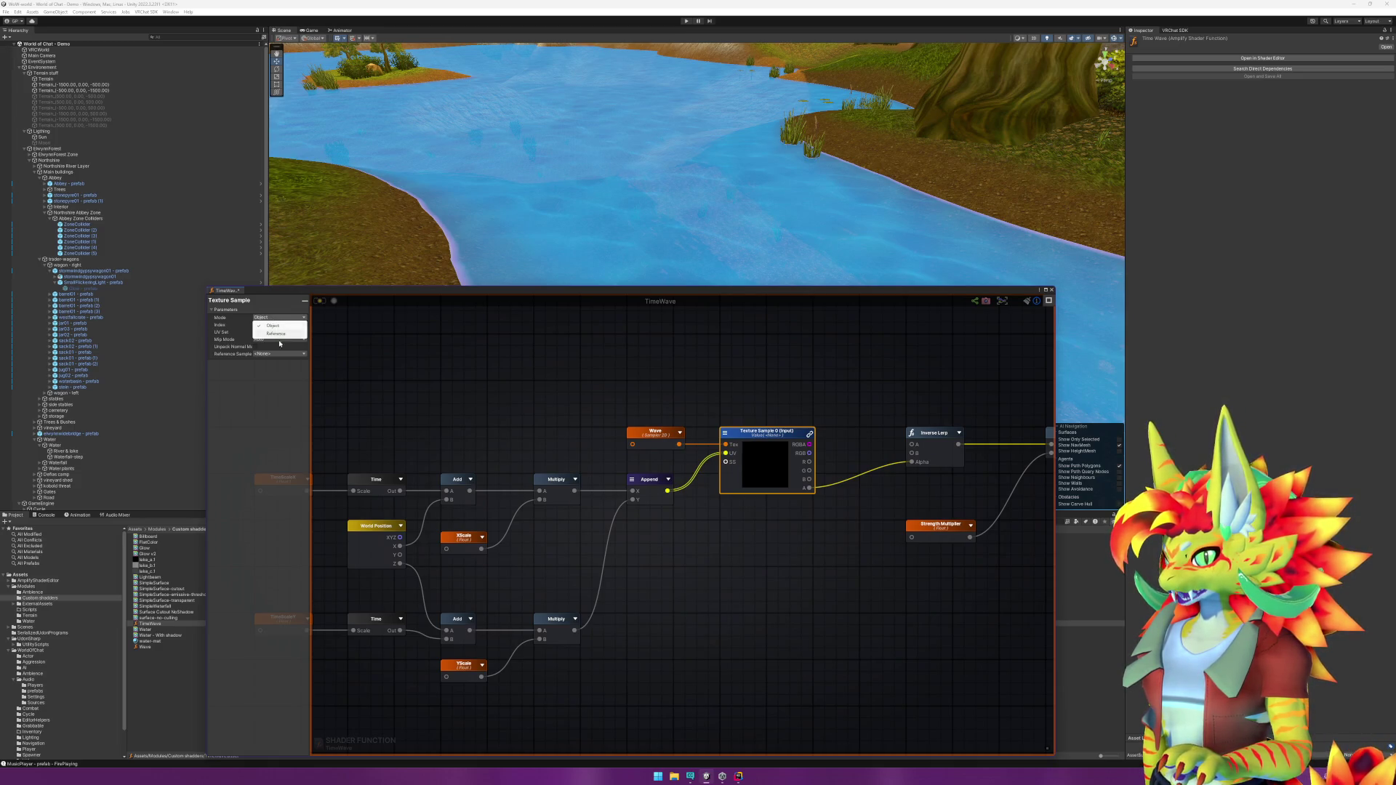
{"action": "left_click", "coordinate": [279, 343]}
{"action": "left_click", "coordinate": [273, 332]}
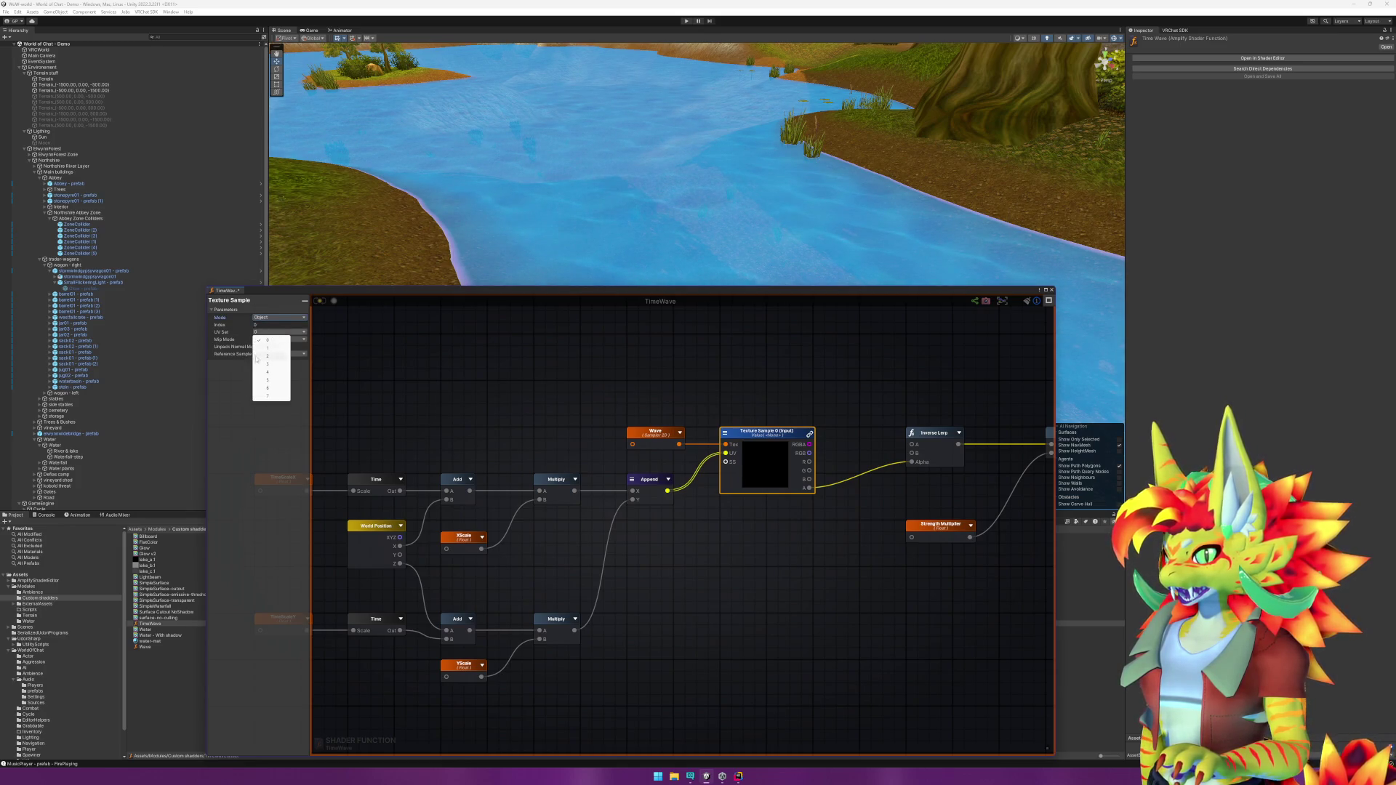
{"action": "left_click", "coordinate": [266, 340]}
{"action": "left_click", "coordinate": [282, 340]}
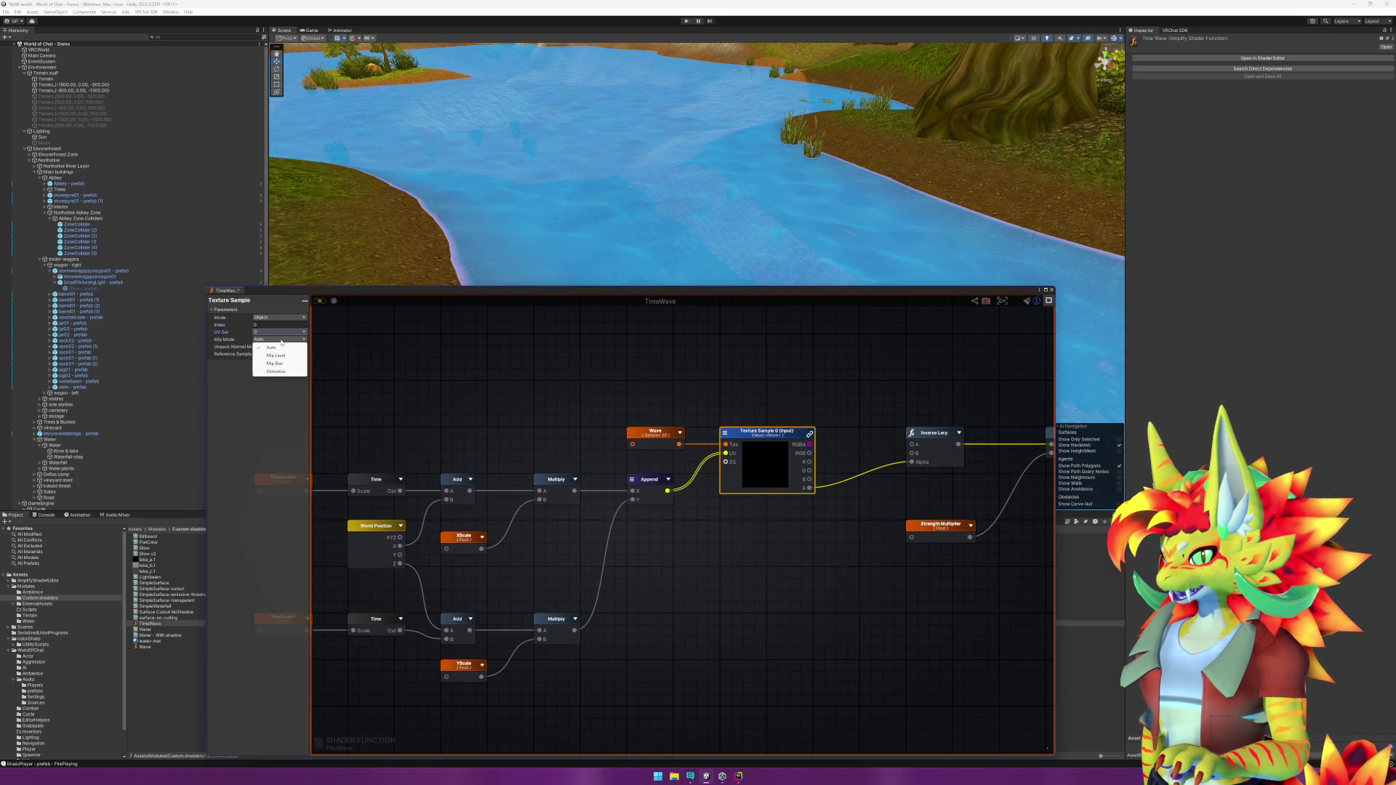
{"action": "left_click", "coordinate": [221, 393]}
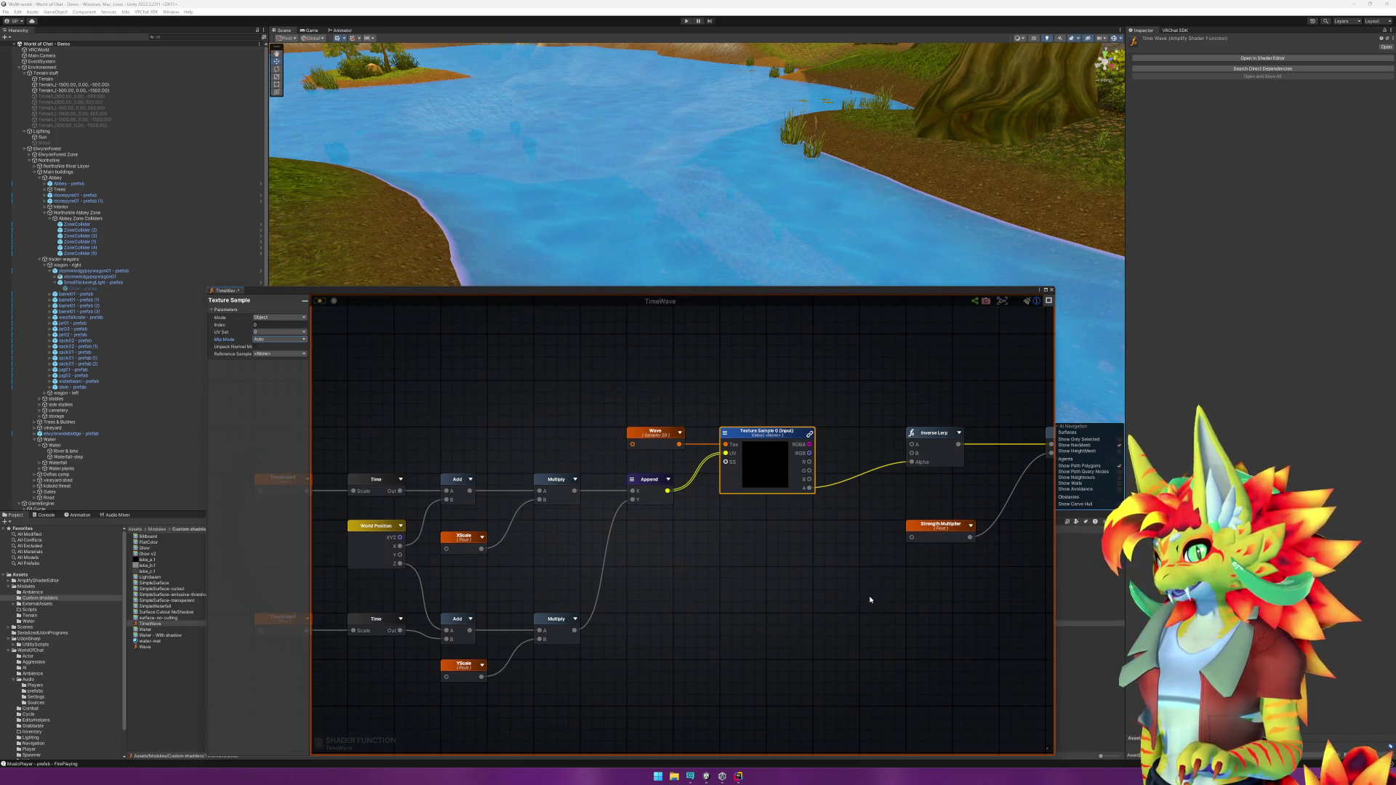
Step: Close TimeWave, reopen 'Water - With shadow' framed on the waterv2 output, and select Sun
{"action": "left_click", "coordinate": [1051, 289]}
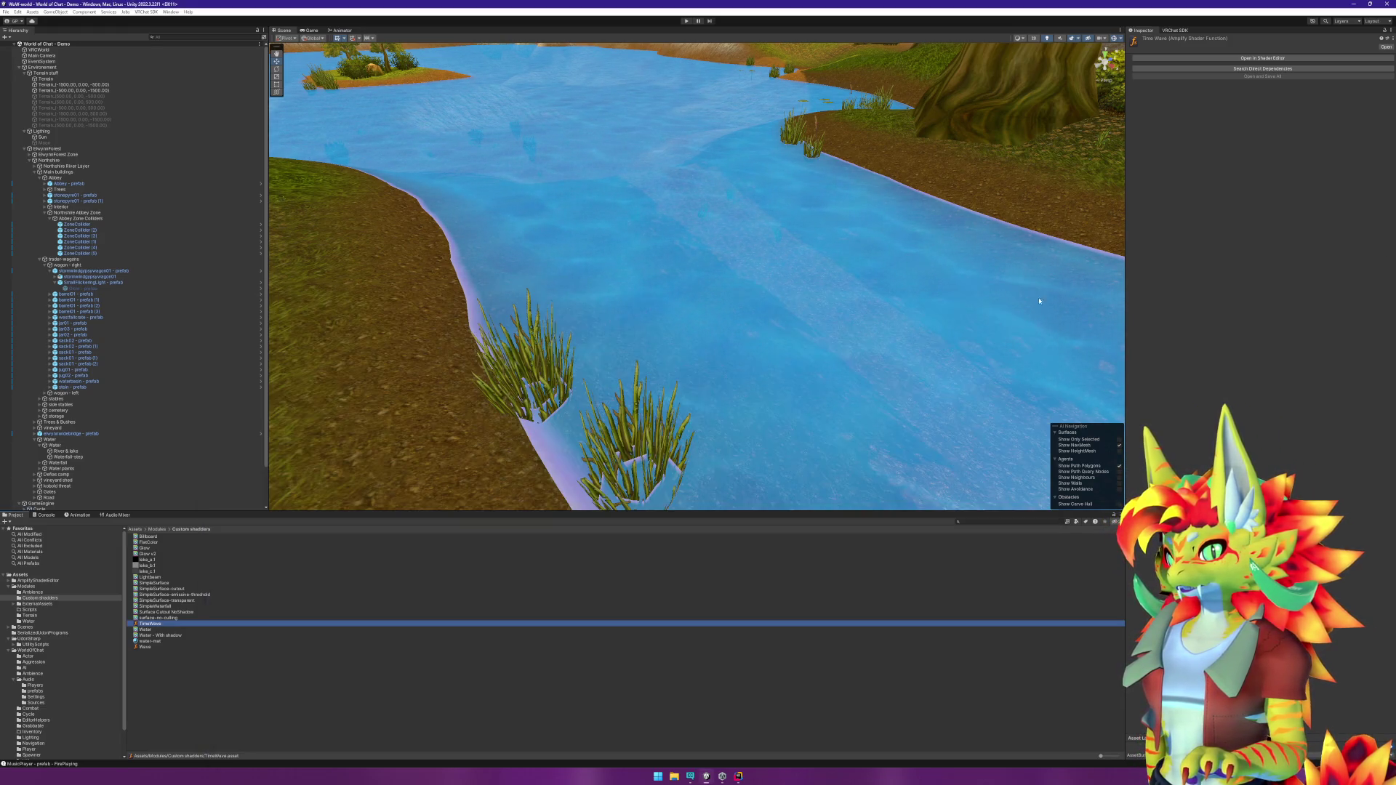
{"action": "double_click", "coordinate": [152, 635]}
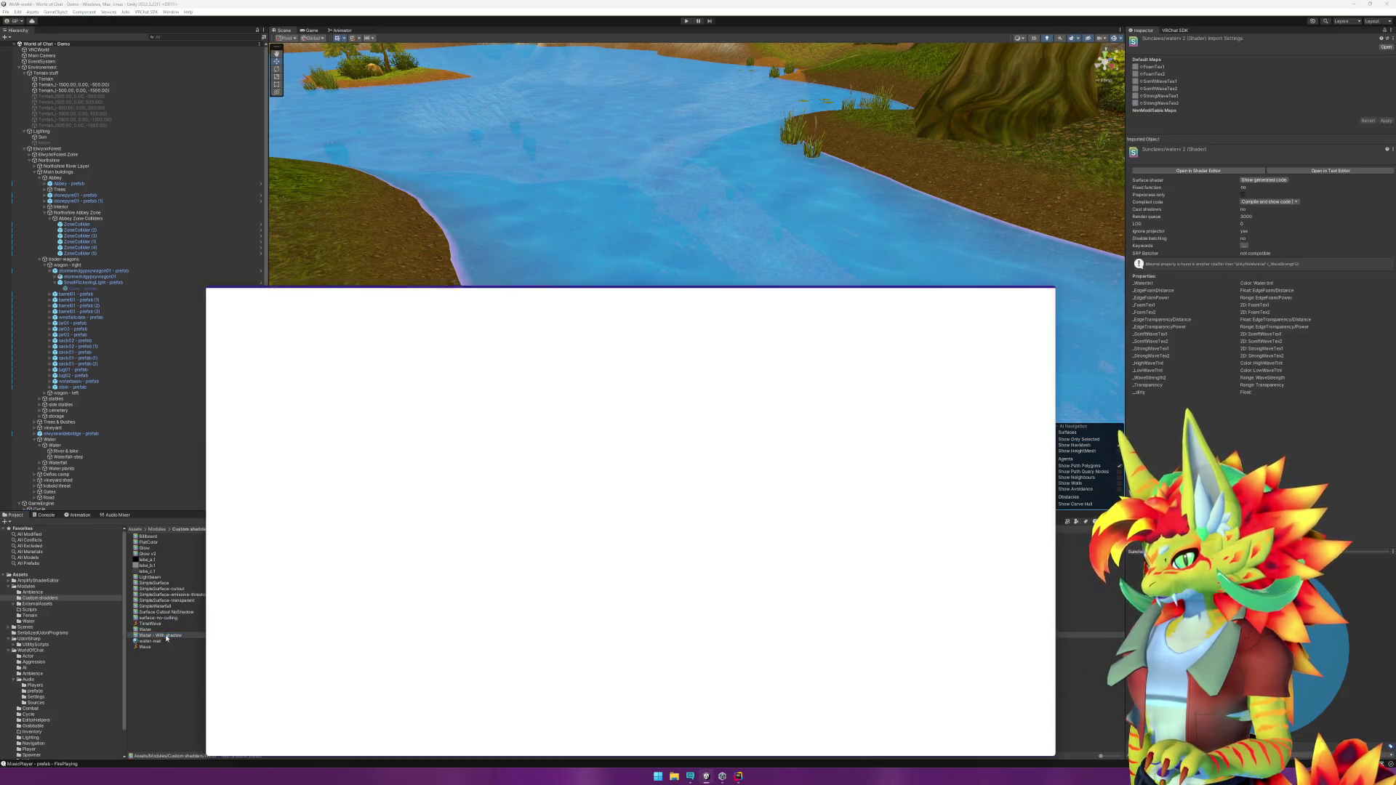
{"action": "key", "text": "f"}
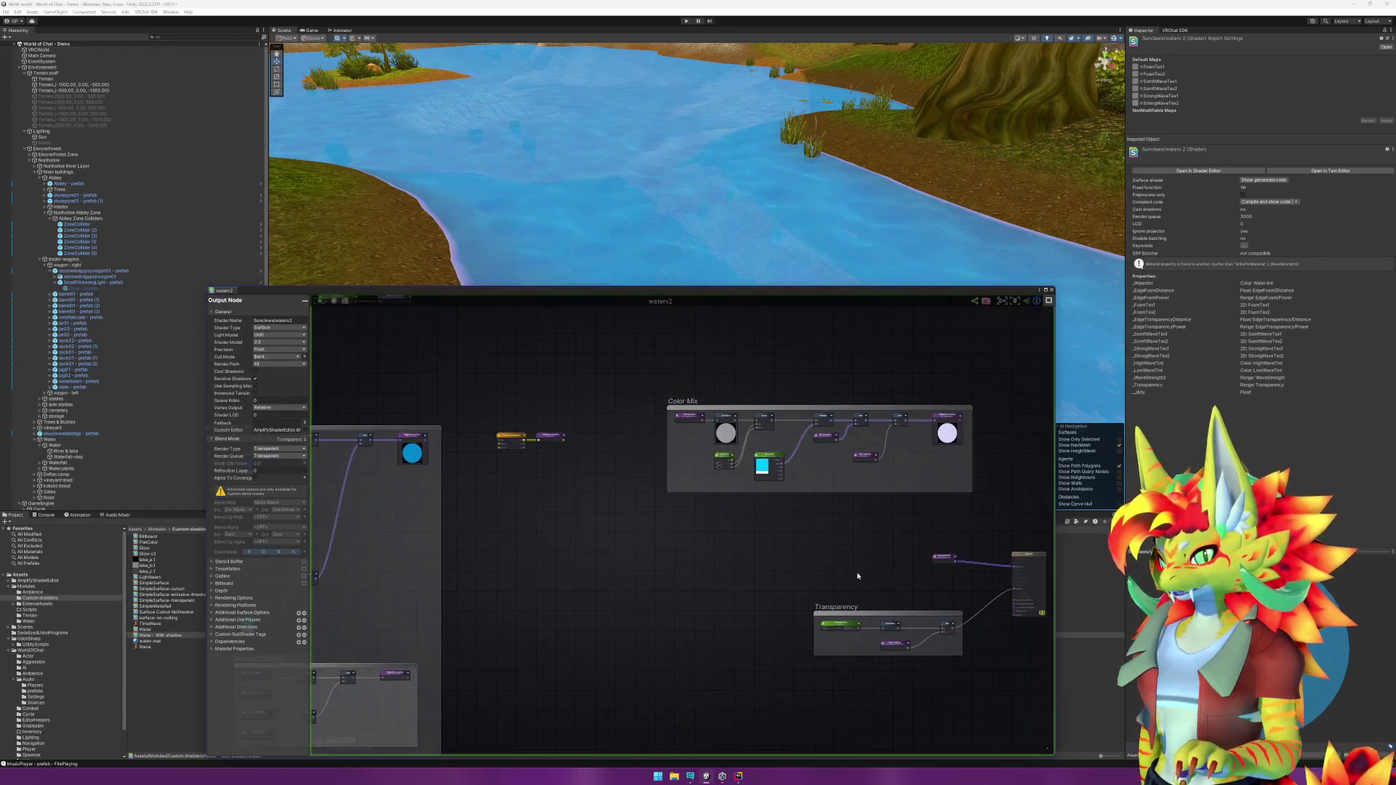
{"action": "scroll", "coordinate": [745, 564], "scroll_direction": "up", "scroll_amount": 2}
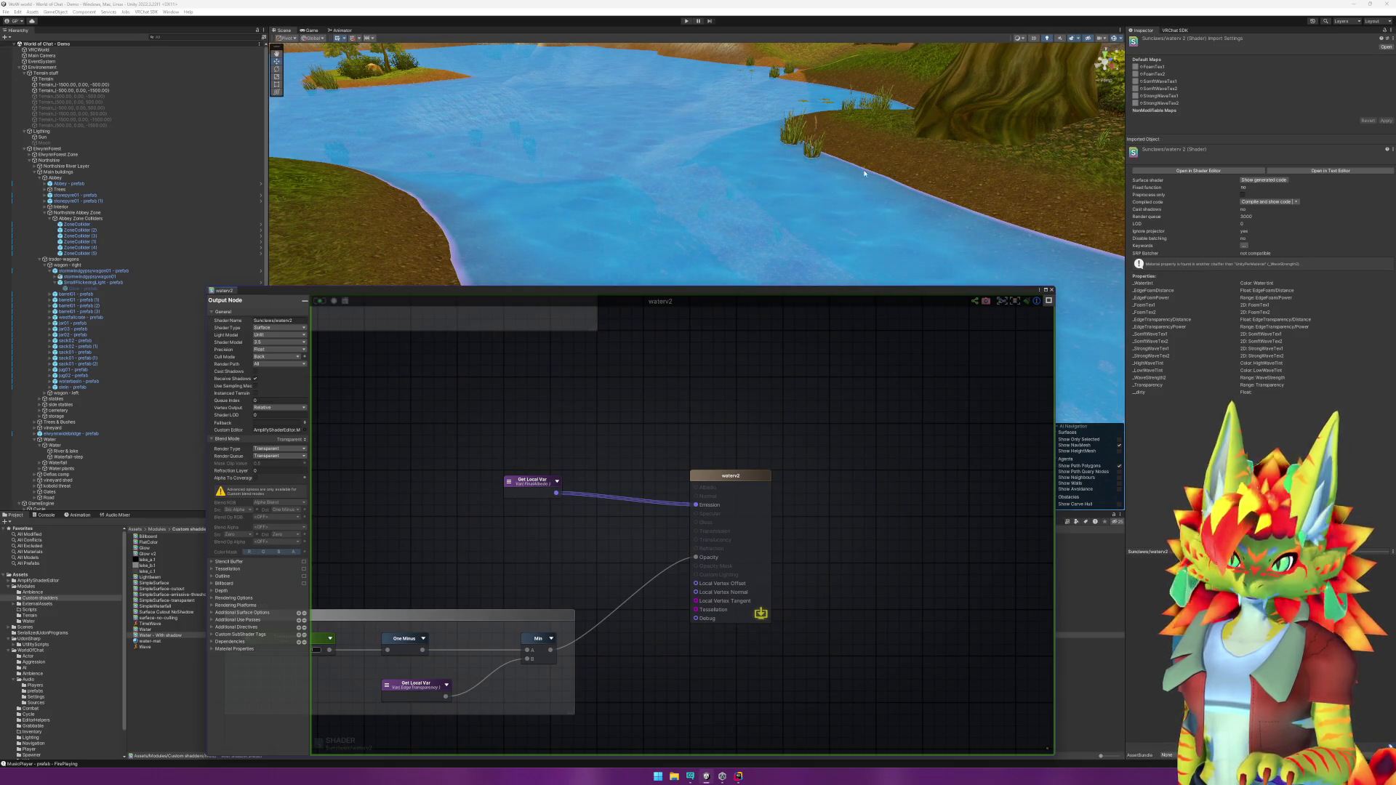
{"action": "left_click", "coordinate": [57, 138]}
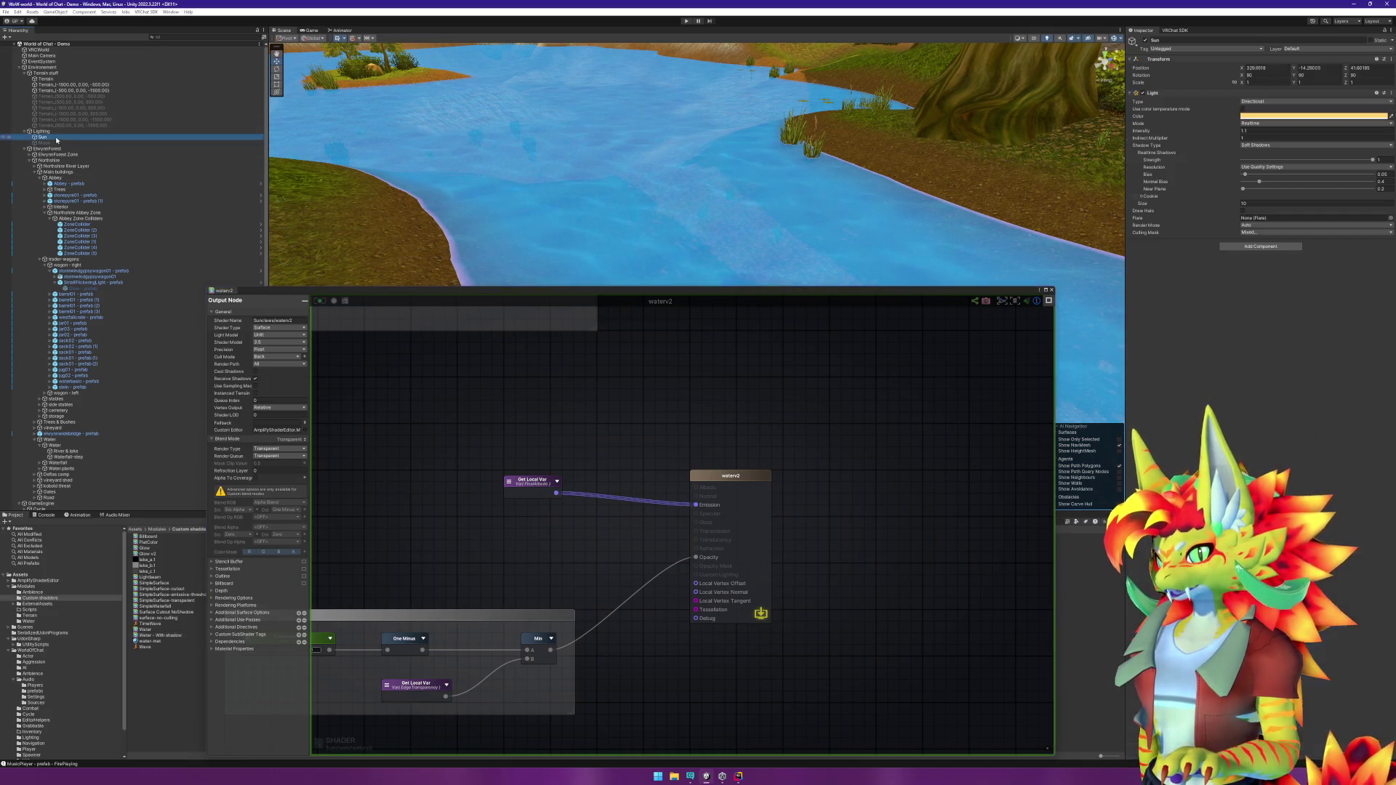
Step: Deactivate the Sun light and pan the shader canvas to the Color Mix group
{"action": "left_click", "coordinate": [1145, 42]}
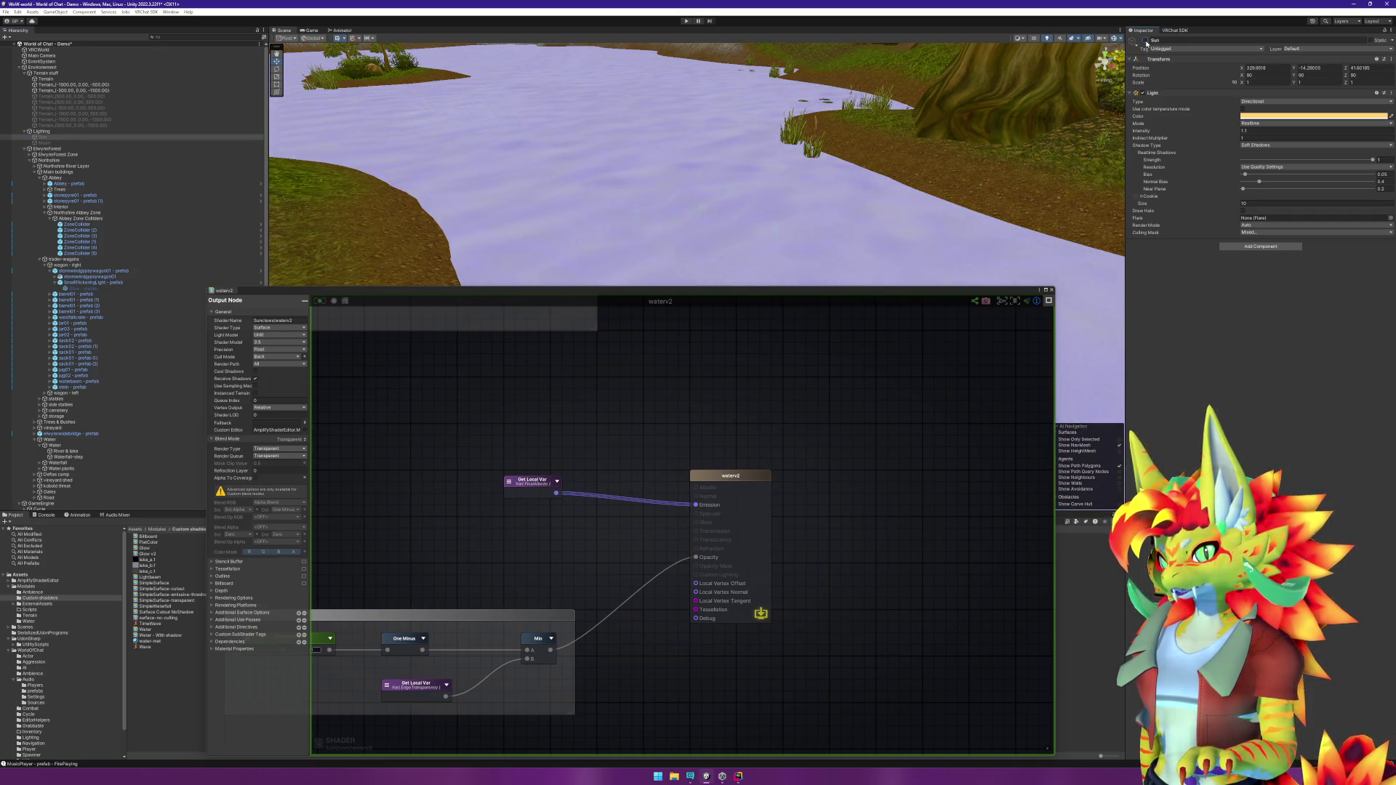
{"action": "mouse_move", "coordinate": [465, 370]}
{"action": "left_mouse_down"}
{"action": "mouse_move", "coordinate": [732, 545]}
{"action": "mouse_move", "coordinate": [713, 599]}
{"action": "mouse_move", "coordinate": [791, 649]}
{"action": "mouse_move", "coordinate": [693, 634]}
{"action": "left_mouse_up"}
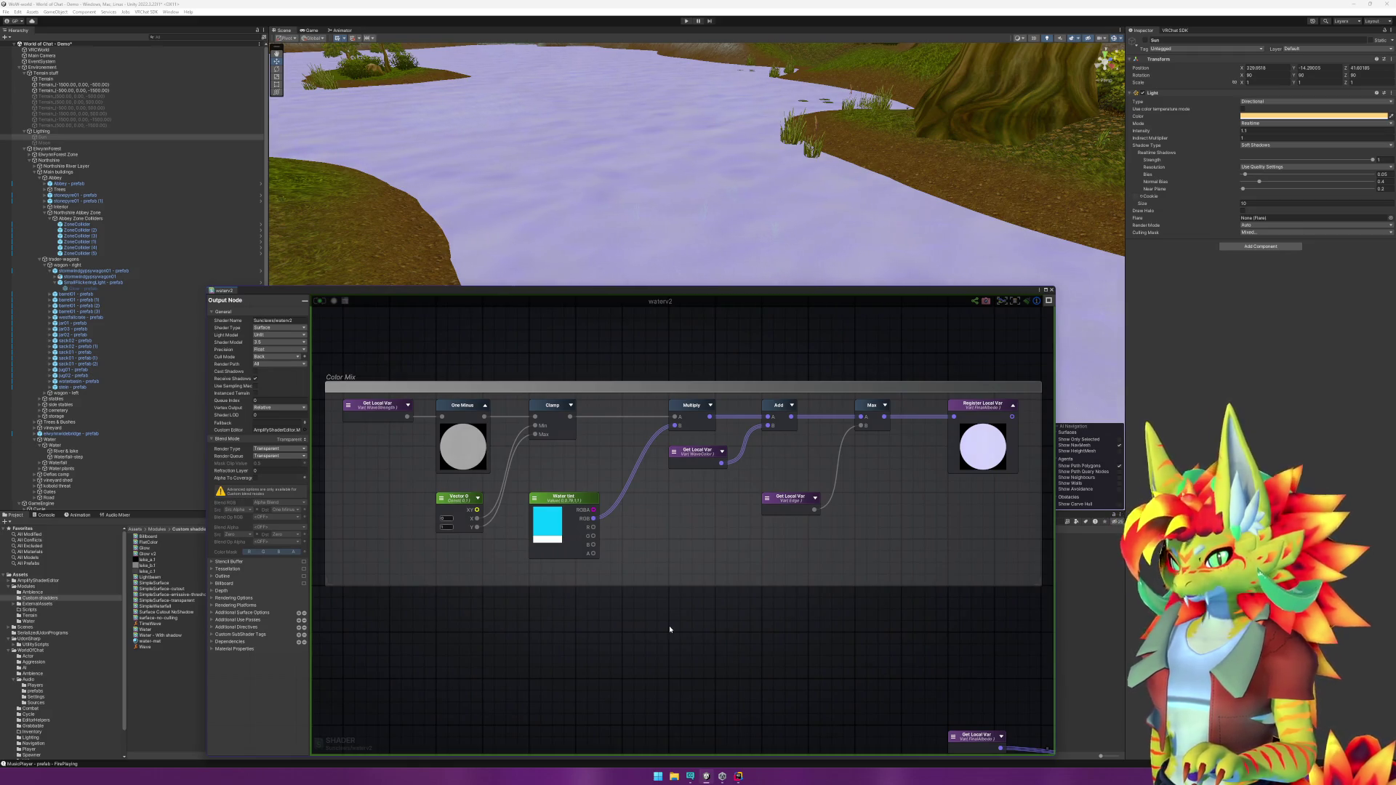
{"action": "scroll", "coordinate": [851, 603], "scroll_direction": "down", "scroll_amount": 10}
{"action": "scroll", "coordinate": [732, 623], "scroll_direction": "up", "scroll_amount": 10}
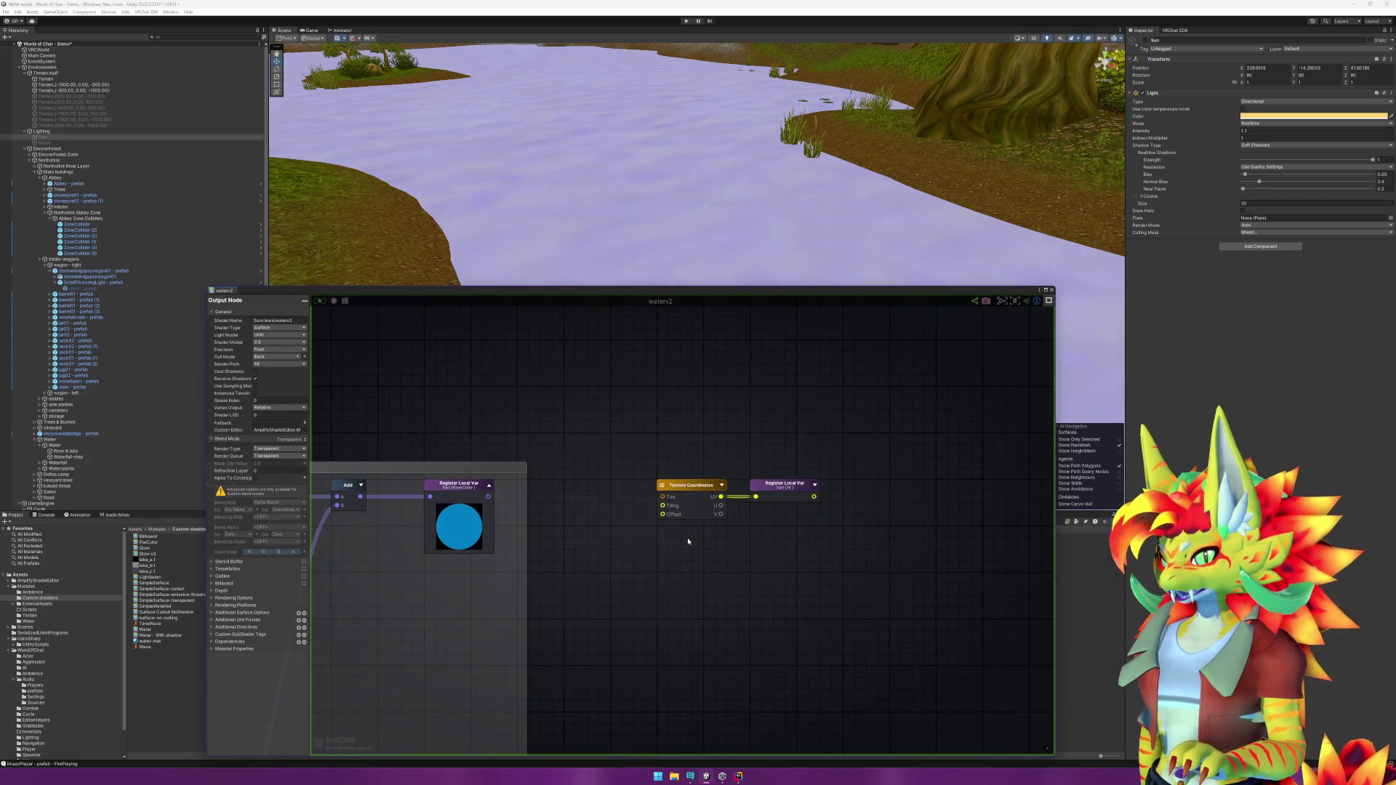
{"action": "left_click_drag", "start_coordinate": [560, 445], "coordinate": [866, 714]}
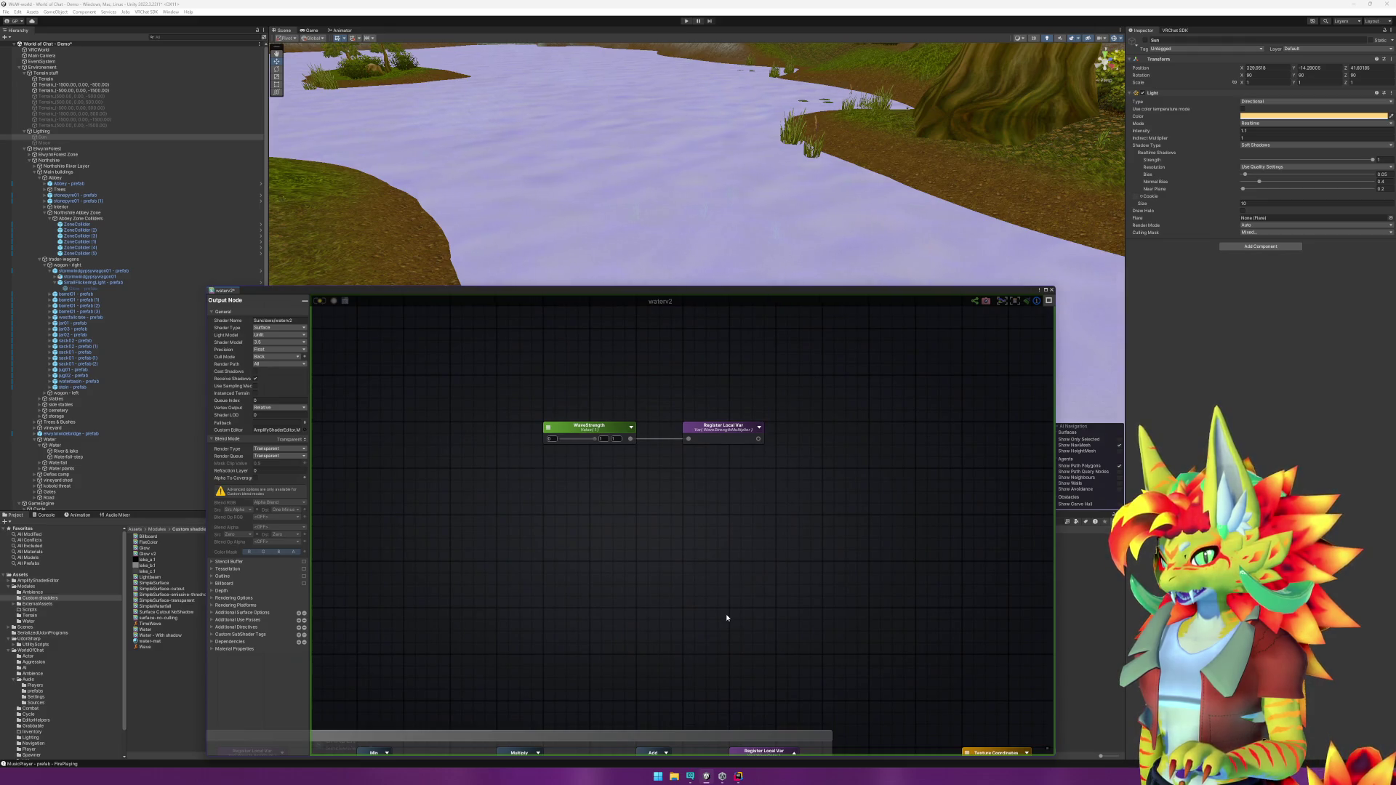
{"action": "scroll", "coordinate": [727, 618], "scroll_direction": "down", "scroll_amount": 2}
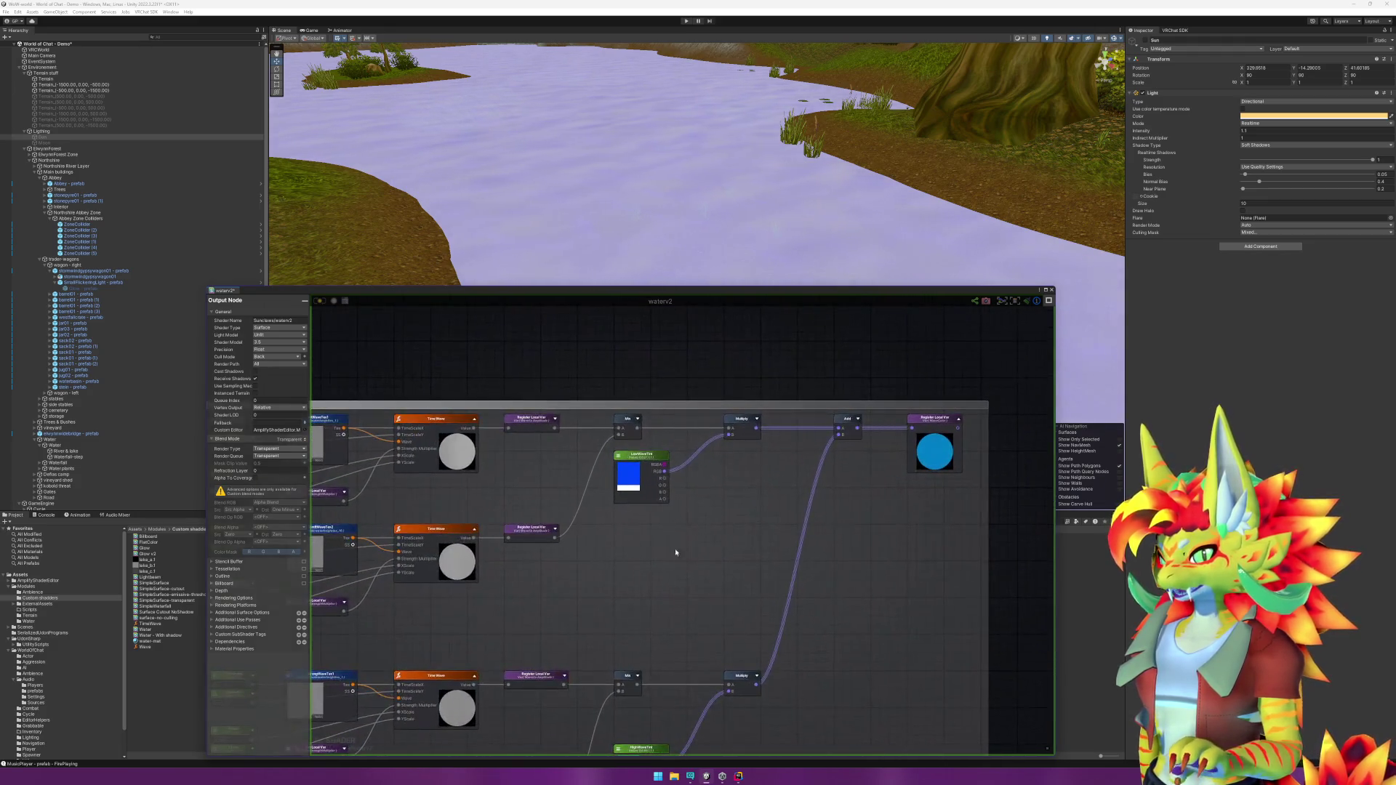
{"action": "left_click_drag", "start_coordinate": [656, 589], "coordinate": [706, 523]}
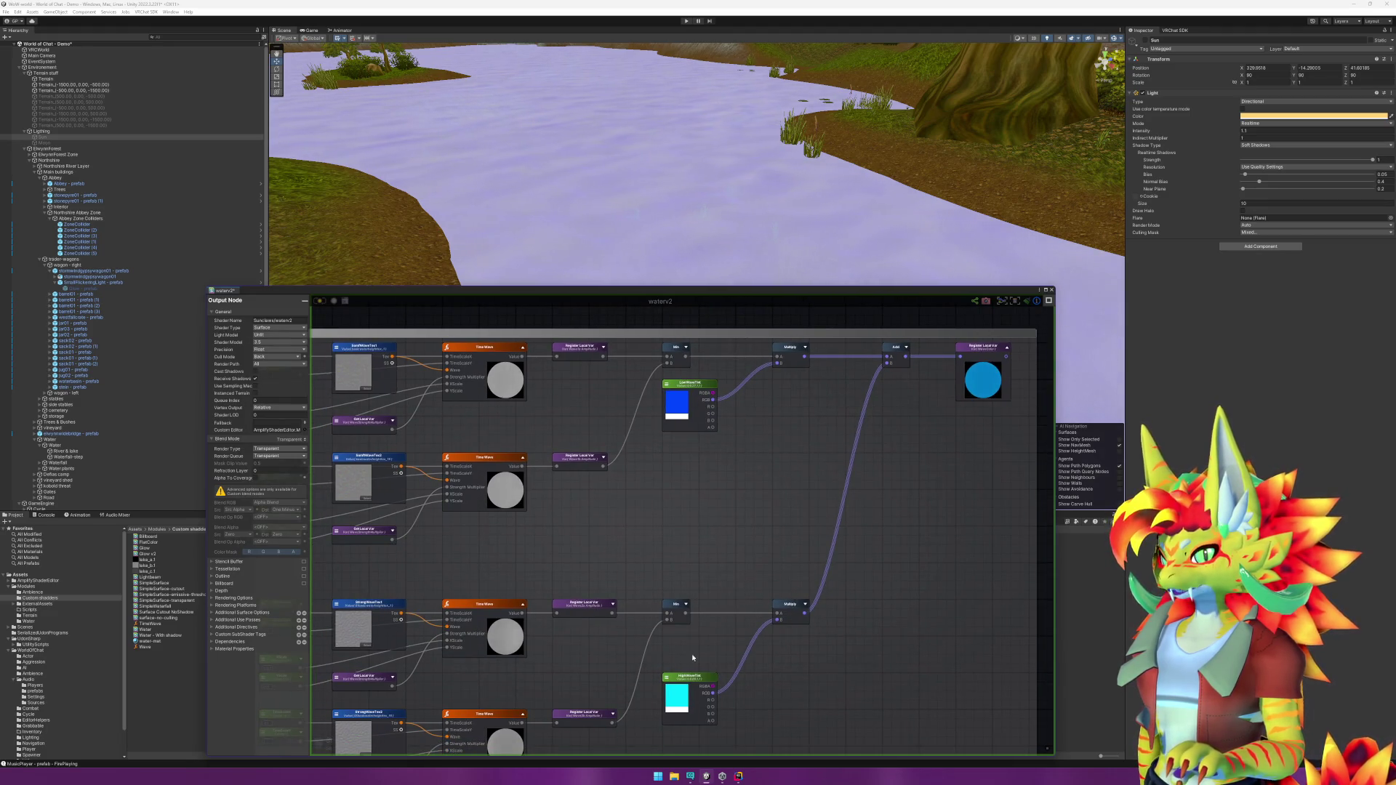
{"action": "scroll", "coordinate": [692, 658], "scroll_direction": "down", "scroll_amount": 5}
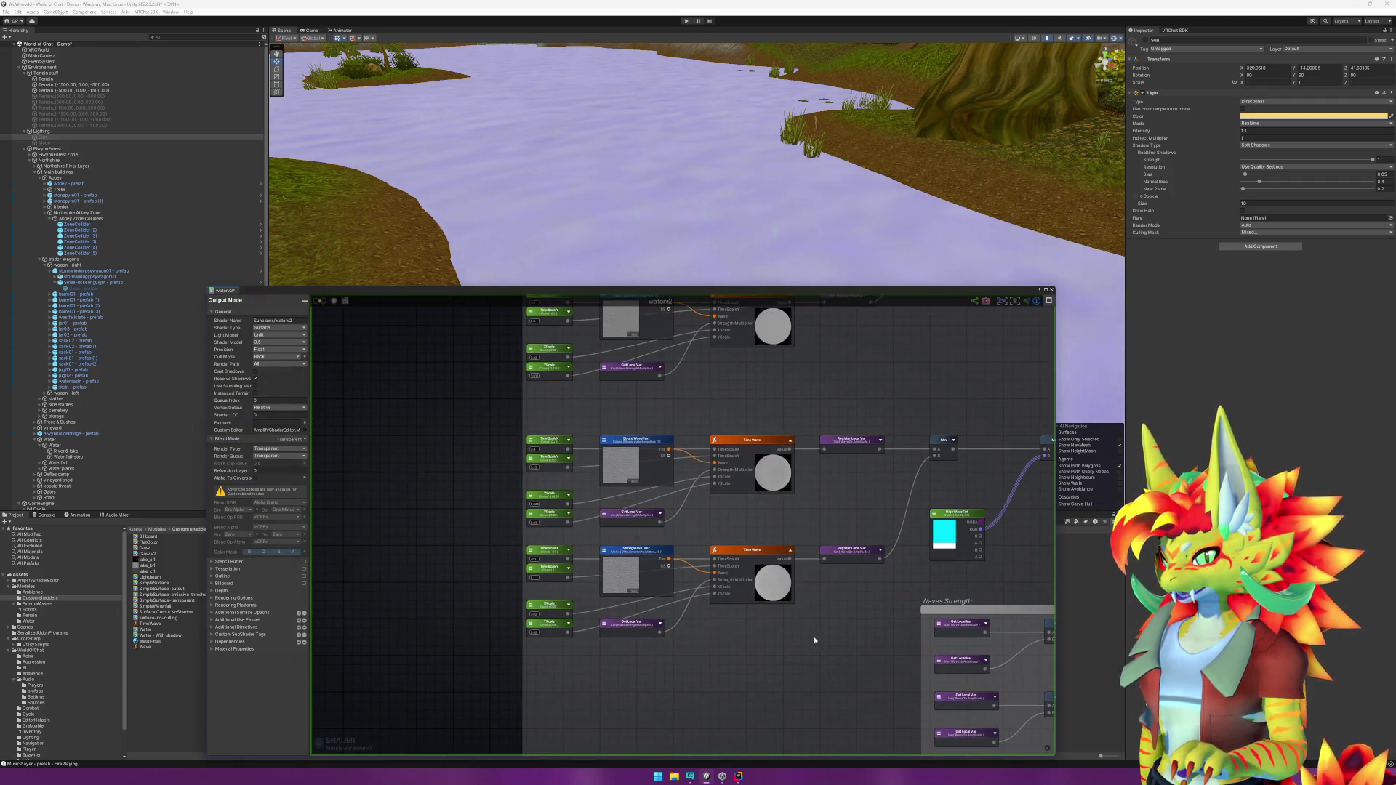
{"action": "scroll", "coordinate": [790, 605], "scroll_direction": "down", "scroll_amount": 10}
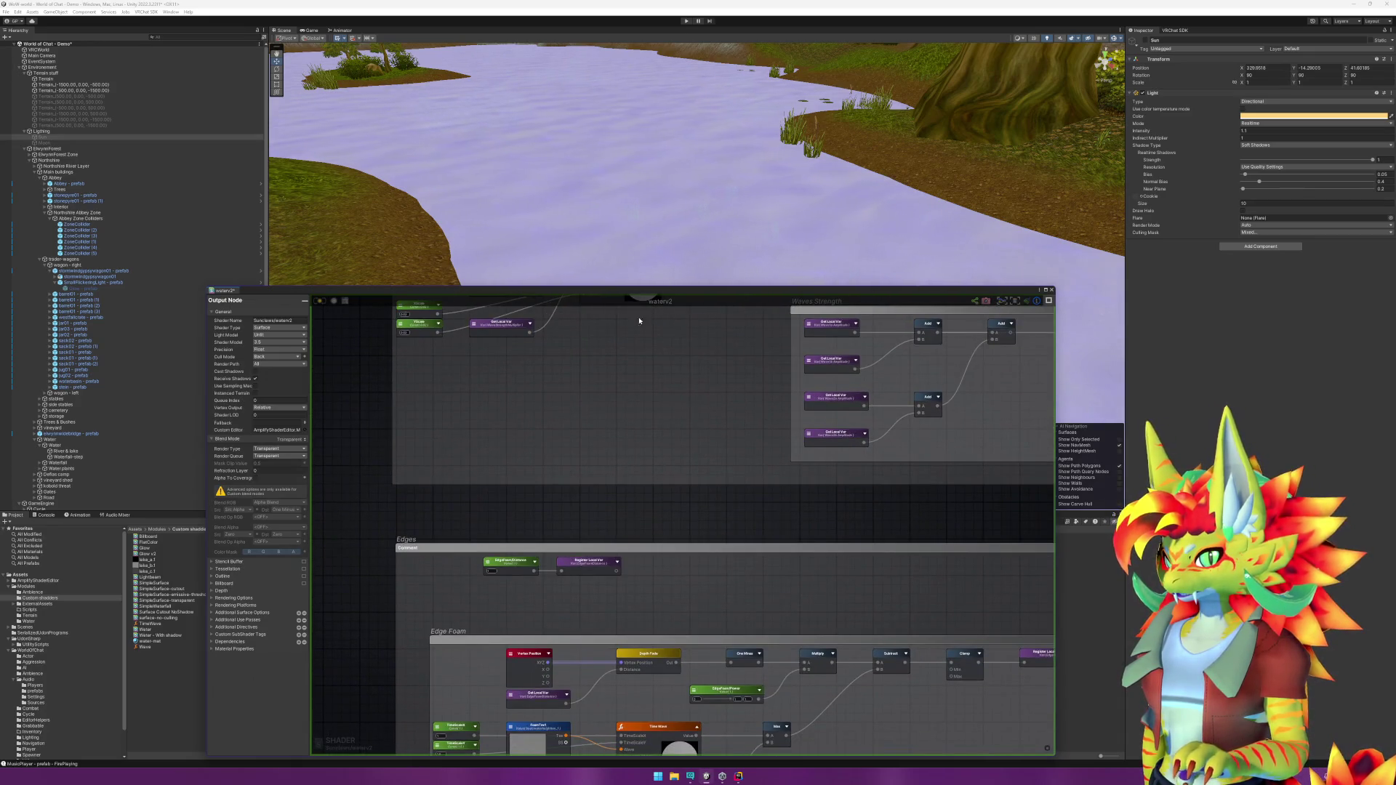
{"action": "left_click_drag", "start_coordinate": [803, 508], "coordinate": [797, 356]}
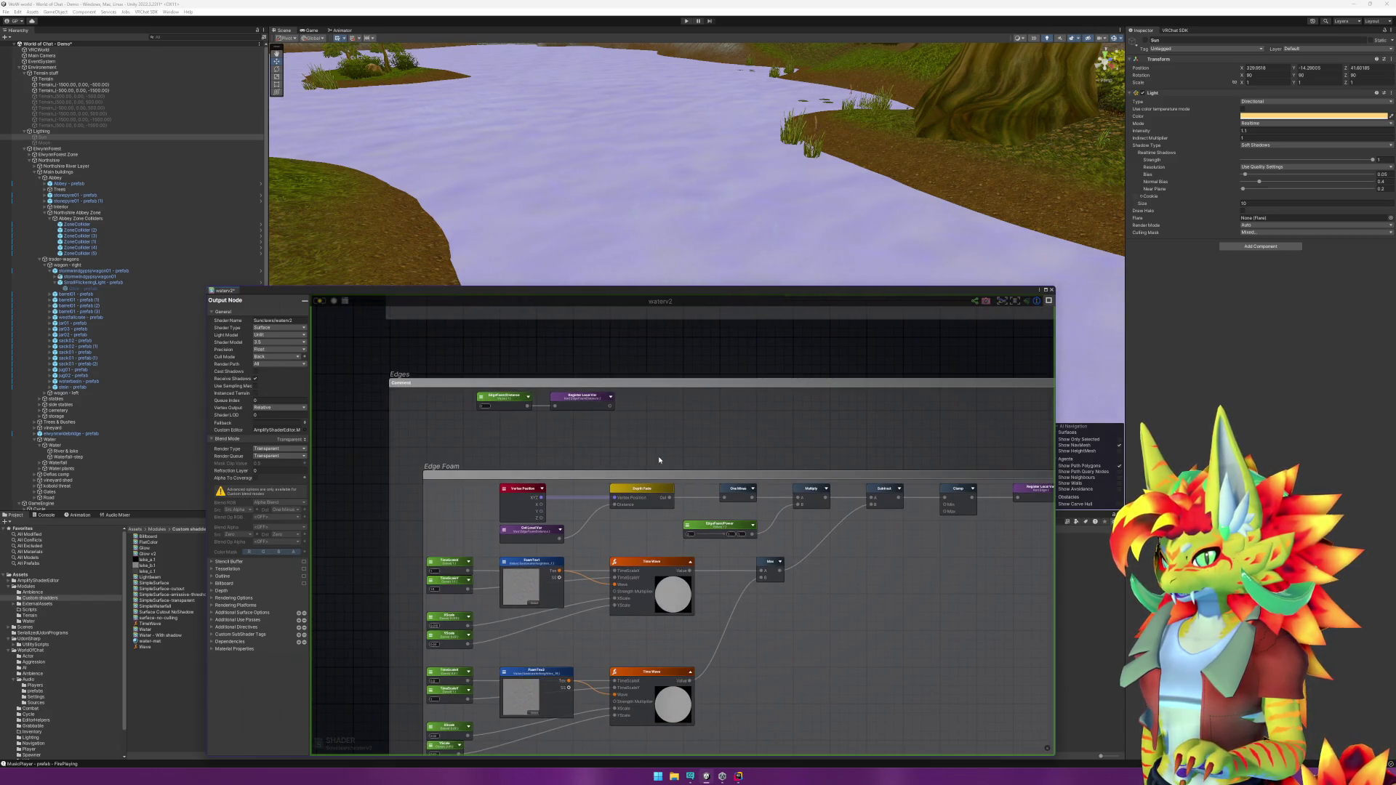
{"action": "mouse_move", "coordinate": [648, 493]}
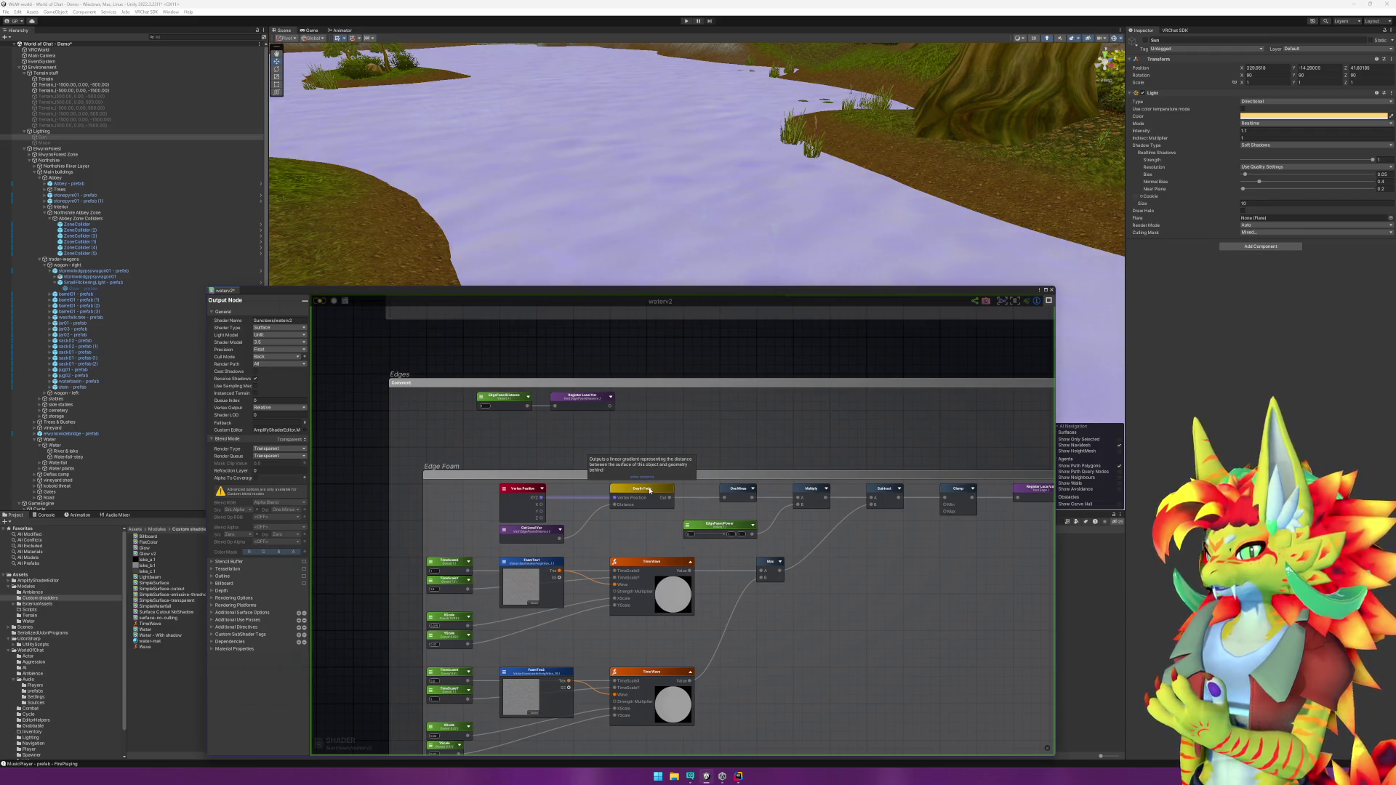
{"action": "mouse_move", "coordinate": [649, 491]}
{"action": "left_mouse_down"}
{"action": "mouse_move", "coordinate": [711, 669]}
{"action": "mouse_move", "coordinate": [877, 709]}
{"action": "mouse_move", "coordinate": [826, 552]}
{"action": "mouse_move", "coordinate": [713, 674]}
{"action": "mouse_move", "coordinate": [786, 634]}
{"action": "mouse_move", "coordinate": [928, 631]}
{"action": "left_mouse_up"}
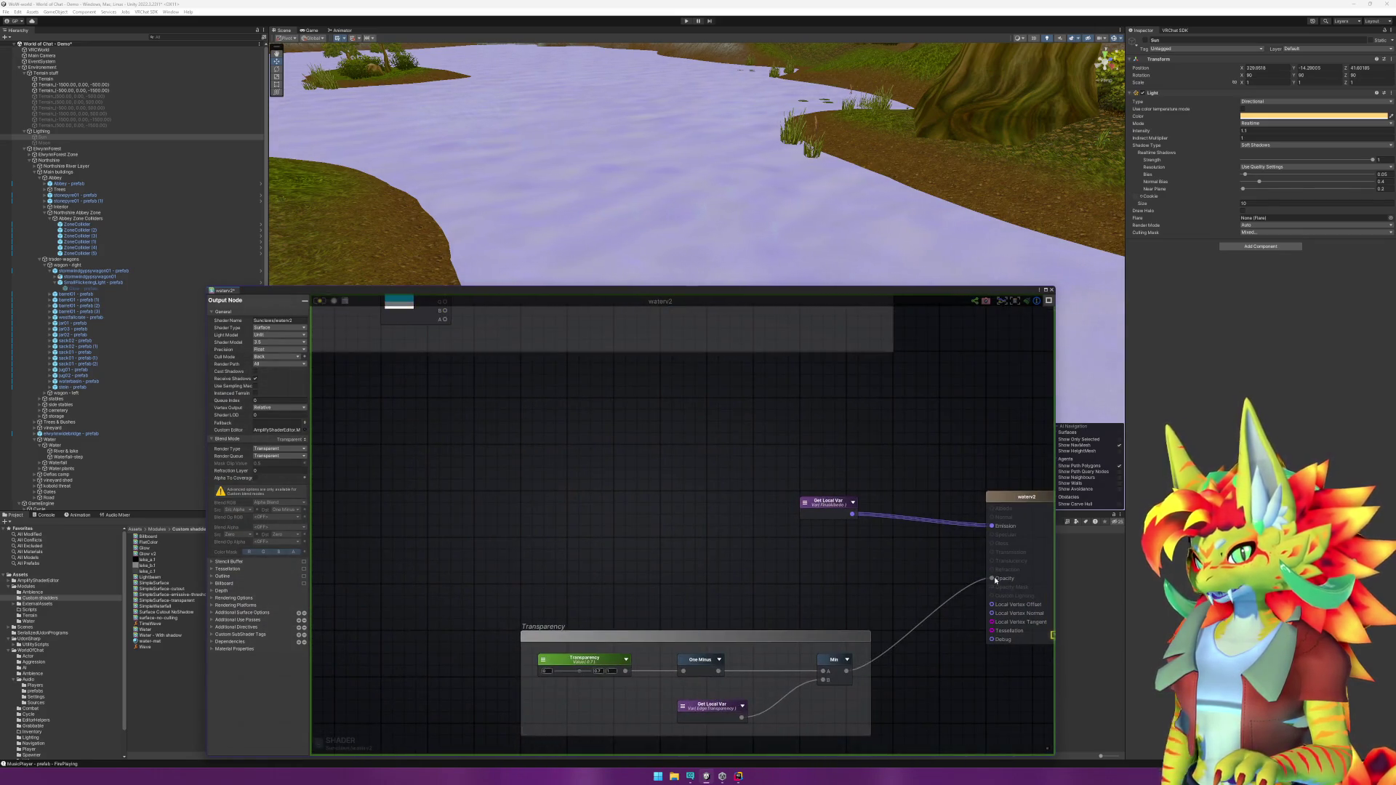
{"action": "left_click_drag", "start_coordinate": [994, 580], "coordinate": [932, 575]}
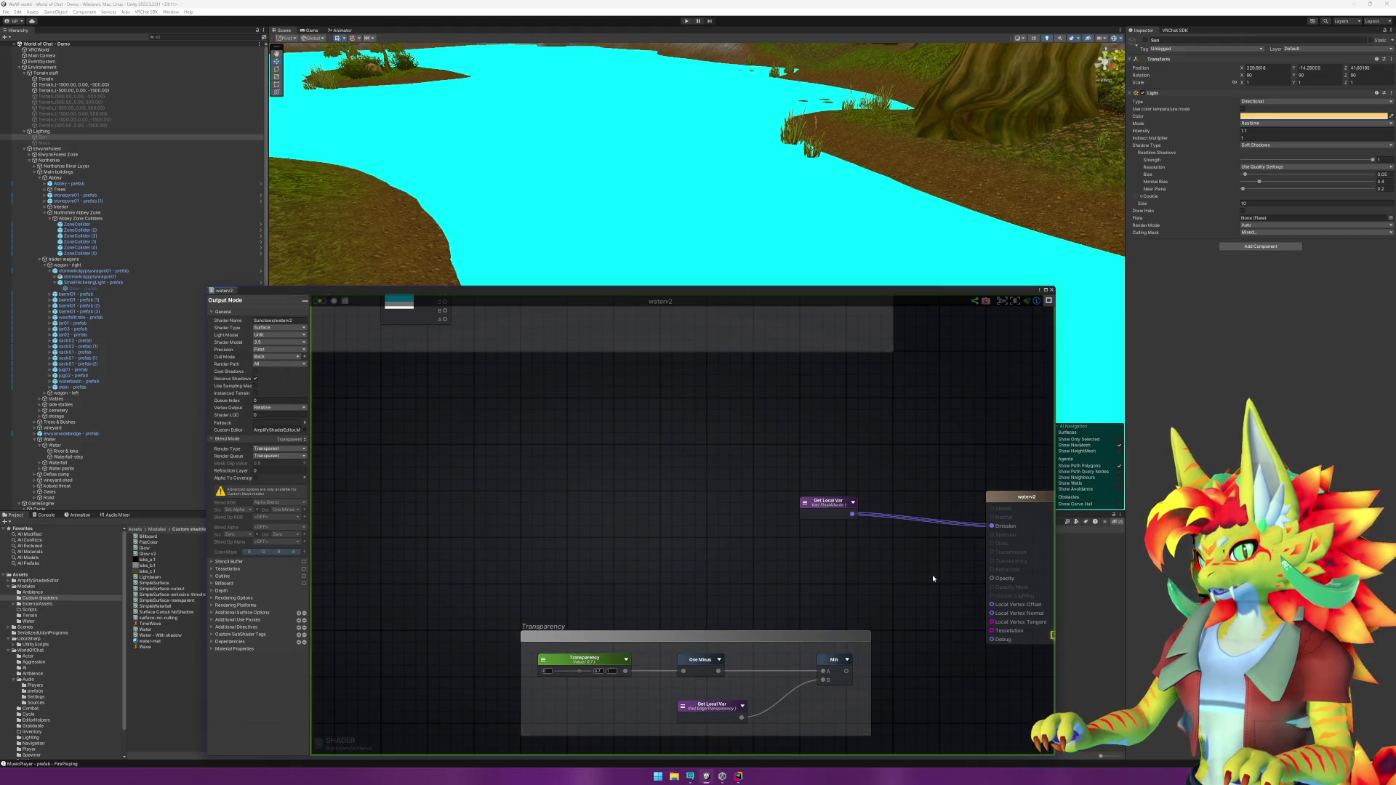
{"action": "left_click_drag", "start_coordinate": [847, 671], "coordinate": [989, 525]}
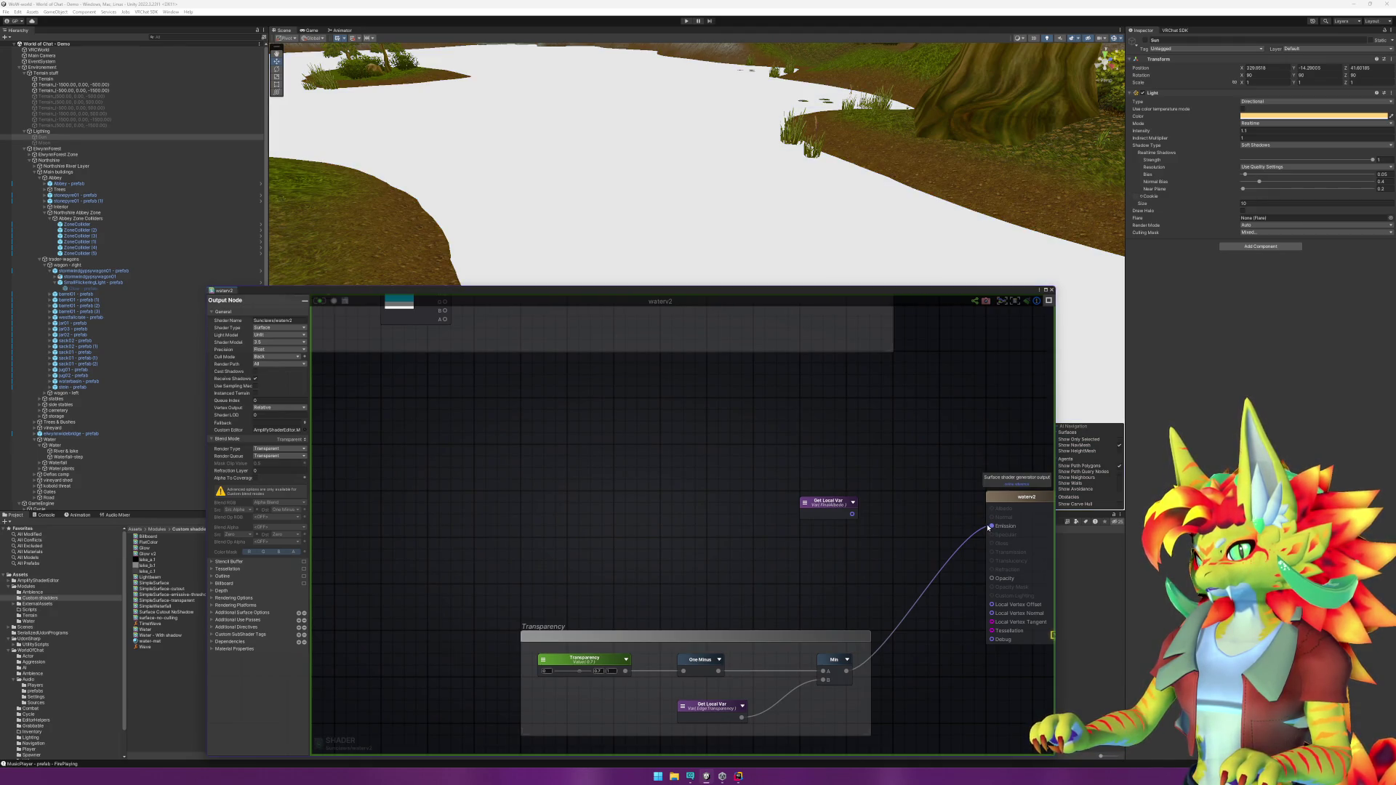
{"action": "mouse_move", "coordinate": [994, 529]}
{"action": "left_mouse_down"}
{"action": "mouse_move", "coordinate": [969, 561]}
{"action": "mouse_move", "coordinate": [989, 580]}
{"action": "mouse_move", "coordinate": [882, 547]}
{"action": "mouse_move", "coordinate": [984, 517]}
{"action": "mouse_move", "coordinate": [994, 528]}
{"action": "left_mouse_up"}
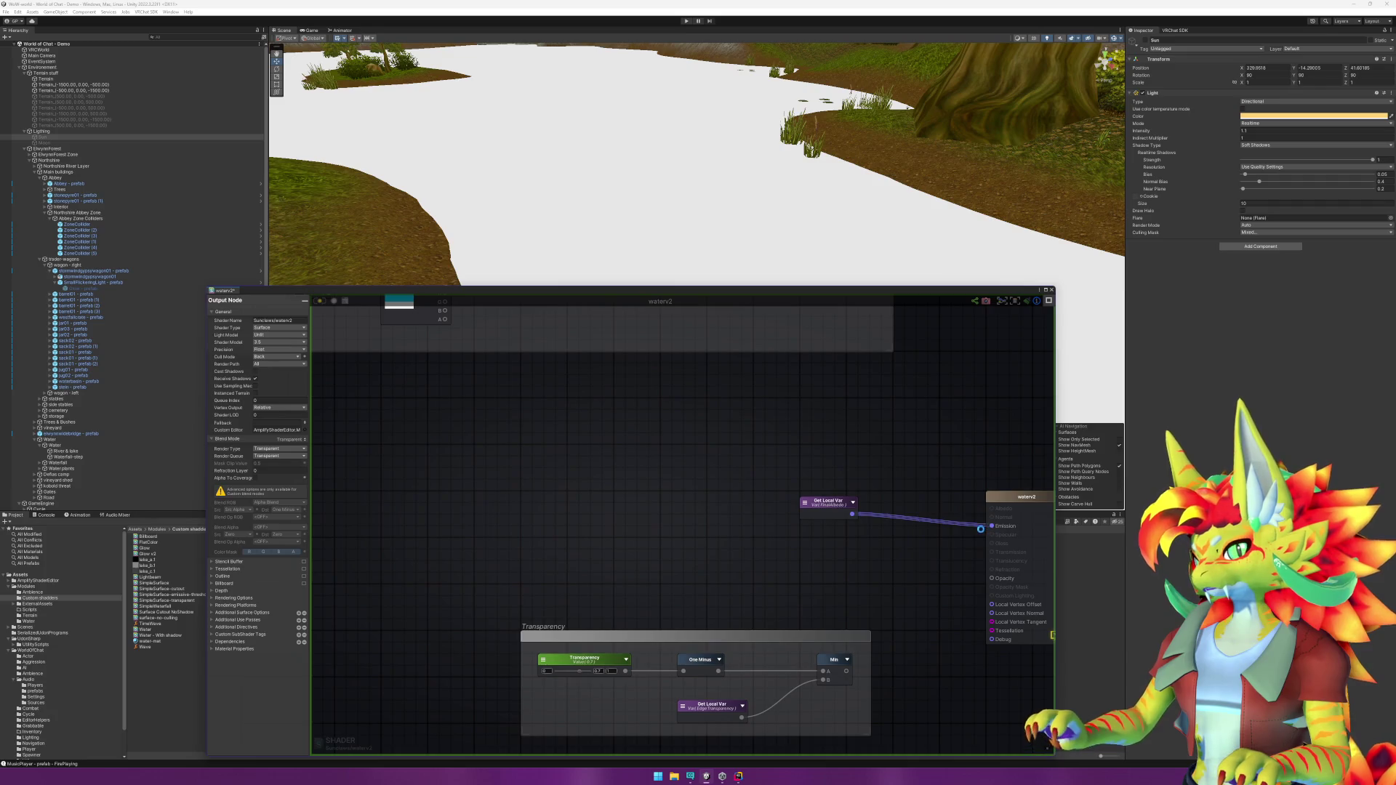
{"action": "mouse_move", "coordinate": [782, 515]}
{"action": "left_mouse_down"}
{"action": "mouse_move", "coordinate": [913, 632]}
{"action": "mouse_move", "coordinate": [872, 666]}
{"action": "left_mouse_up"}
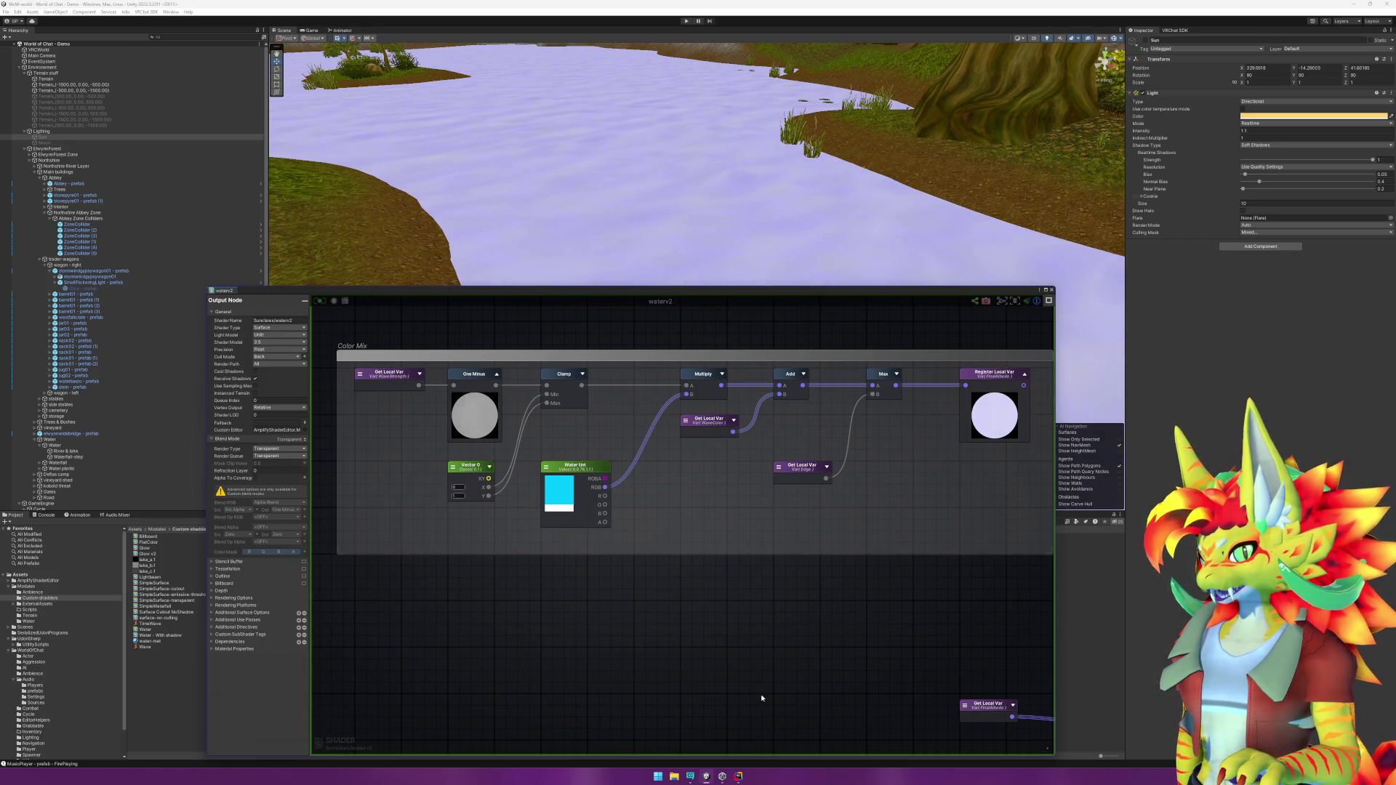
{"action": "left_click_drag", "start_coordinate": [762, 698], "coordinate": [515, 531]}
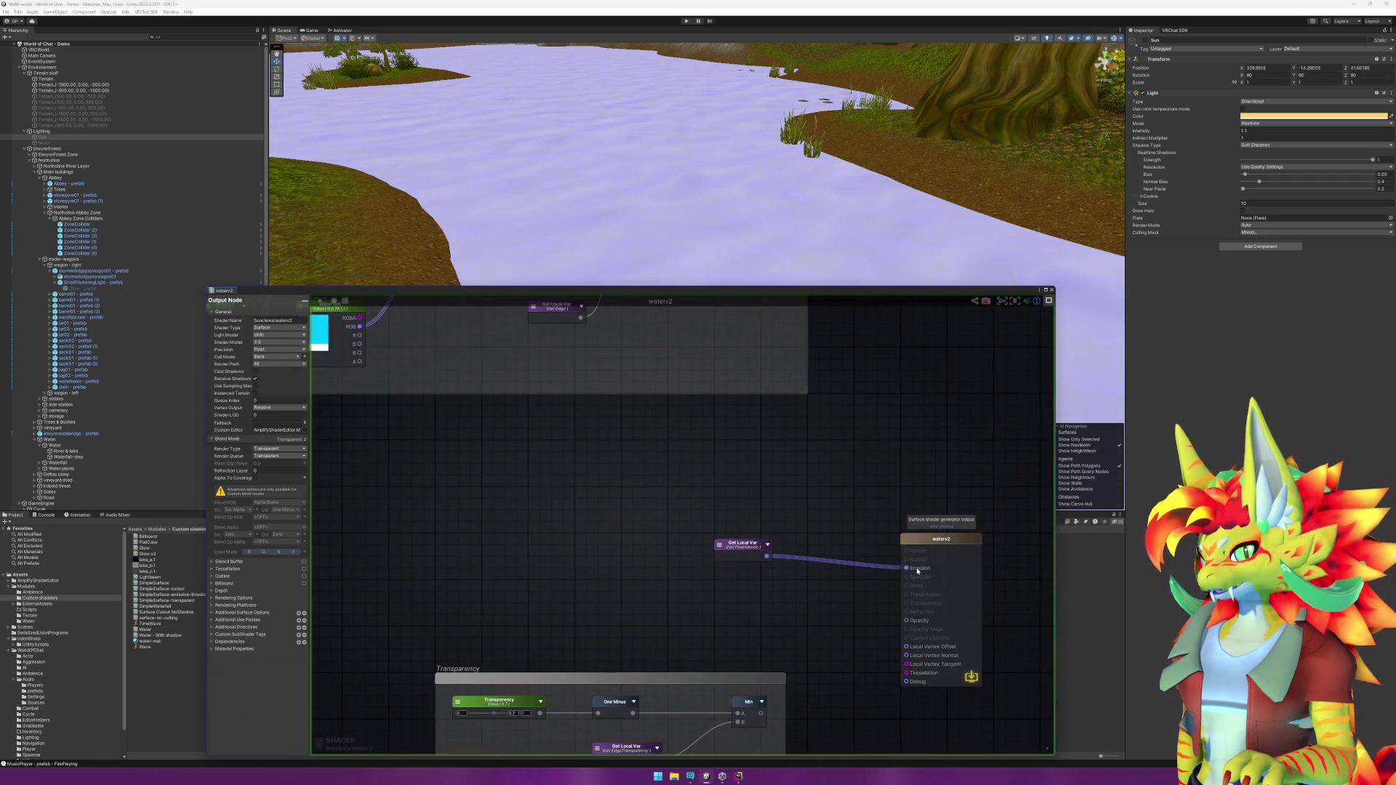
{"action": "mouse_move", "coordinate": [383, 601]}
{"action": "left_mouse_down"}
{"action": "mouse_move", "coordinate": [778, 514]}
{"action": "mouse_move", "coordinate": [919, 514]}
{"action": "mouse_move", "coordinate": [308, 496]}
{"action": "mouse_move", "coordinate": [951, 514]}
{"action": "mouse_move", "coordinate": [826, 514]}
{"action": "mouse_move", "coordinate": [856, 519]}
{"action": "mouse_move", "coordinate": [878, 476]}
{"action": "mouse_move", "coordinate": [927, 502]}
{"action": "left_mouse_up"}
{"action": "scroll", "coordinate": [862, 527], "scroll_direction": "down", "scroll_amount": 5}
{"action": "scroll", "coordinate": [862, 527], "scroll_direction": "up", "scroll_amount": 5}
{"action": "scroll", "coordinate": [557, 549], "scroll_direction": "up", "scroll_amount": 2}
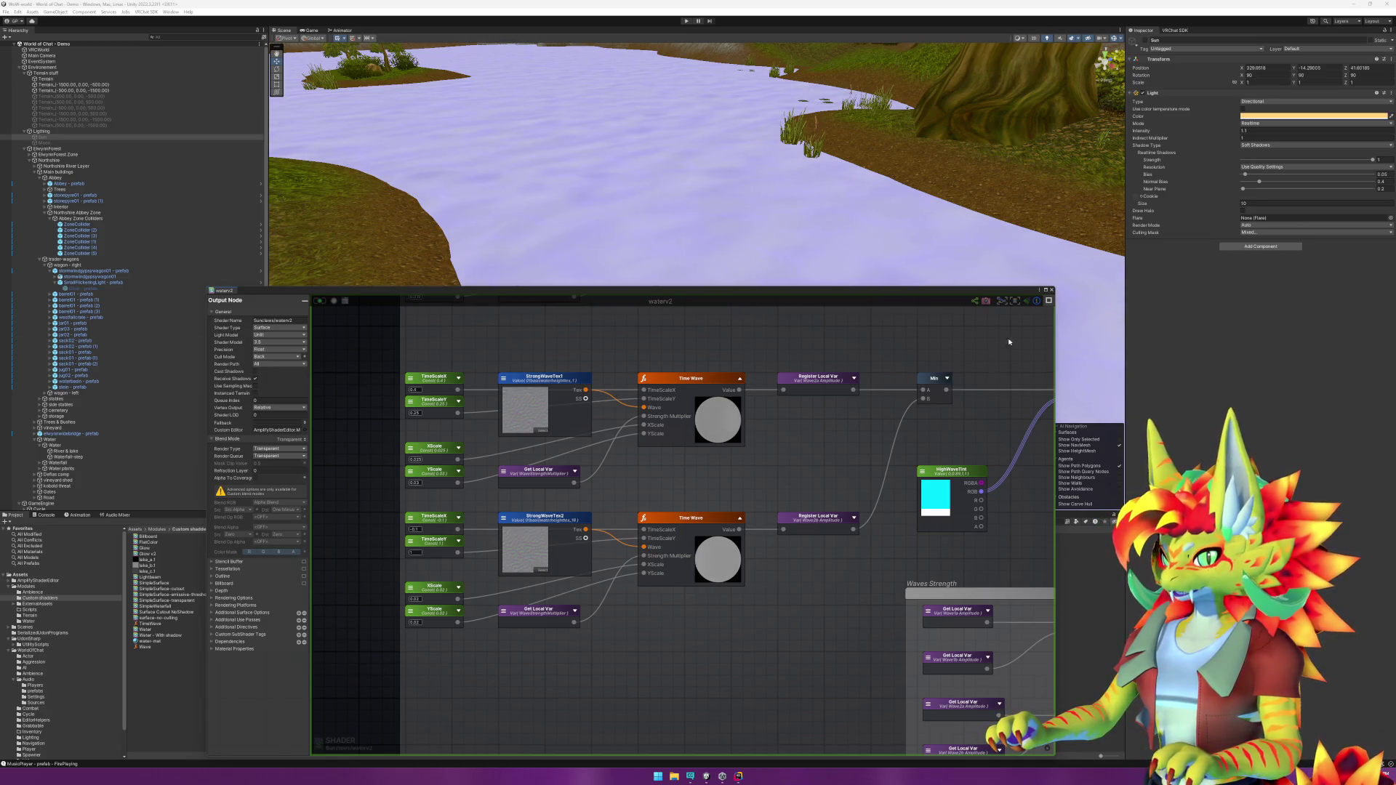
{"action": "left_click", "coordinate": [935, 20]}
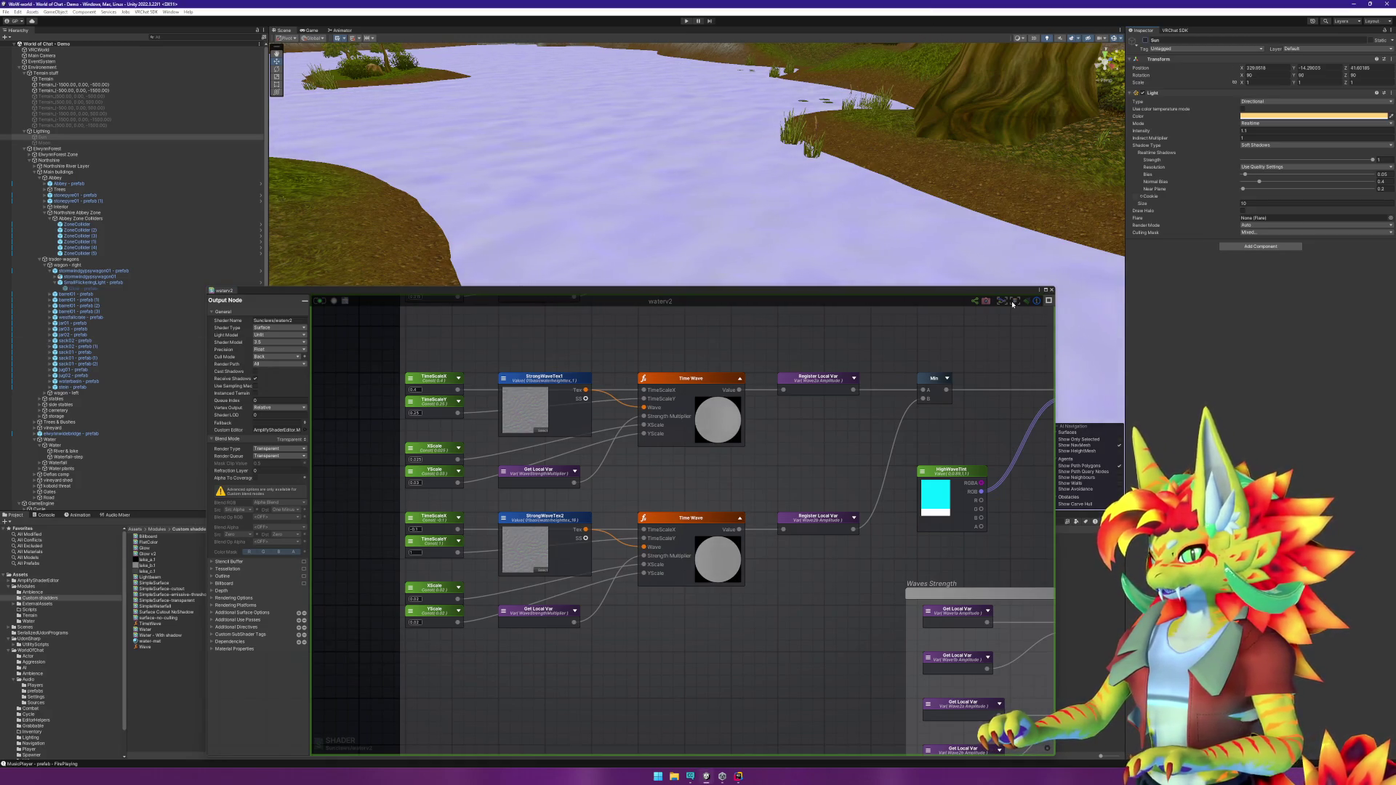
Step: Search the Project for the flickering light and drop the SmallFlickeringLight prefab beside the river
{"action": "left_click", "coordinate": [987, 293]}
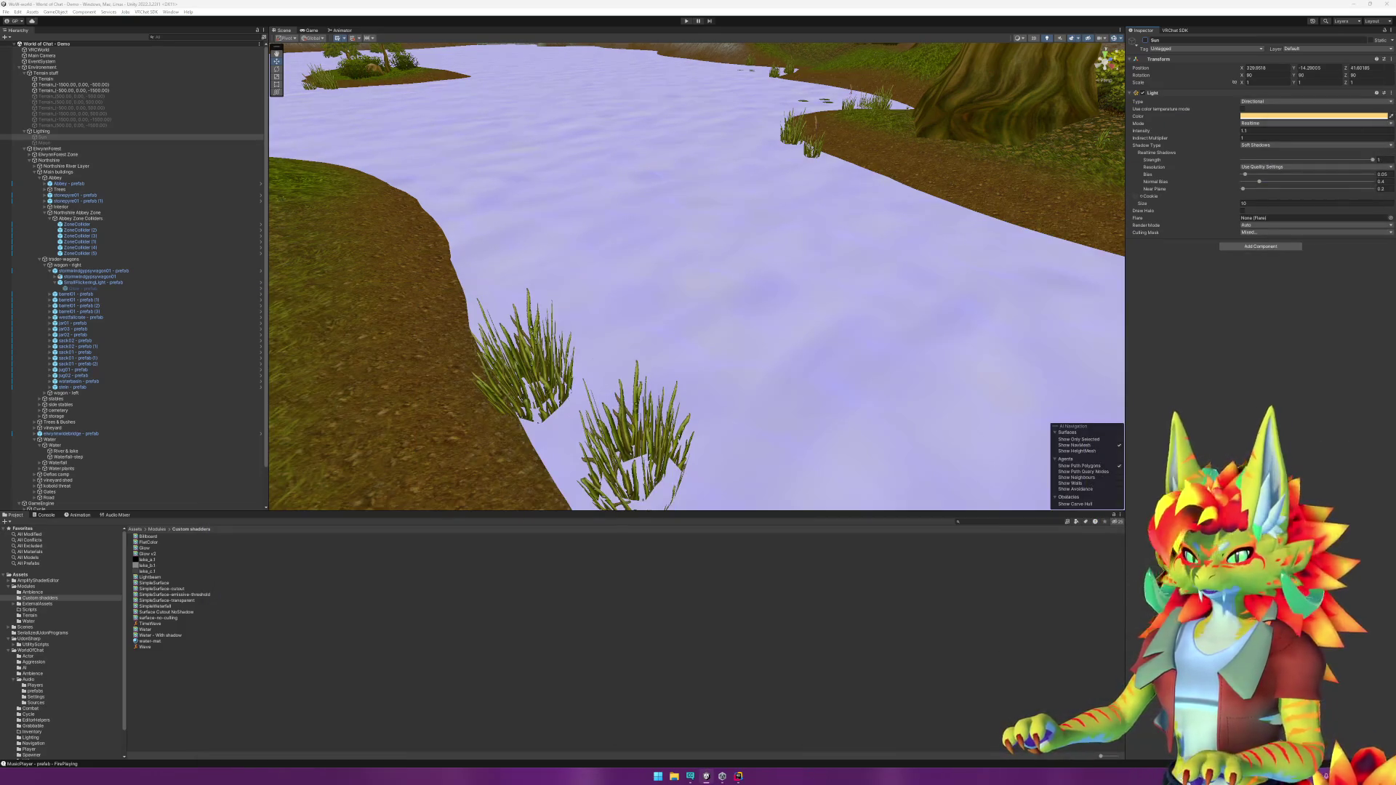
{"action": "left_click", "coordinate": [1008, 534]}
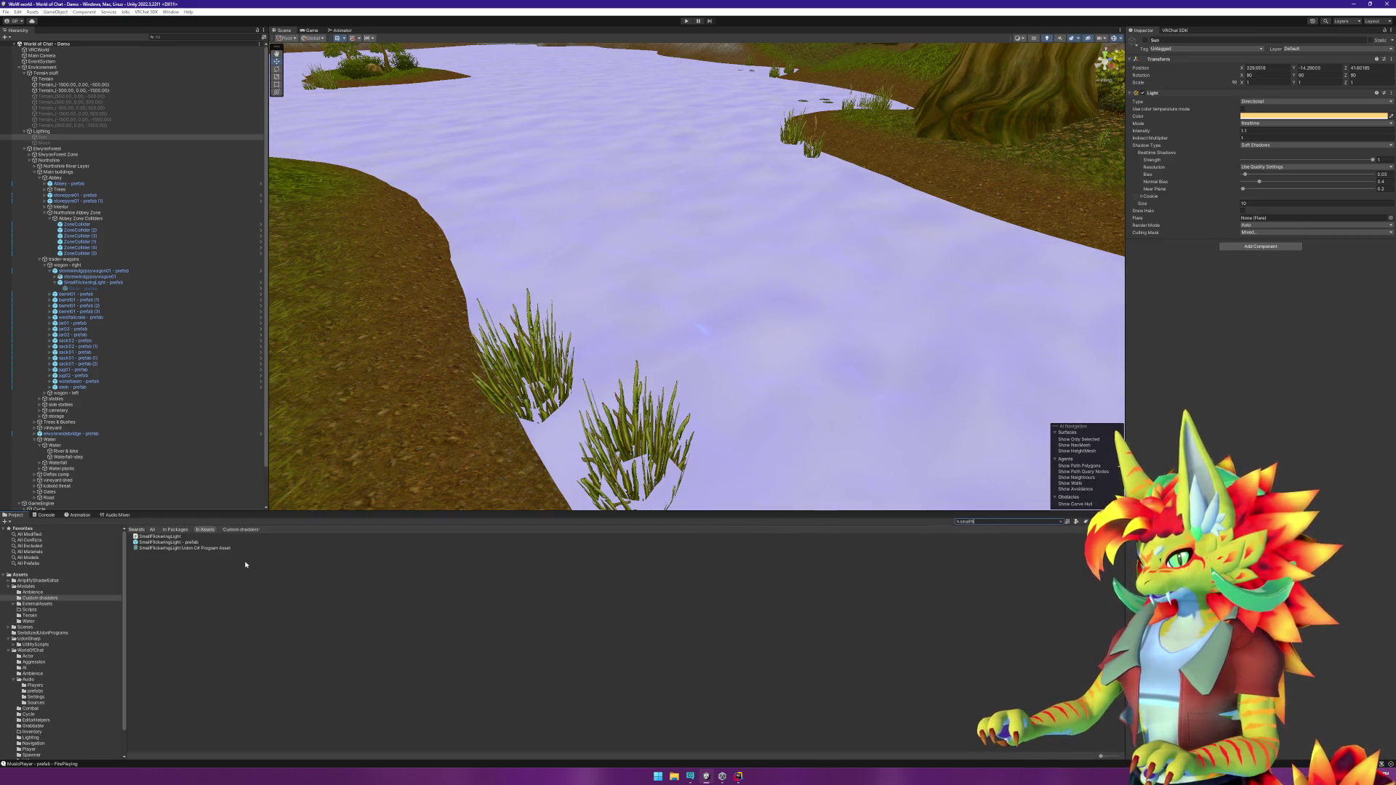
{"action": "left_click_drag", "start_coordinate": [166, 546], "coordinate": [411, 408]}
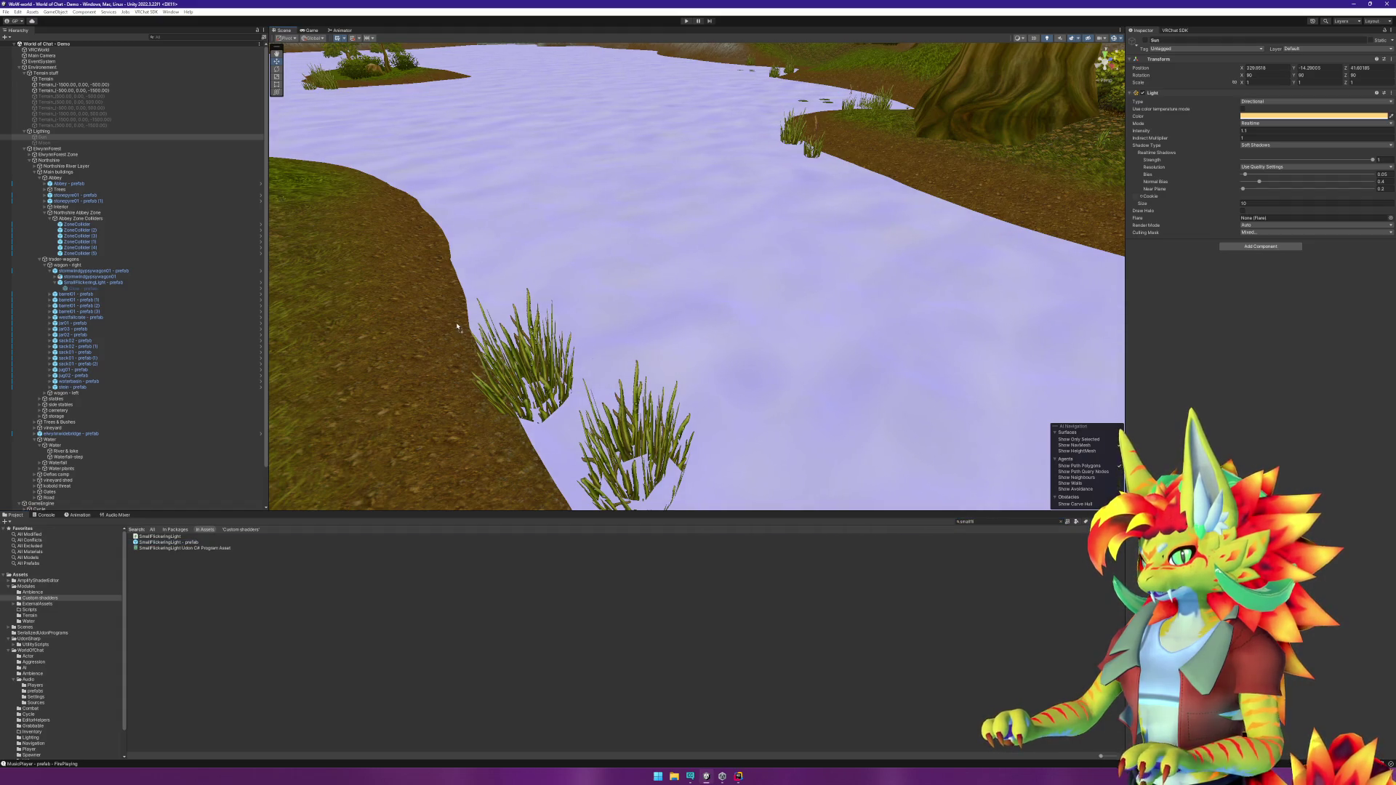
{"action": "left_click_drag", "start_coordinate": [458, 327], "coordinate": [456, 325]}
{"action": "left_click", "coordinate": [1146, 113]}
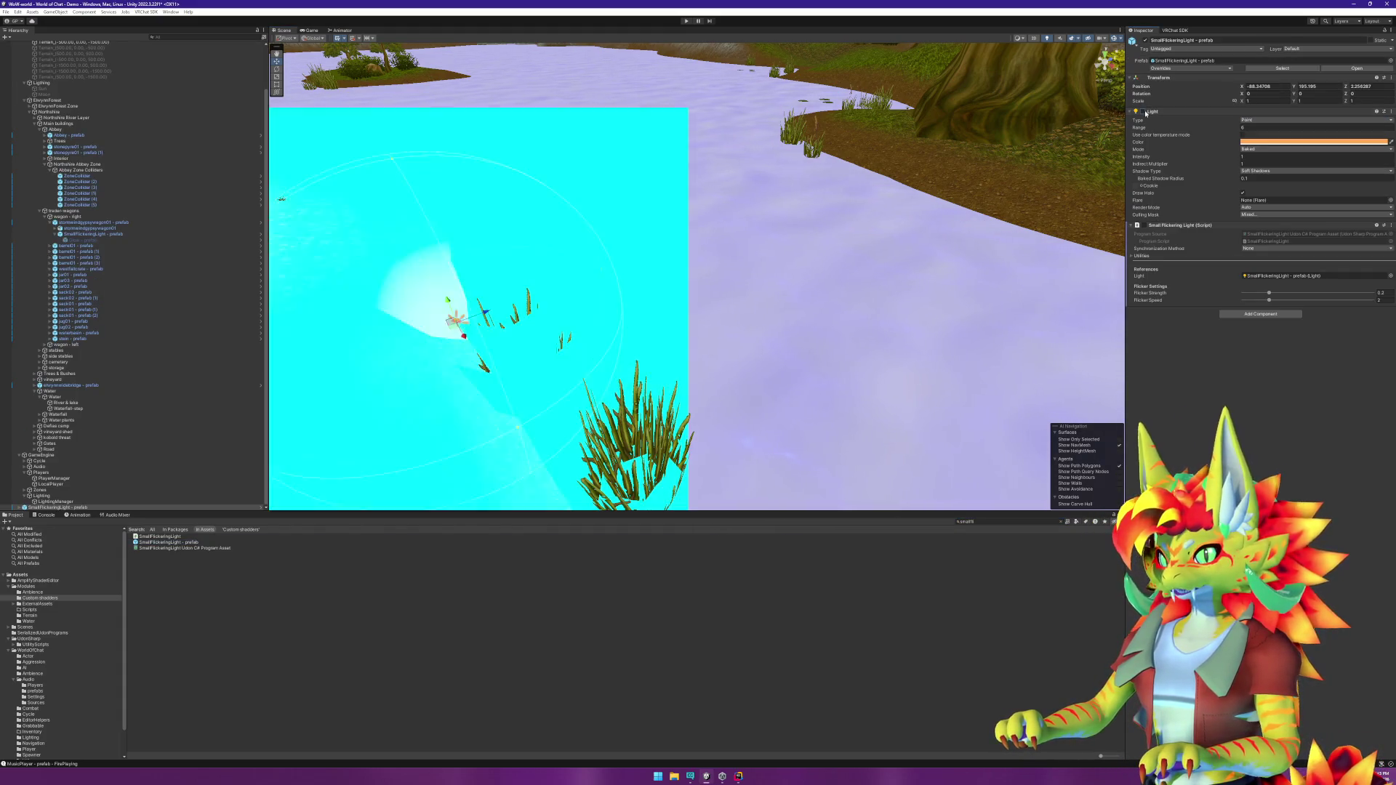
Step: Set the flickering light's Mode to Realtime and move it into the grass on the river bank
{"action": "left_click", "coordinate": [1147, 112]}
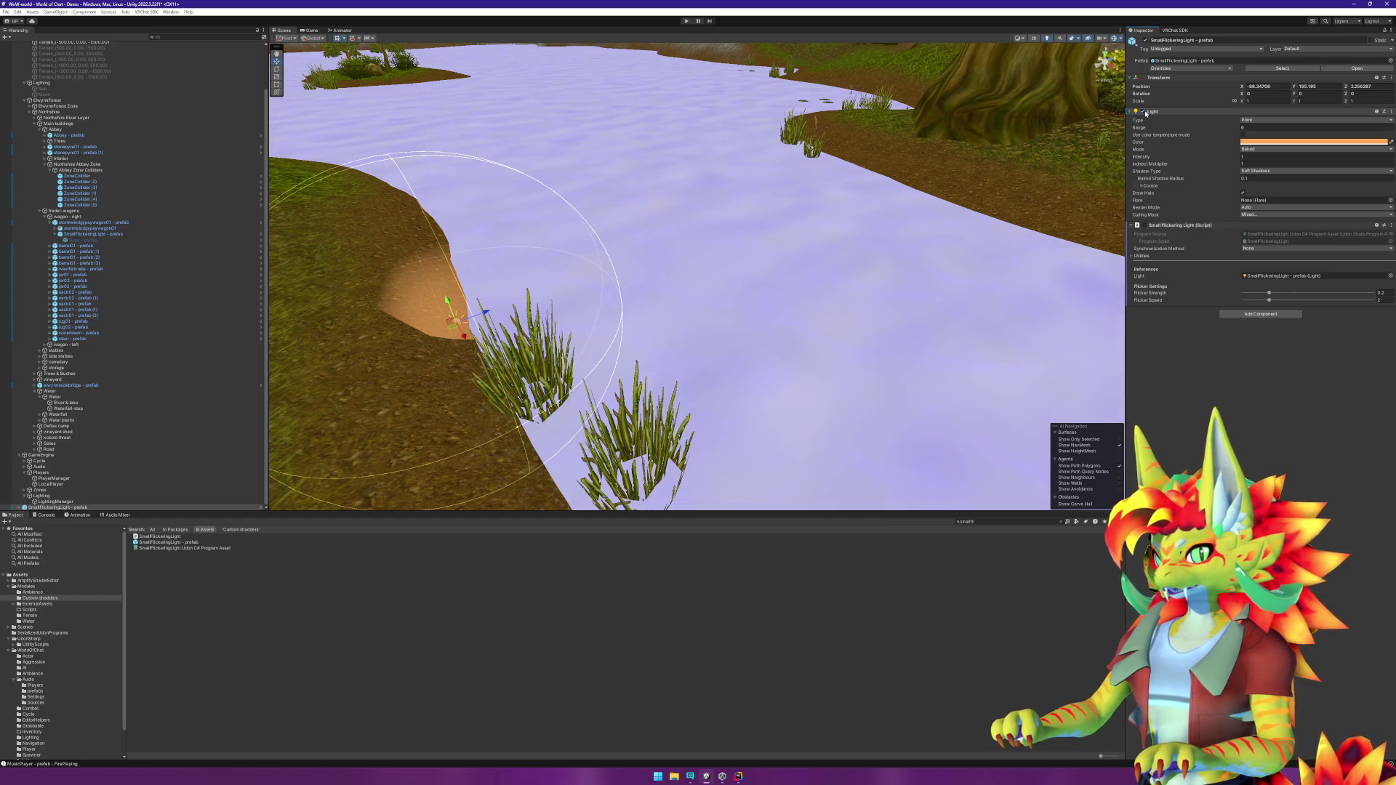
{"action": "left_click", "coordinate": [1265, 149]}
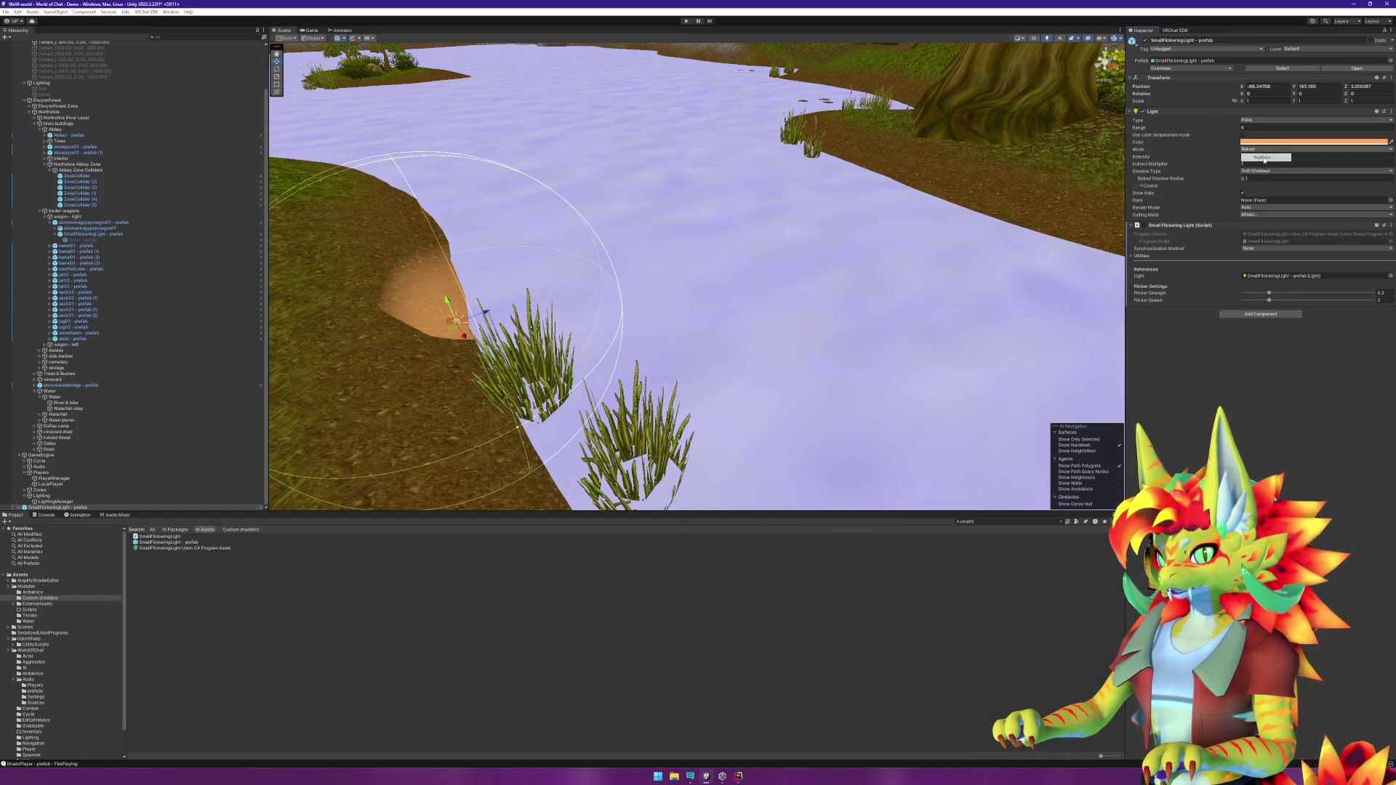
{"action": "left_click", "coordinate": [1263, 158]}
{"action": "mouse_move", "coordinate": [455, 328]}
{"action": "left_mouse_down"}
{"action": "mouse_move", "coordinate": [576, 314]}
{"action": "mouse_move", "coordinate": [676, 278]}
{"action": "mouse_move", "coordinate": [879, 253]}
{"action": "mouse_move", "coordinate": [896, 299]}
{"action": "mouse_move", "coordinate": [807, 326]}
{"action": "mouse_move", "coordinate": [909, 212]}
{"action": "mouse_move", "coordinate": [816, 156]}
{"action": "mouse_move", "coordinate": [804, 296]}
{"action": "mouse_move", "coordinate": [553, 393]}
{"action": "mouse_move", "coordinate": [579, 377]}
{"action": "mouse_move", "coordinate": [495, 400]}
{"action": "mouse_move", "coordinate": [567, 421]}
{"action": "left_mouse_up"}
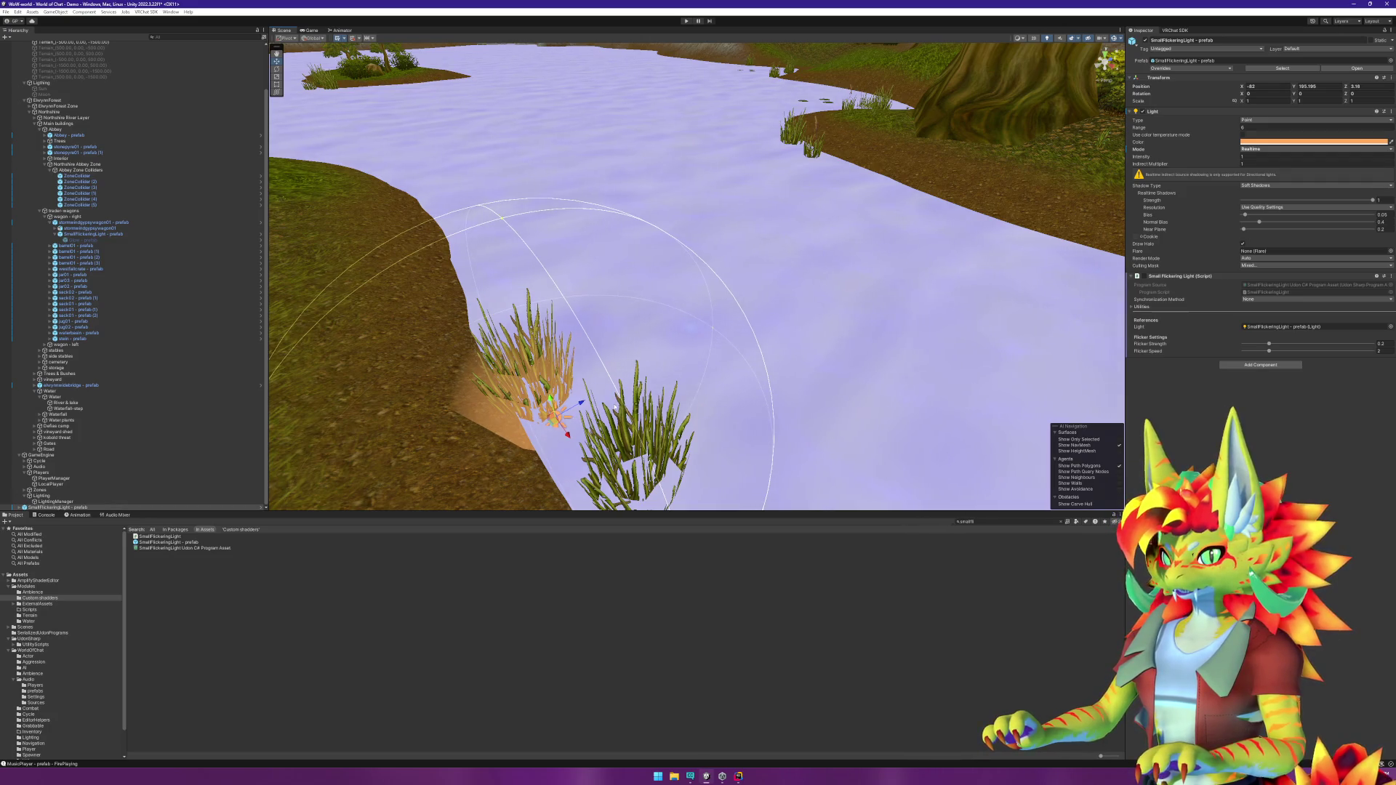
{"action": "mouse_move", "coordinate": [556, 423]}
{"action": "left_mouse_down"}
{"action": "mouse_move", "coordinate": [545, 312]}
{"action": "mouse_move", "coordinate": [514, 297]}
{"action": "left_mouse_up"}
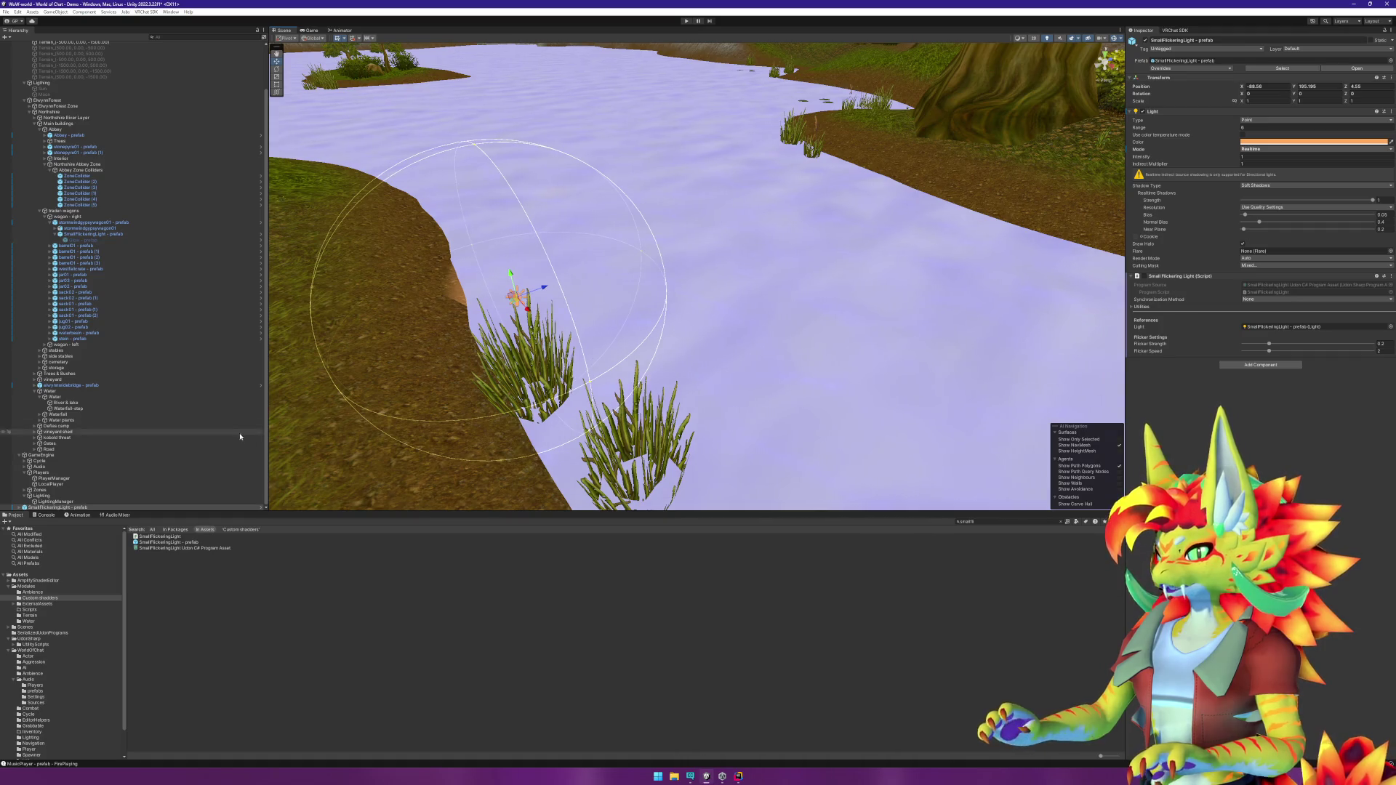
{"action": "left_click", "coordinate": [886, 457]}
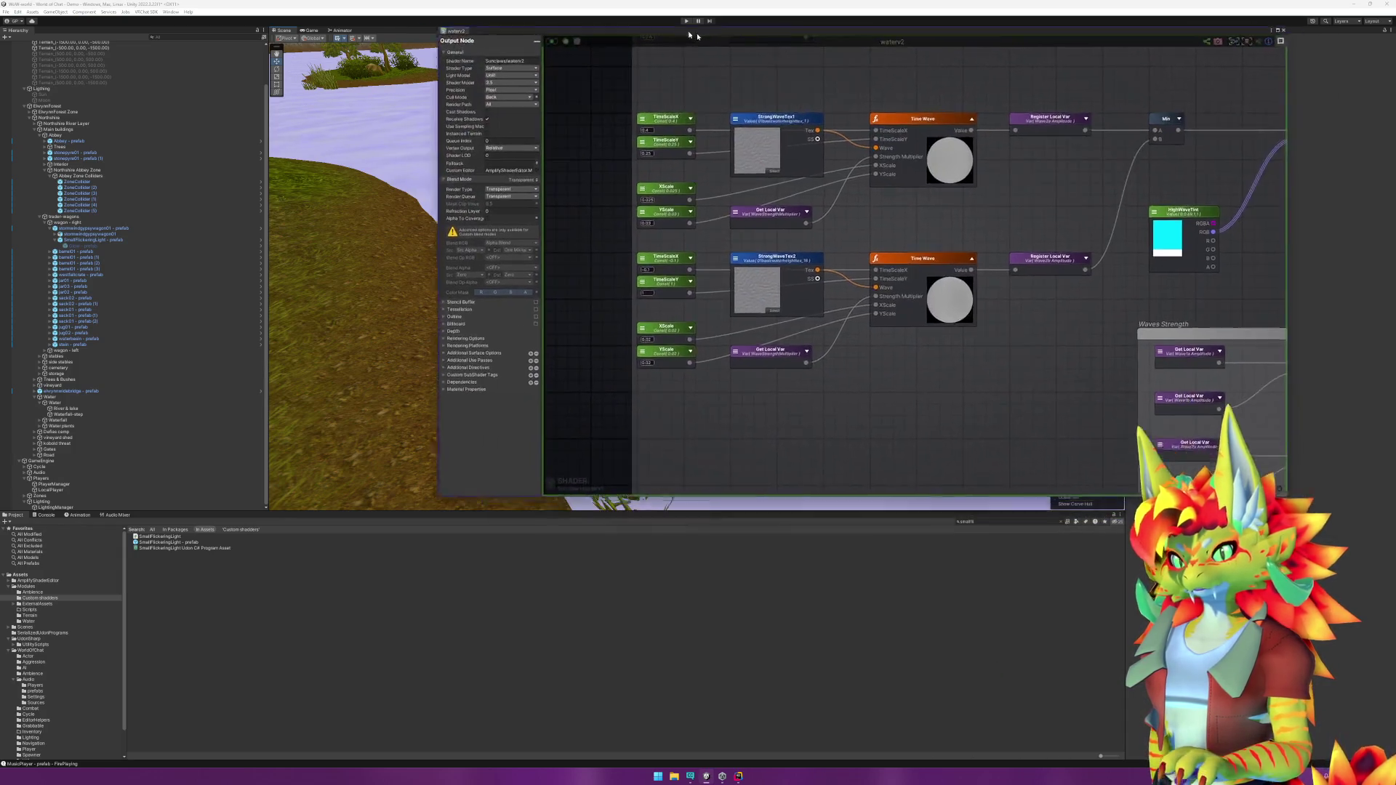
Step: Move the waterv2 shader graph window down-left so it sits over the Scene view
{"action": "mouse_move", "coordinate": [875, 35]}
{"action": "left_mouse_down"}
{"action": "mouse_move", "coordinate": [610, 144]}
{"action": "mouse_move", "coordinate": [581, 200]}
{"action": "left_mouse_up"}
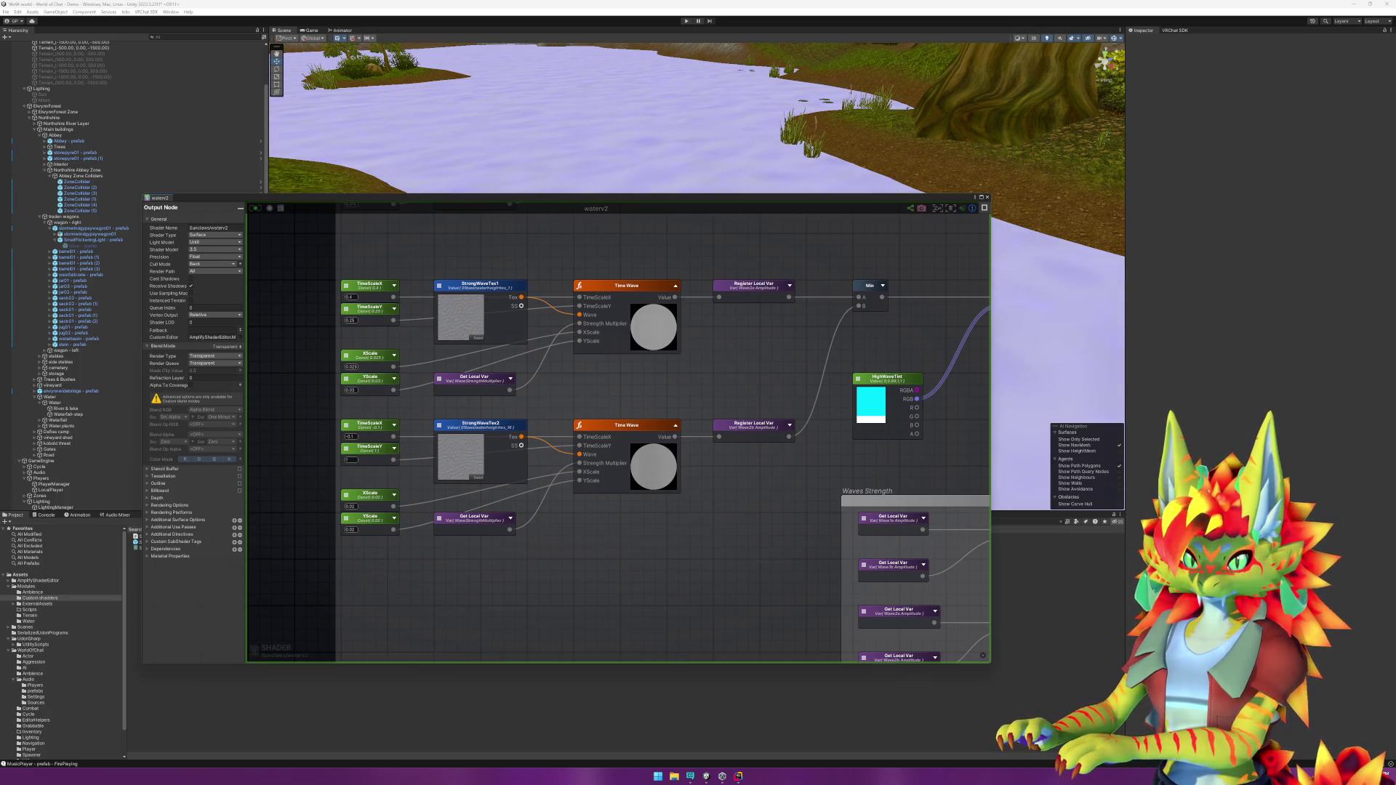
Step: Uncheck Receive Shadows in the Output Node's General settings
{"action": "left_click", "coordinate": [191, 286]}
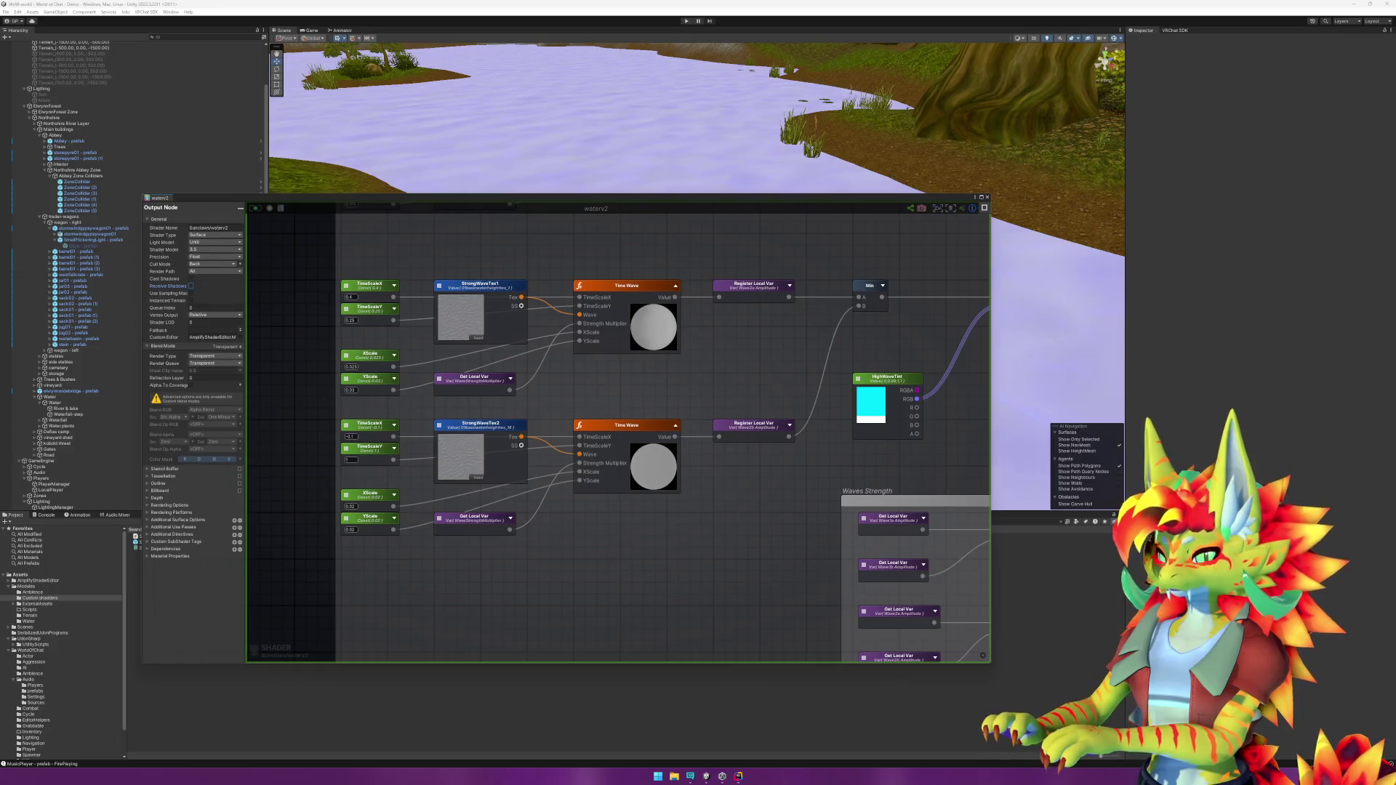
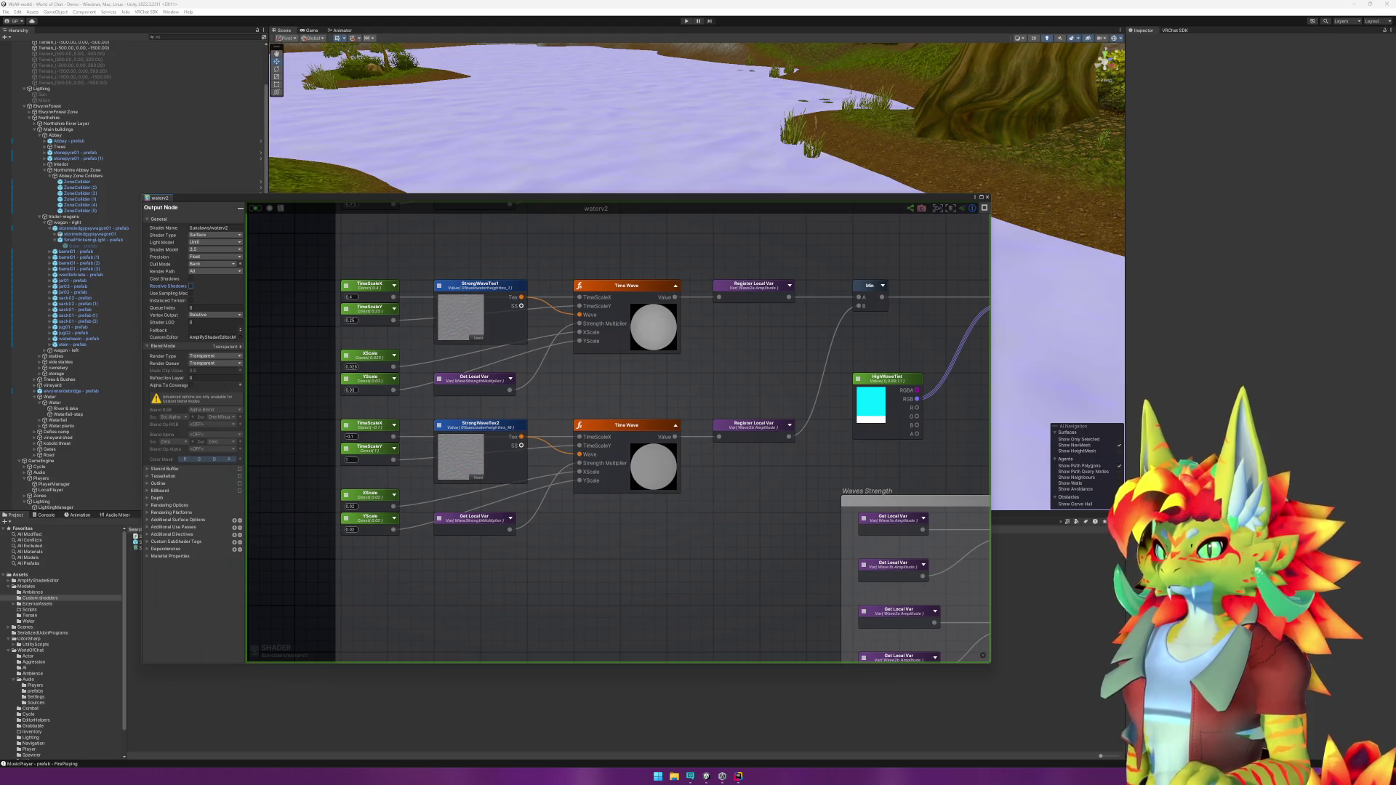
Step: Place the Edge local variable beside Max, feed it into Max's B input, and reconnect Max to Register Local Var
{"action": "mouse_move", "coordinate": [845, 410]}
{"action": "left_mouse_down"}
{"action": "mouse_move", "coordinate": [380, 303]}
{"action": "mouse_move", "coordinate": [483, 509]}
{"action": "mouse_move", "coordinate": [608, 642]}
{"action": "left_mouse_up"}
{"action": "mouse_move", "coordinate": [848, 478]}
{"action": "left_mouse_down"}
{"action": "mouse_move", "coordinate": [407, 437]}
{"action": "mouse_move", "coordinate": [769, 404]}
{"action": "mouse_move", "coordinate": [716, 387]}
{"action": "left_mouse_up"}
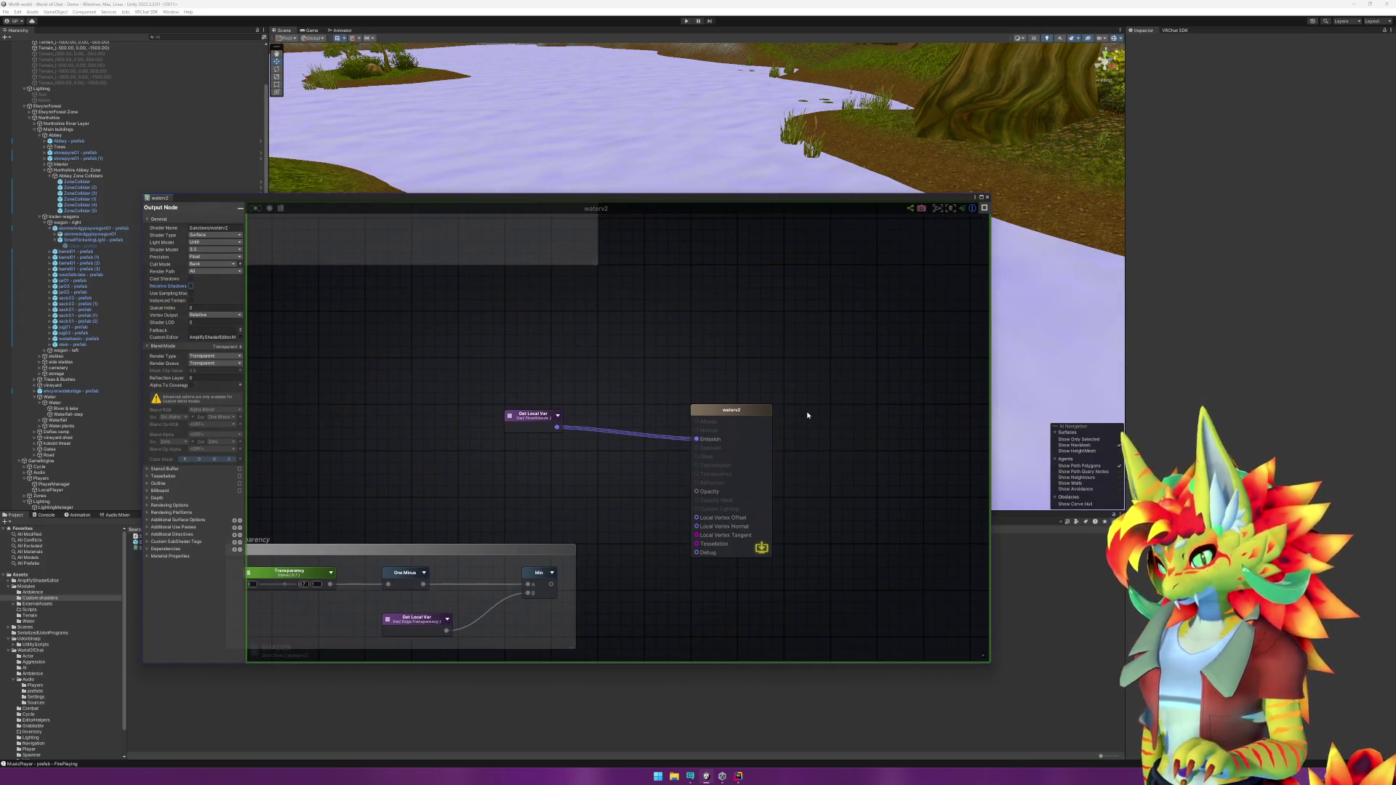
{"action": "mouse_move", "coordinate": [538, 325]}
{"action": "left_mouse_down"}
{"action": "mouse_move", "coordinate": [791, 468]}
{"action": "mouse_move", "coordinate": [758, 529]}
{"action": "left_mouse_up"}
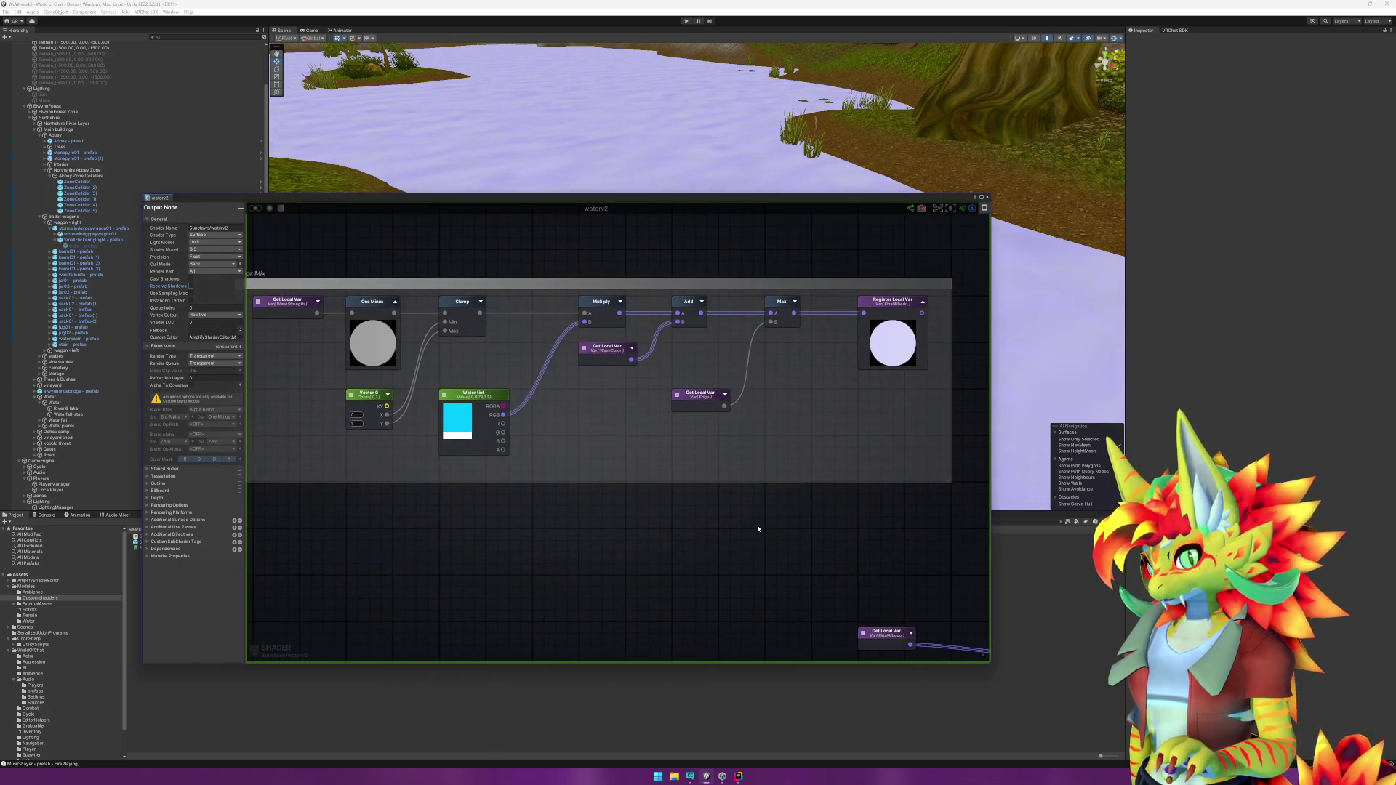
{"action": "left_click_drag", "start_coordinate": [702, 399], "coordinate": [704, 351]}
{"action": "left_click", "coordinate": [696, 560]}
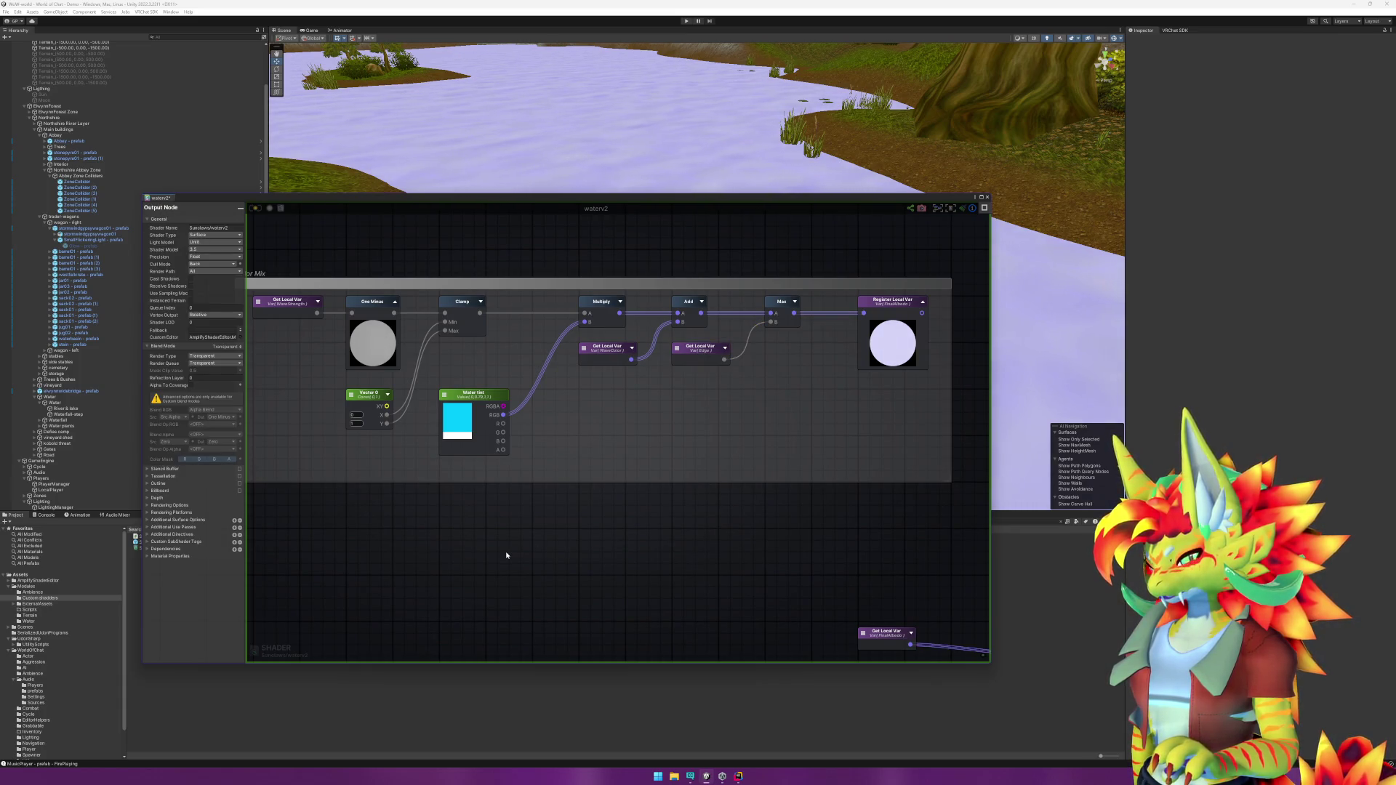
{"action": "left_click_drag", "start_coordinate": [768, 324], "coordinate": [863, 313]}
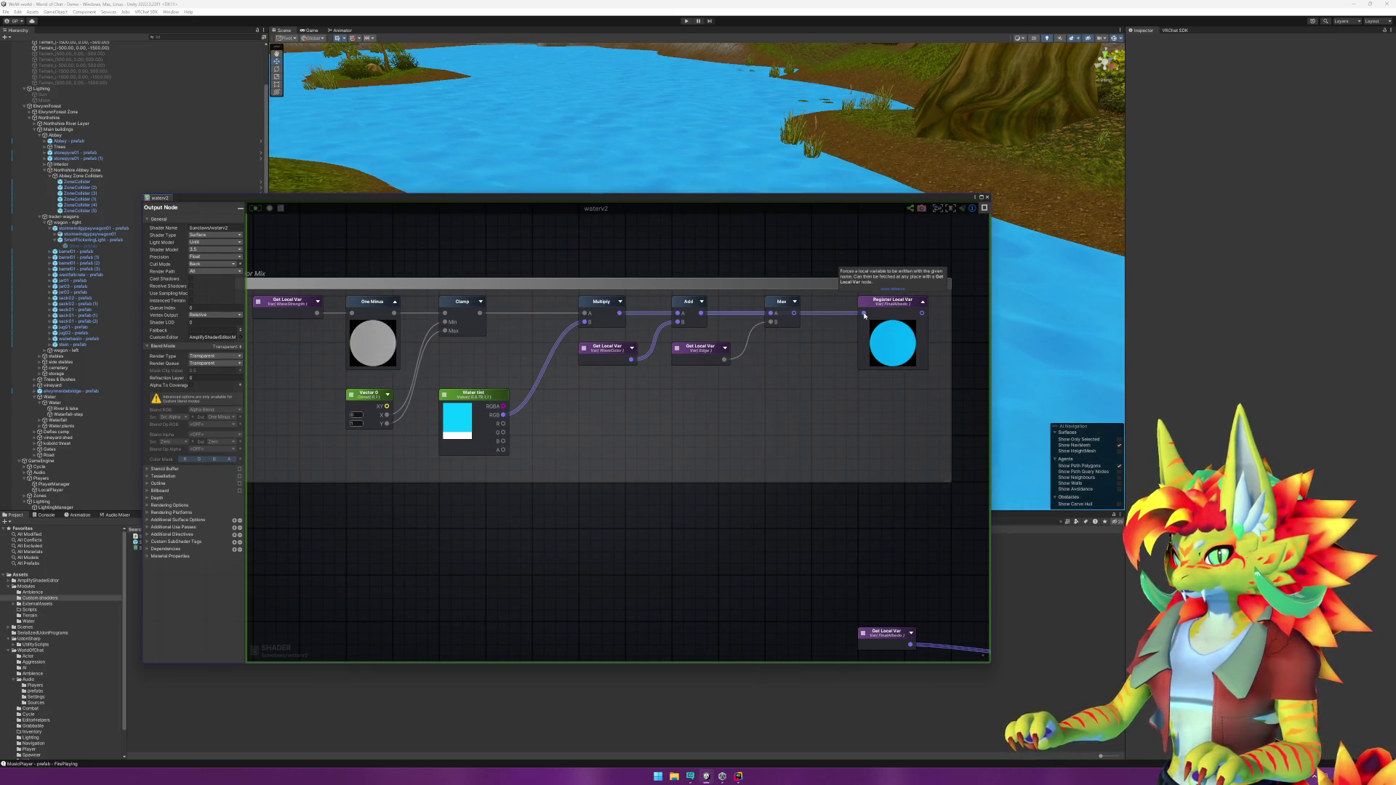
{"action": "left_click_drag", "start_coordinate": [796, 317], "coordinate": [864, 313]}
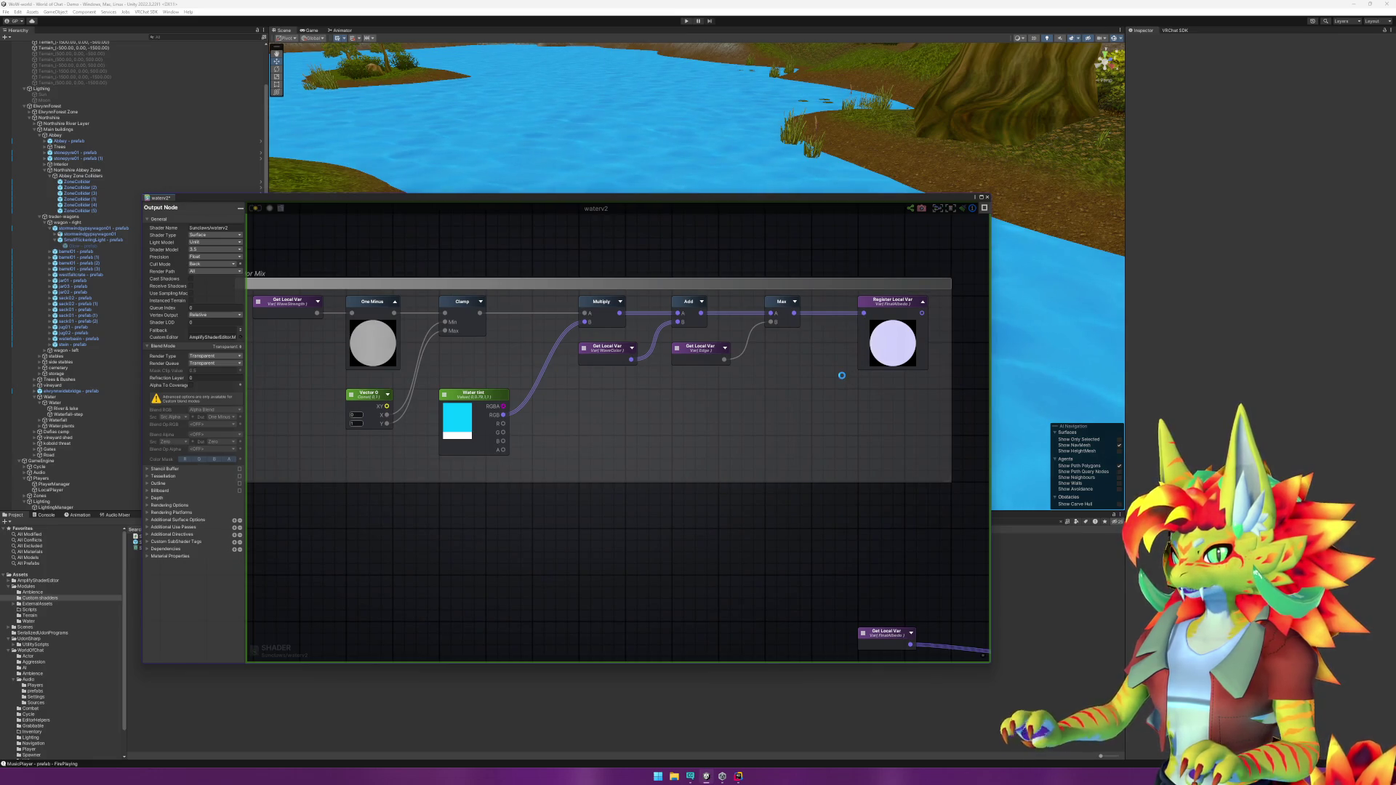
Step: Disconnect Vertex Position from Depth Fade and connect EdgeFoamPower into the Subtract node
{"action": "key", "text": "f"}
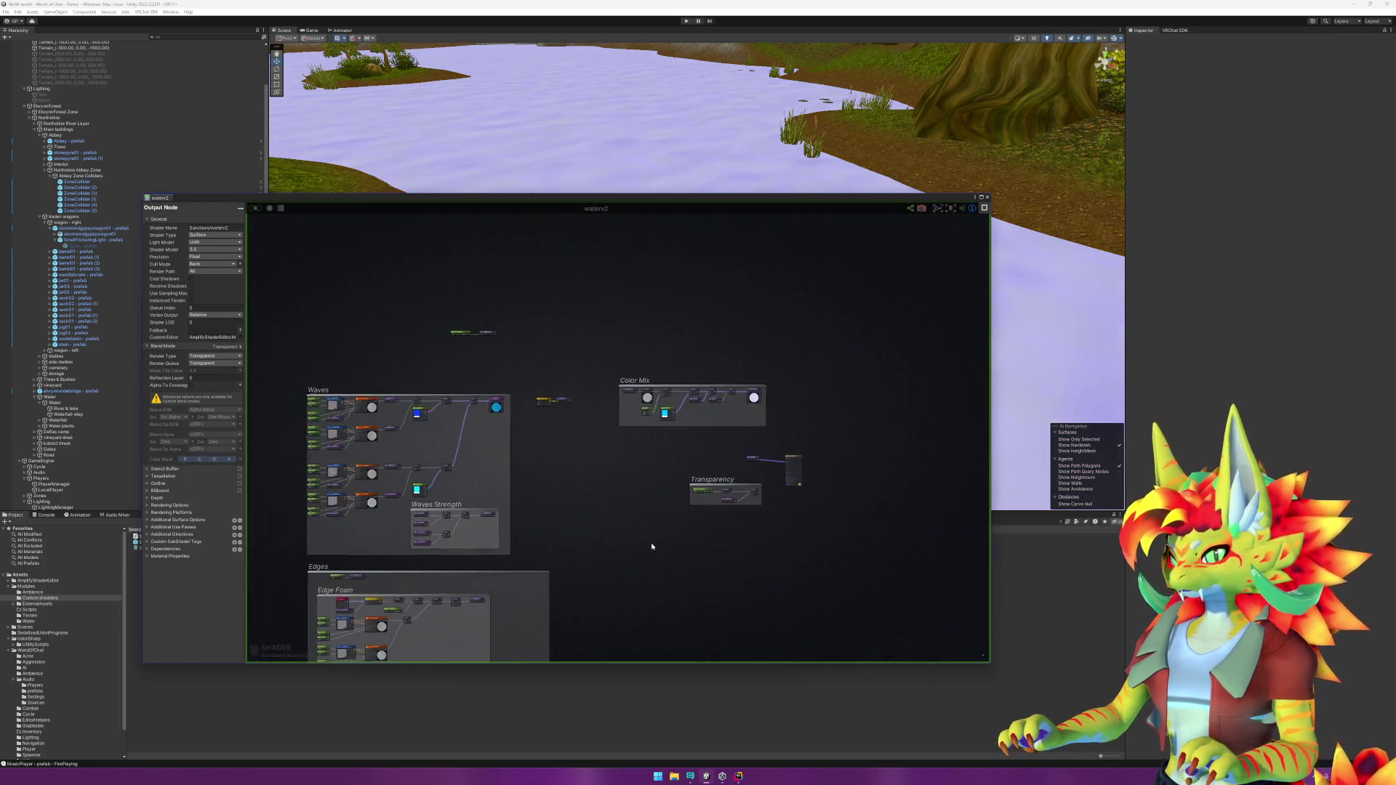
{"action": "key", "text": "f"}
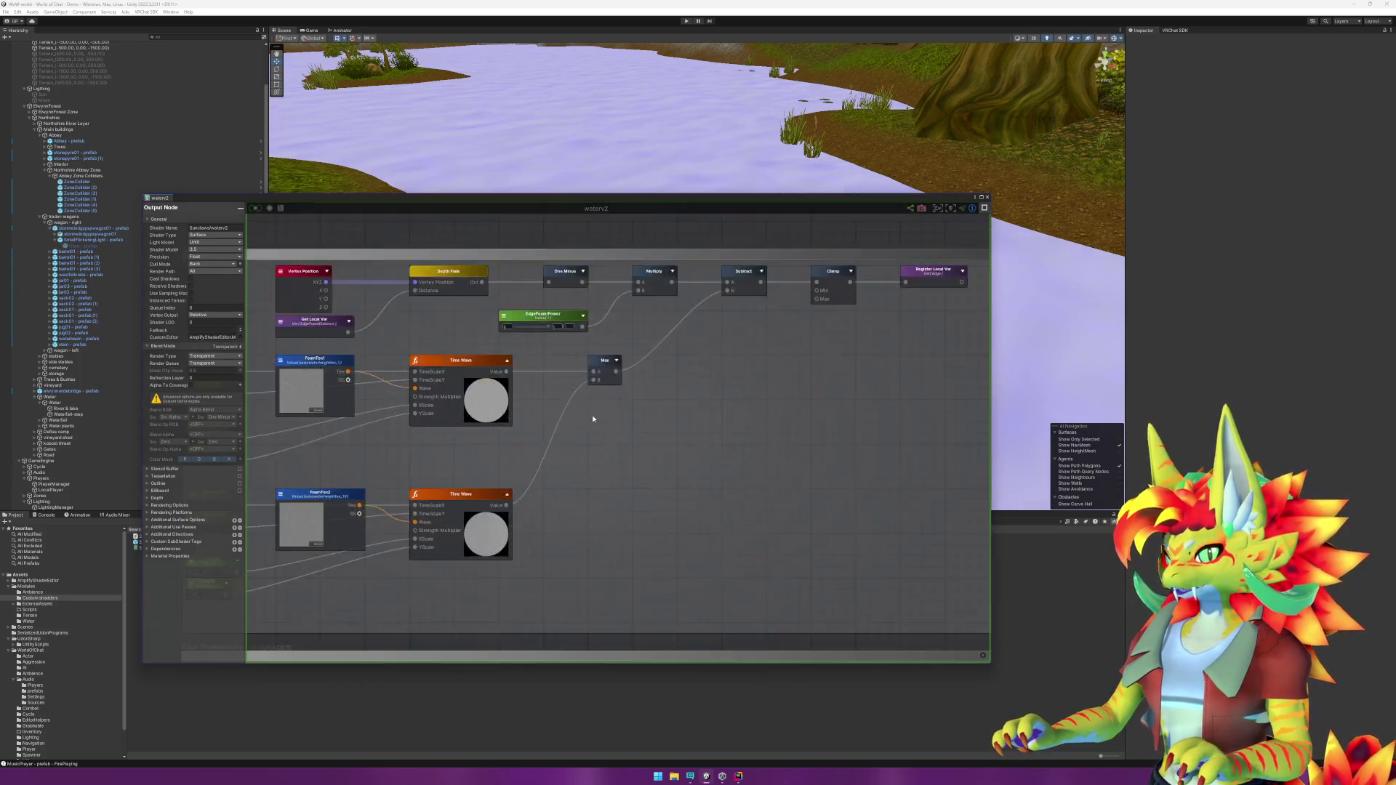
{"action": "mouse_move", "coordinate": [609, 423]}
{"action": "left_mouse_down"}
{"action": "mouse_move", "coordinate": [642, 399]}
{"action": "mouse_move", "coordinate": [623, 437]}
{"action": "left_mouse_up"}
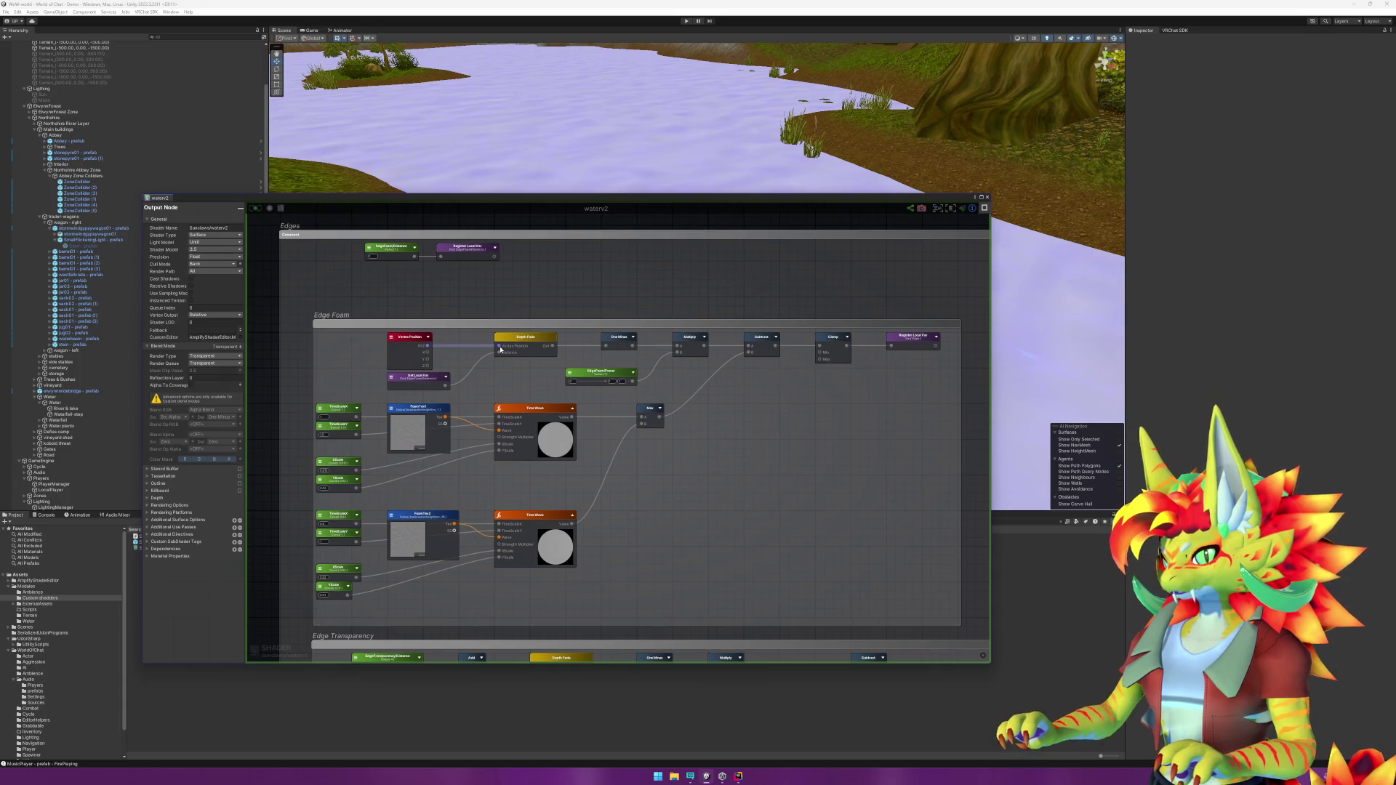
{"action": "mouse_move", "coordinate": [500, 346]}
{"action": "left_mouse_down"}
{"action": "mouse_move", "coordinate": [451, 348]}
{"action": "mouse_move", "coordinate": [499, 348]}
{"action": "left_mouse_up"}
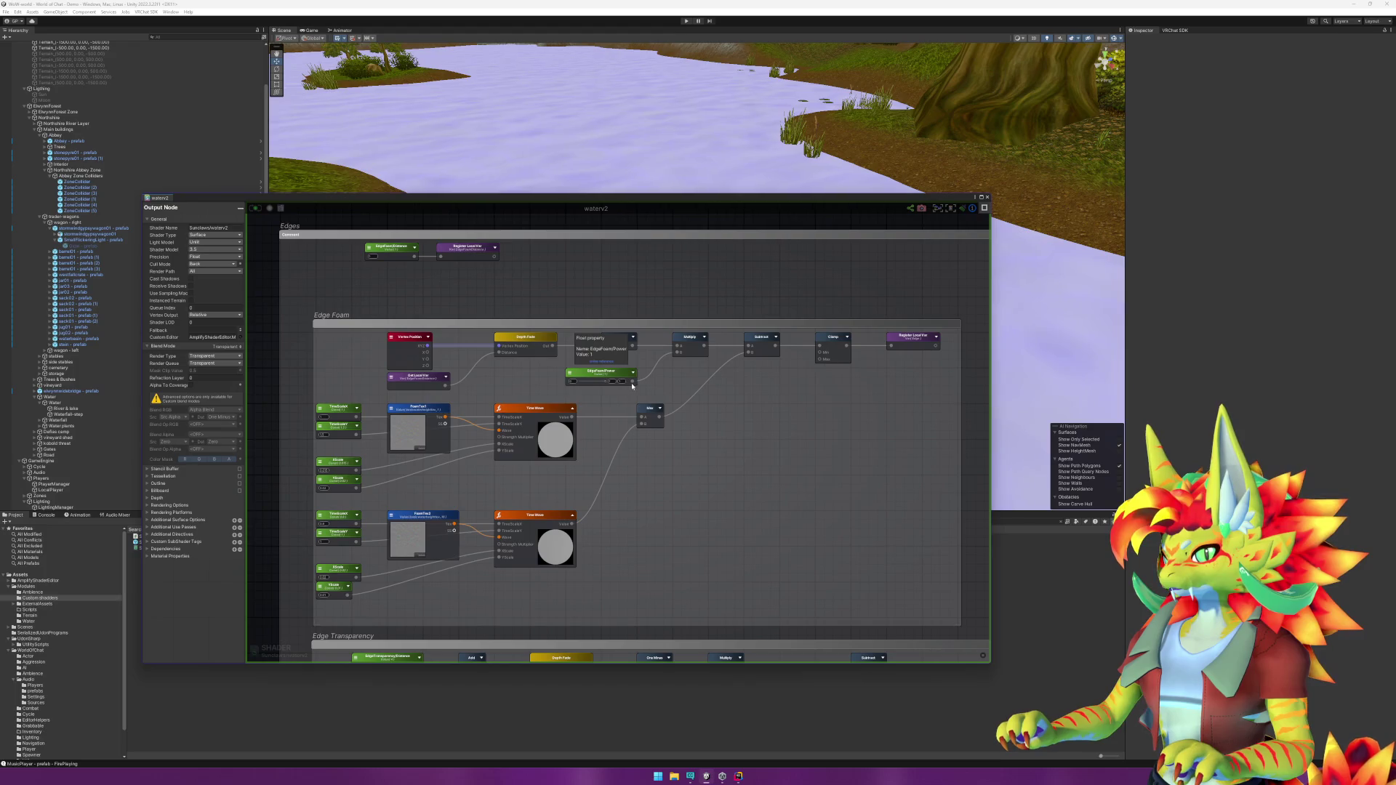
{"action": "left_click_drag", "start_coordinate": [632, 382], "coordinate": [747, 346]}
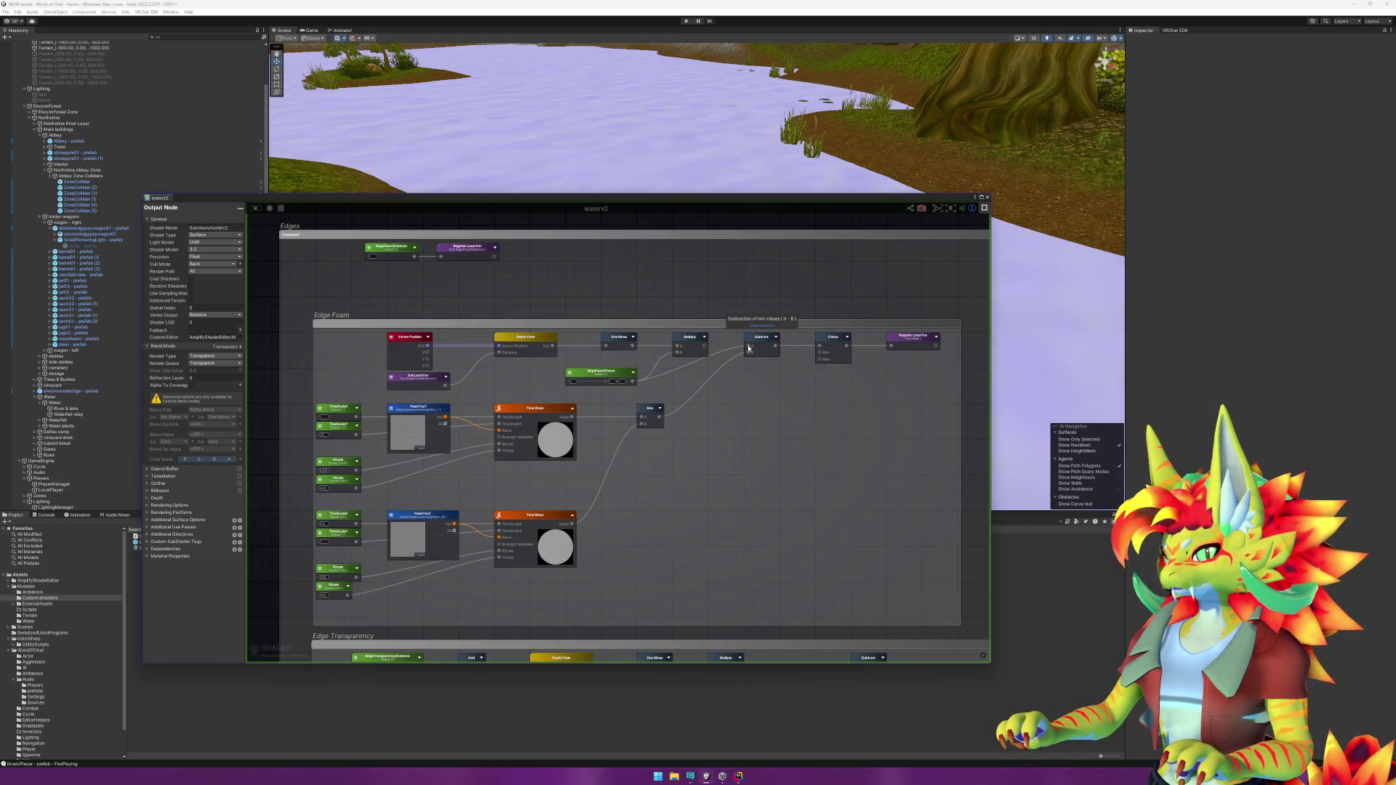
{"action": "left_click", "coordinate": [747, 349]}
{"action": "left_click", "coordinate": [749, 350]}
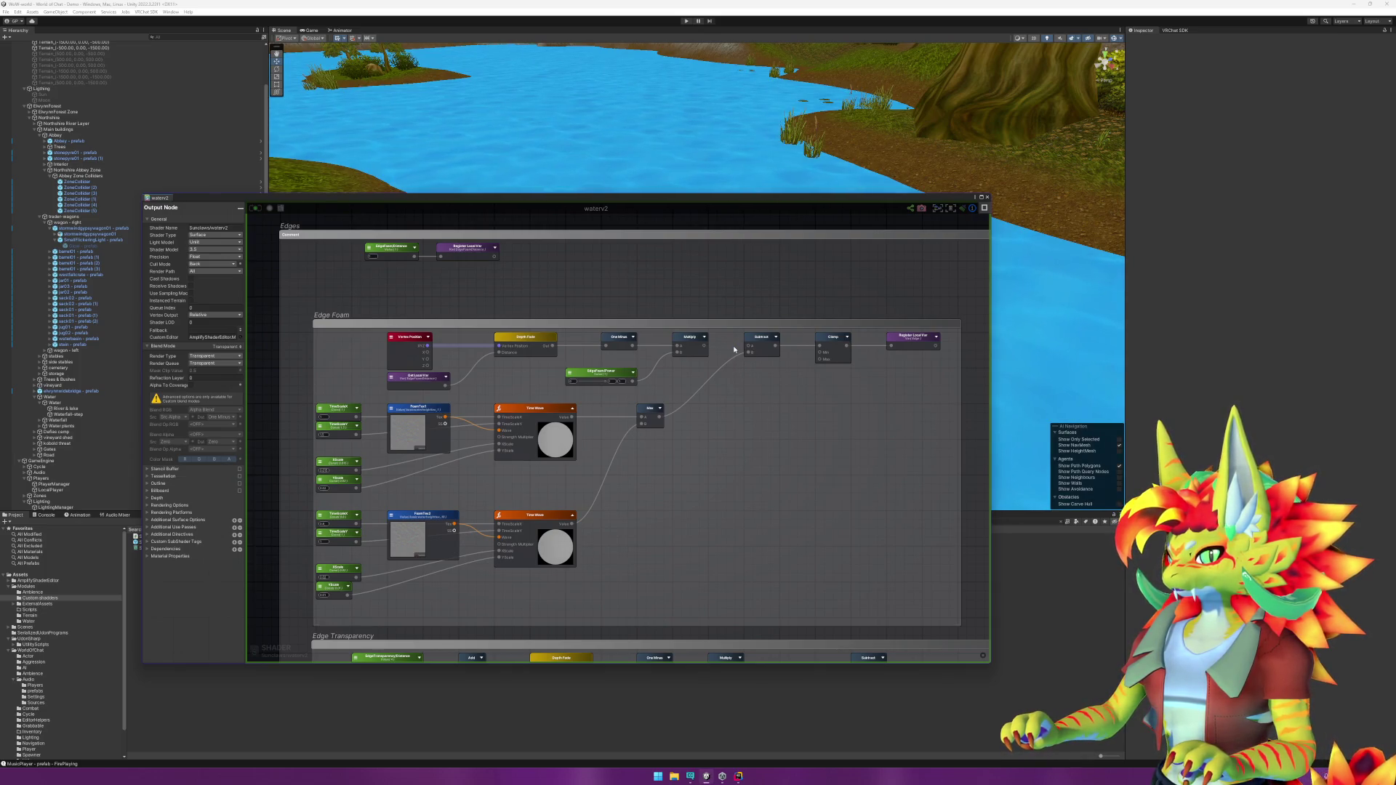
Step: Connect the wave Max output to Subtract's B input and save the waterv2 shader
{"action": "left_click", "coordinate": [775, 339]}
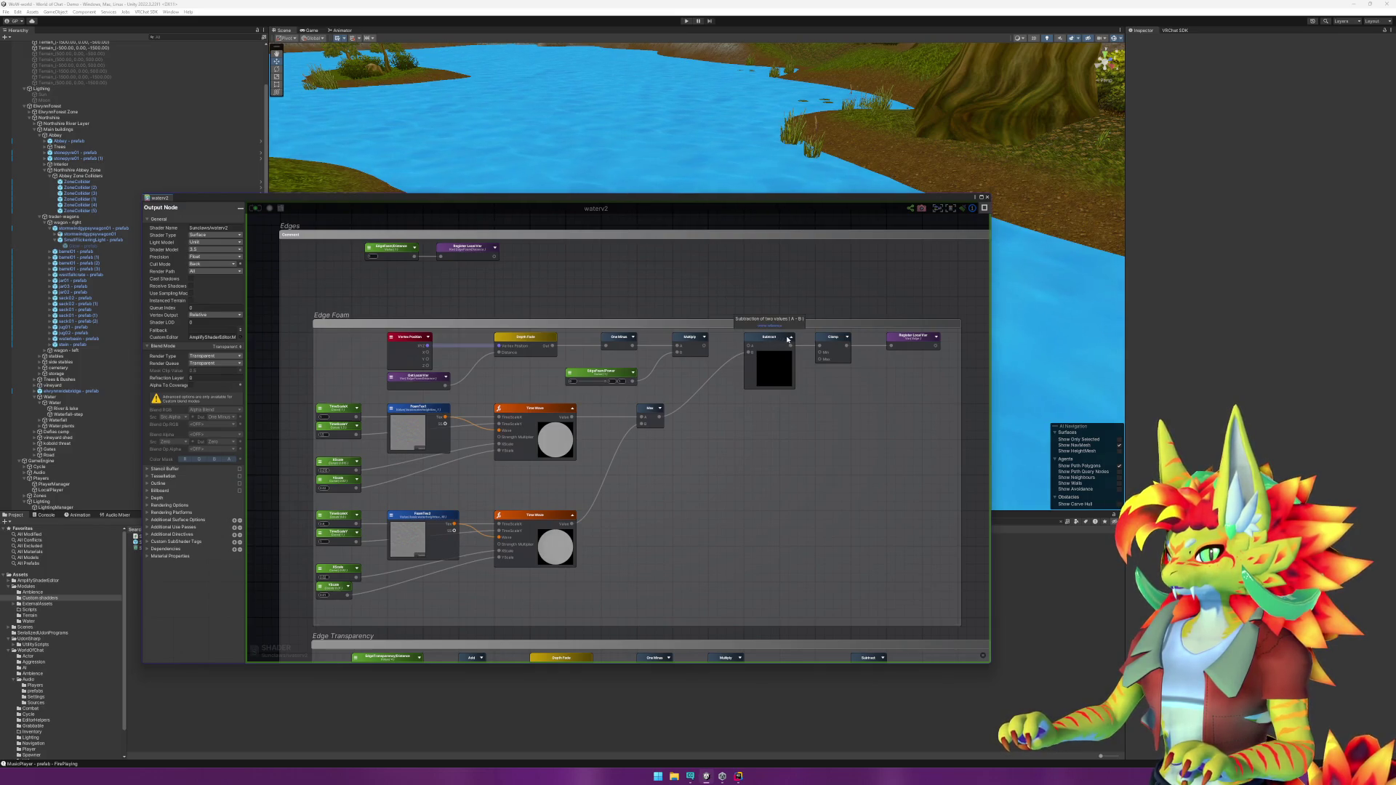
{"action": "left_click", "coordinate": [789, 338]}
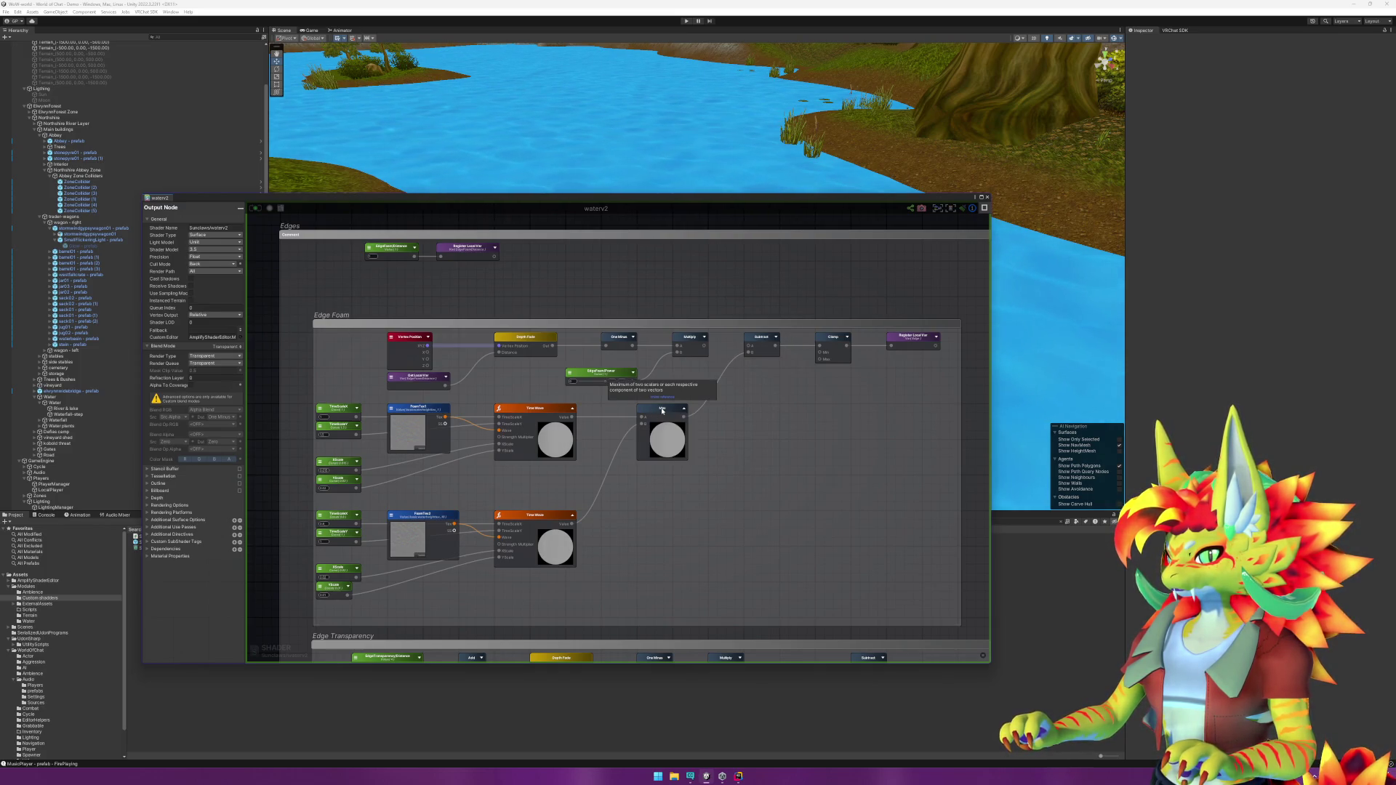
{"action": "left_click", "coordinate": [775, 339]}
{"action": "left_click", "coordinate": [790, 339]}
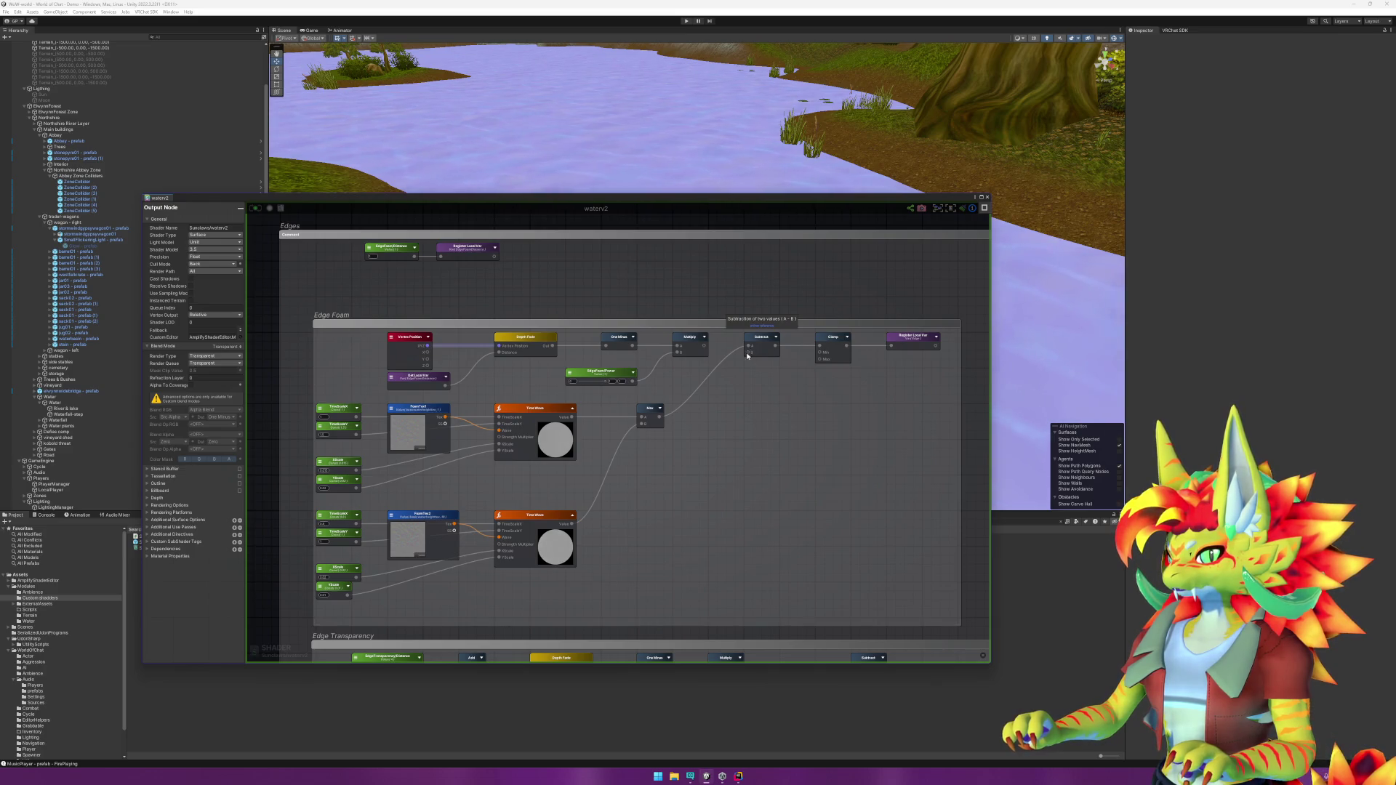
{"action": "left_click_drag", "start_coordinate": [659, 421], "coordinate": [745, 351]}
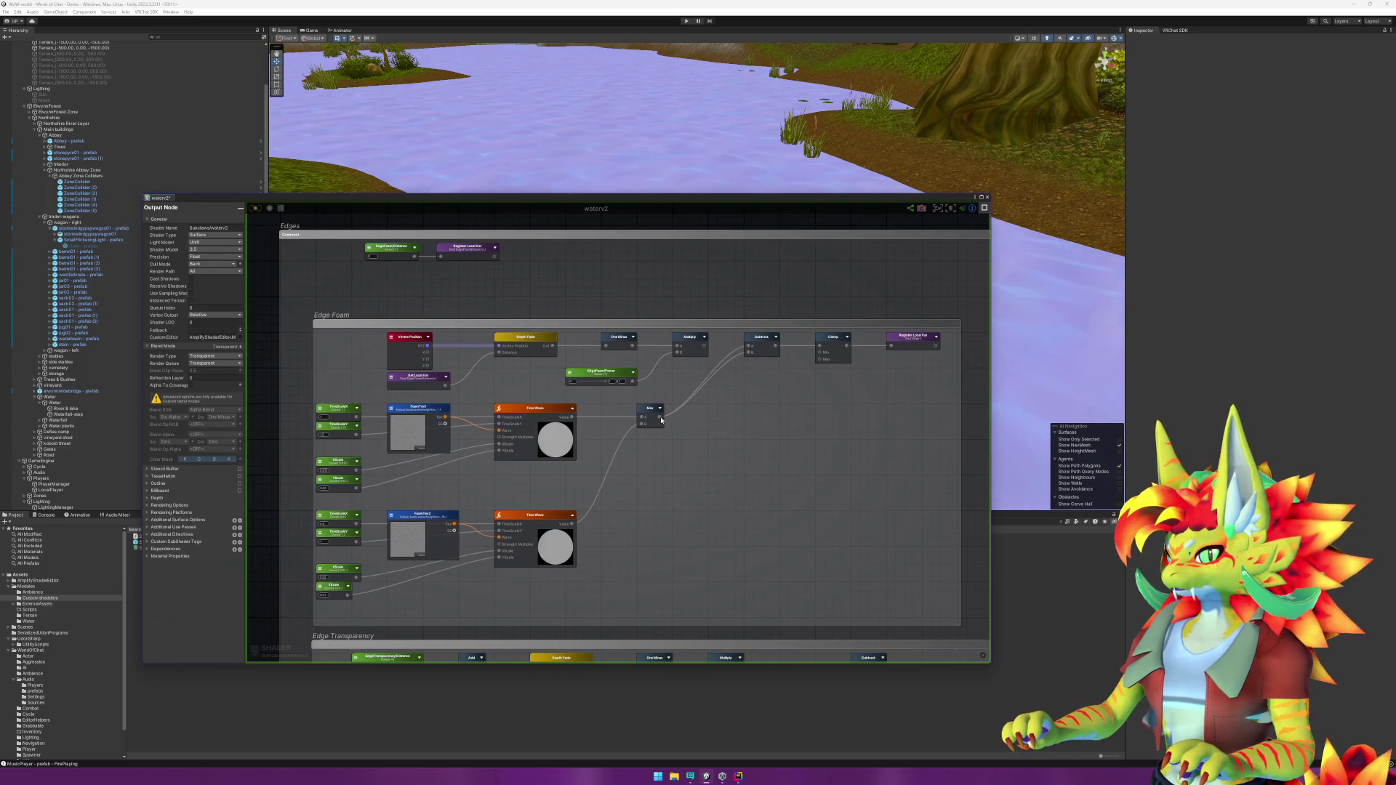
{"action": "left_click_drag", "start_coordinate": [660, 419], "coordinate": [889, 349]}
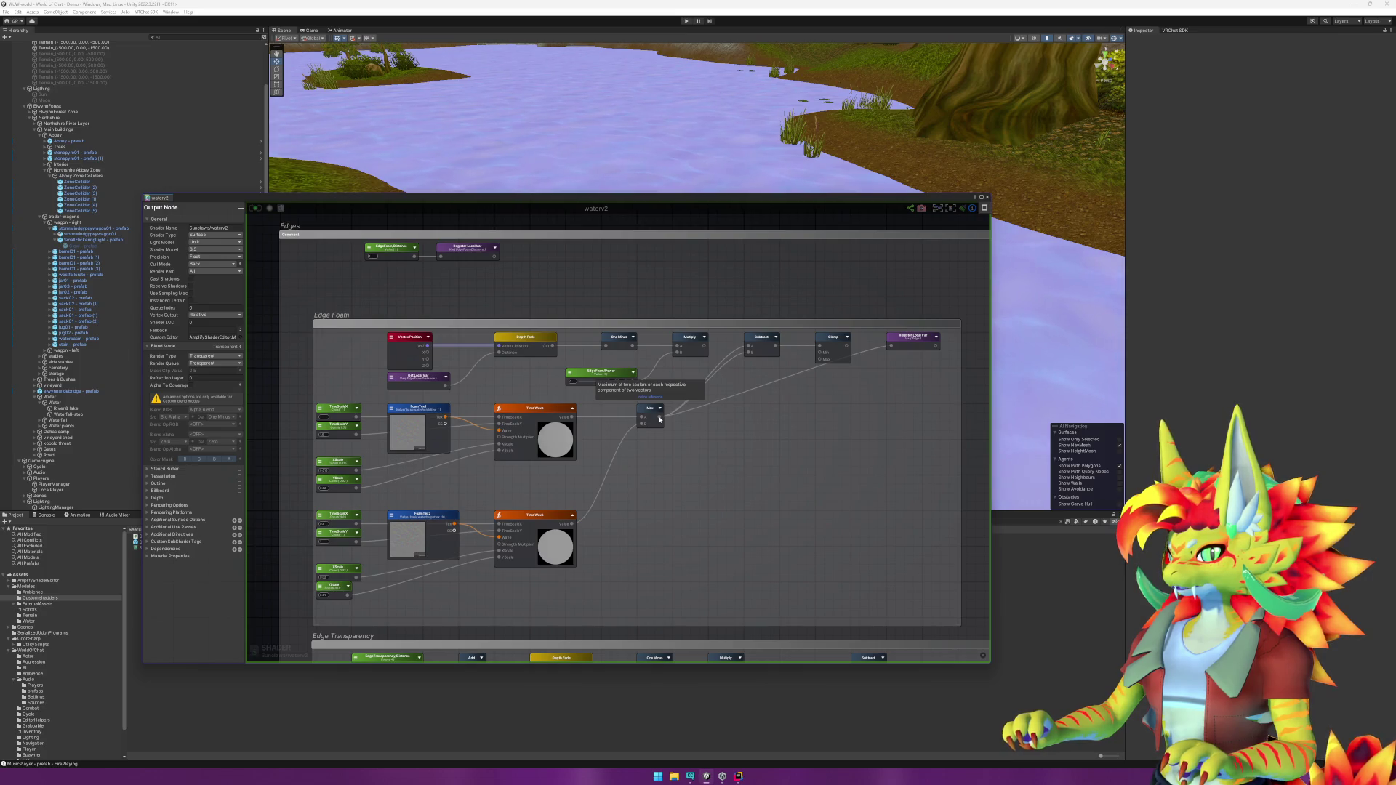
{"action": "left_click_drag", "start_coordinate": [705, 348], "coordinate": [888, 349]}
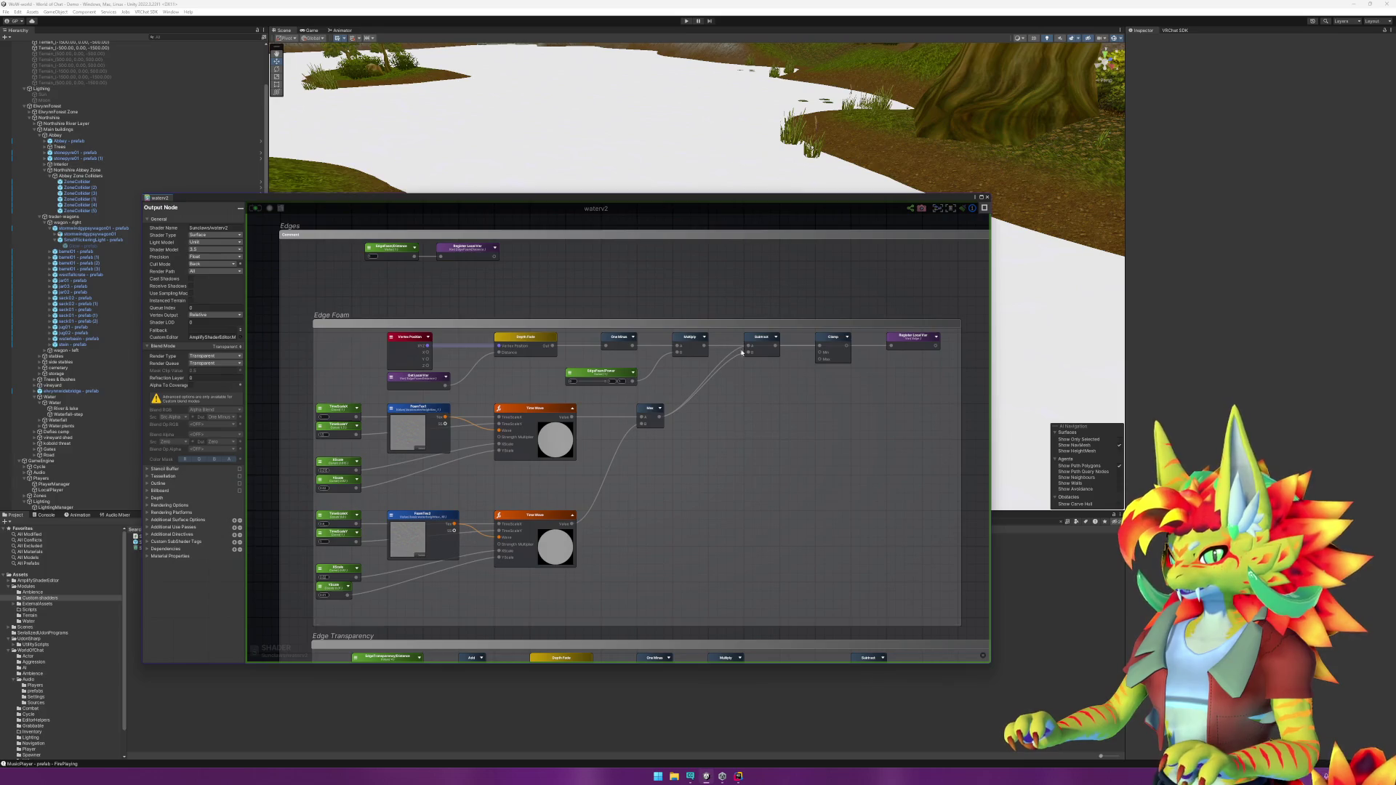
{"action": "left_click_drag", "start_coordinate": [662, 419], "coordinate": [746, 353]}
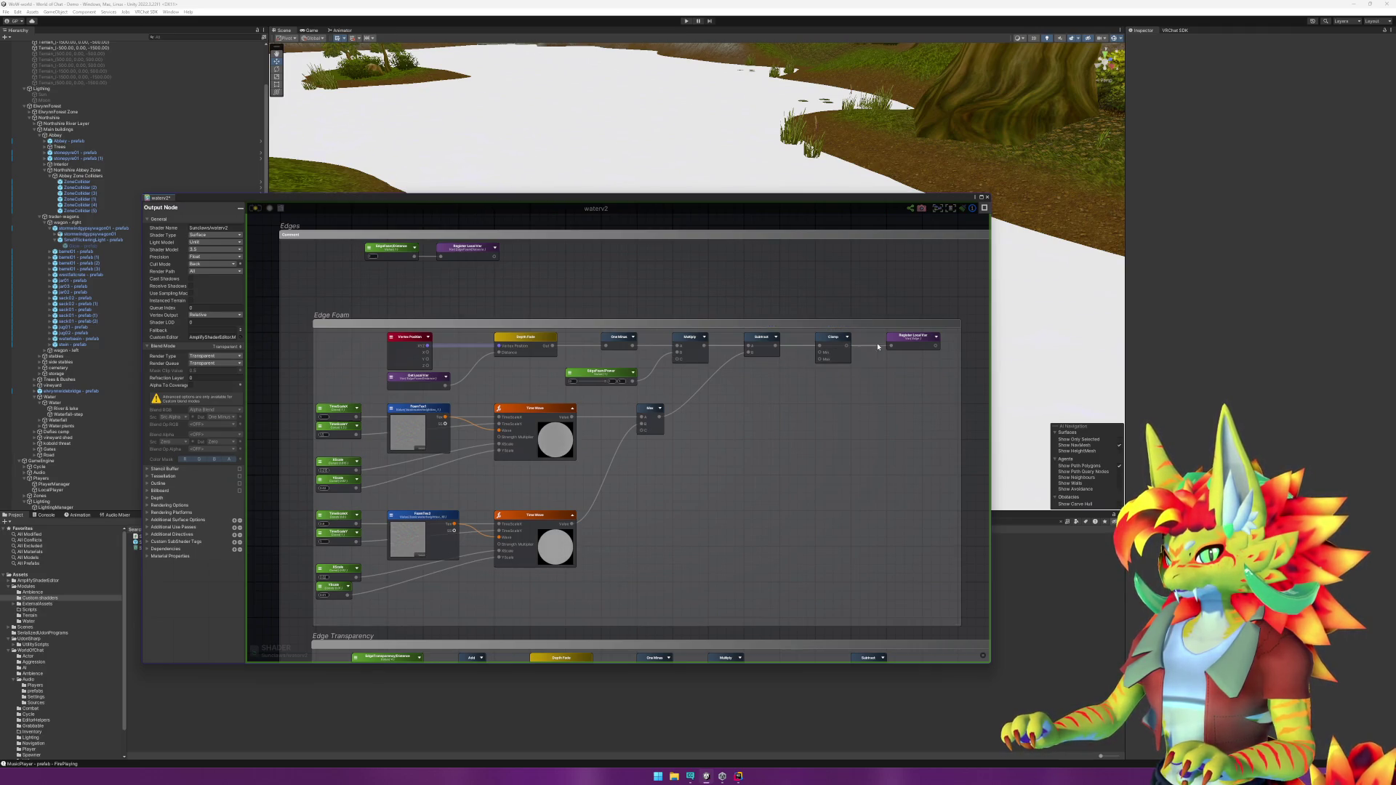
{"action": "key", "text": "ctrl+s"}
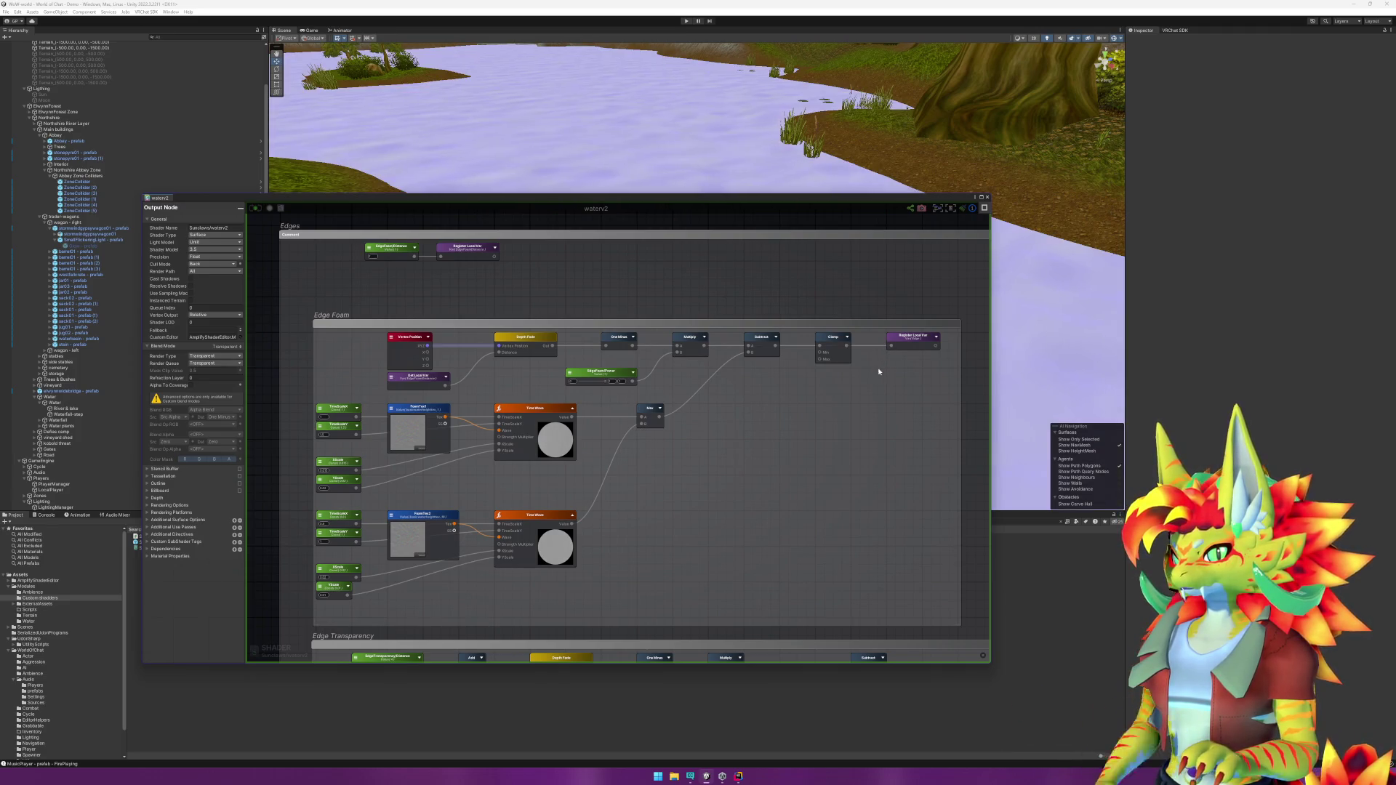
{"action": "left_click_drag", "start_coordinate": [742, 394], "coordinate": [869, 407]}
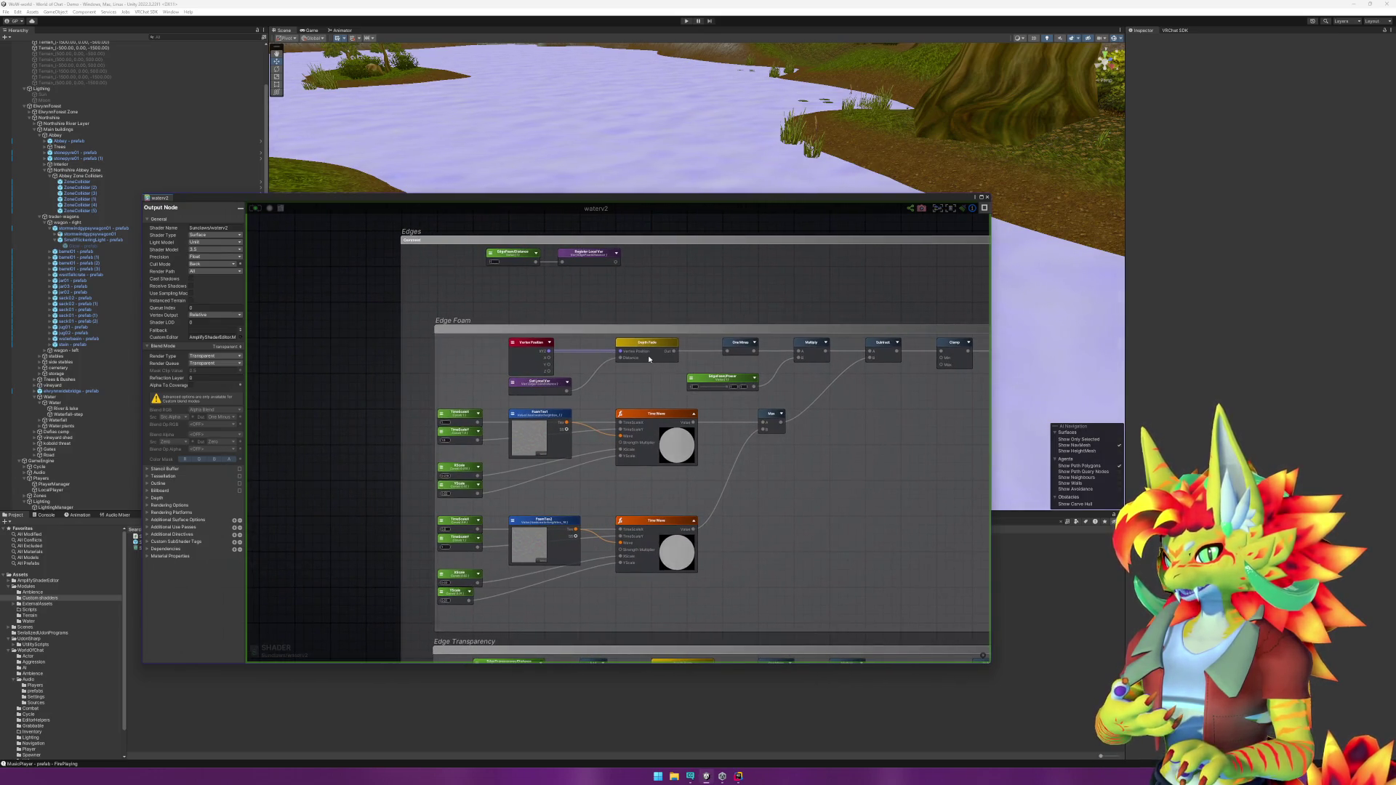
Step: Inspect the Edge Foam nodes, then display waterv2's output settings with its transparent render type and queue
{"action": "left_click", "coordinate": [545, 384]}
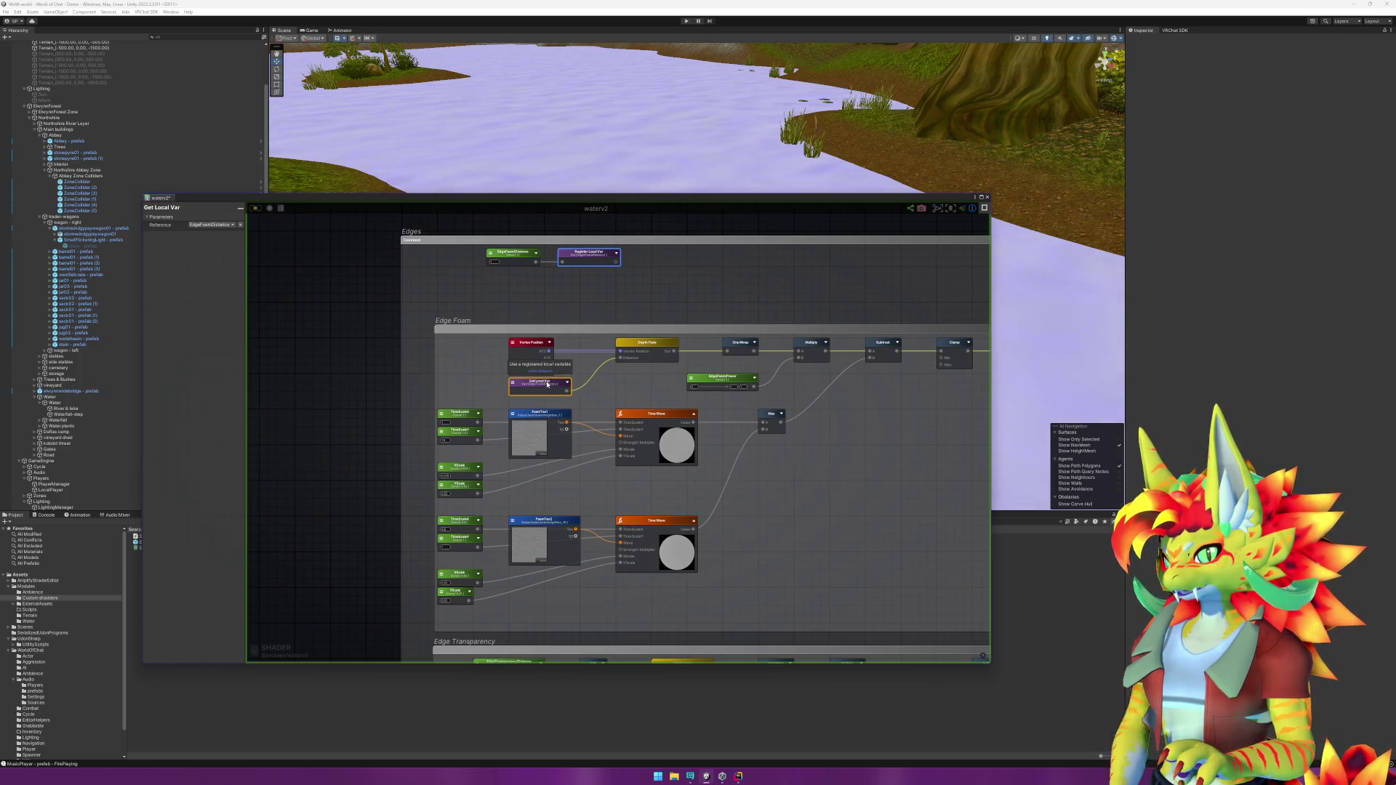
{"action": "left_click", "coordinate": [380, 365]}
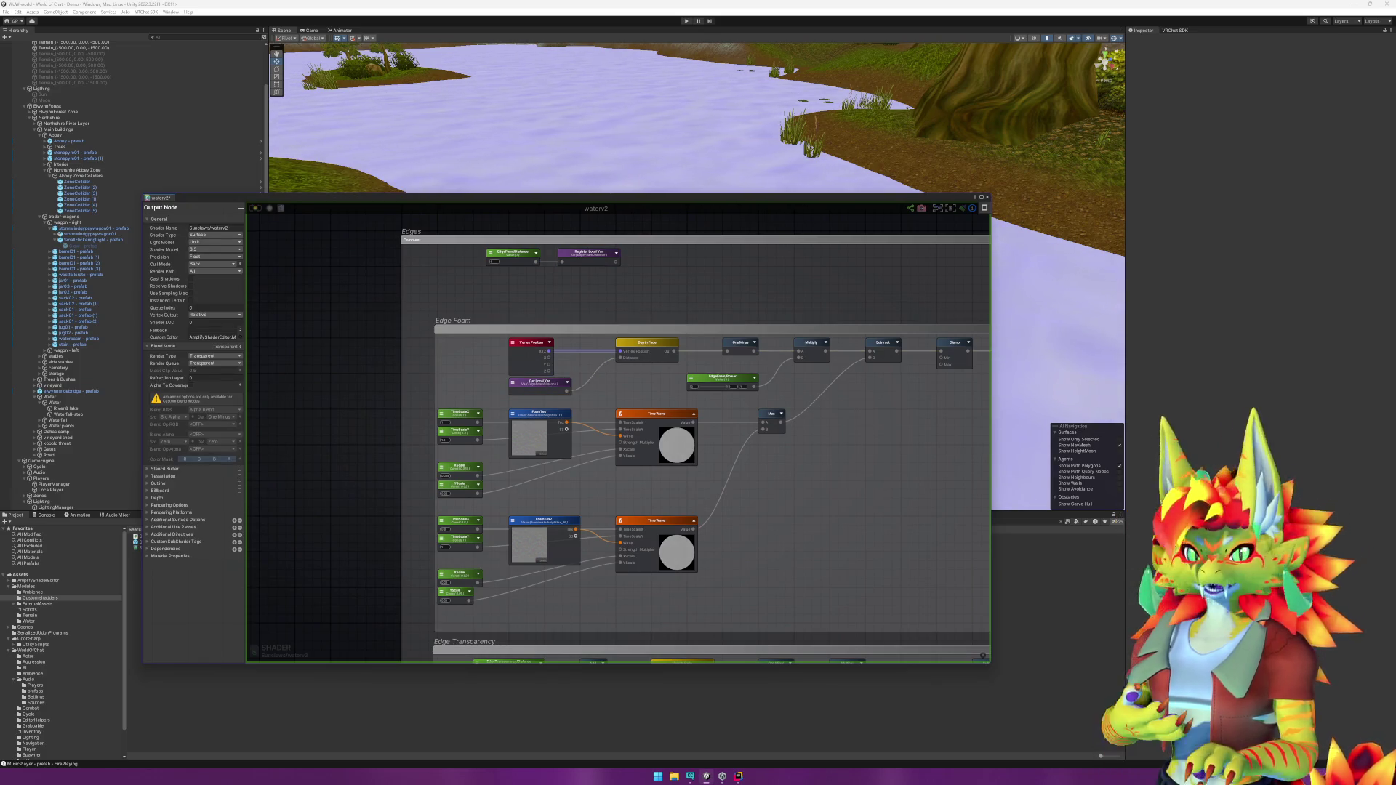
{"action": "left_click", "coordinate": [648, 341]}
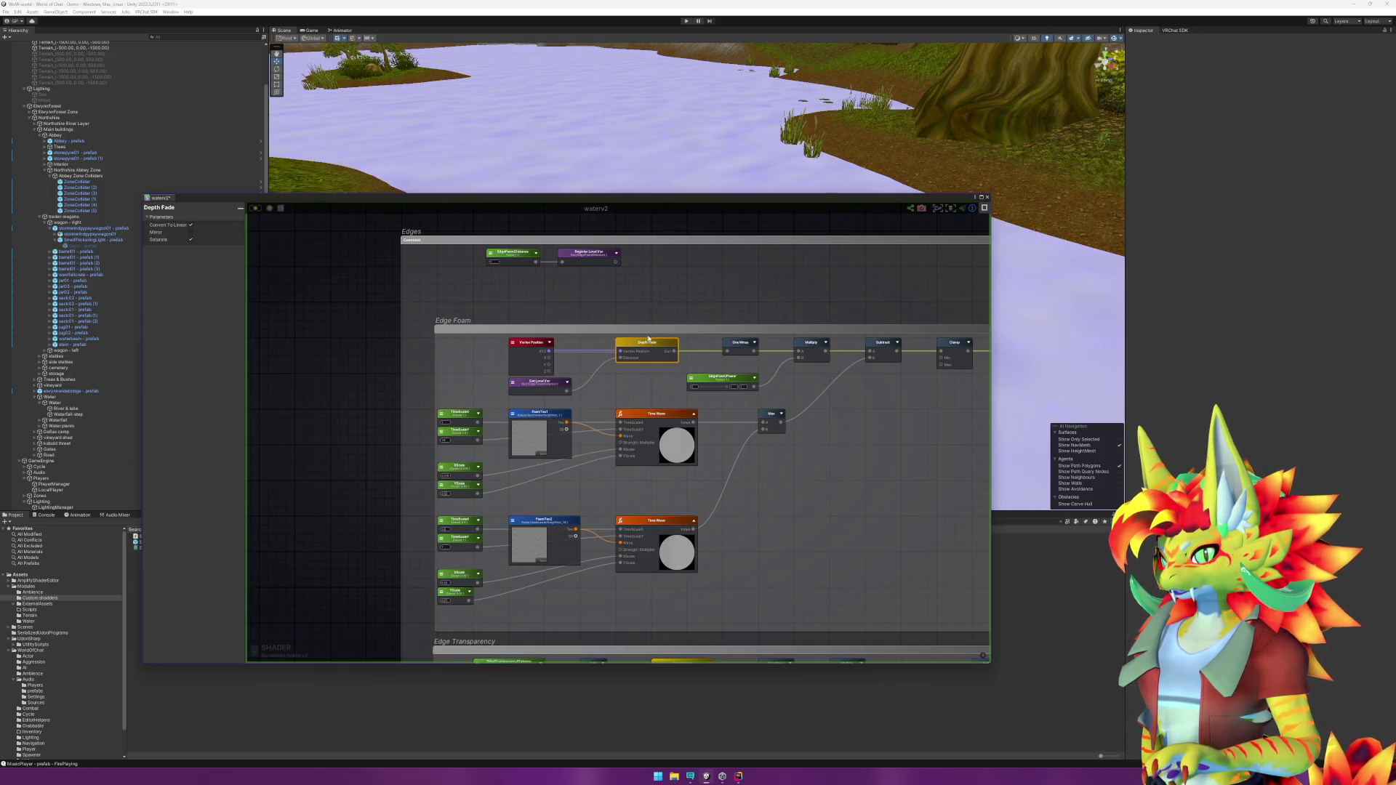
{"action": "left_click", "coordinate": [647, 330]}
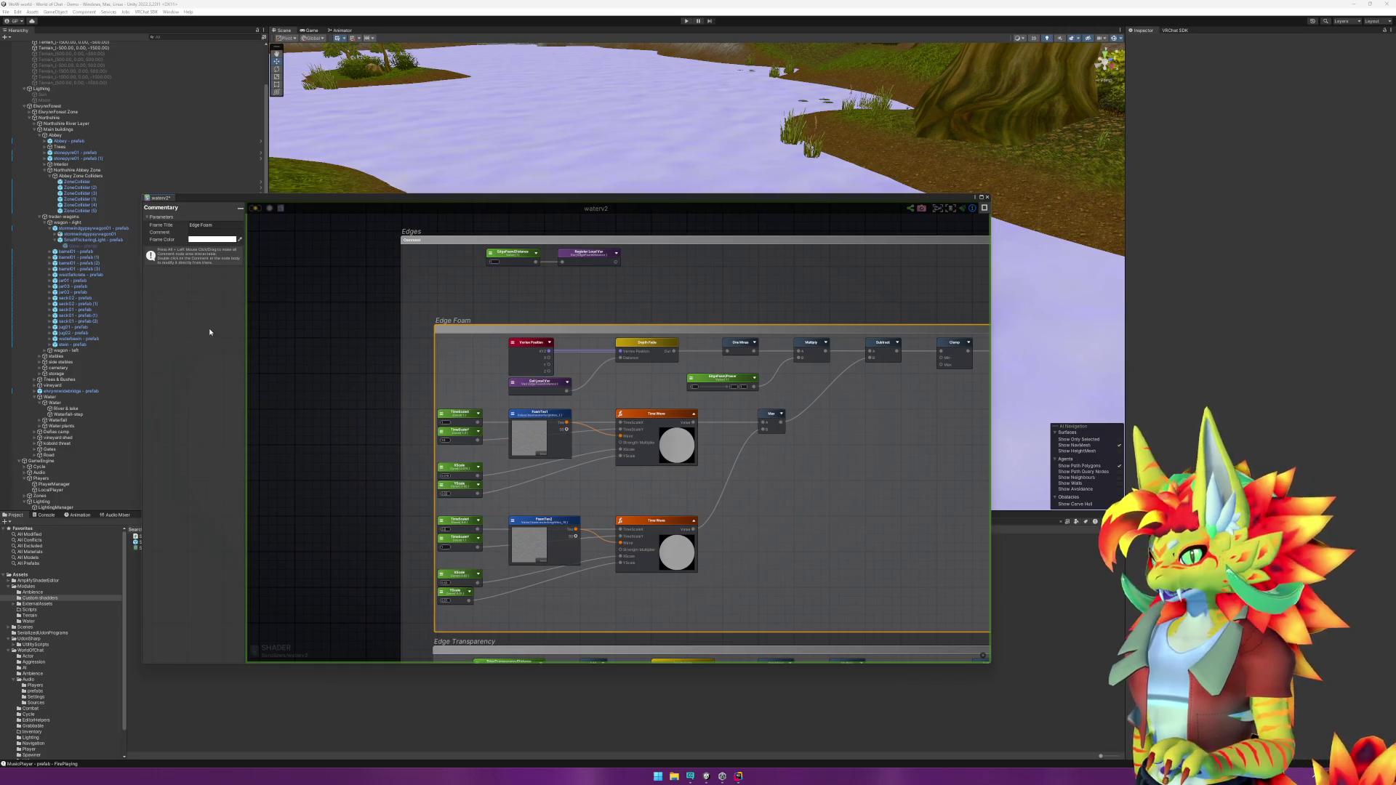
{"action": "left_click", "coordinate": [299, 380]}
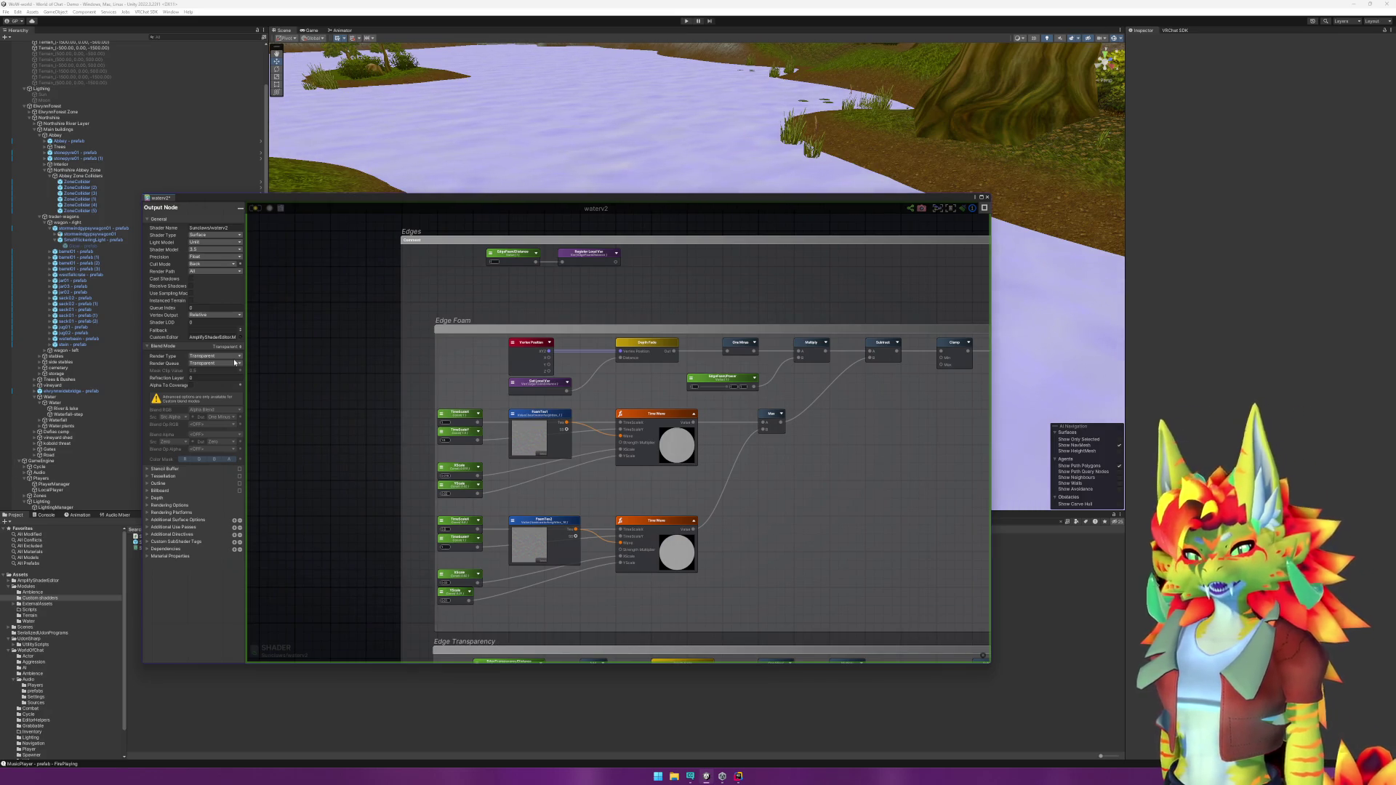
{"action": "left_click_drag", "start_coordinate": [607, 268], "coordinate": [513, 397]}
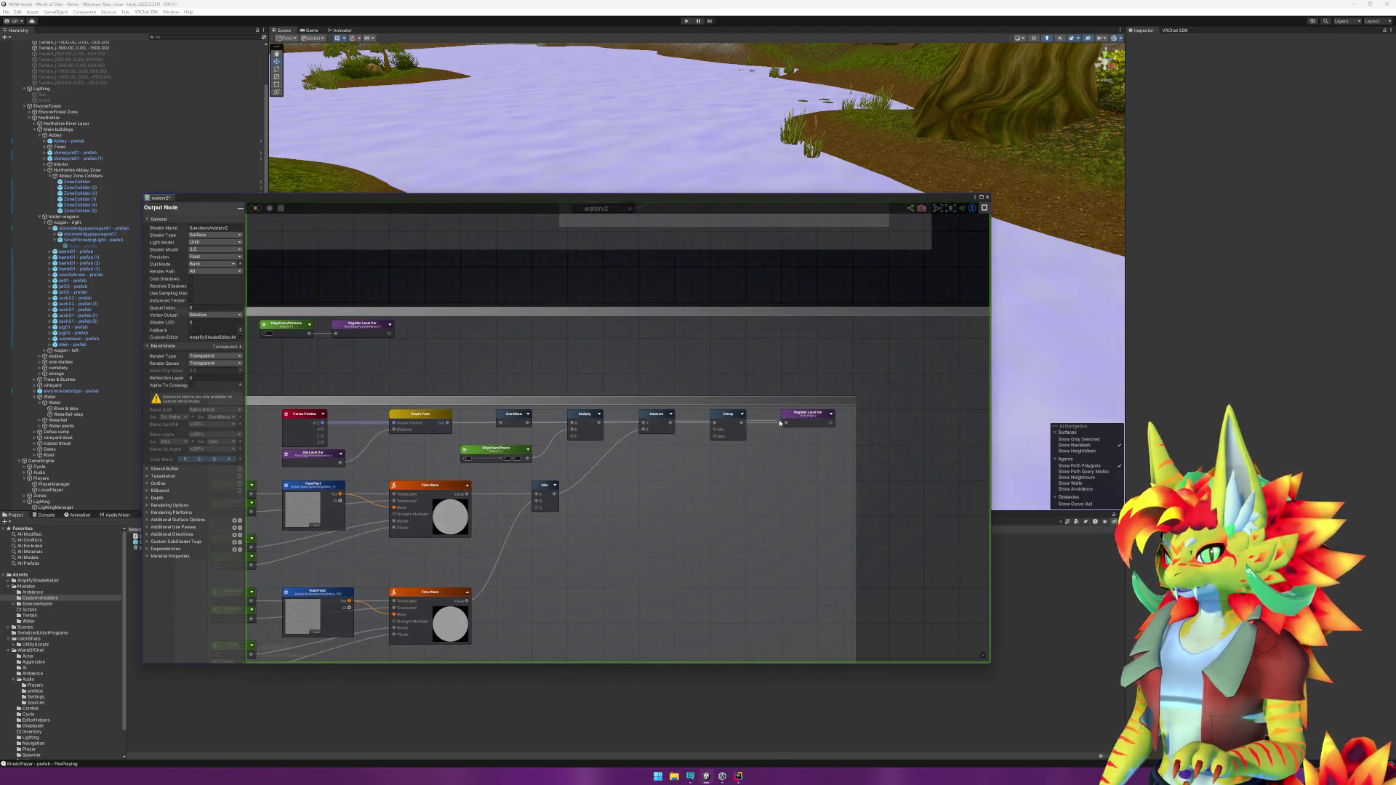
Step: Connect Clamp's output to Register Local Var, save waterv2, and select the Sun light
{"action": "key", "text": "ctrl+s"}
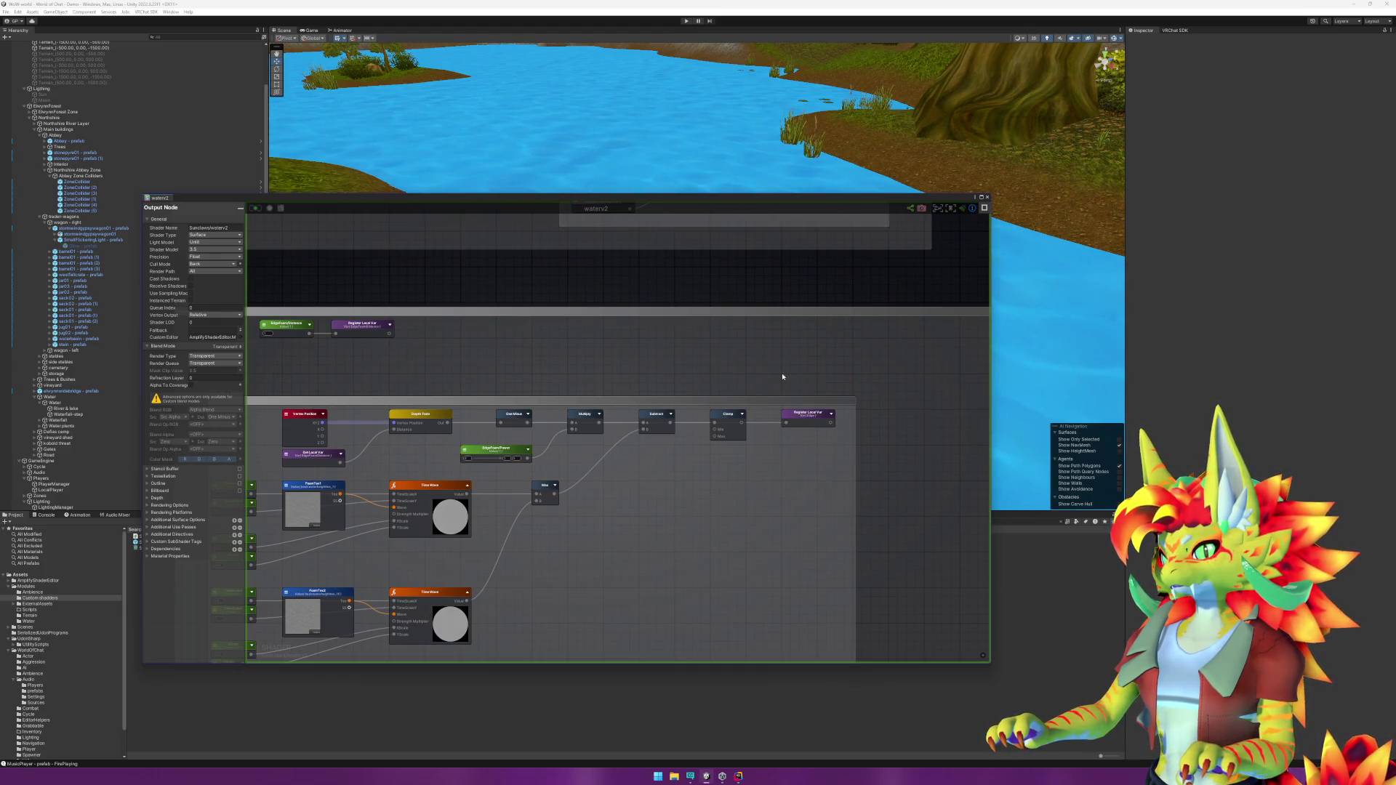
{"action": "left_click", "coordinate": [529, 426]}
{"action": "left_click_drag", "start_coordinate": [742, 422], "coordinate": [785, 425]}
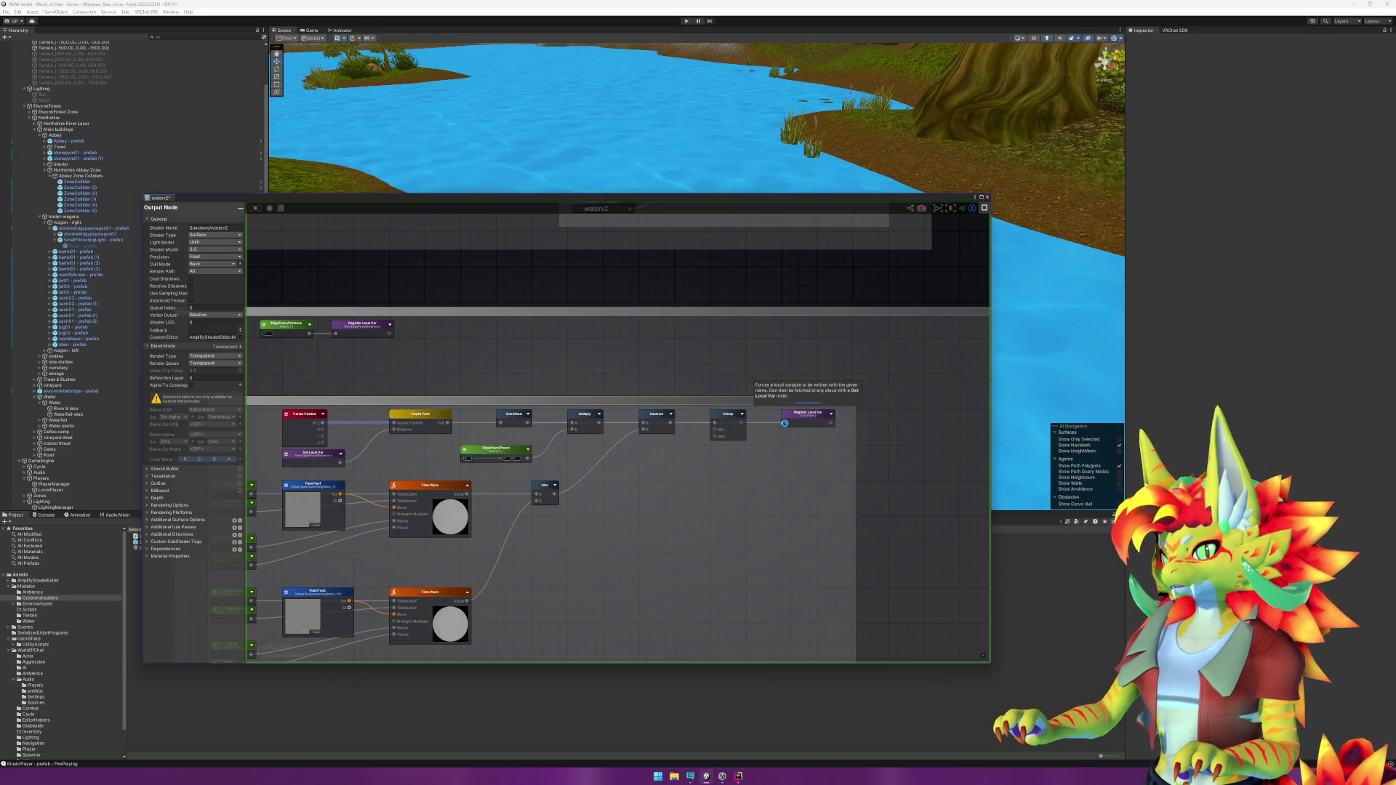
{"action": "key", "text": "ctrl+s"}
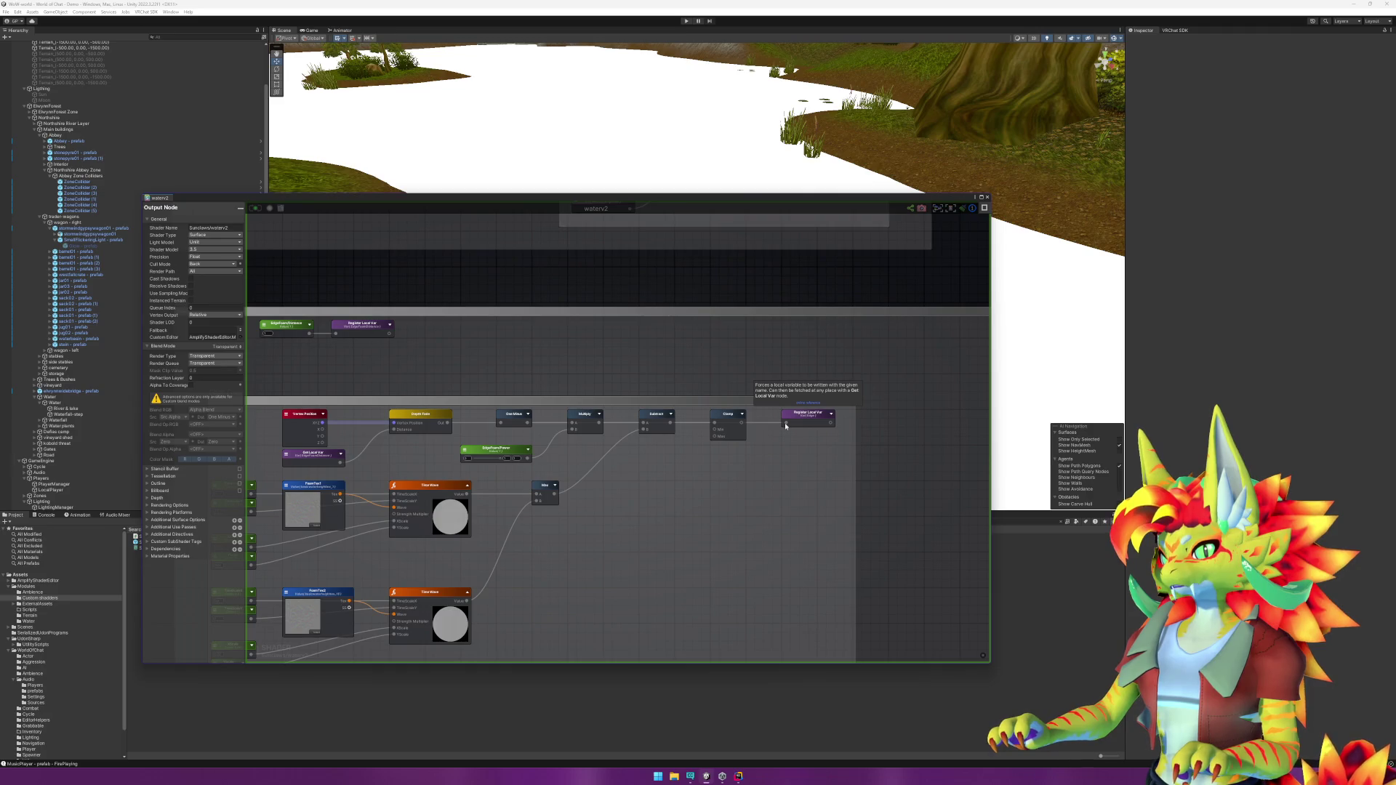
{"action": "left_click", "coordinate": [71, 94]}
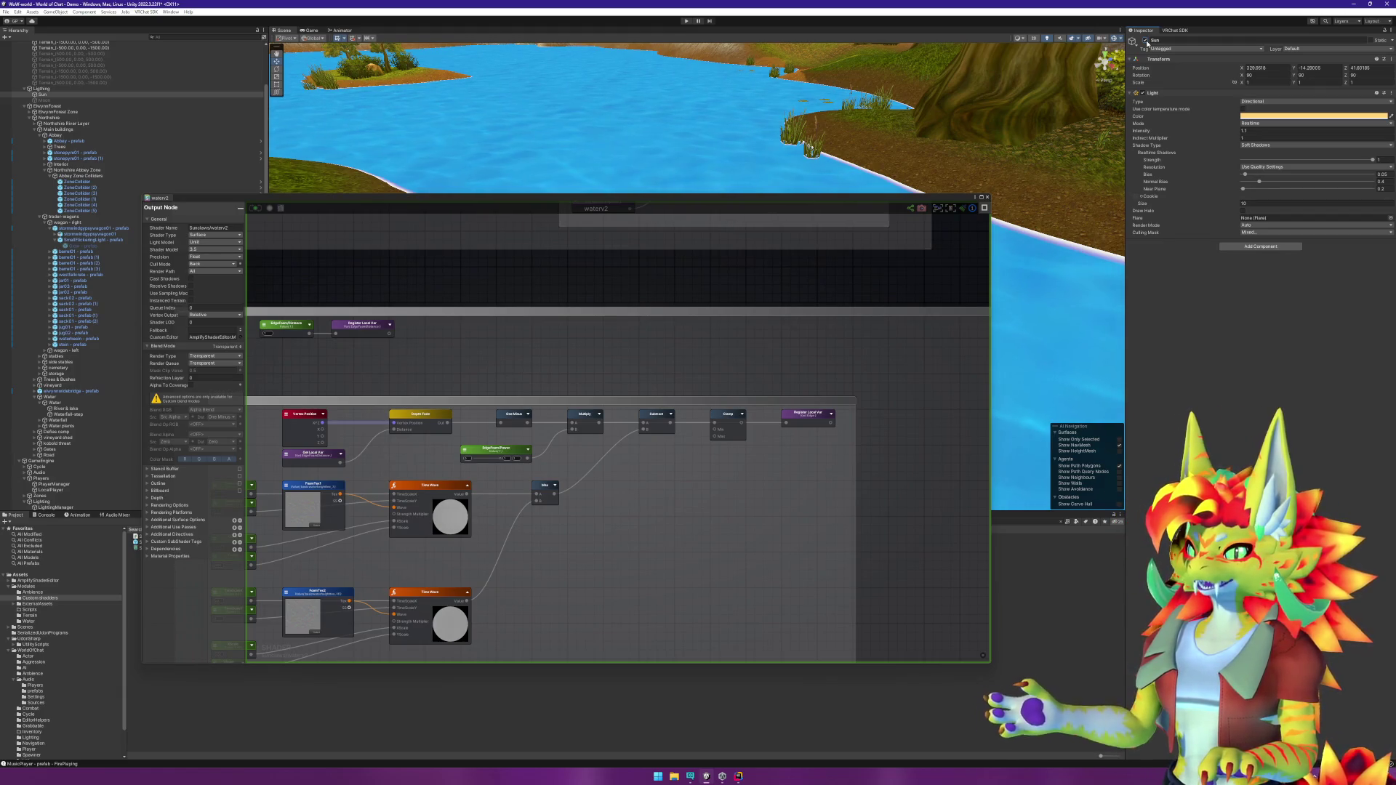
Step: Untick the Sun GameObject's active checkbox to turn the light off
{"action": "left_click", "coordinate": [1146, 41]}
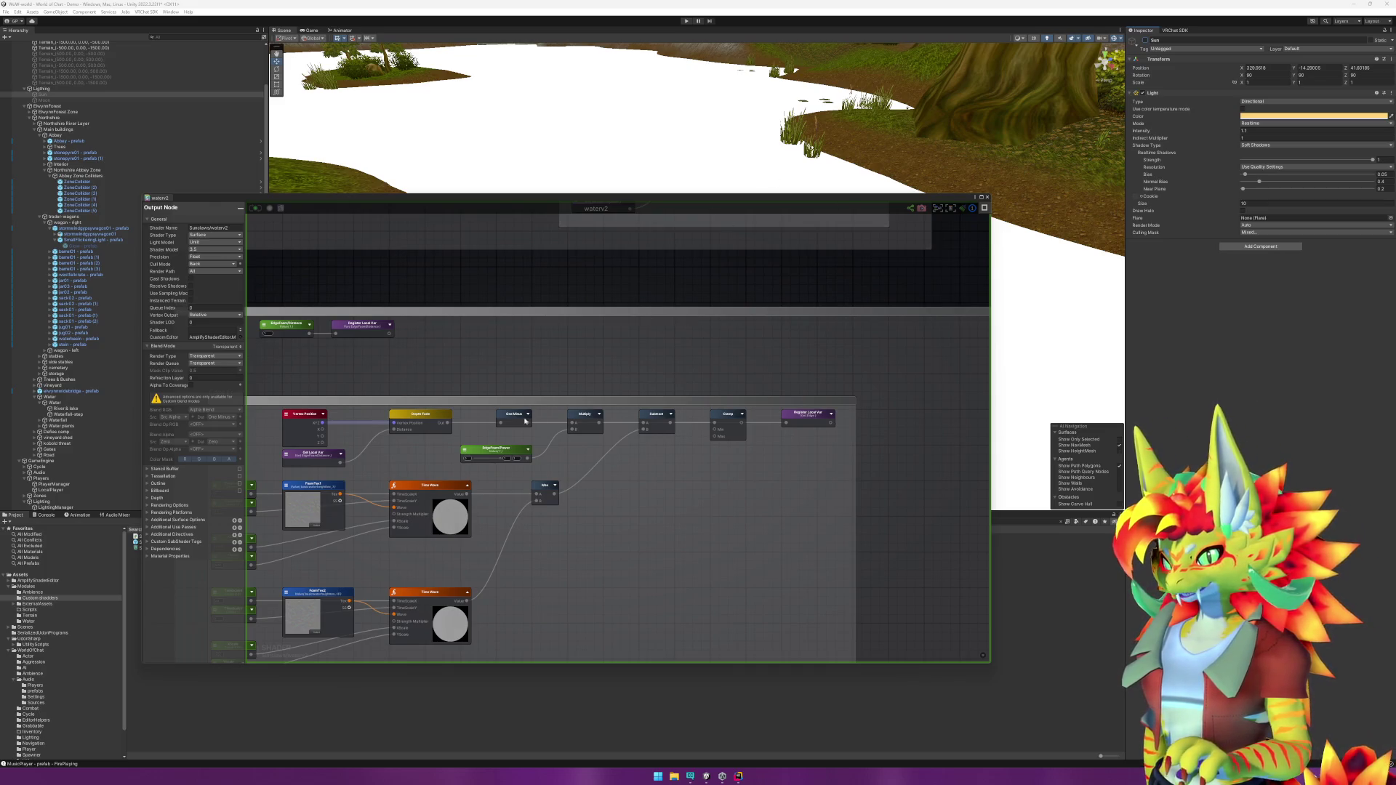
Step: Re-enable the Sun light, enter 01 as its intensity, and return to waterv2's output settings
{"action": "left_click", "coordinate": [405, 418]}
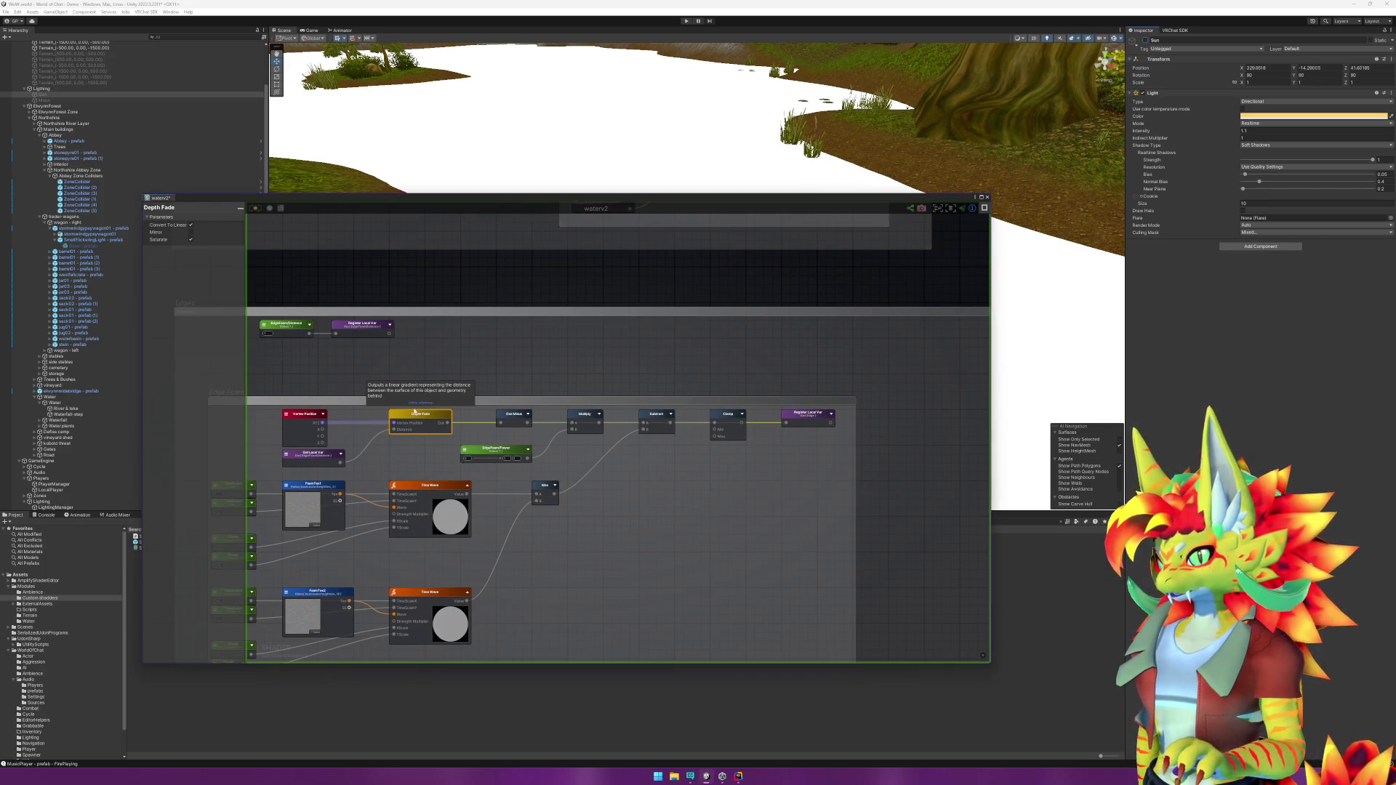
{"action": "mouse_move", "coordinate": [465, 375]}
{"action": "left_mouse_down"}
{"action": "mouse_move", "coordinate": [743, 374]}
{"action": "mouse_move", "coordinate": [708, 377]}
{"action": "left_mouse_up"}
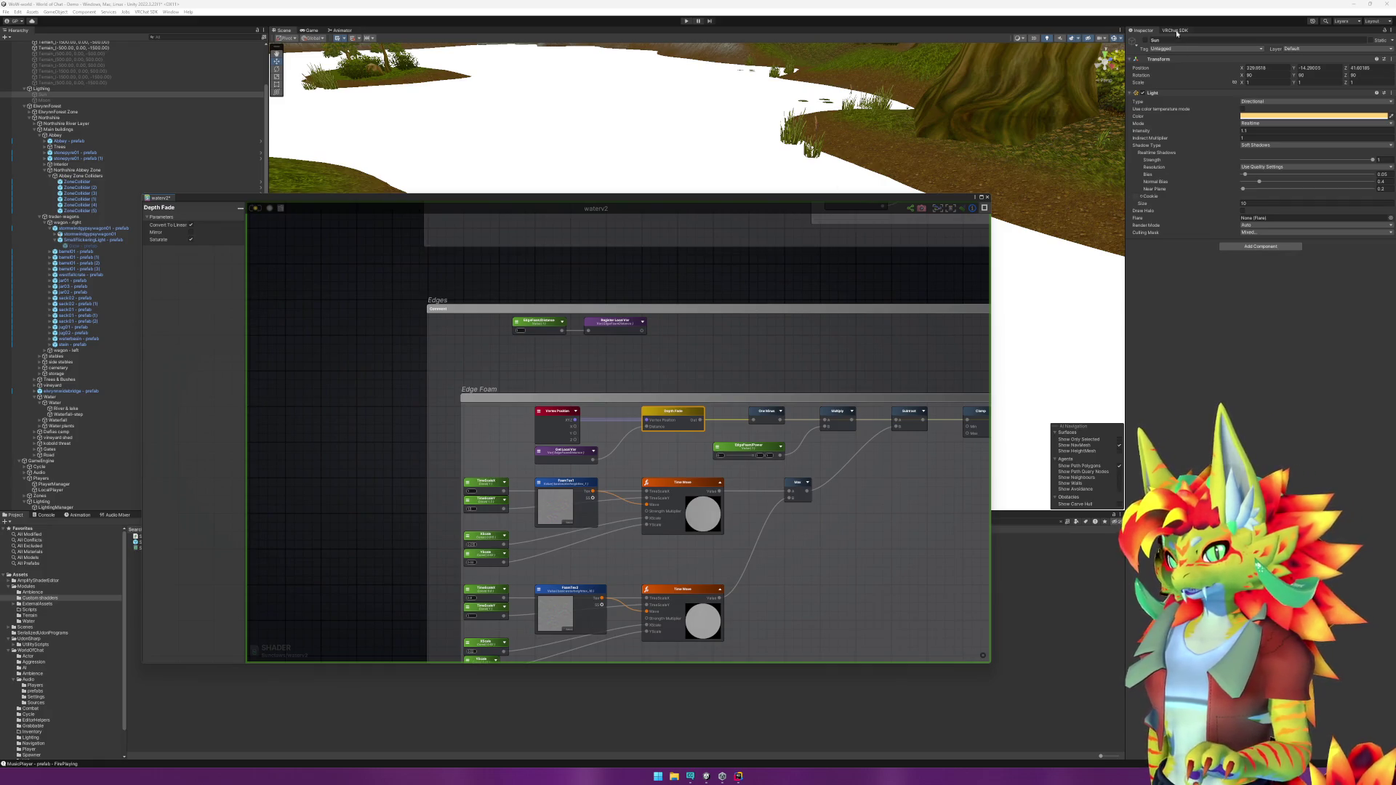
{"action": "left_click", "coordinate": [1146, 40]}
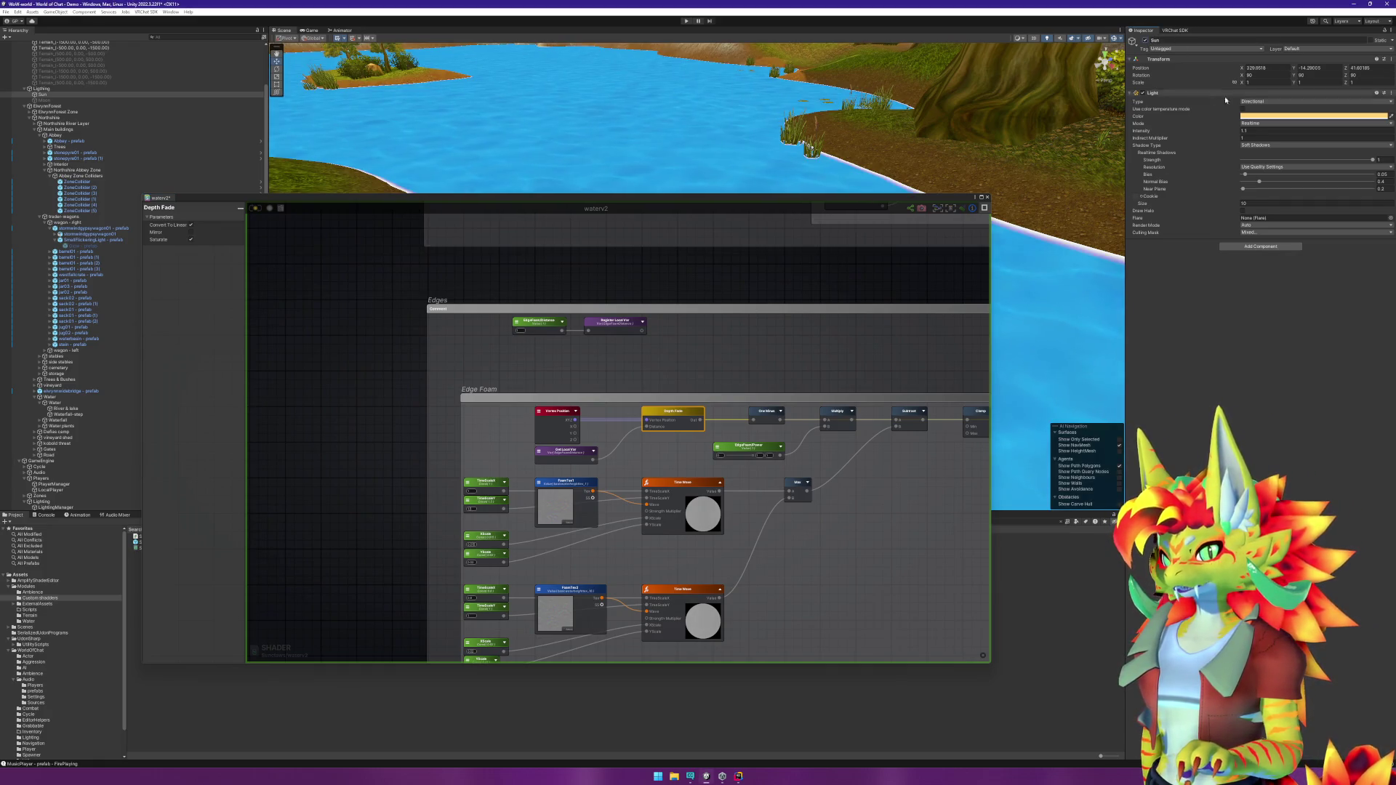
{"action": "double_click", "coordinate": [1247, 131]}
{"action": "type", "text": "0"}
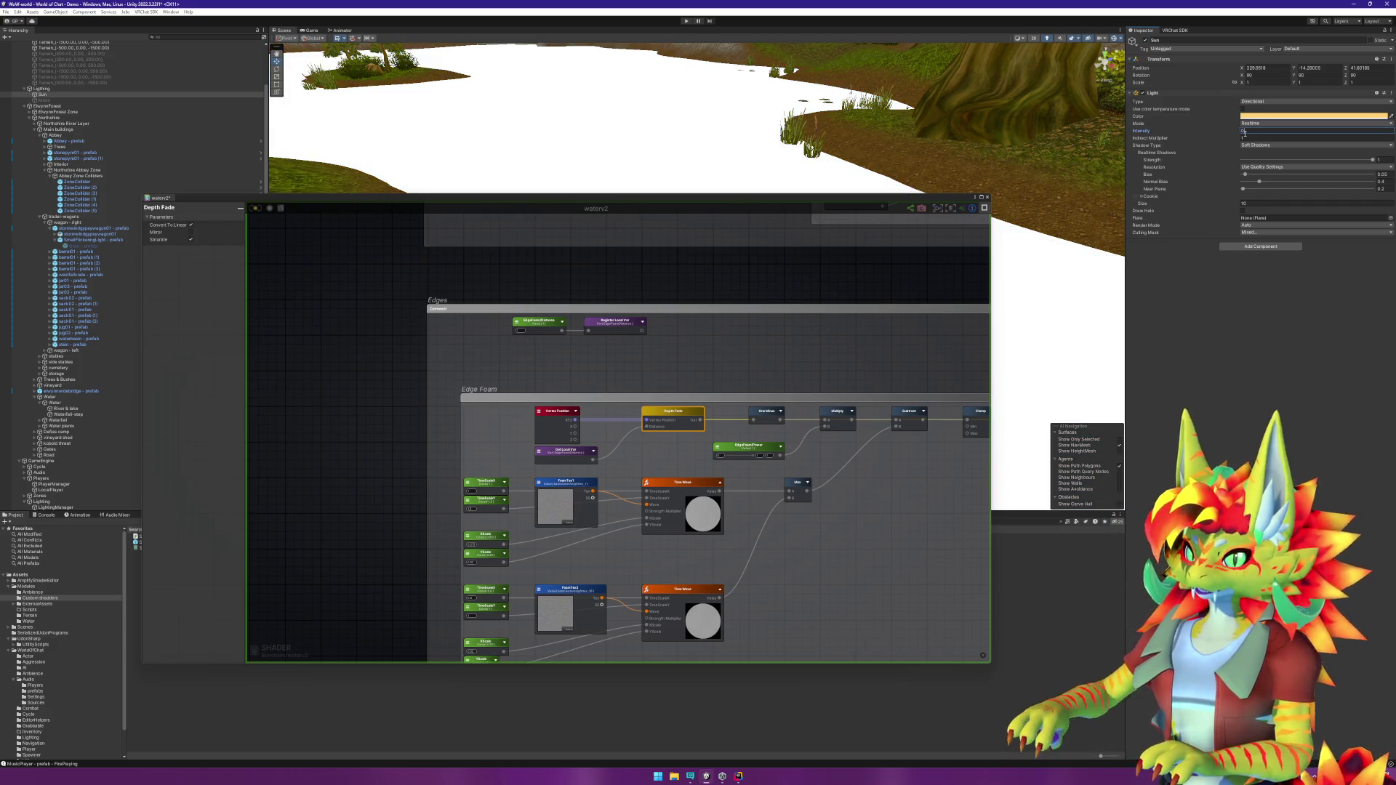
{"action": "type", "text": "1.1"}
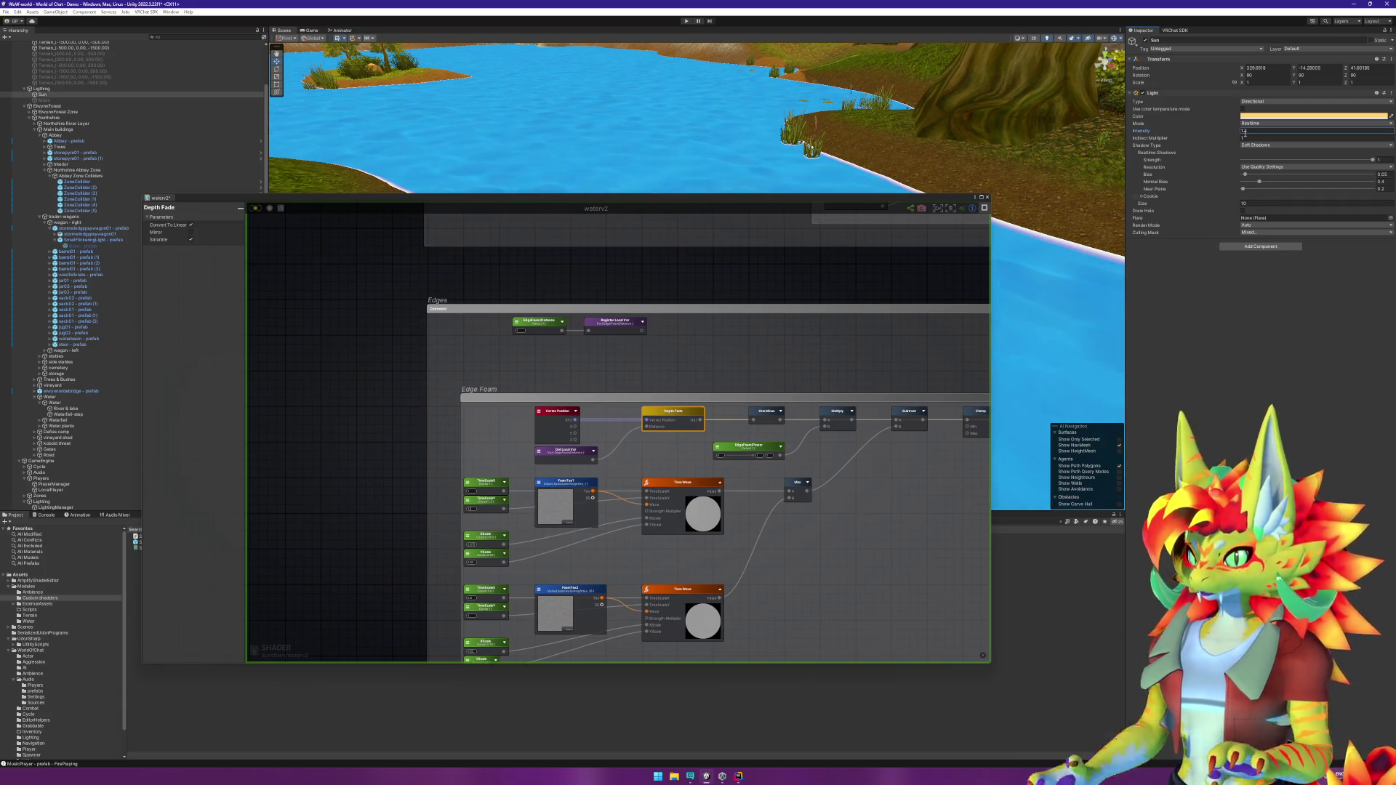
{"action": "left_click", "coordinate": [864, 288]}
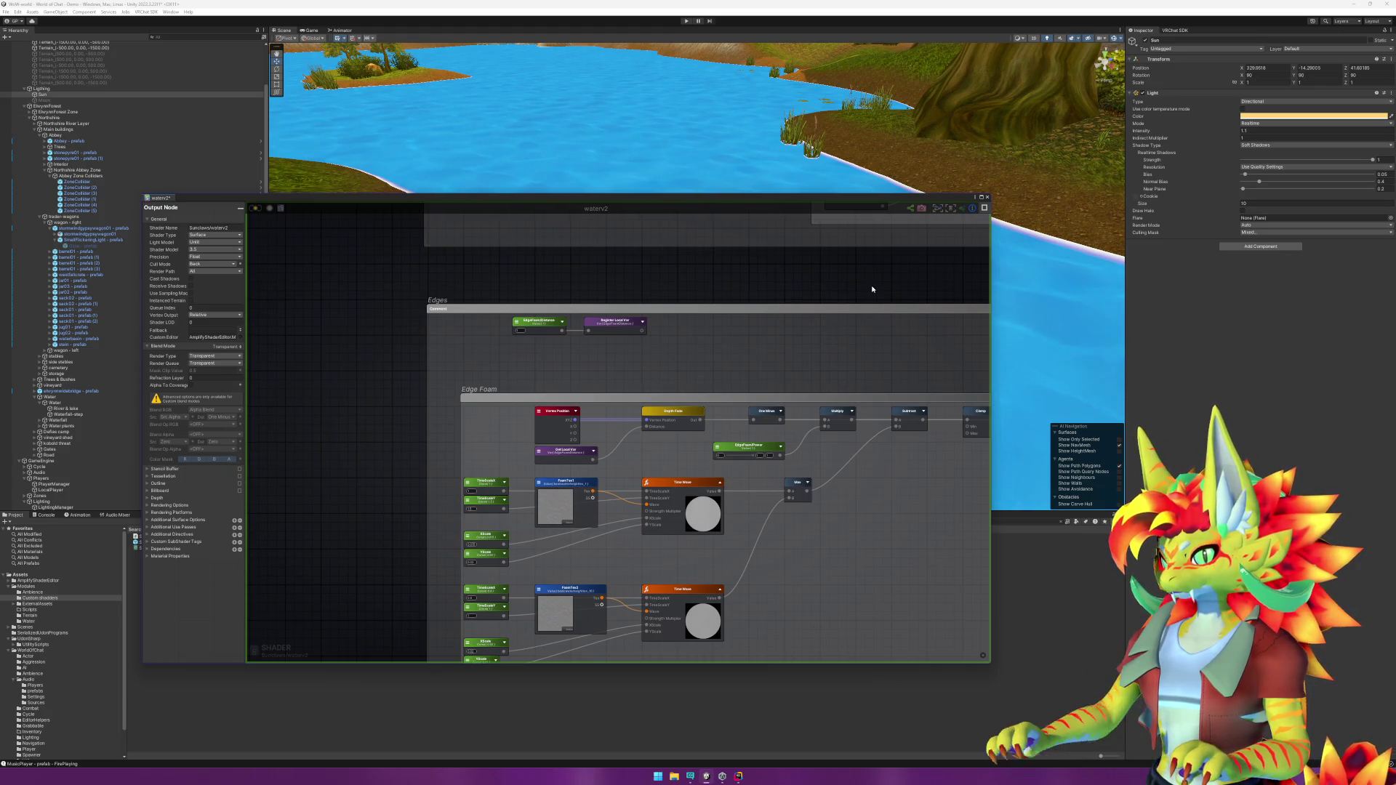
Step: Wire the Transparency group's Min result into the waterv2 output node's Opacity input
{"action": "scroll", "coordinate": [869, 289], "scroll_direction": "down", "scroll_amount": 5}
{"action": "scroll", "coordinate": [569, 404], "scroll_direction": "up", "scroll_amount": 8}
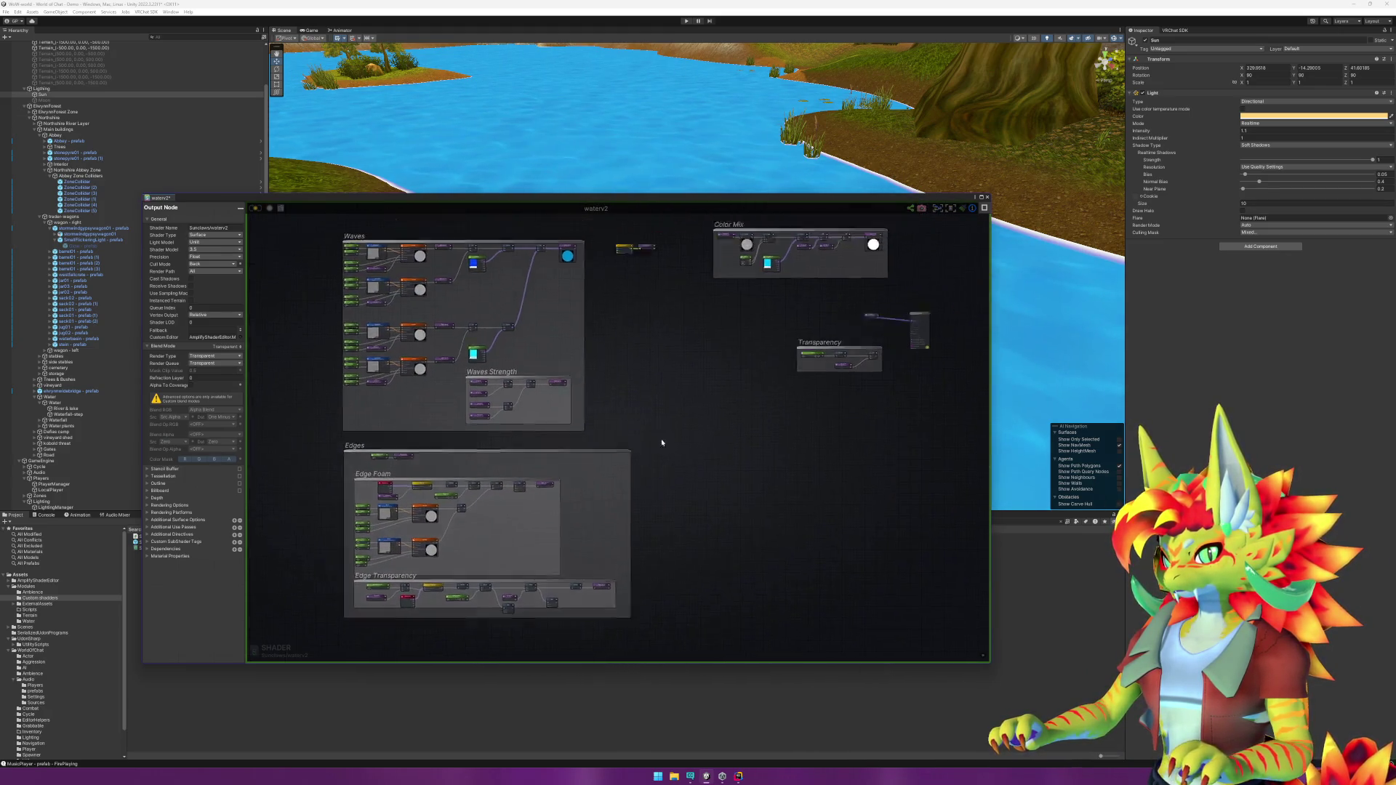
{"action": "mouse_move", "coordinate": [630, 462]}
{"action": "left_mouse_down"}
{"action": "mouse_move", "coordinate": [747, 405]}
{"action": "mouse_move", "coordinate": [777, 370]}
{"action": "left_mouse_up"}
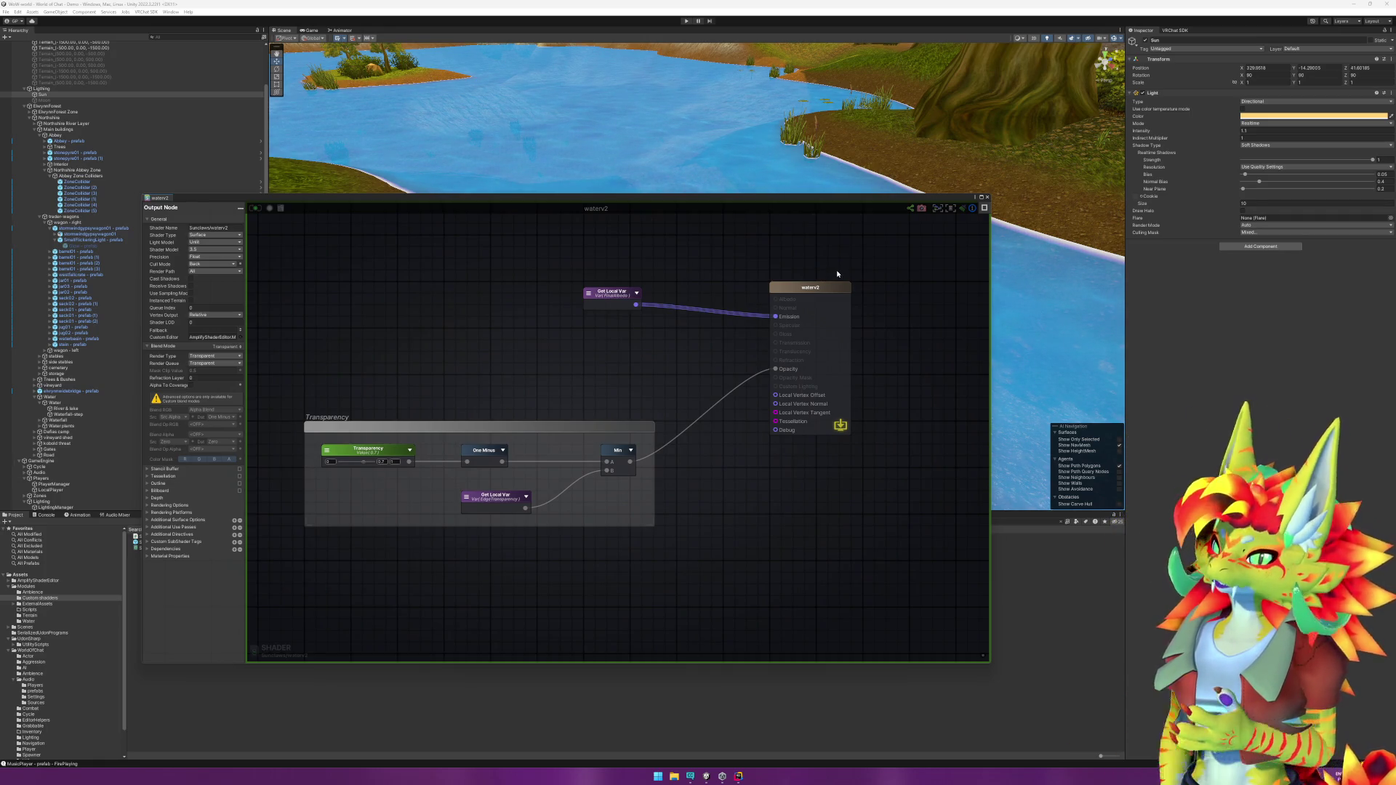
{"action": "mouse_move", "coordinate": [640, 563]}
{"action": "left_mouse_down"}
{"action": "mouse_move", "coordinate": [682, 348]}
{"action": "mouse_move", "coordinate": [591, 628]}
{"action": "mouse_move", "coordinate": [627, 433]}
{"action": "mouse_move", "coordinate": [553, 472]}
{"action": "mouse_move", "coordinate": [495, 449]}
{"action": "left_mouse_up"}
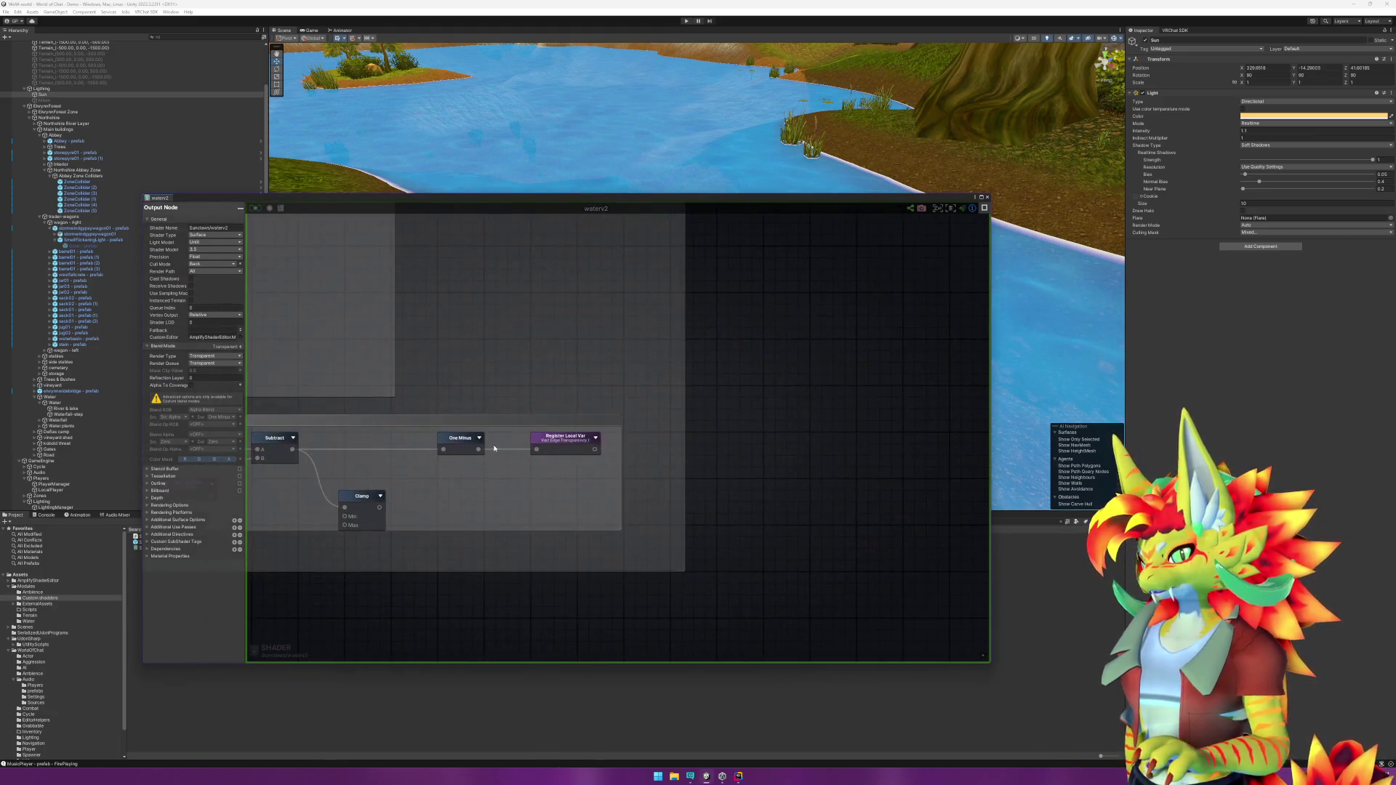
Step: Store the clamped edge foam value in the Register Local Var node, then close the shader editor
{"action": "scroll", "coordinate": [494, 449], "scroll_direction": "down", "scroll_amount": 5}
{"action": "scroll", "coordinate": [626, 381], "scroll_direction": "up", "scroll_amount": 3}
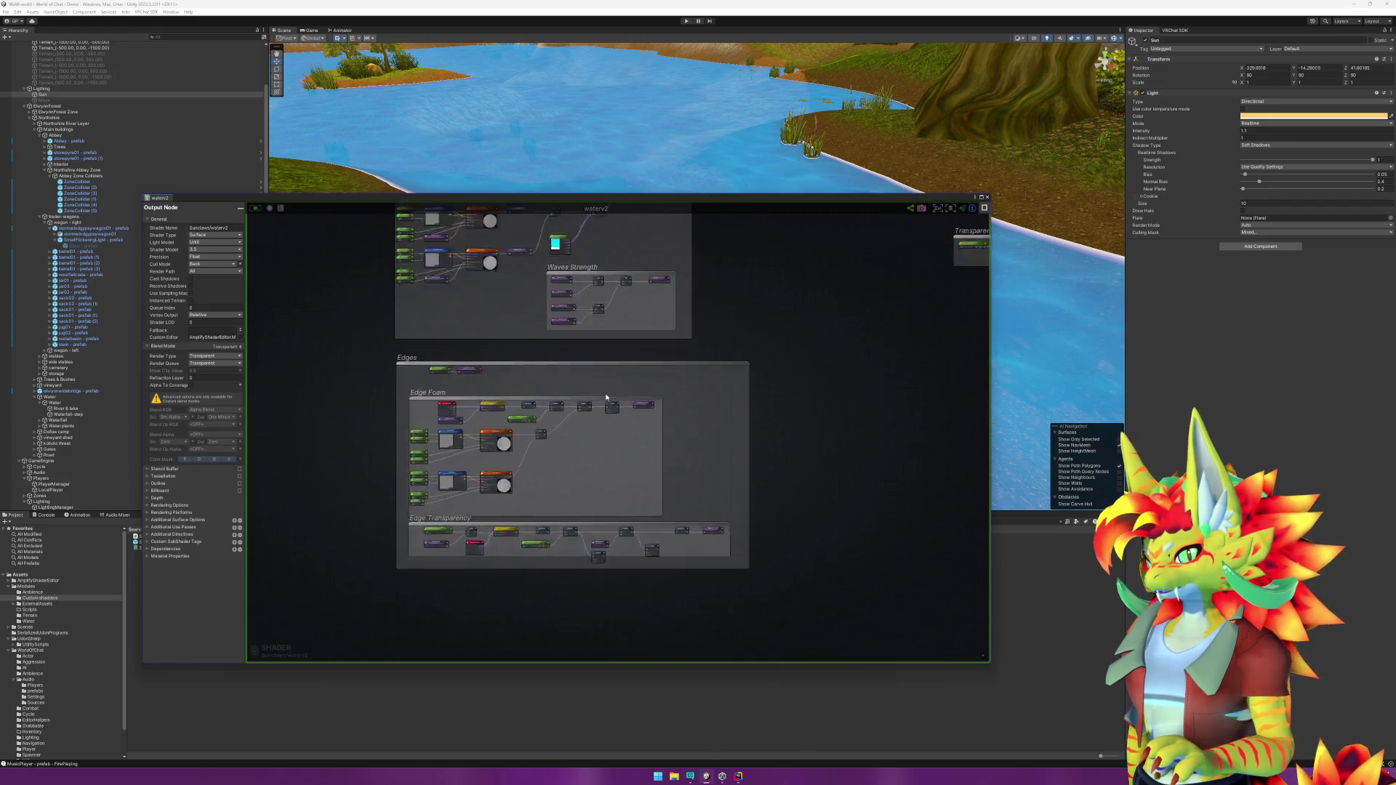
{"action": "scroll", "coordinate": [607, 397], "scroll_direction": "up", "scroll_amount": 5}
{"action": "left_click_drag", "start_coordinate": [609, 416], "coordinate": [665, 413]}
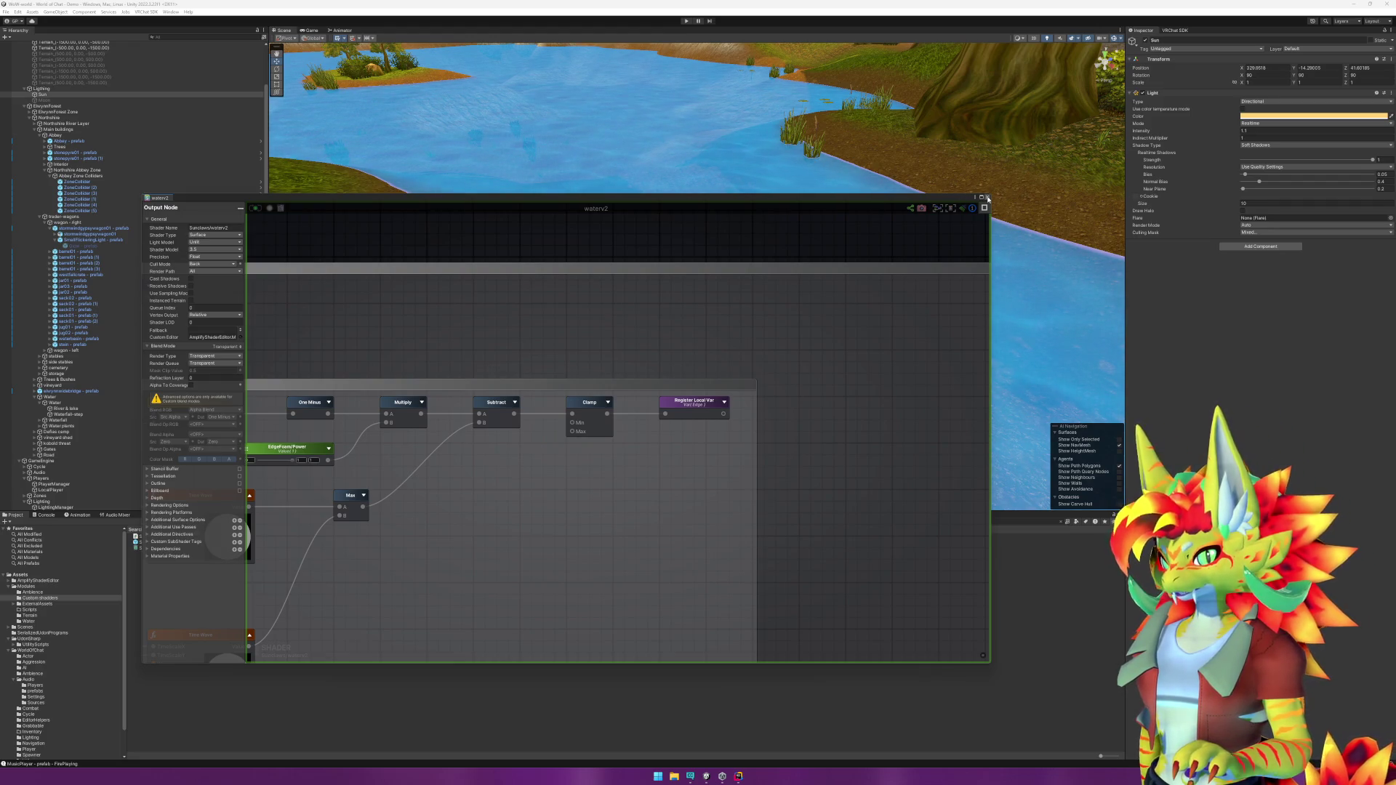
{"action": "left_click", "coordinate": [987, 198]}
Step: Select River & lake, briefly reopen waterv2 in the Shader Editor, then expand the material's Shader list
{"action": "left_click", "coordinate": [626, 226]}
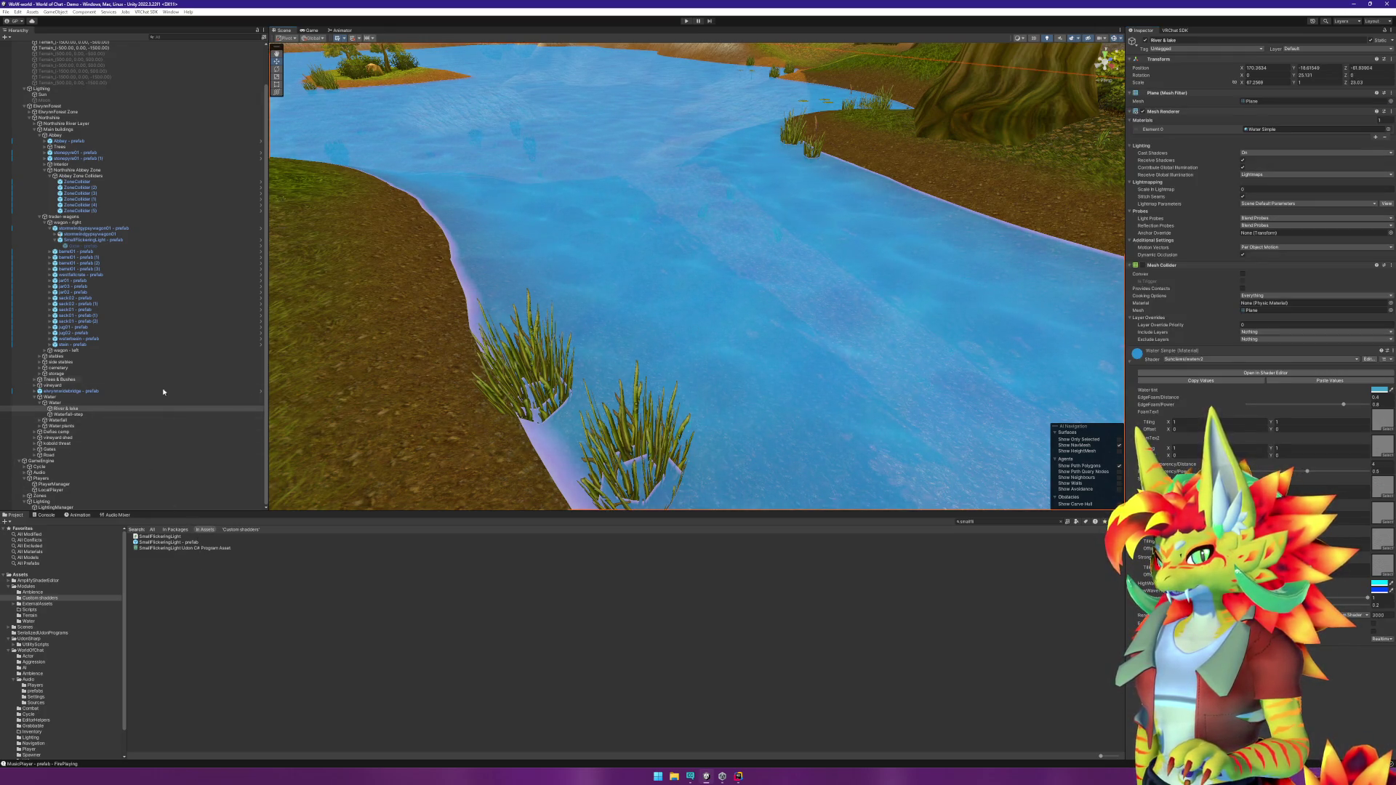
{"action": "left_click", "coordinate": [1372, 372]}
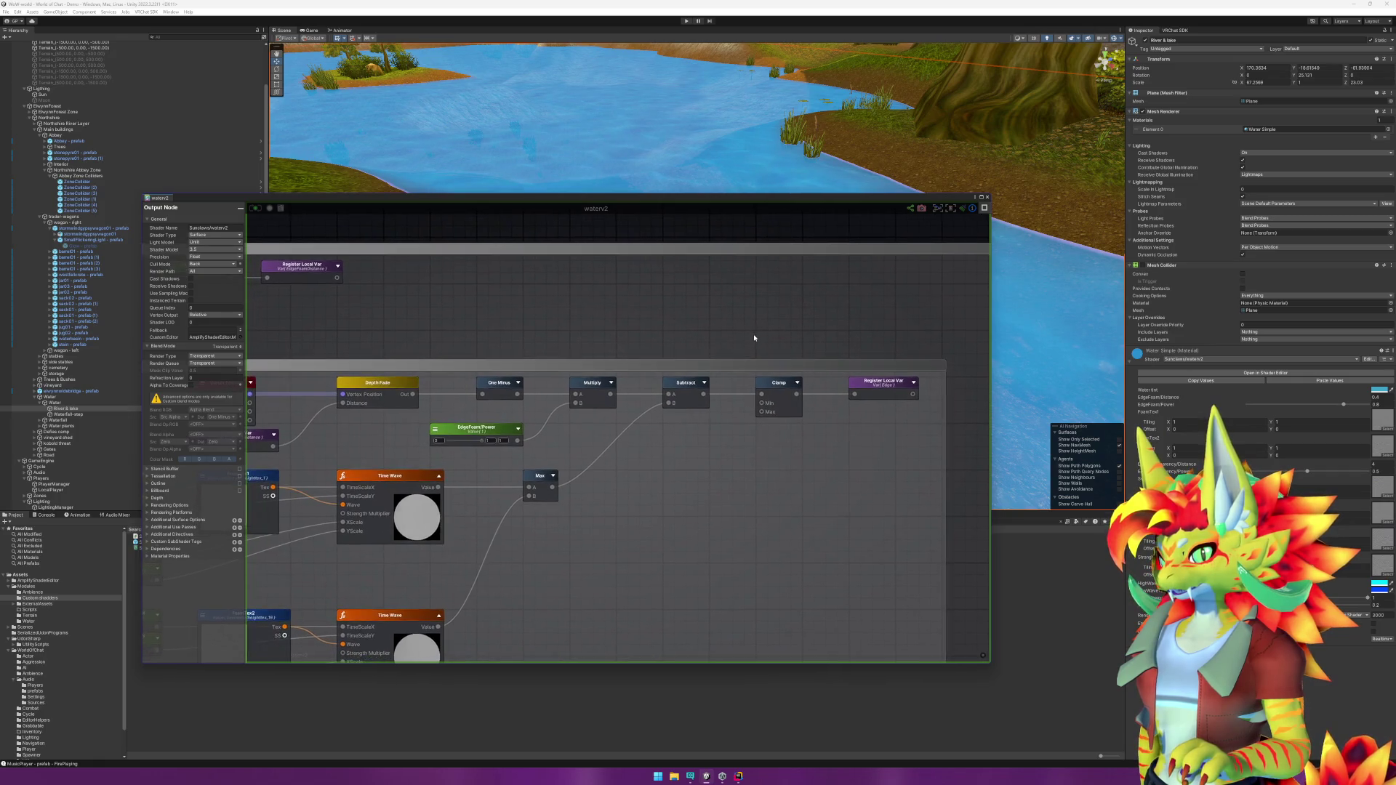
{"action": "scroll", "coordinate": [754, 337], "scroll_direction": "down", "scroll_amount": 5}
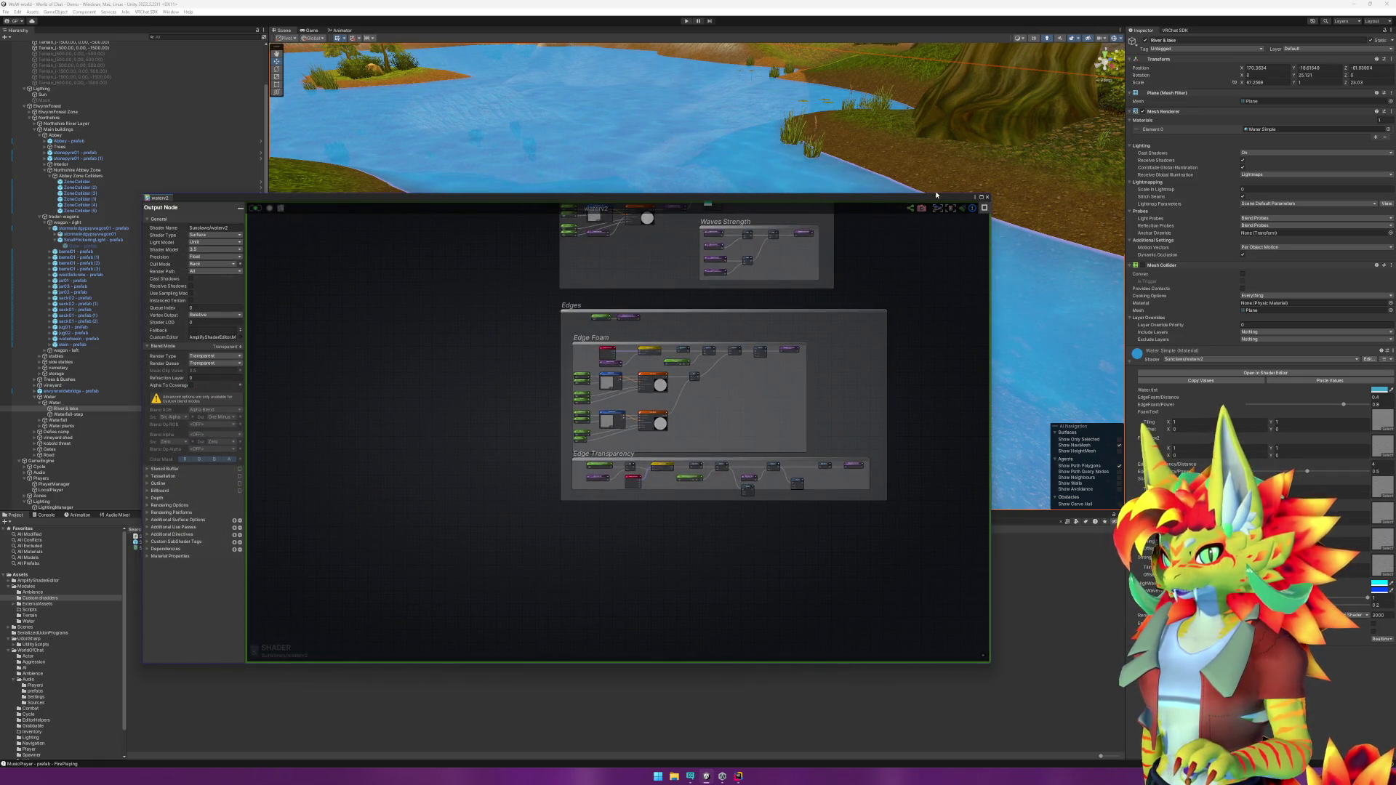
{"action": "left_click", "coordinate": [987, 197]}
{"action": "left_click", "coordinate": [1224, 359]}
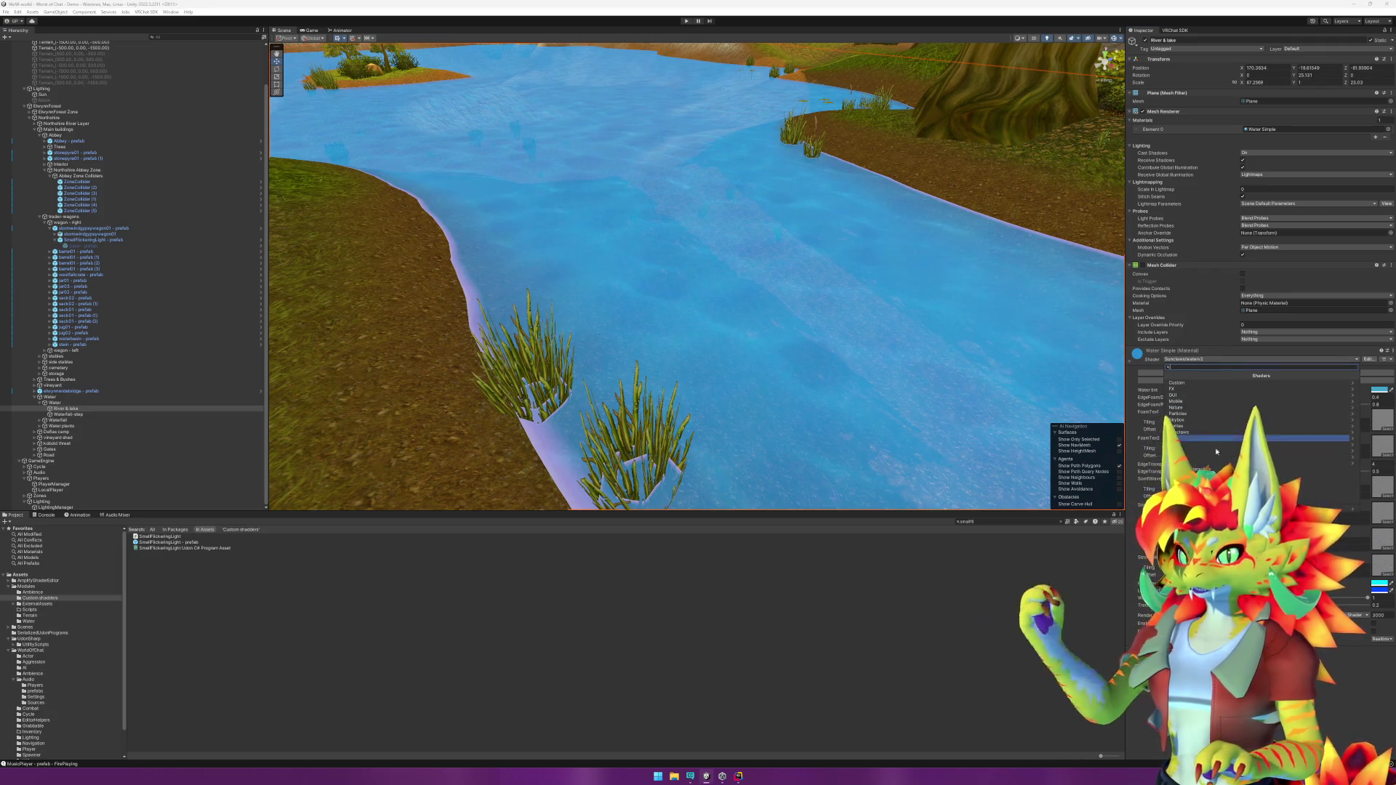
Step: Switch the river material to the Sunclaws/water shader and dismiss the shader list
{"action": "left_click", "coordinate": [1199, 435]}
{"action": "left_click", "coordinate": [1192, 383]}
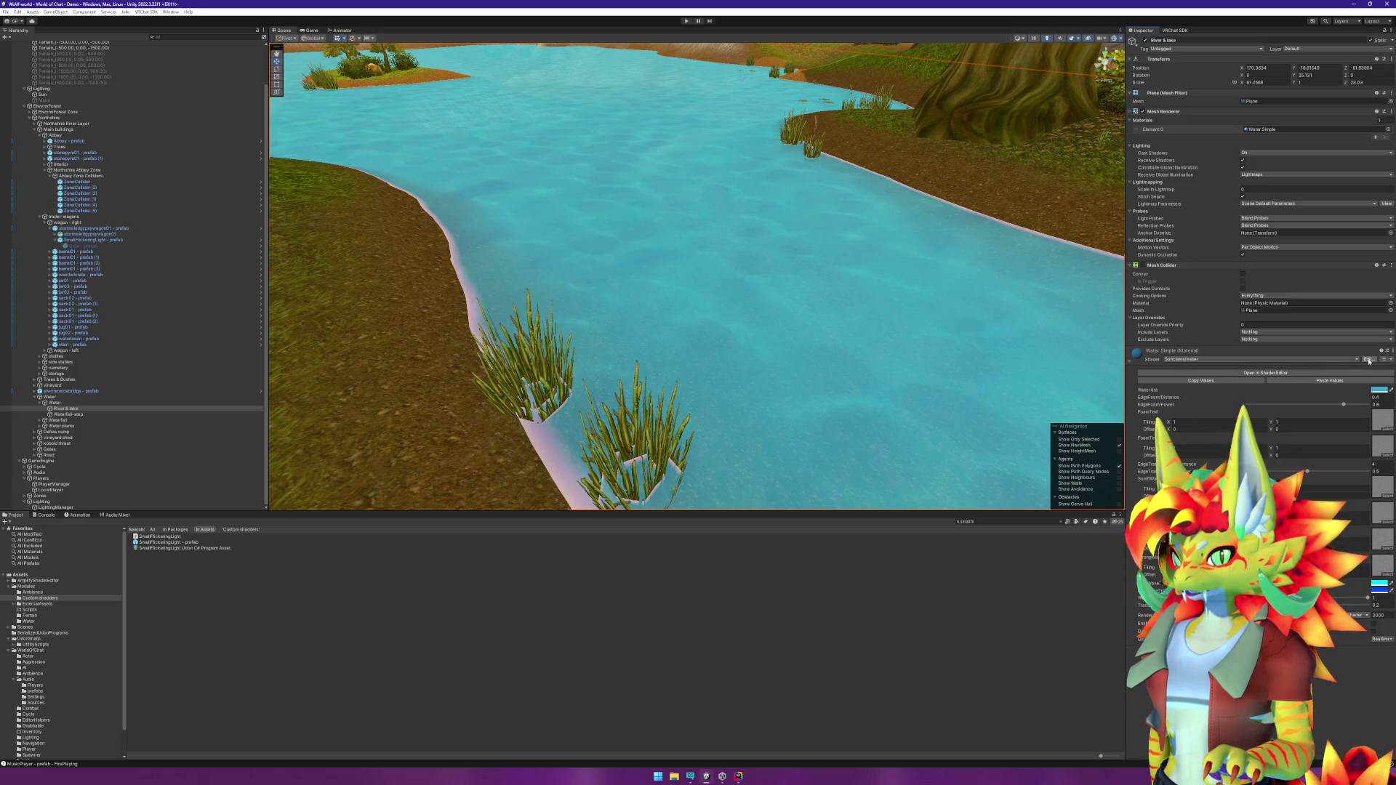
{"action": "left_click", "coordinate": [1280, 360]}
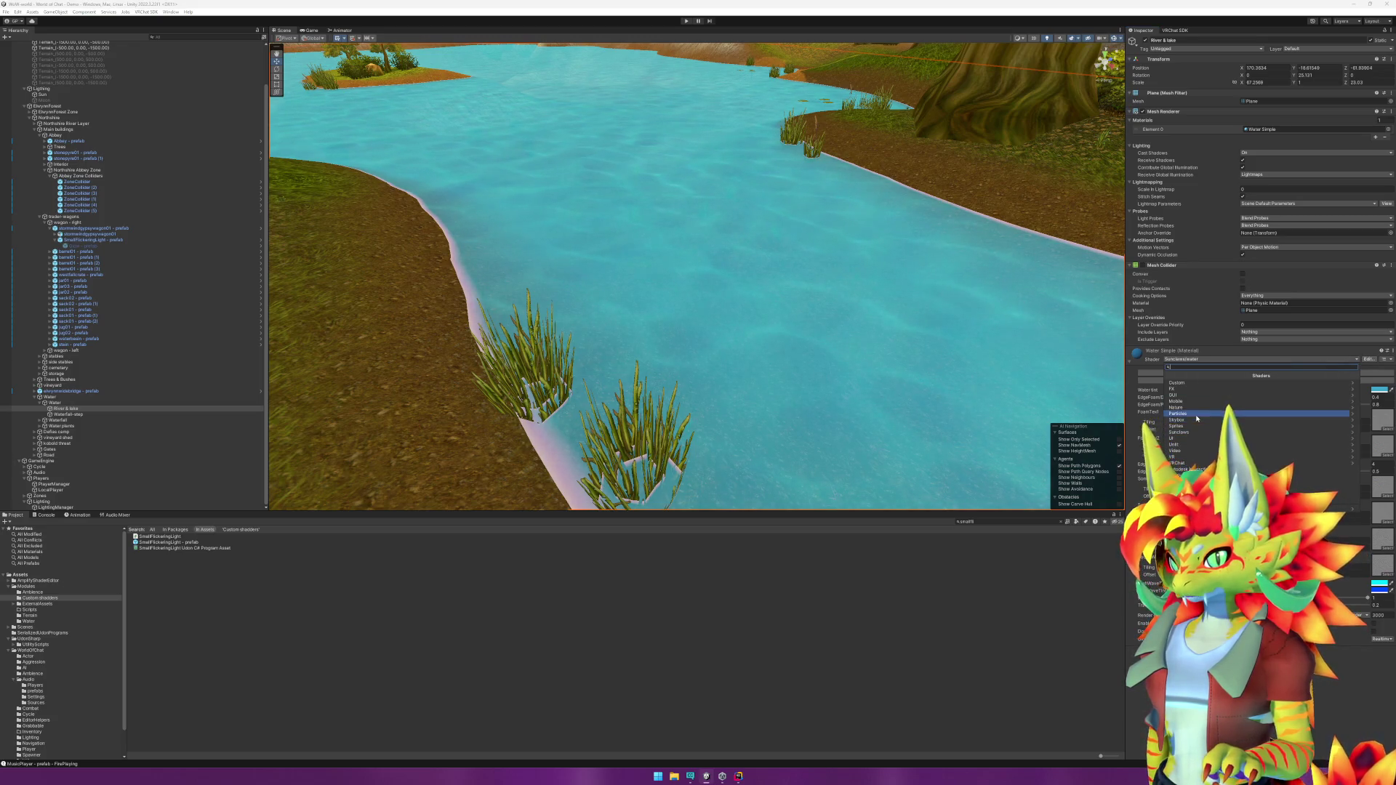
{"action": "key", "text": "Escape"}
Step: In the Custom shaders folder, rename 'Water - With shadow' to 'Water - v2'
{"action": "left_click", "coordinate": [37, 623]}
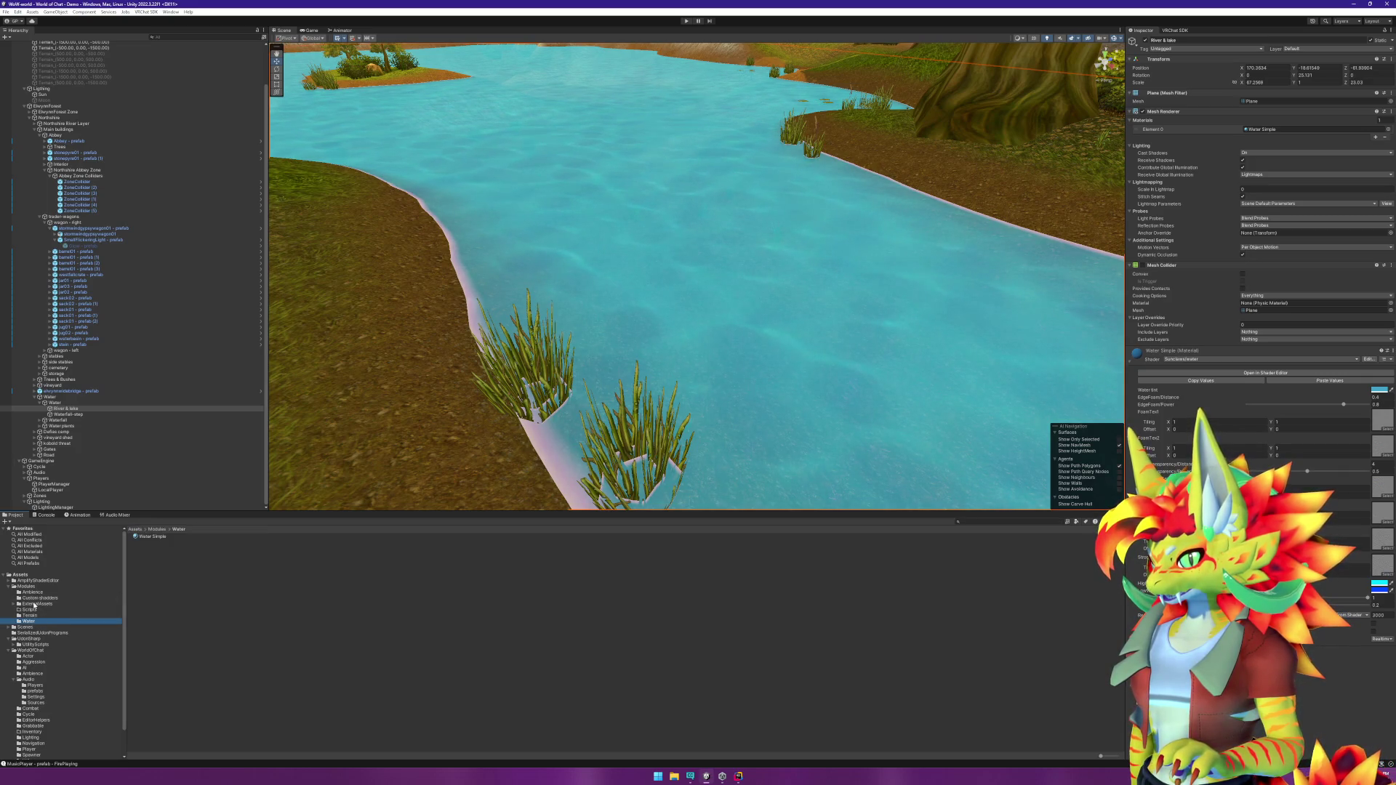
{"action": "left_click", "coordinate": [38, 598]}
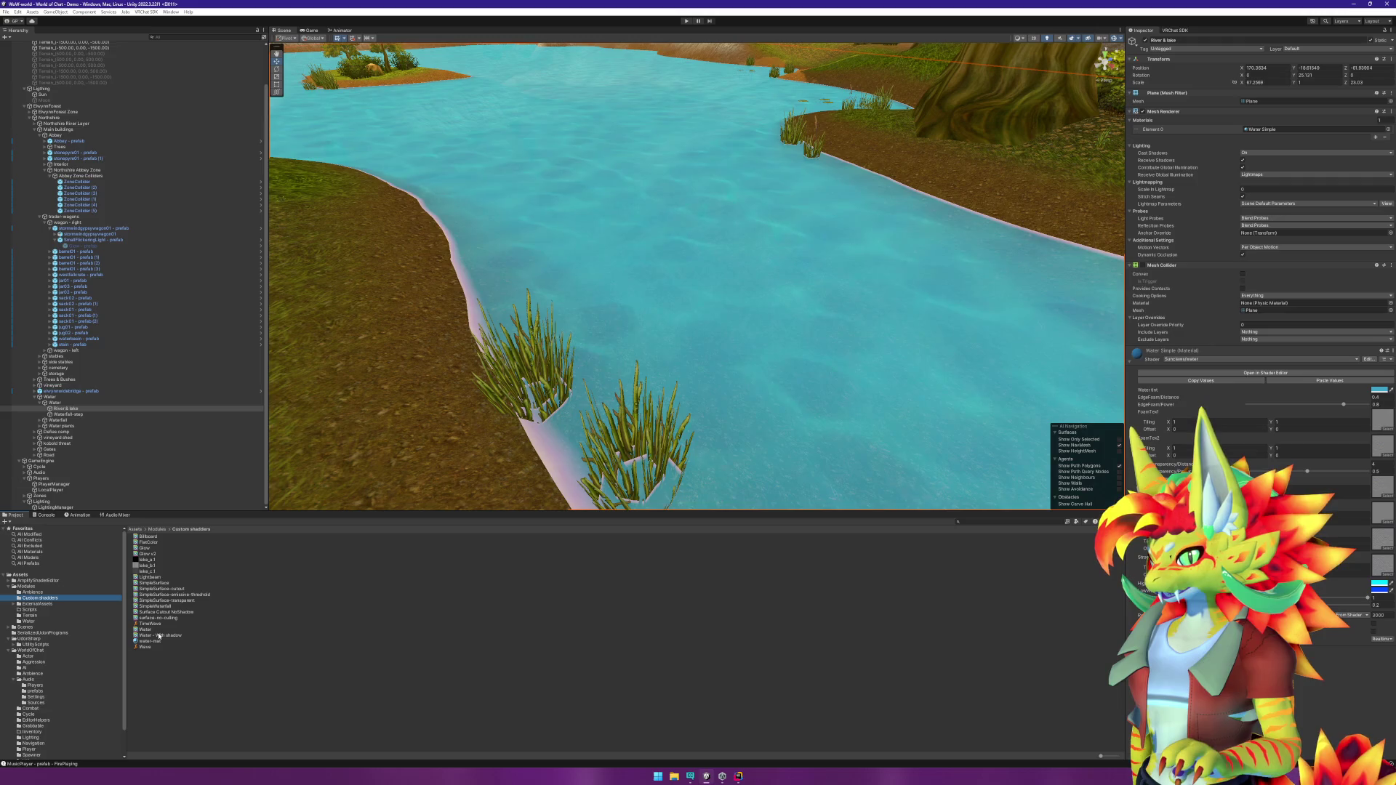
{"action": "left_click", "coordinate": [1260, 360]}
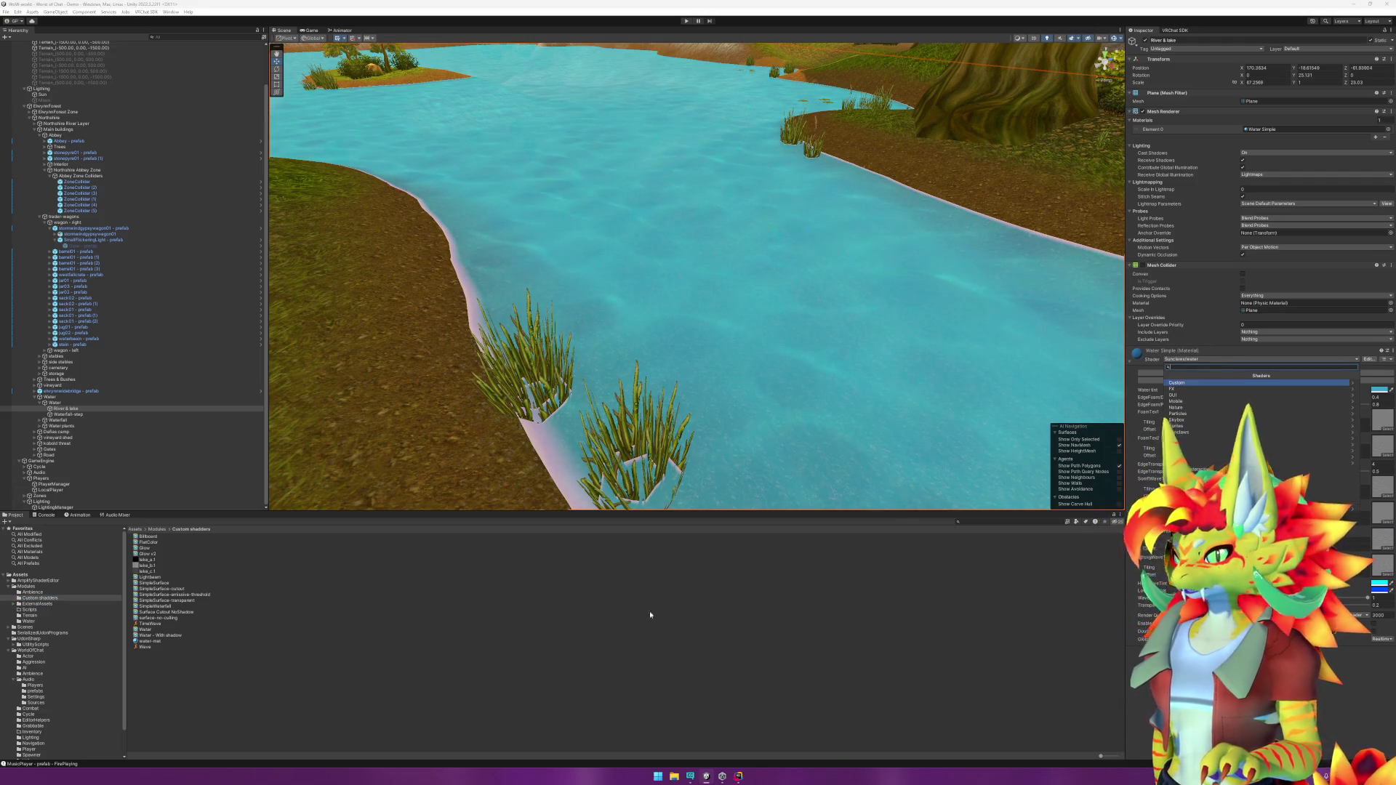
{"action": "left_click", "coordinate": [389, 699]}
{"action": "left_click", "coordinate": [161, 636]}
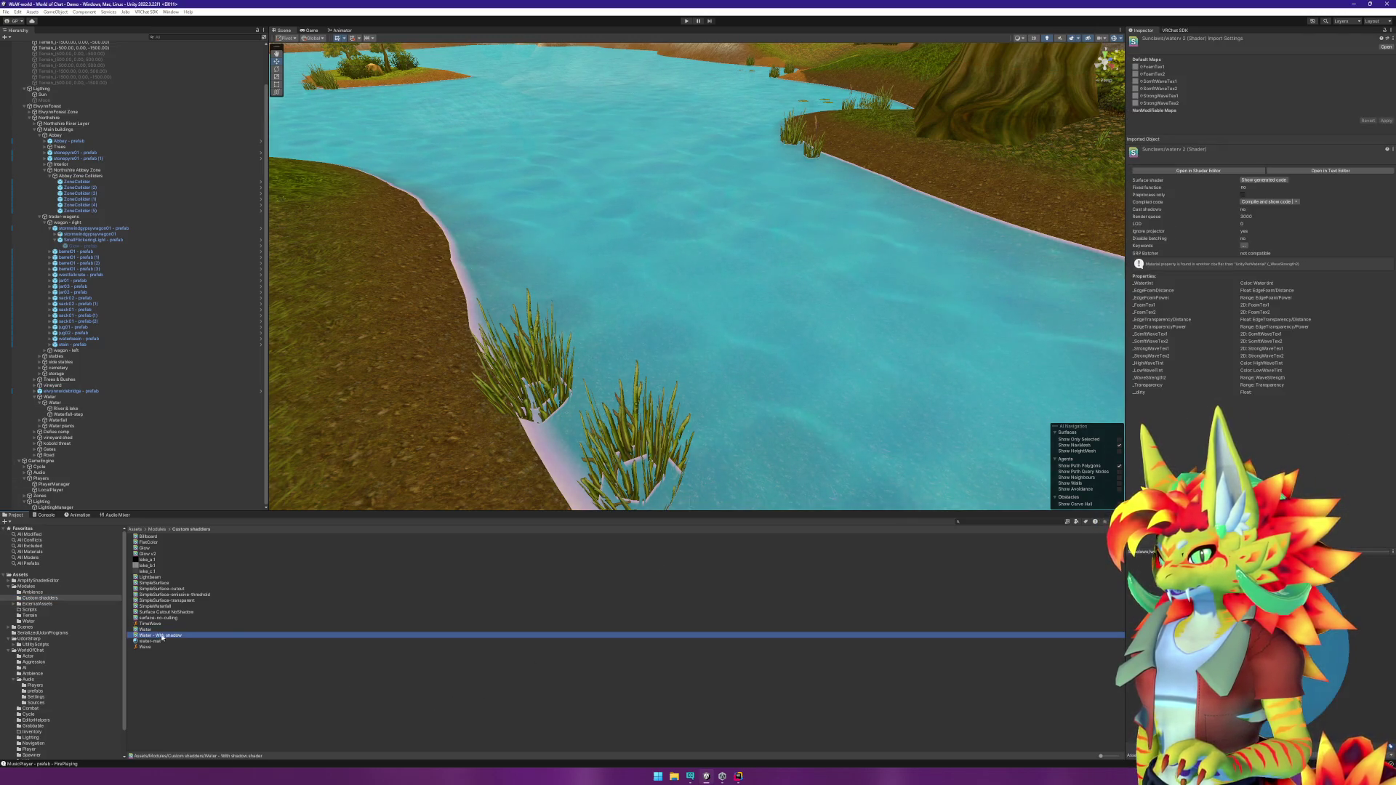
{"action": "key", "text": "F2"}
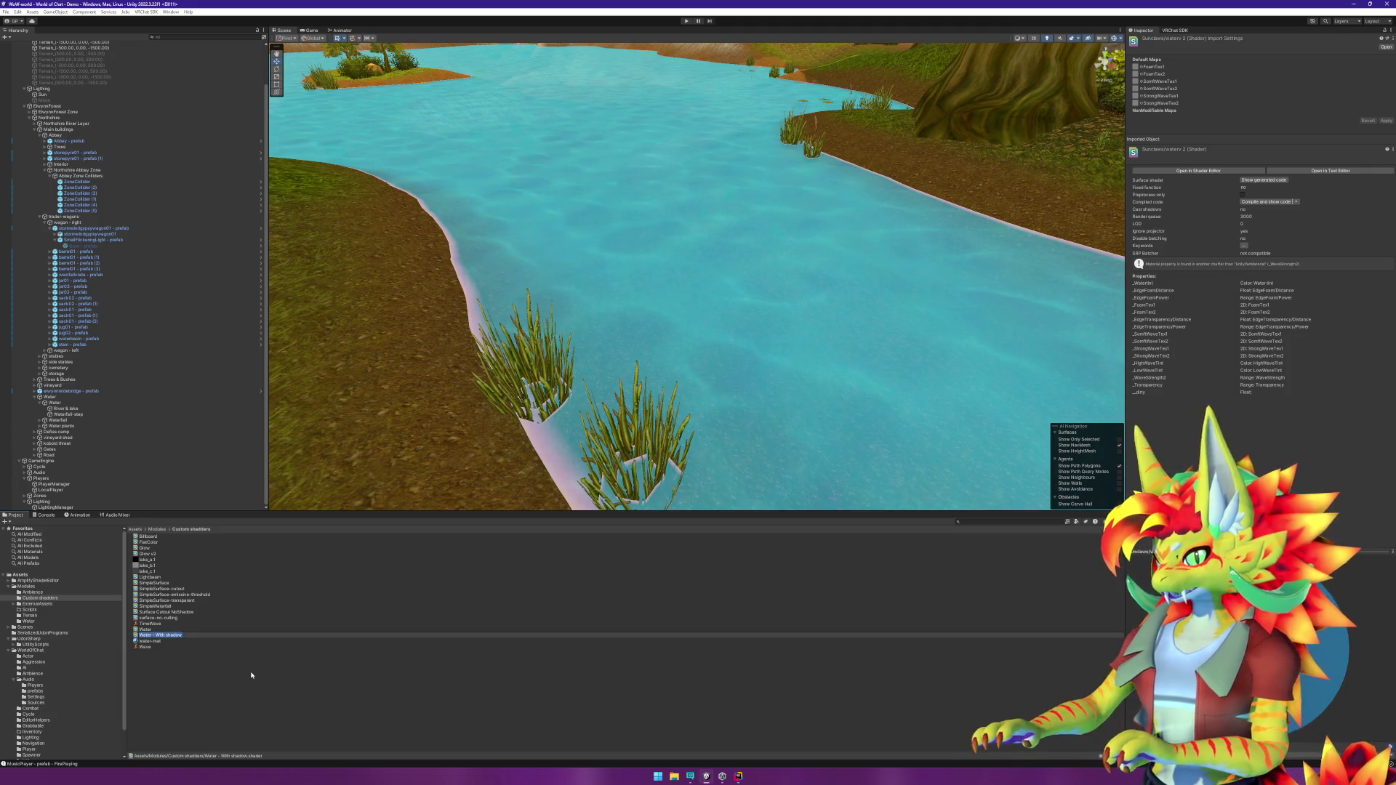
{"action": "key", "text": "End"}
{"action": "key", "text": "ctrl+shift+Left"}
{"action": "key", "text": "ctrl+shift+Left"}
{"action": "key", "text": "ctrl+shift+Left"}
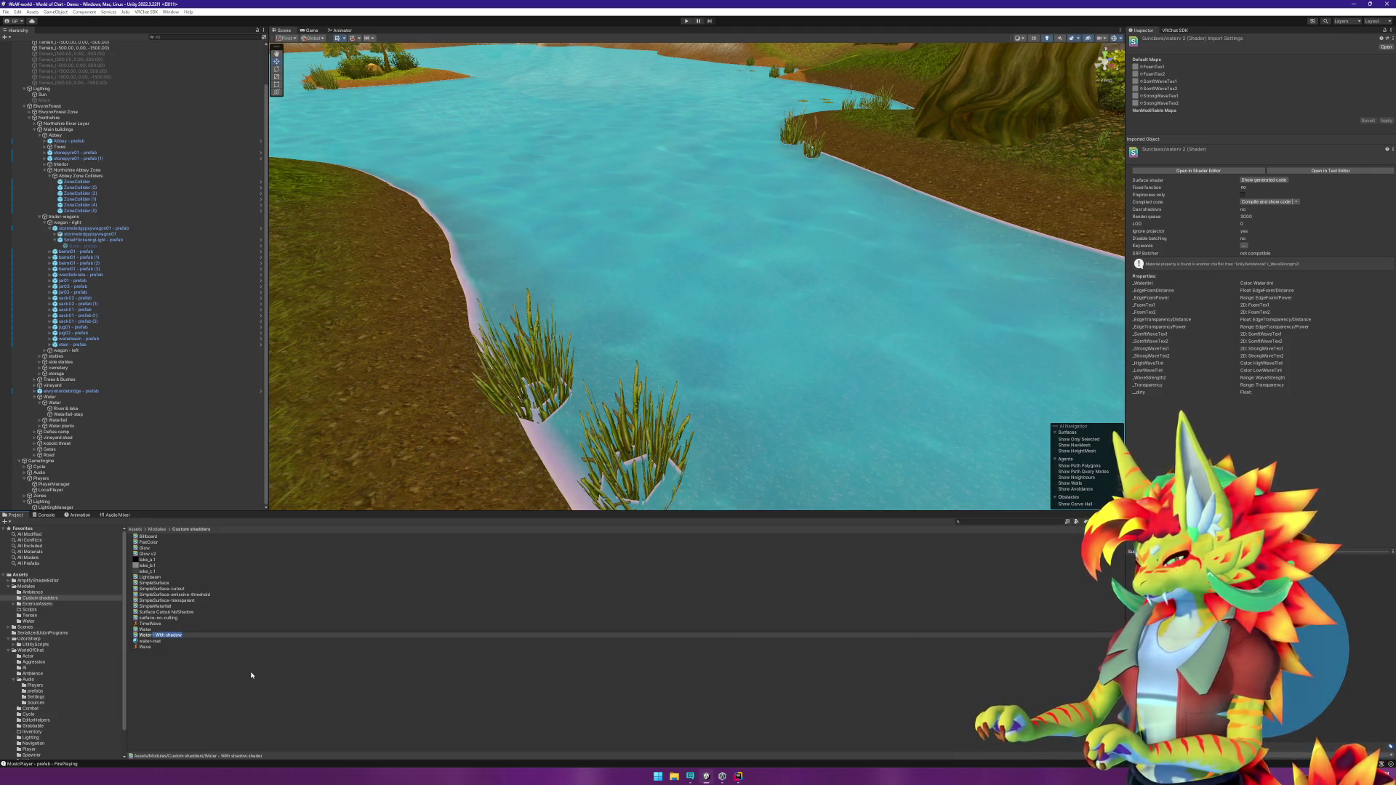
{"action": "type", "text": "v"}
{"action": "key", "text": "BackSpace"}
{"action": "type", "text": "- v2"}
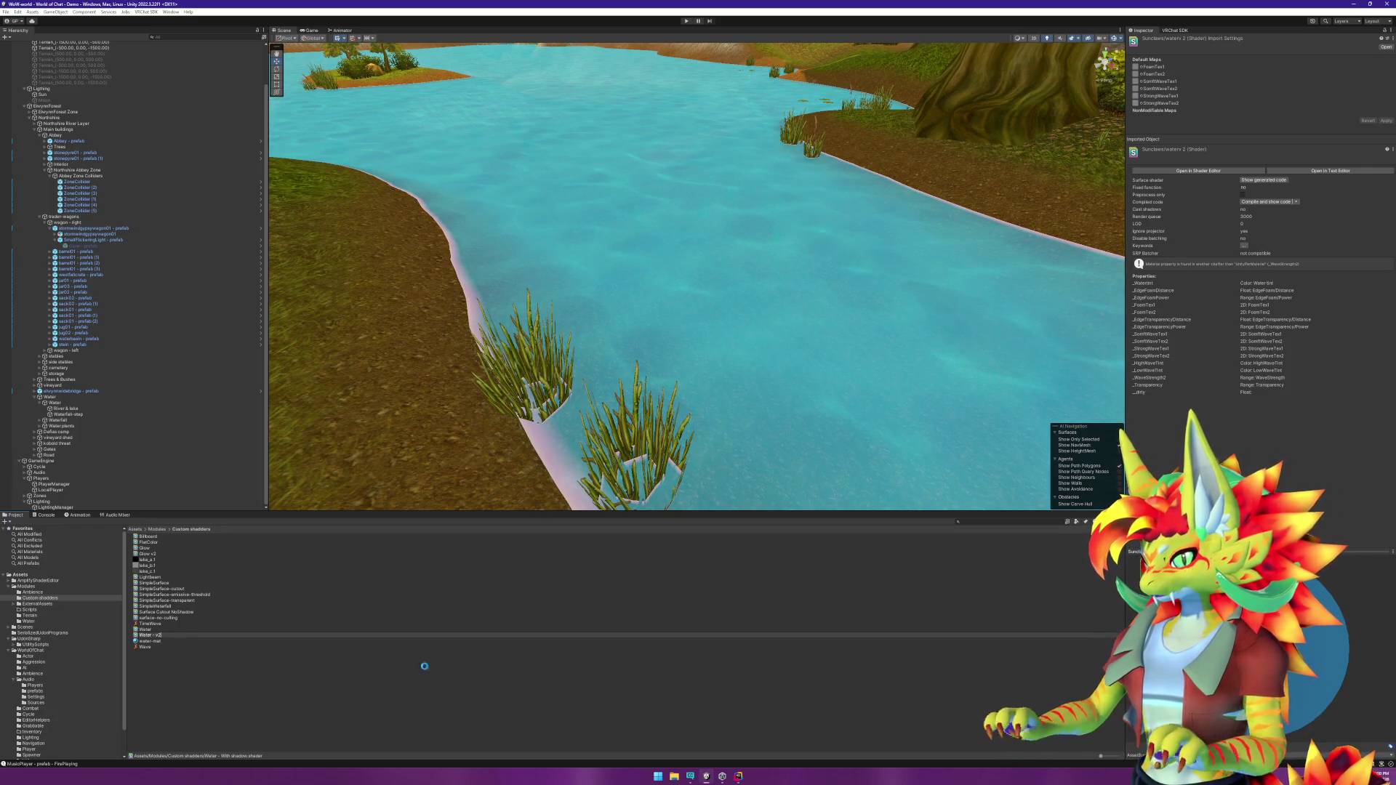
{"action": "key", "text": "Return"}
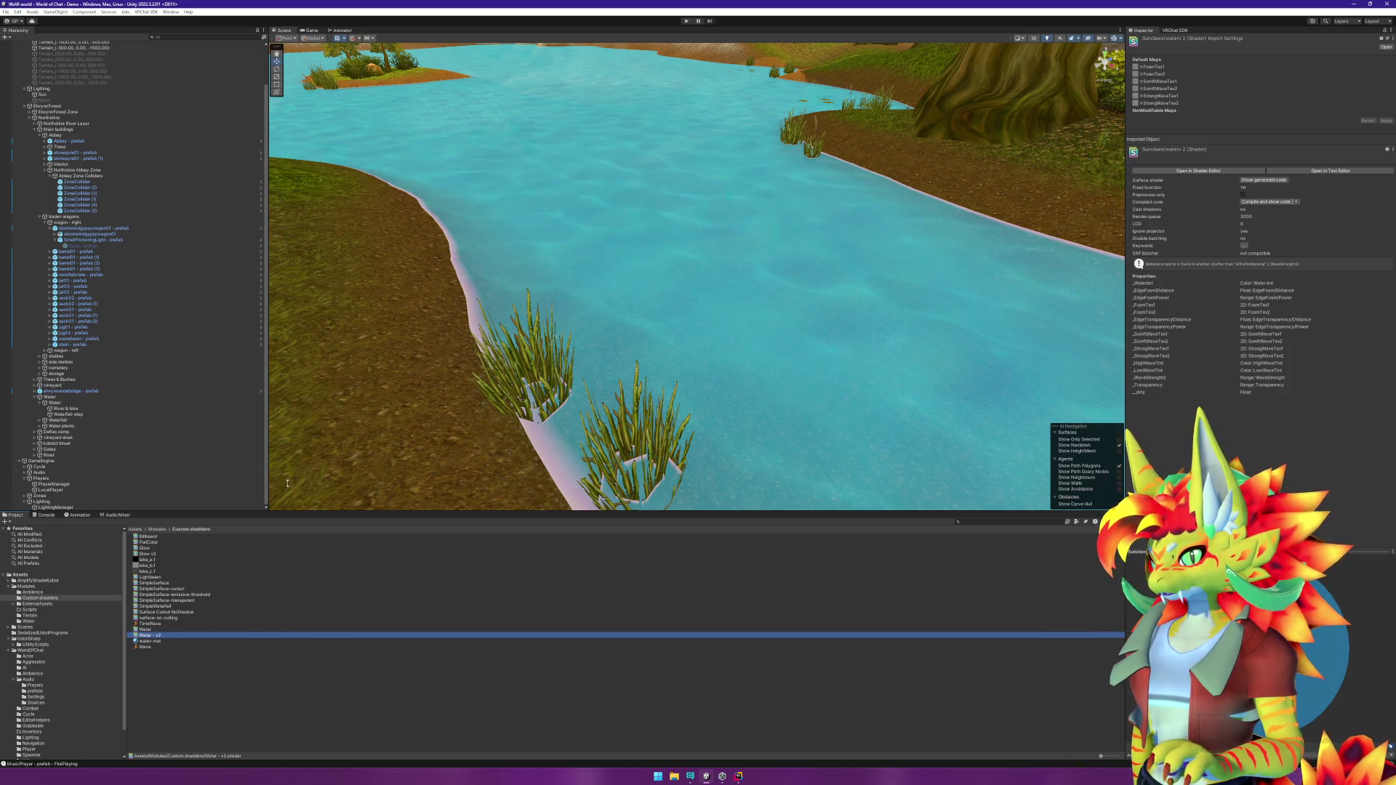
Step: Set the River & lake material's shader to Sunclaws/waterv2
{"action": "left_click", "coordinate": [65, 409]}
{"action": "left_click", "coordinate": [1215, 359]}
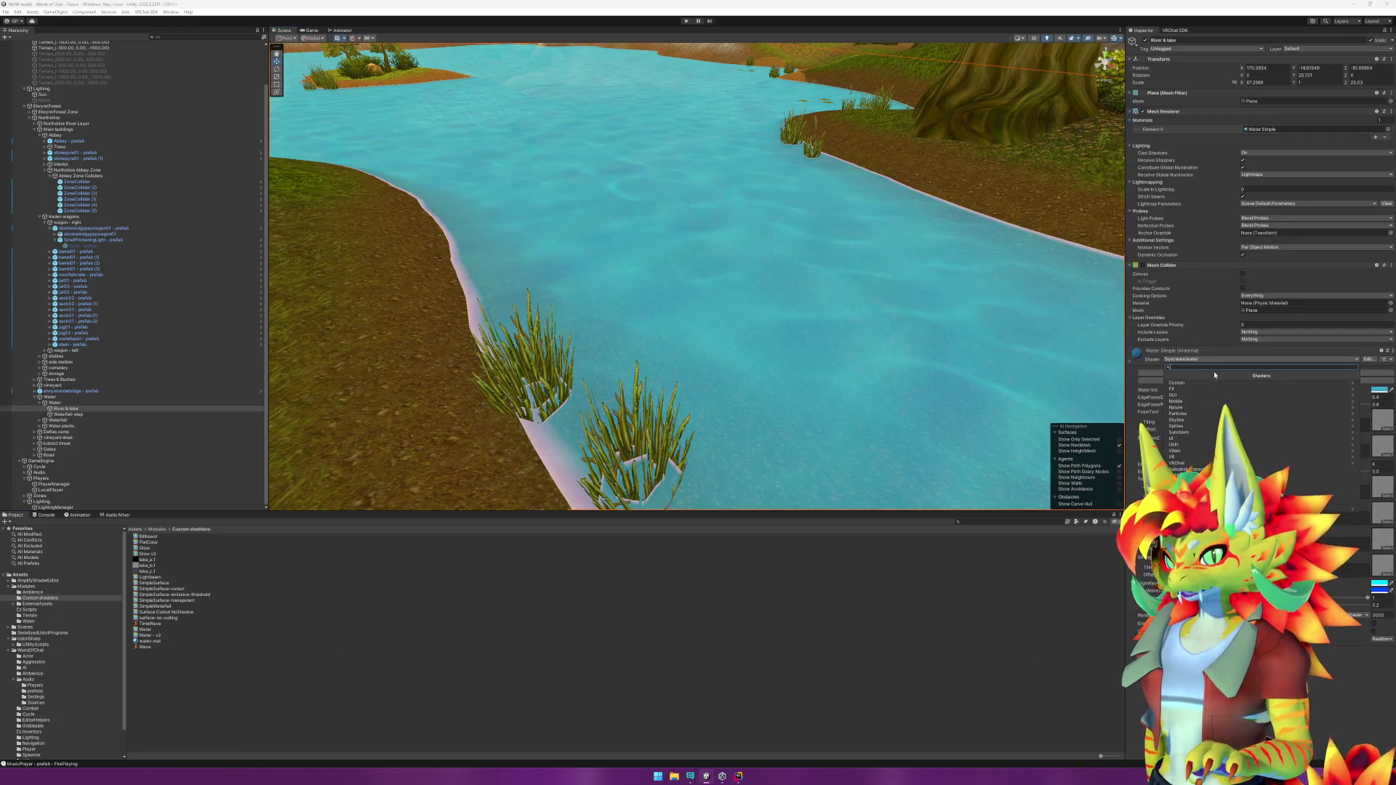
{"action": "left_click", "coordinate": [1178, 432]}
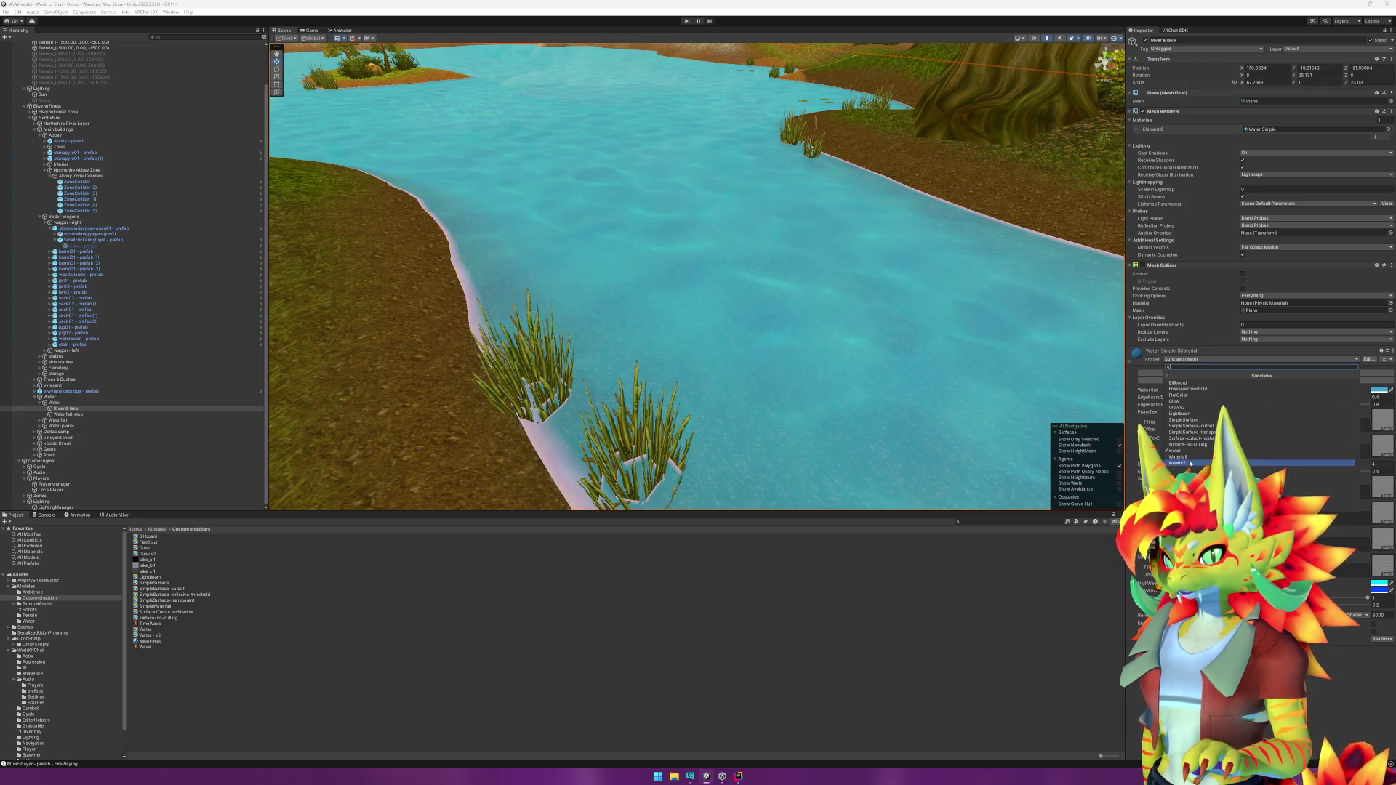
{"action": "left_click", "coordinate": [1191, 463]}
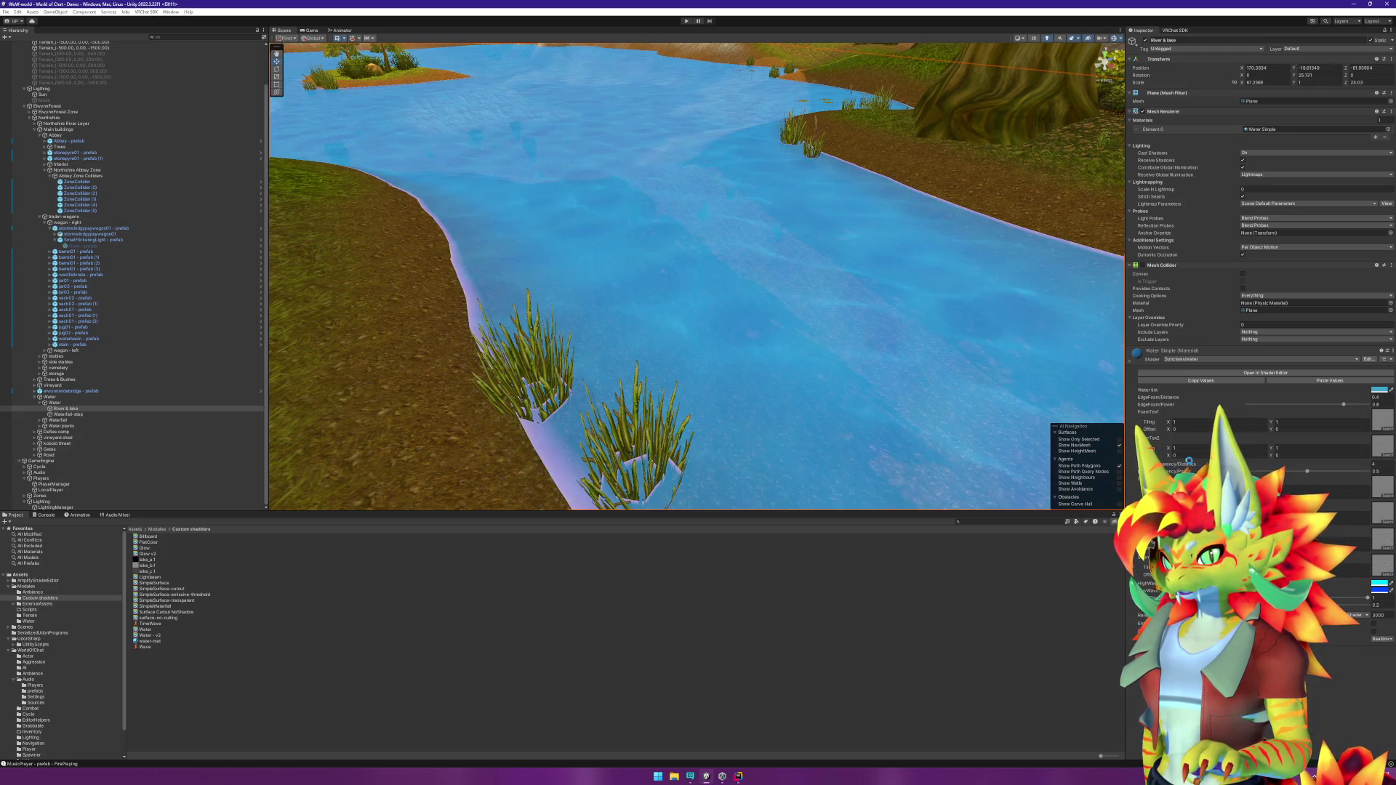
{"action": "left_click", "coordinate": [764, 686]}
{"action": "scroll", "coordinate": [712, 375], "scroll_direction": "down", "scroll_amount": 3}
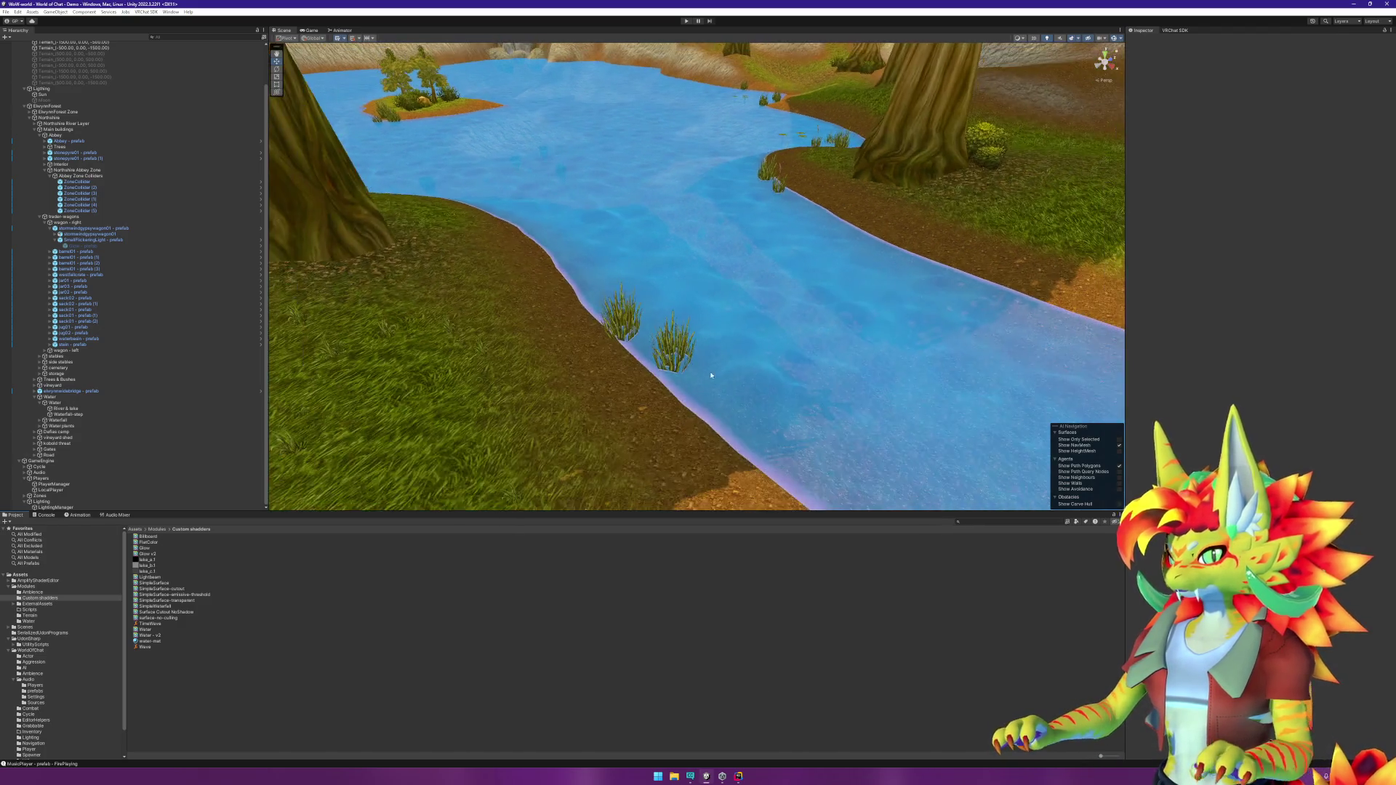
Step: Select the Waterfall-step water plane and zoom in and out to inspect its surface
{"action": "scroll", "coordinate": [711, 376], "scroll_direction": "down", "scroll_amount": 10}
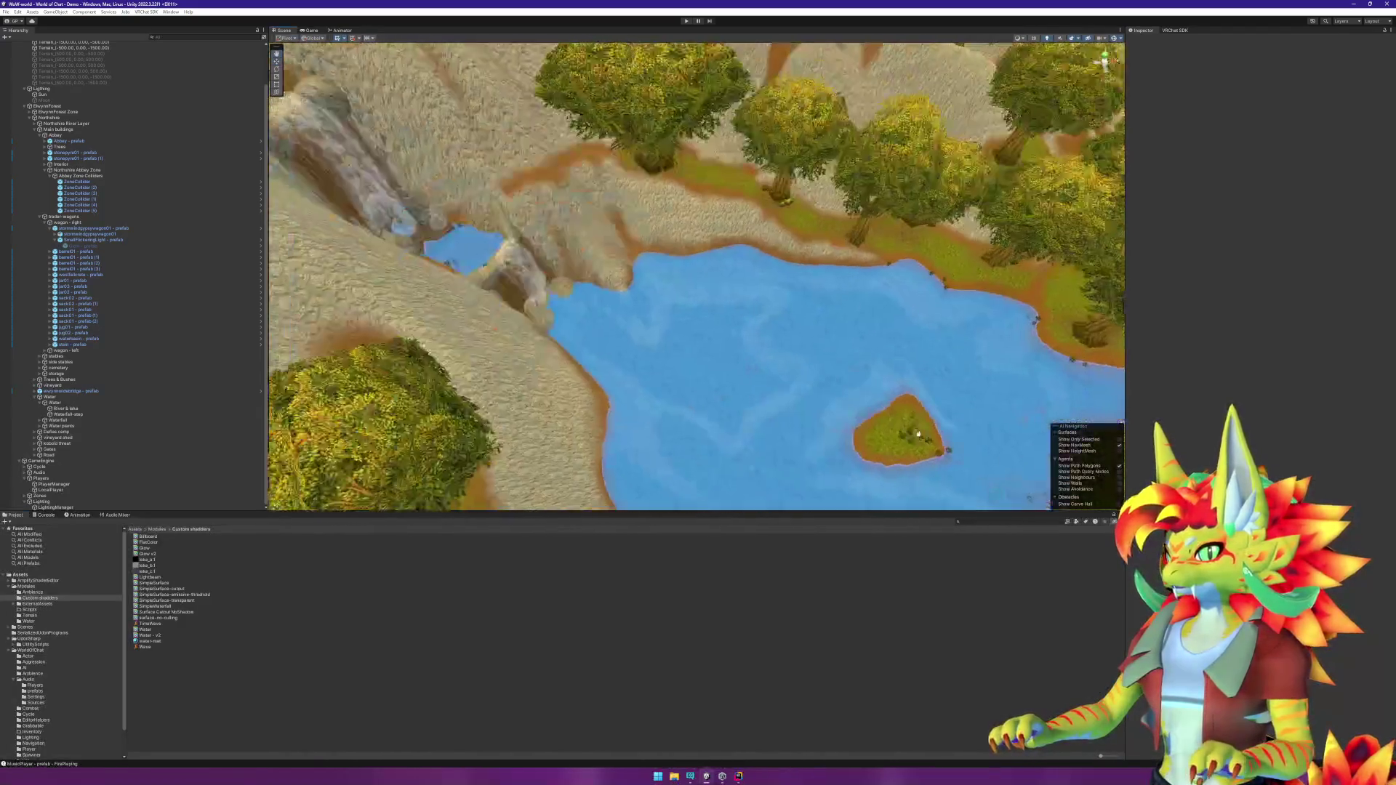
{"action": "left_click", "coordinate": [478, 248]}
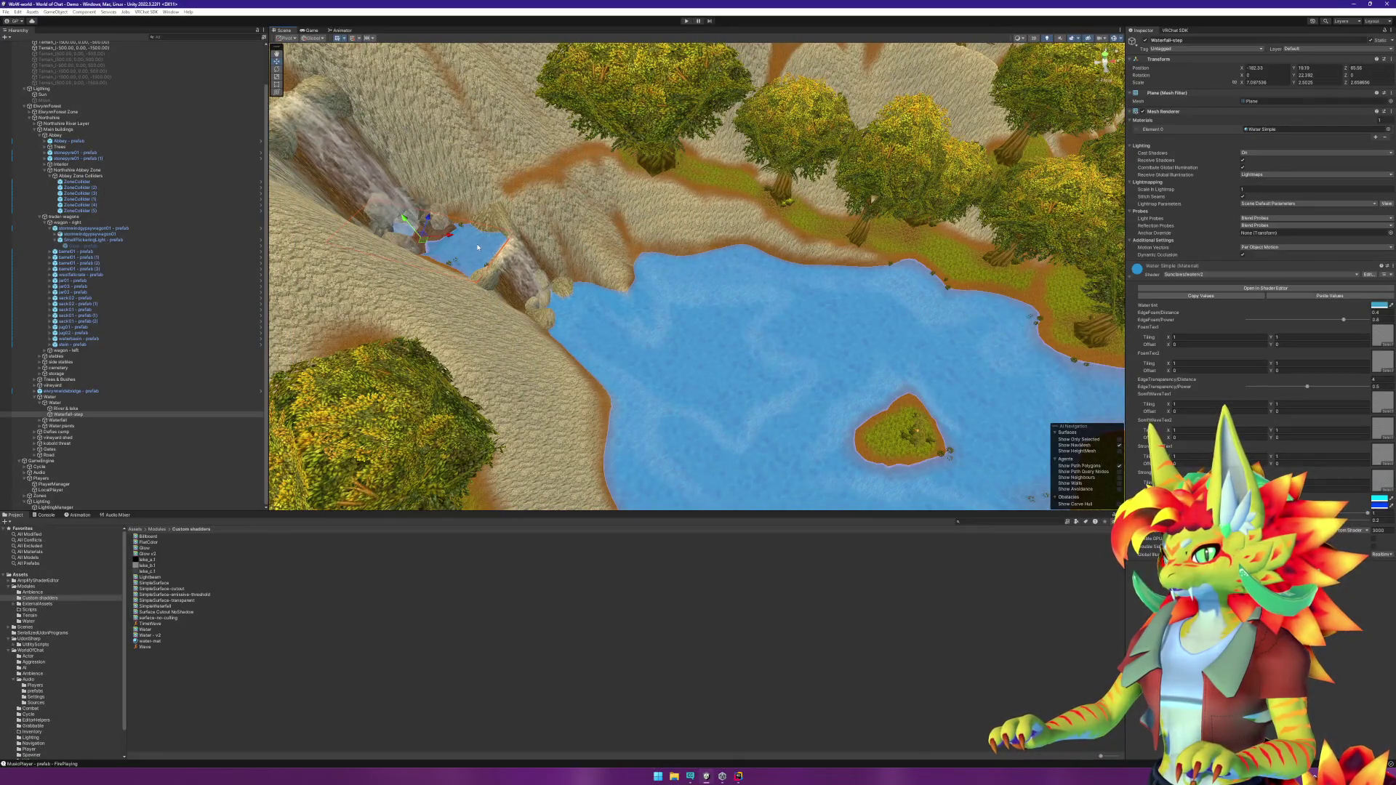
{"action": "scroll", "coordinate": [478, 248], "scroll_direction": "up", "scroll_amount": 10}
{"action": "scroll", "coordinate": [680, 236], "scroll_direction": "up", "scroll_amount": 5}
{"action": "scroll", "coordinate": [680, 237], "scroll_direction": "down", "scroll_amount": 5}
{"action": "scroll", "coordinate": [680, 236], "scroll_direction": "up", "scroll_amount": 5}
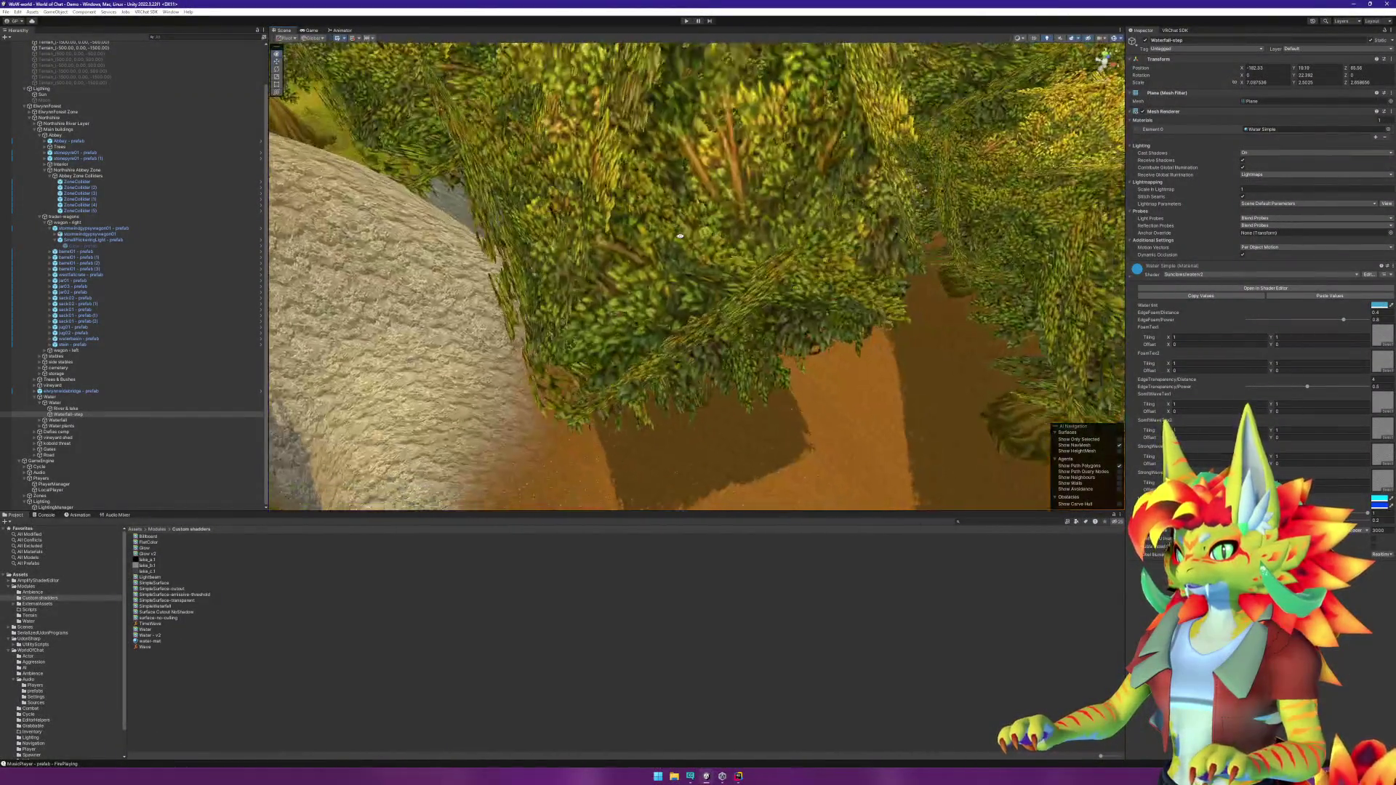
{"action": "scroll", "coordinate": [680, 236], "scroll_direction": "down", "scroll_amount": 5}
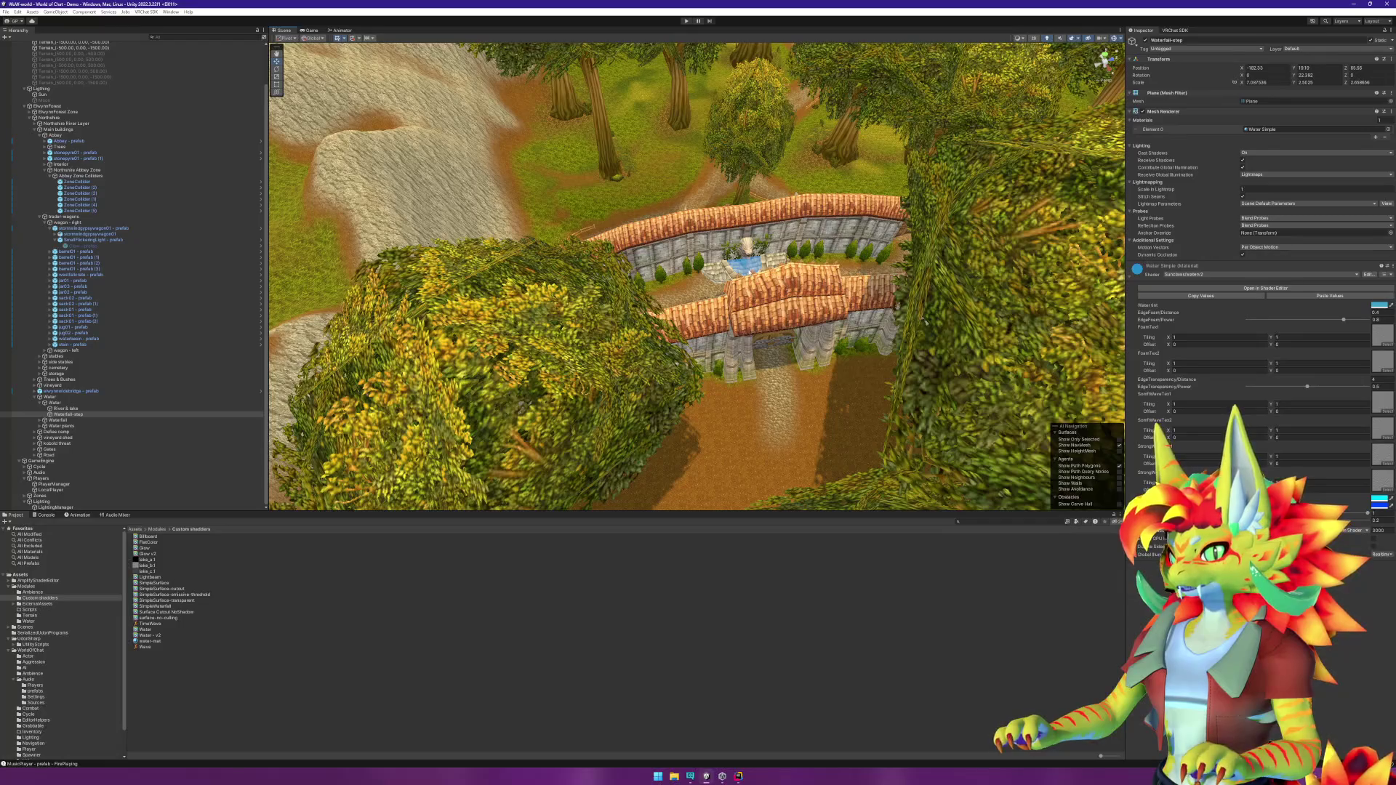
Step: Frame FountainWater, orbit over the treetops and river, then enter Play mode with Ctrl+P
{"action": "left_click", "coordinate": [752, 269]}
{"action": "key", "text": "f"}
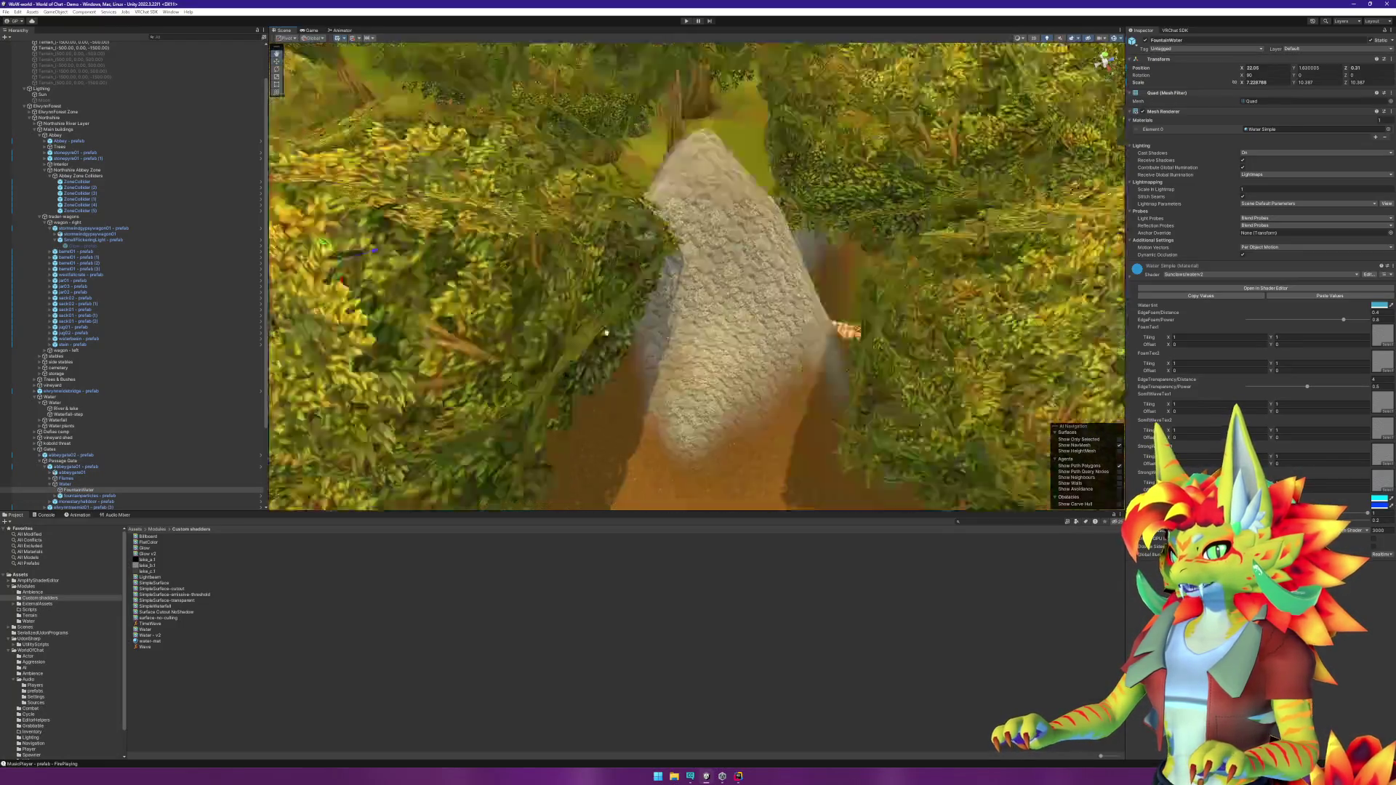
{"action": "mouse_move", "coordinate": [698, 226]}
{"action": "left_mouse_down"}
{"action": "mouse_move", "coordinate": [841, 305]}
{"action": "mouse_move", "coordinate": [561, 331]}
{"action": "left_mouse_up"}
{"action": "key", "text": "ctrl+p"}
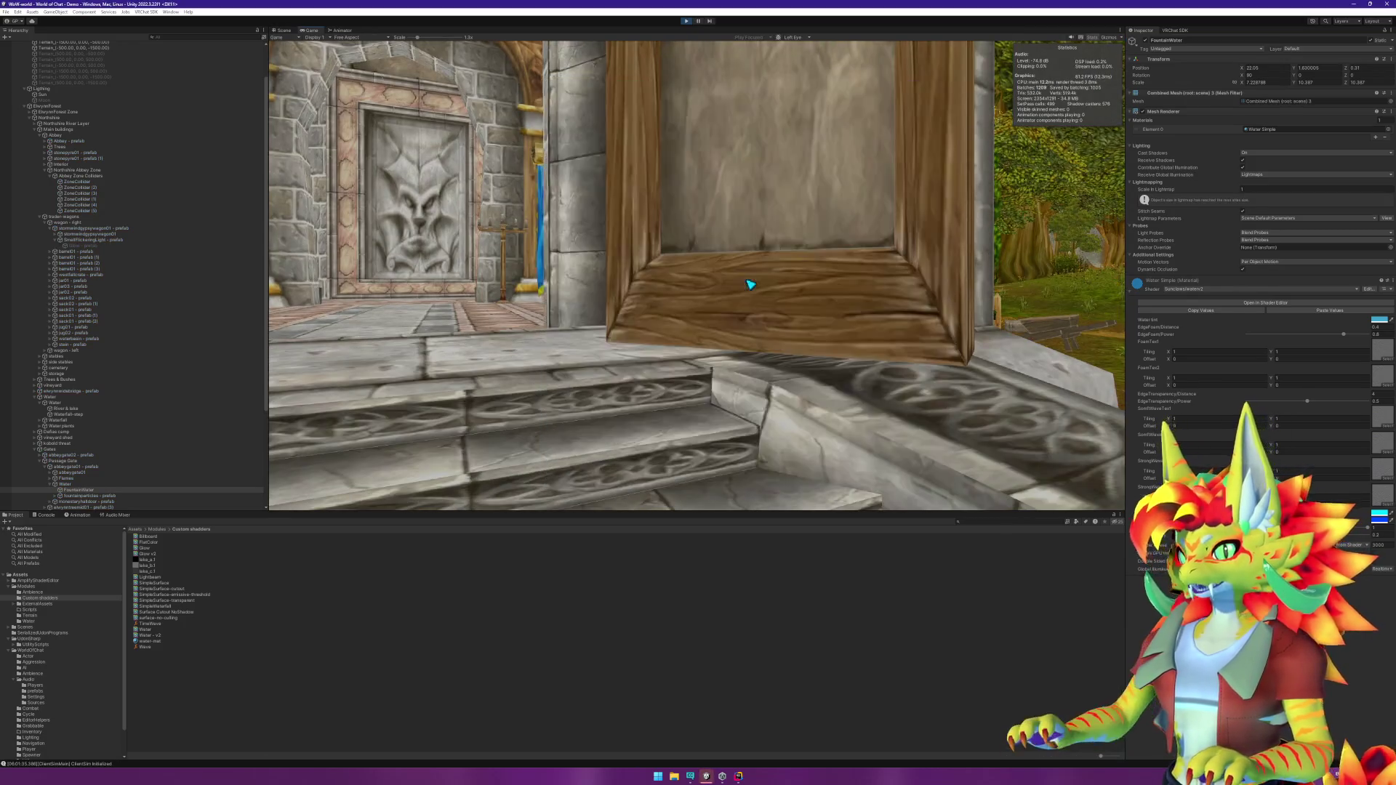
Step: Walk the first-person player forward across the grass into the clearing among the tree trunks
{"action": "key", "text": "w"}
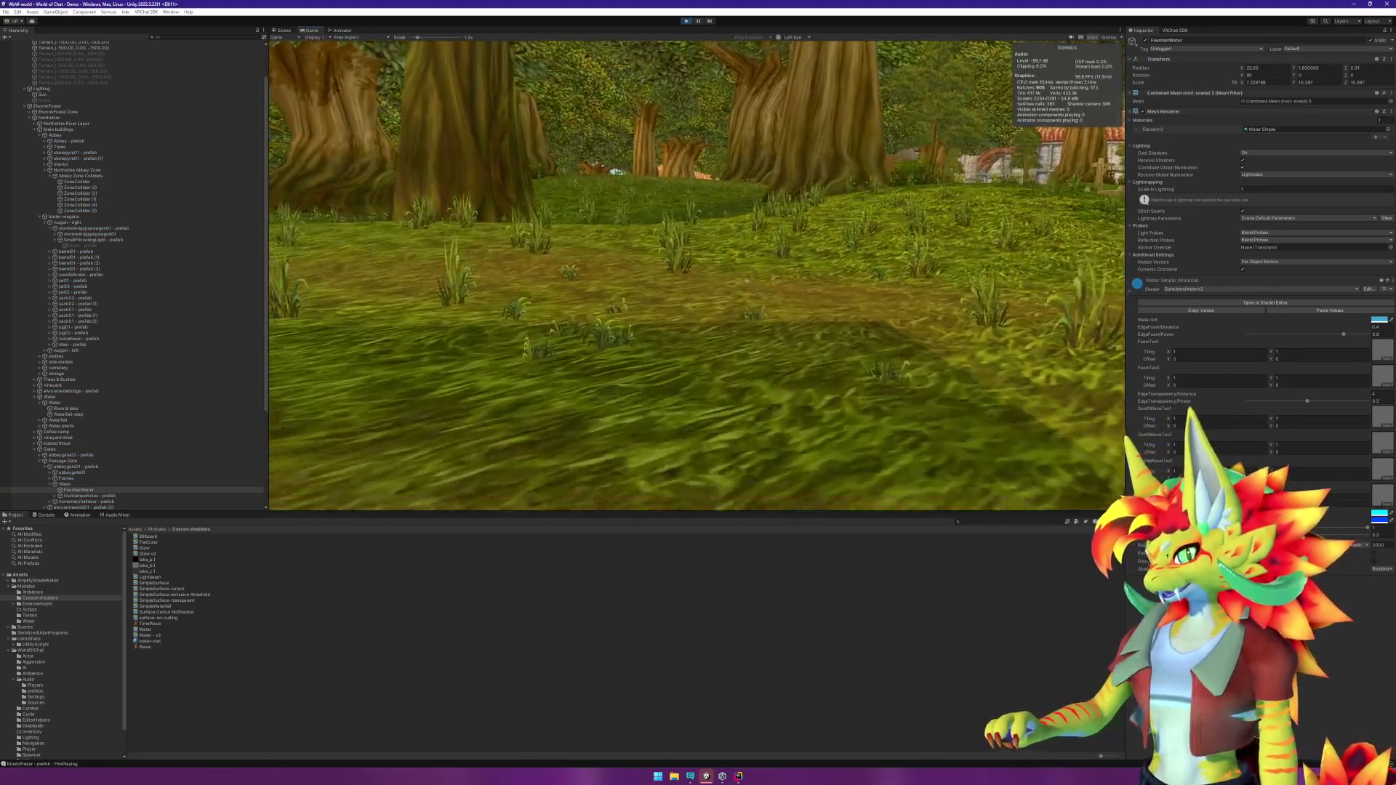
{"action": "key", "text": "w"}
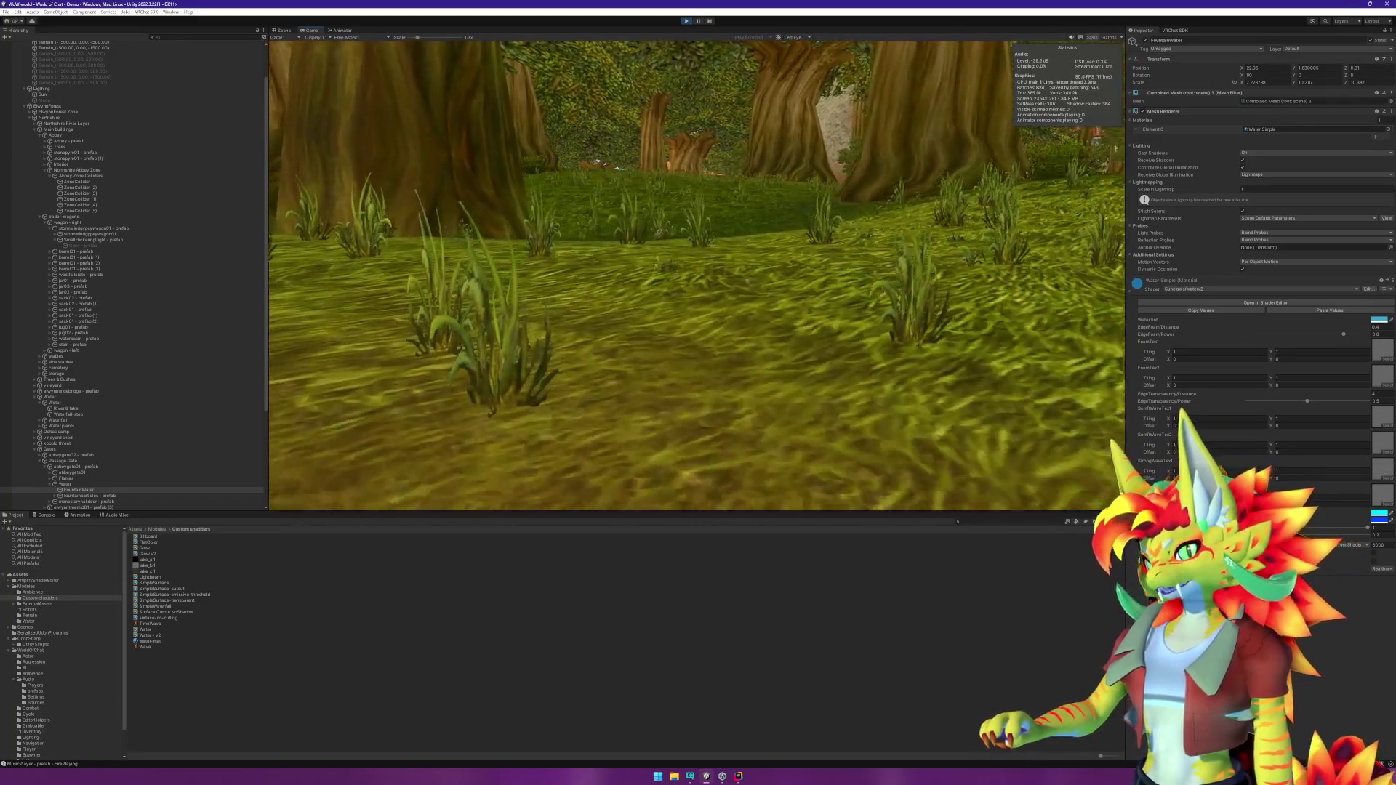